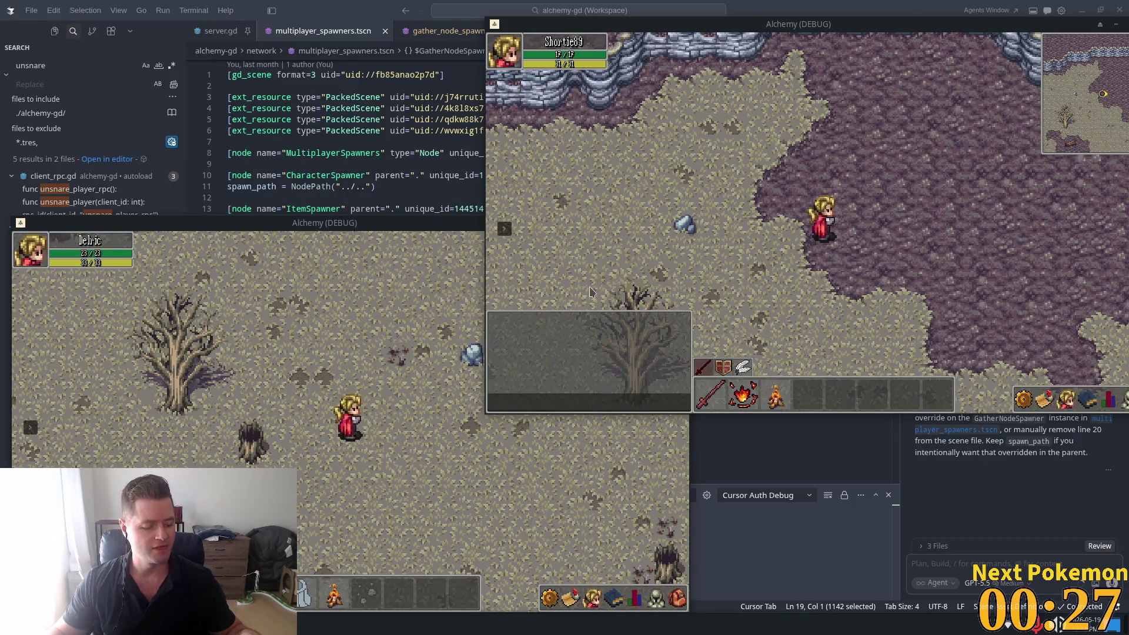
- Stop the running Alchemy game and select the original scene's final UID in the agent's reply
{"action": "key", "text": "alt+Tab"}
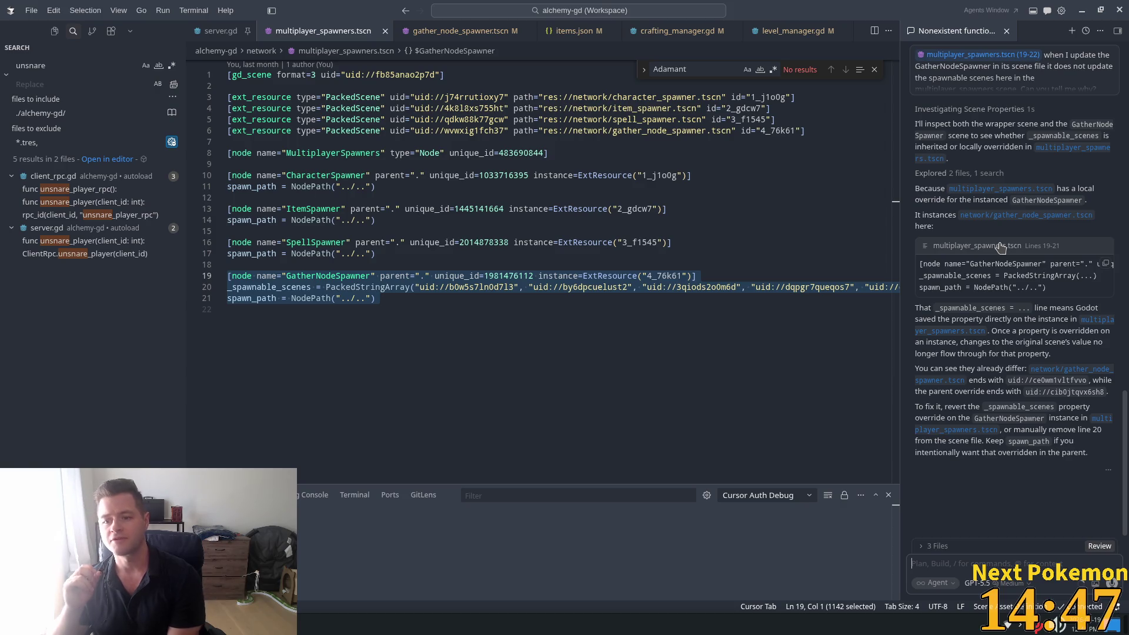
{"action": "double_click", "coordinate": [1046, 380]}
- Search multiplayer_spawners.tscn for the UID cib0jtqvx6sh8 copied from the agent's reply
{"action": "left_click_drag", "start_coordinate": [981, 392], "coordinate": [1079, 391]}
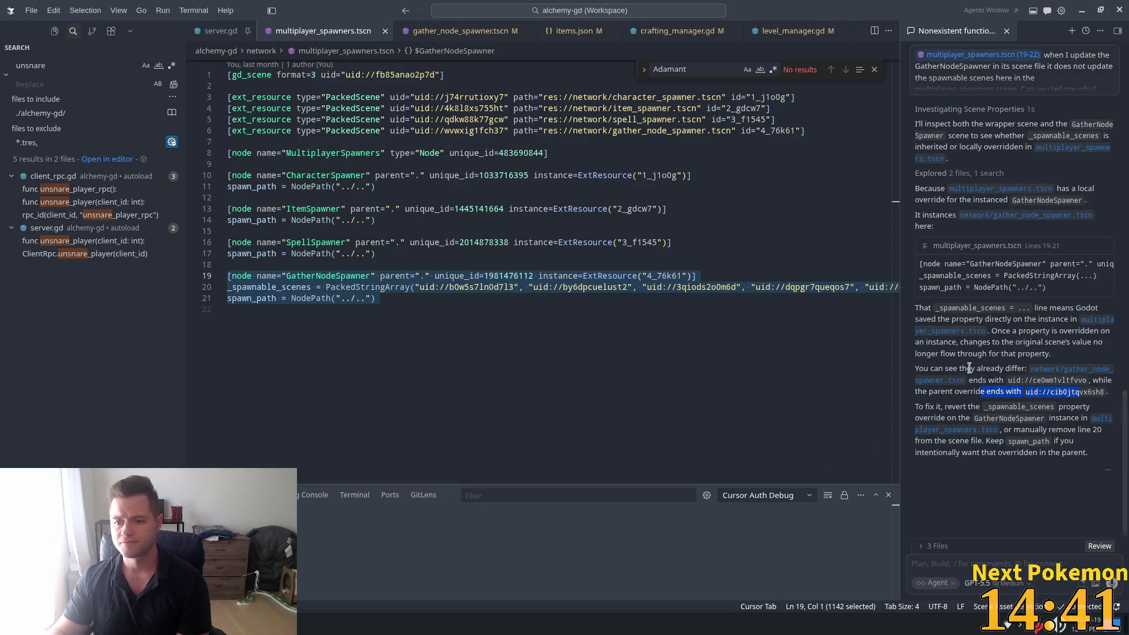
{"action": "double_click", "coordinate": [1076, 392]}
{"action": "key", "text": "ctrl+c"}
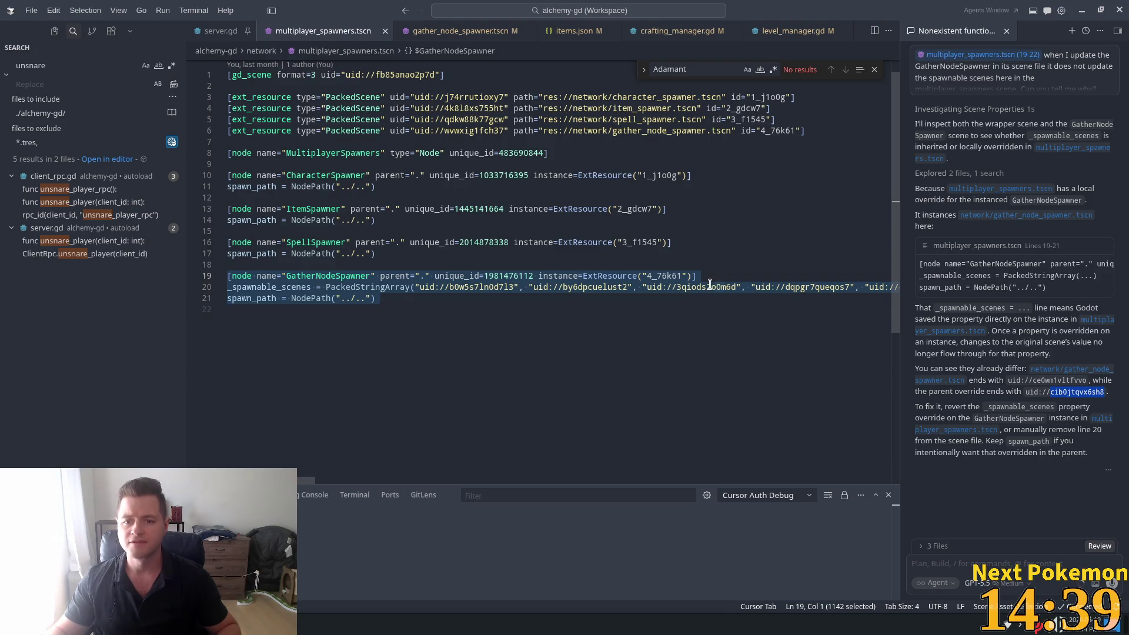
{"action": "left_click", "coordinate": [710, 284]}
{"action": "key", "text": "ctrl+f"}
{"action": "key", "text": "ctrl+v"}
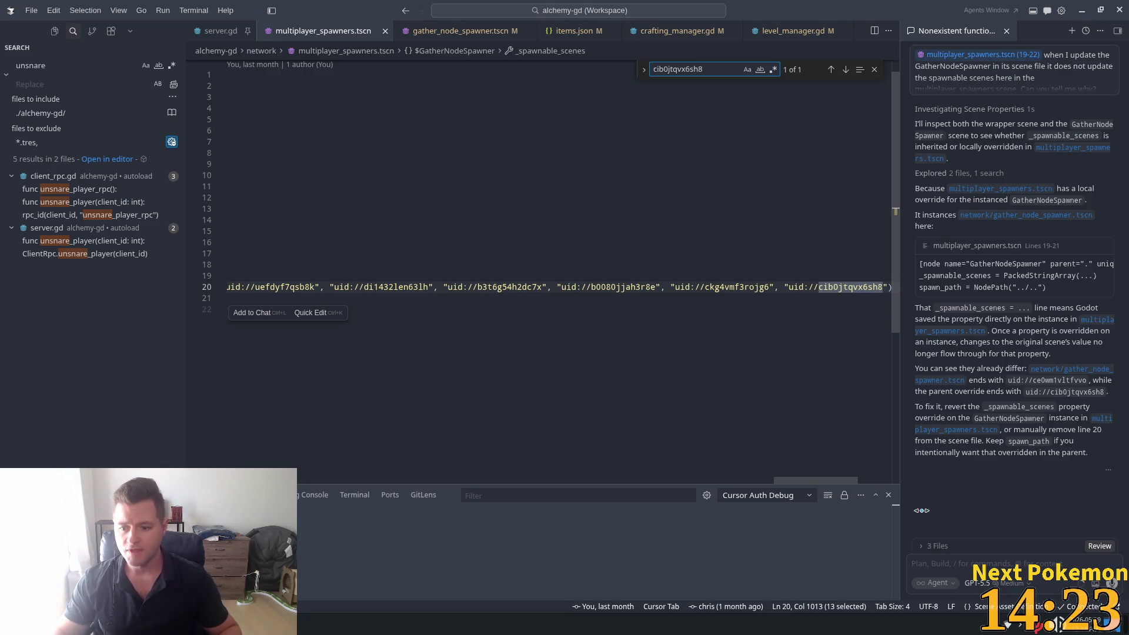
- Start a new agent message beginning 'can you diff'
{"action": "left_click", "coordinate": [943, 538]}
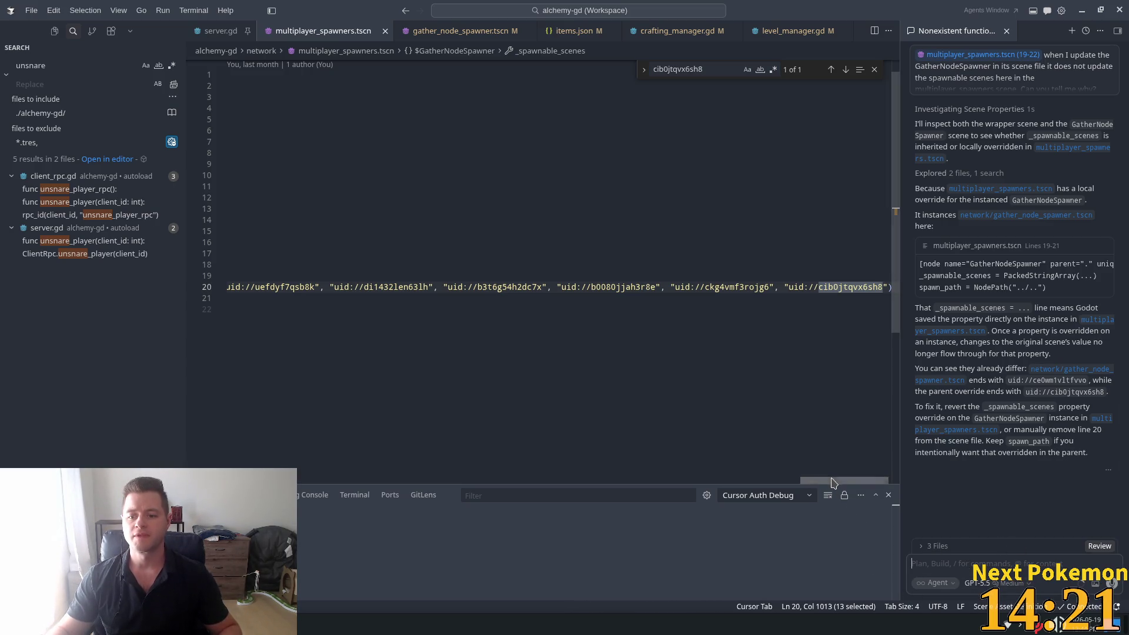
{"action": "scroll", "coordinate": [371, 442], "scroll_direction": "left", "scroll_amount": 10}
{"action": "type", "text": "can you d"}
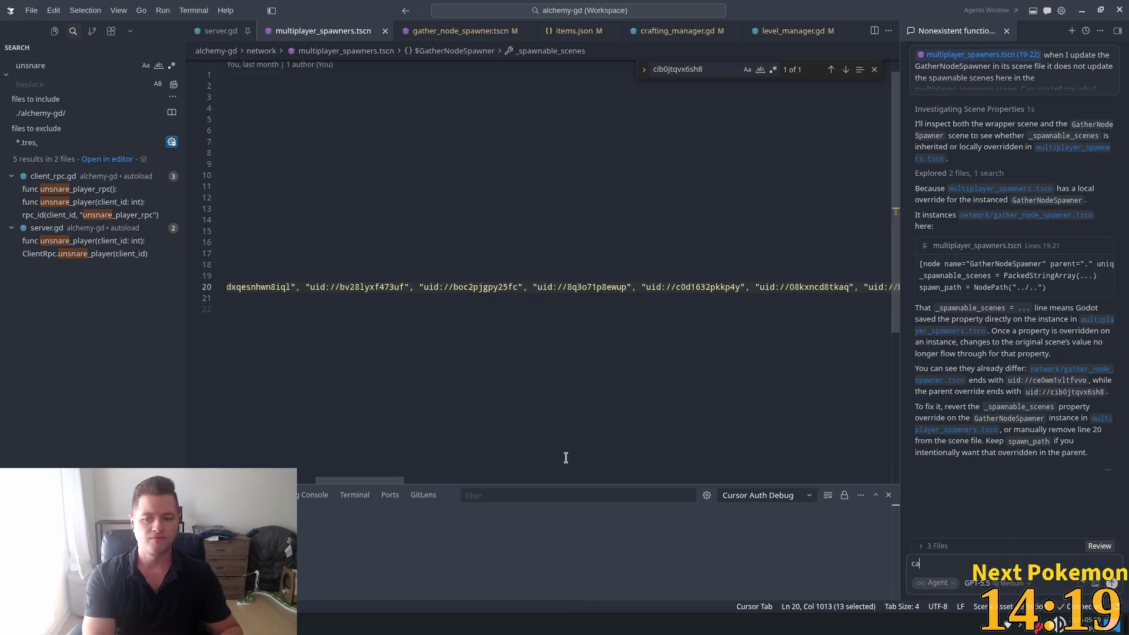
{"action": "type", "text": "iff"}
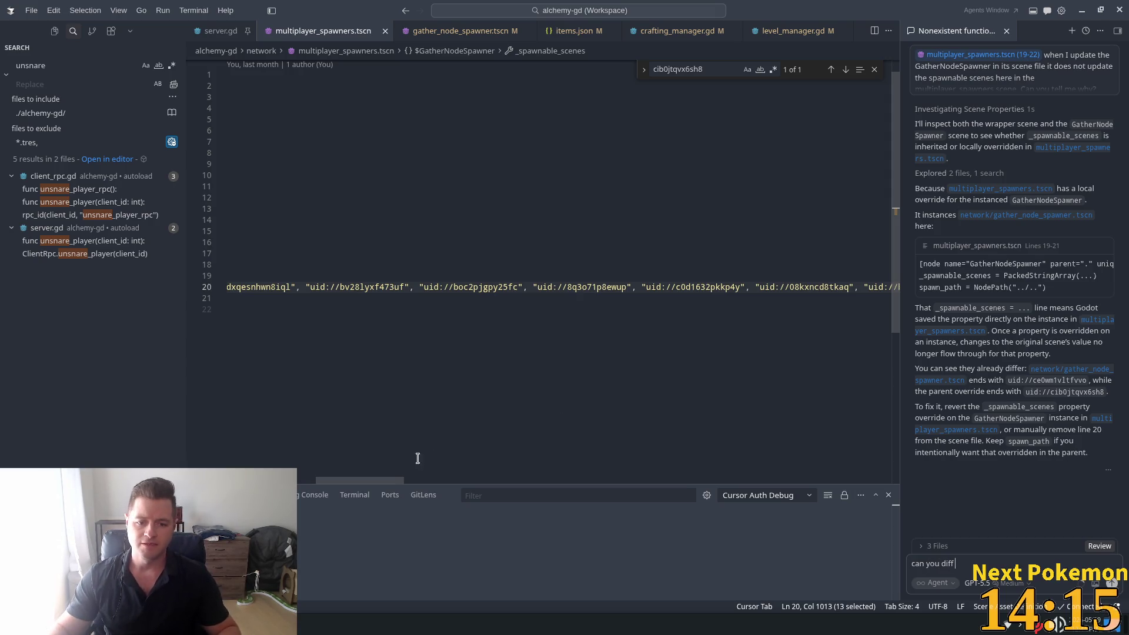
{"action": "left_click_drag", "start_coordinate": [383, 480], "coordinate": [294, 481]}
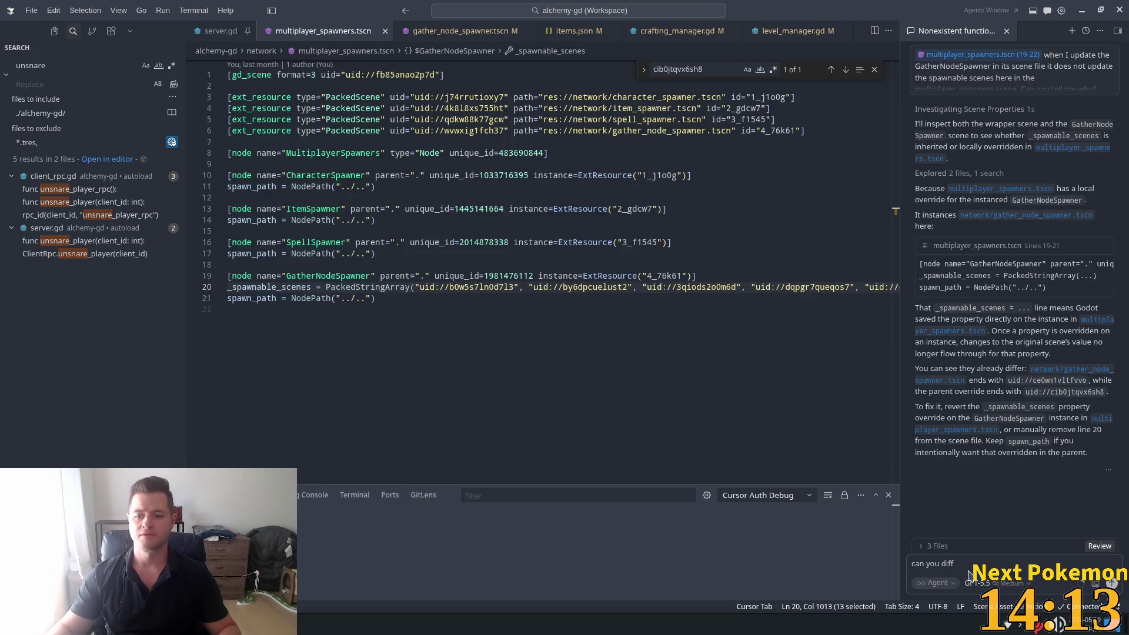
{"action": "type", "text": "the u"}
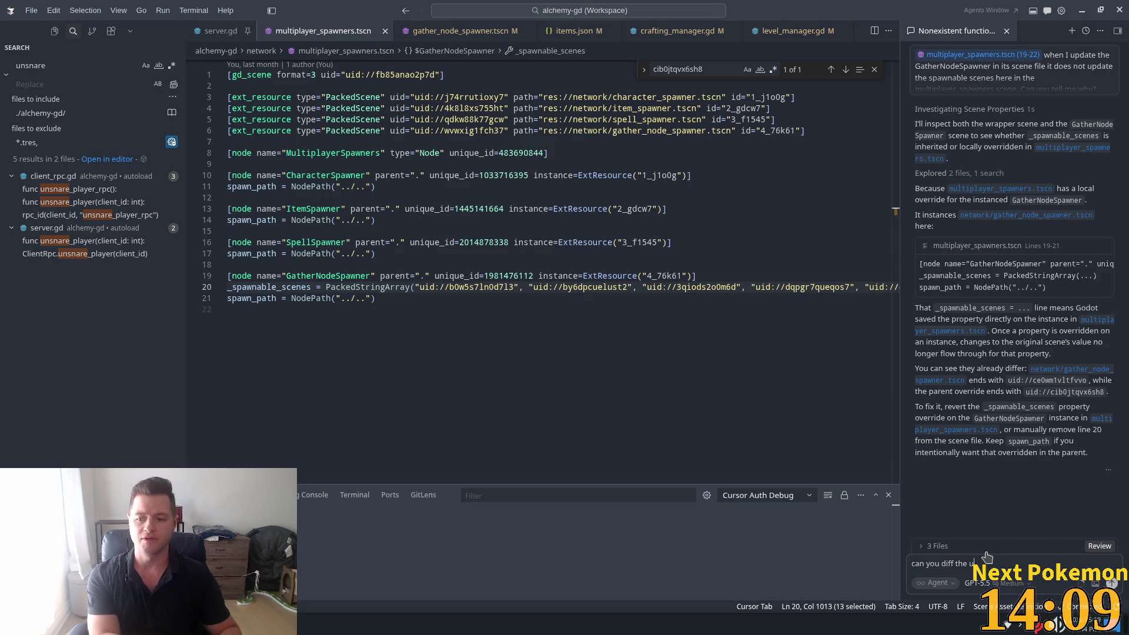
{"action": "type", "text": "id"}
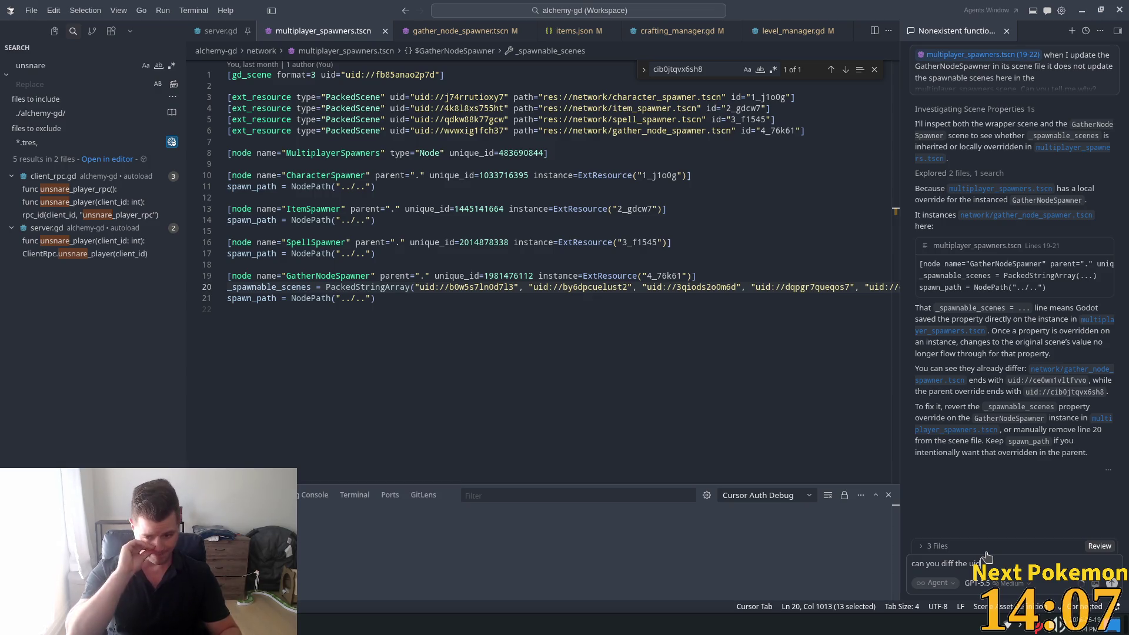
{"action": "type", "text": "s on "}
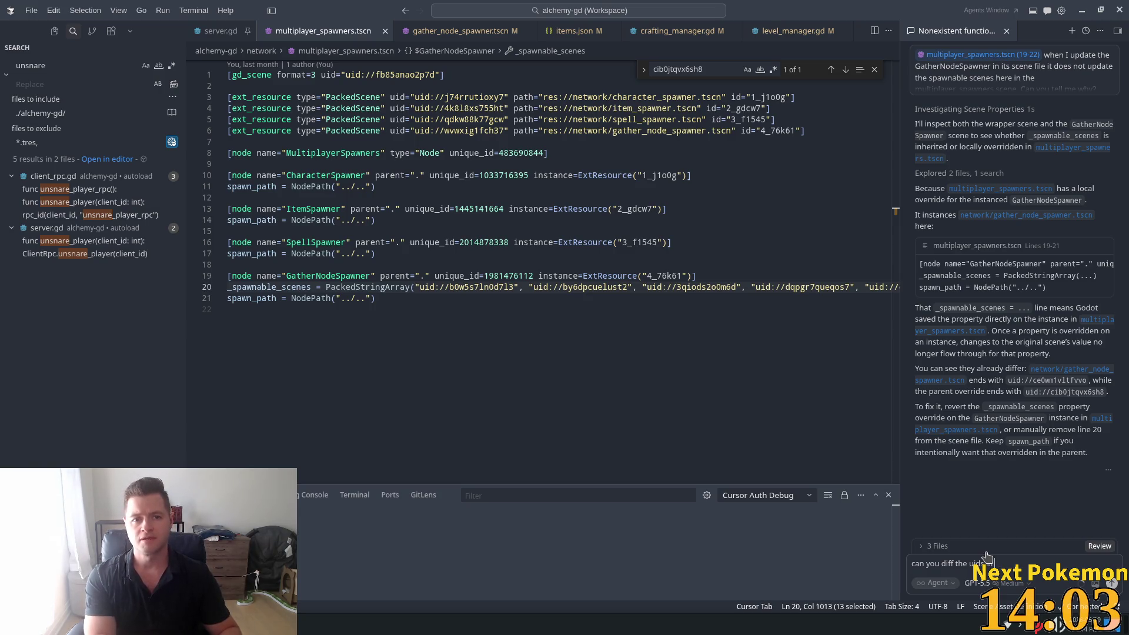
{"action": "type", "text": " the o"}
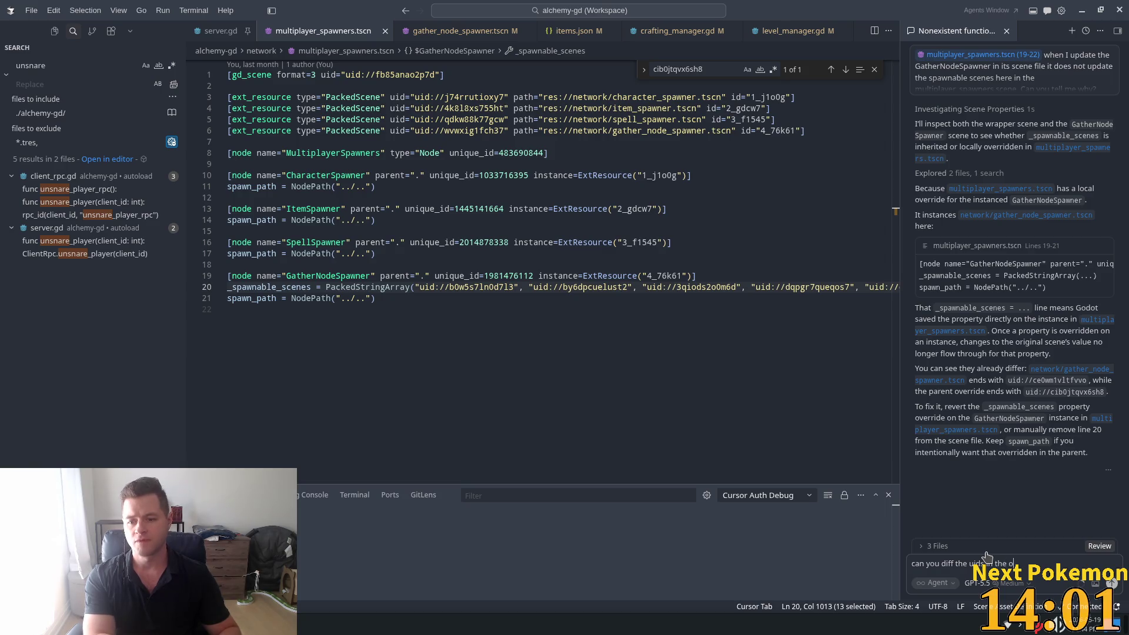
{"action": "type", "text": "ver"}
{"action": "type", "text": " and the"}
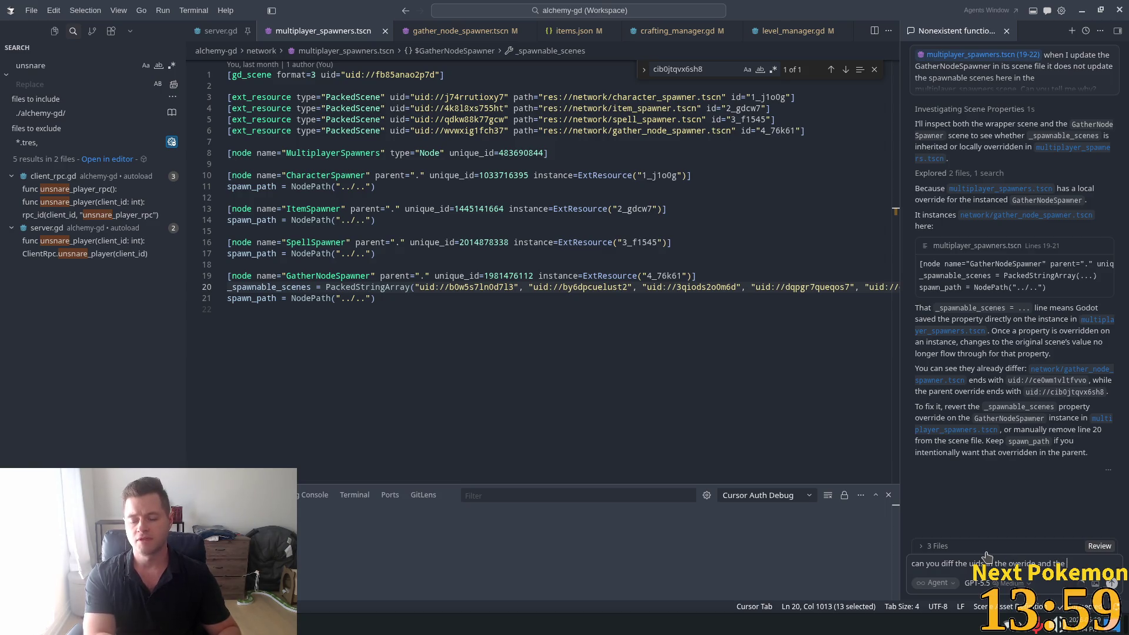
{"action": "type", "text": "original "}
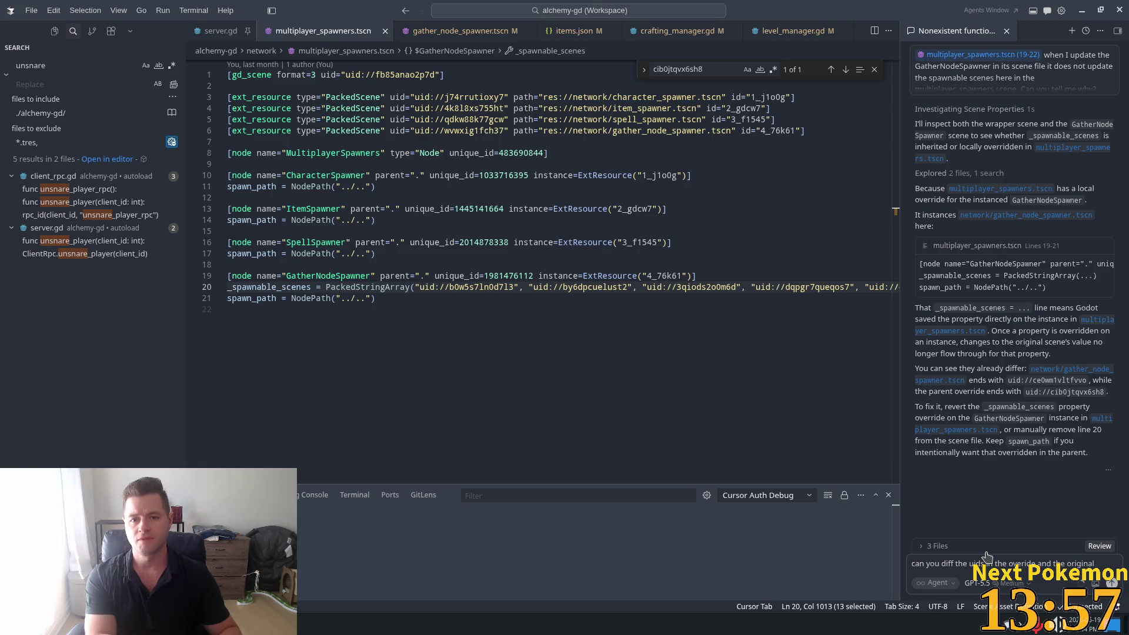
{"action": "type", "text": "ne and"}
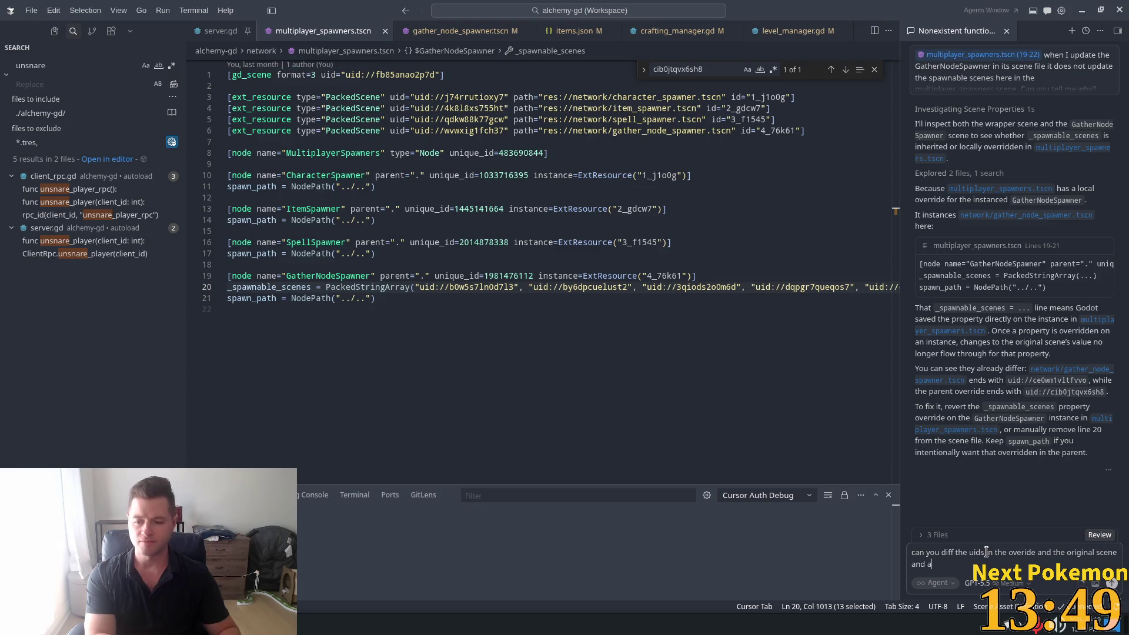
{"action": "type", "text": "any"}
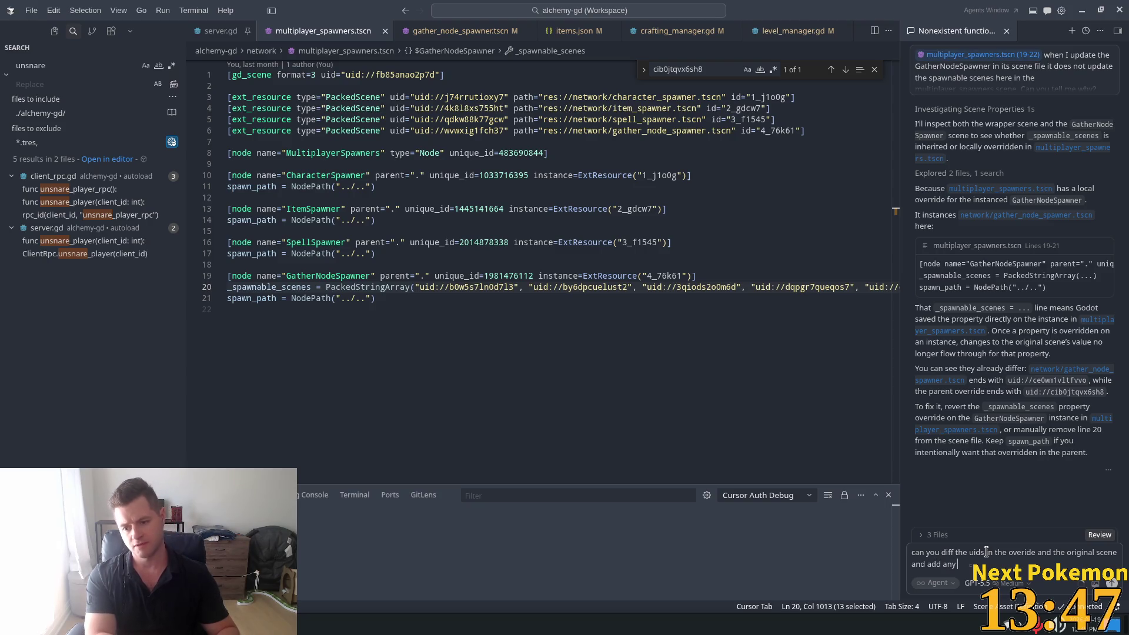
{"action": "key", "text": "BackSpace"}
{"action": "key", "text": "BackSpace"}
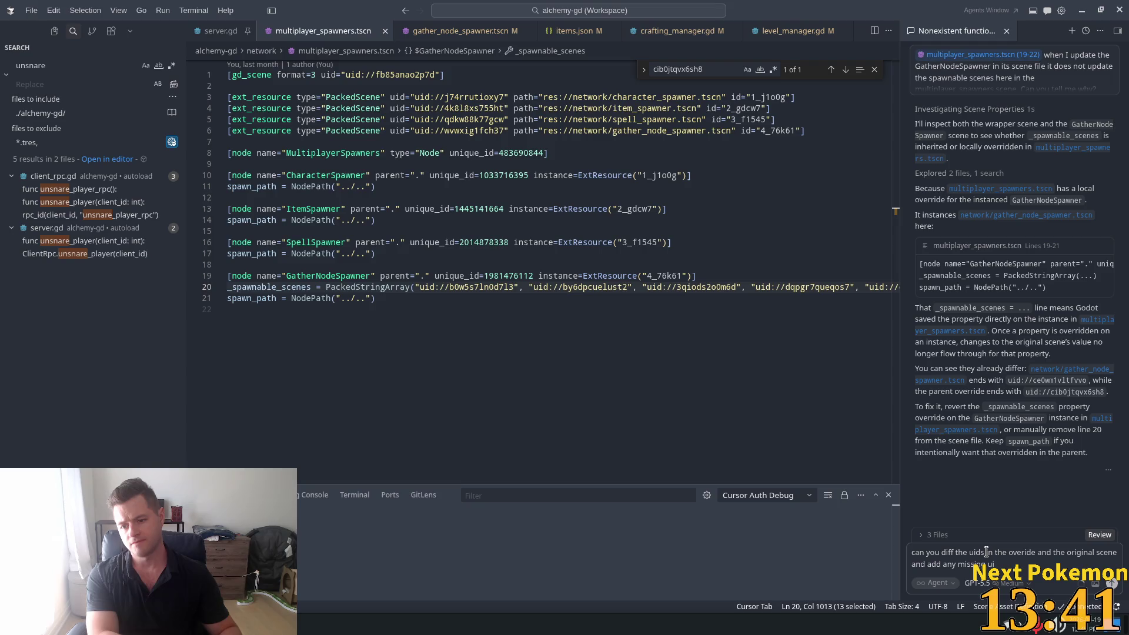
{"action": "type", "text": "d "}
{"action": "type", "text": " to the o"}
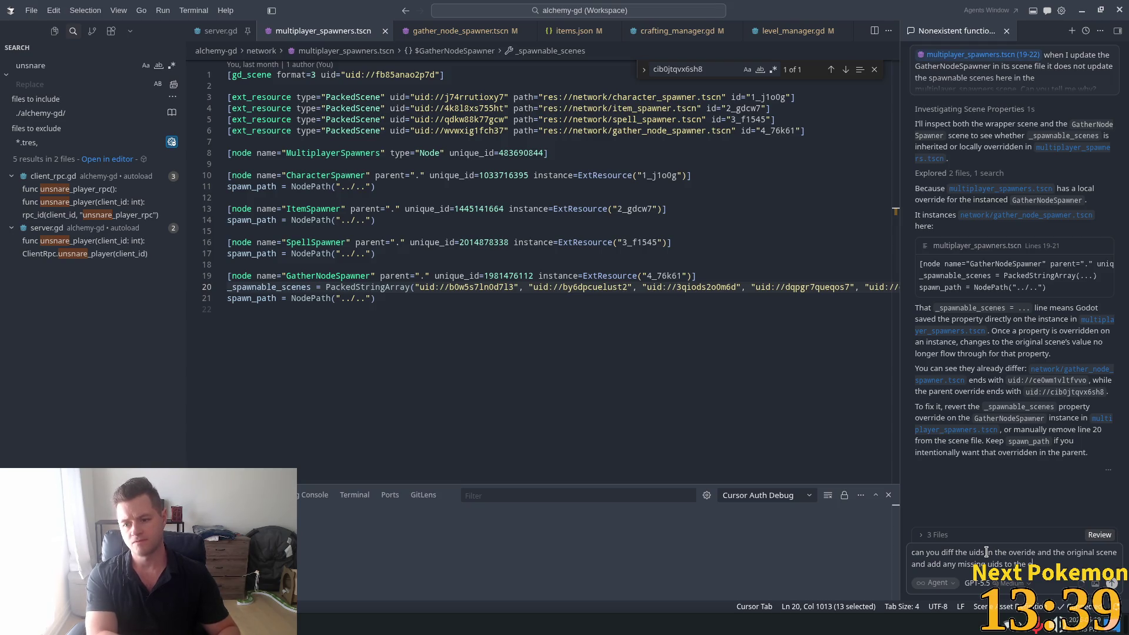
{"action": "type", "text": "riginal"}
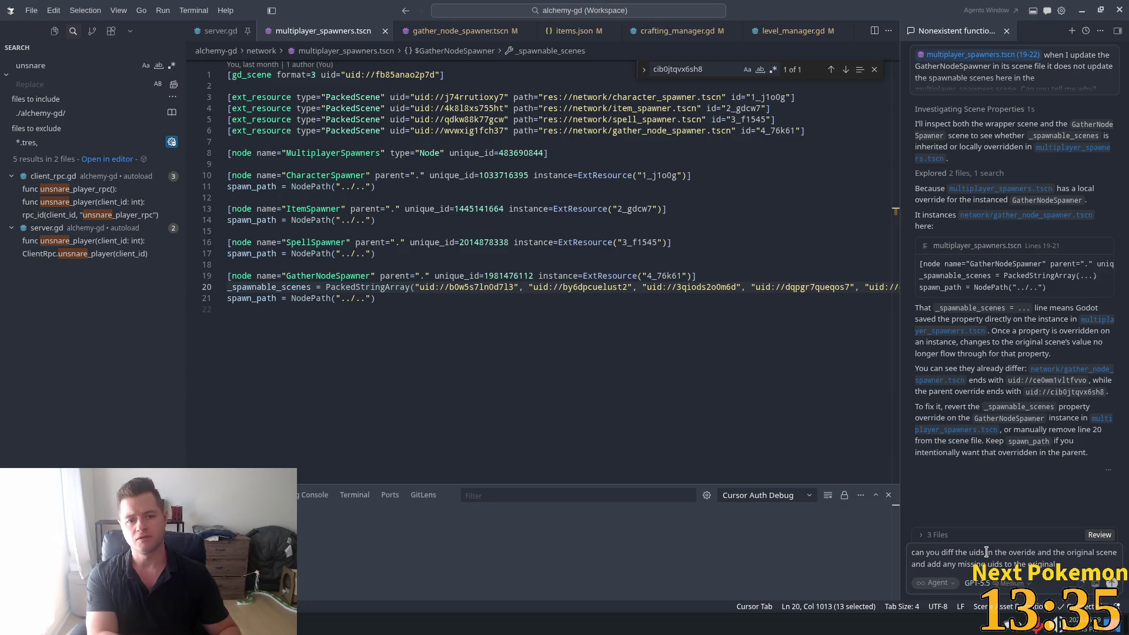
{"action": "type", "text": "@g"}
{"action": "key", "text": "Return"}
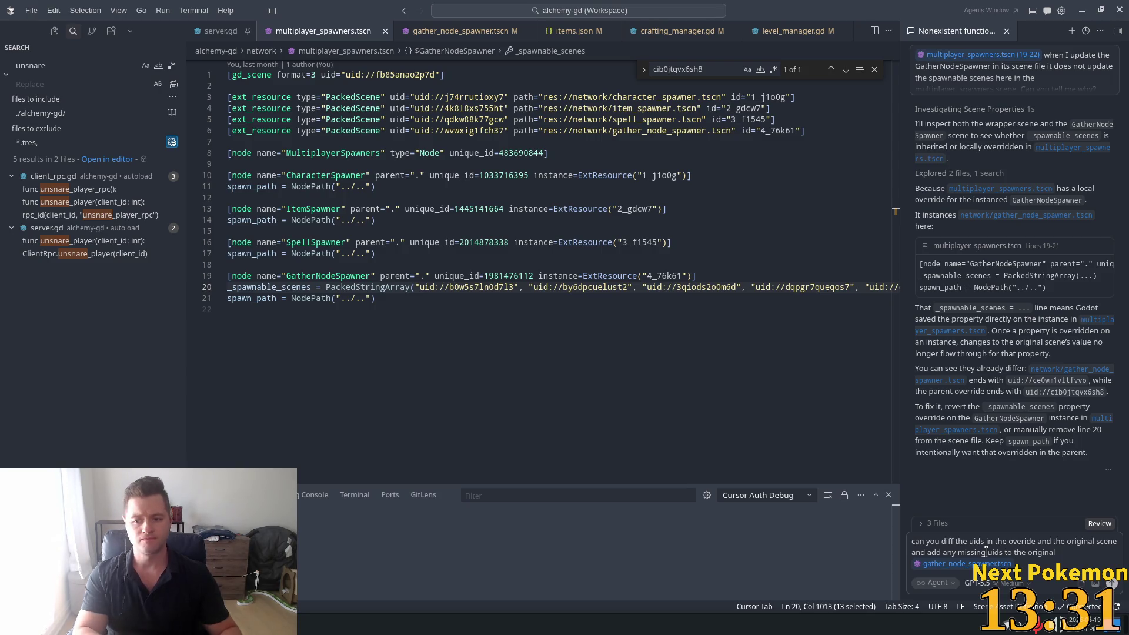
{"action": "key", "text": "Up"}
{"action": "key", "text": "shift+End"}
{"action": "key", "text": "BackSpace"}
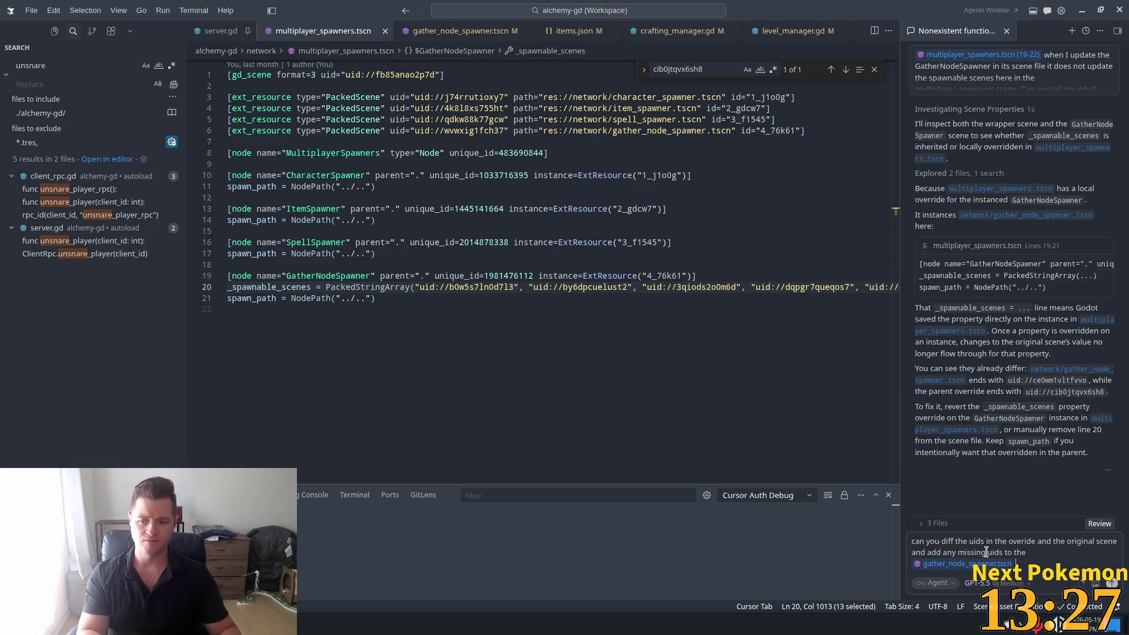
{"action": "type", "text": "cn so tha"}
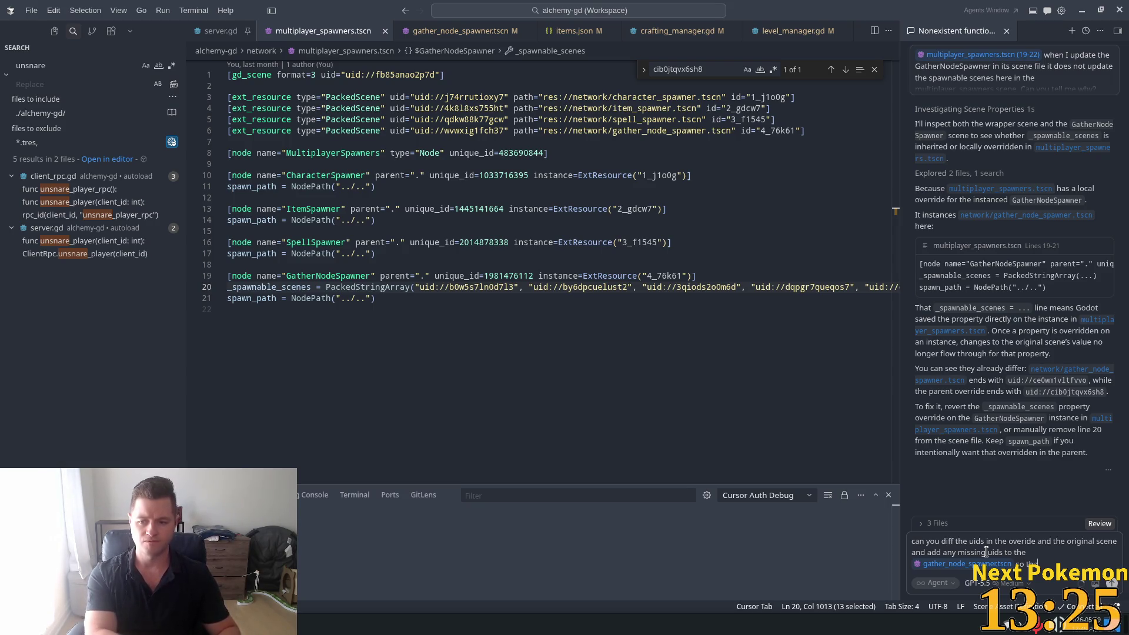
{"action": "type", "text": "t we can cl"}
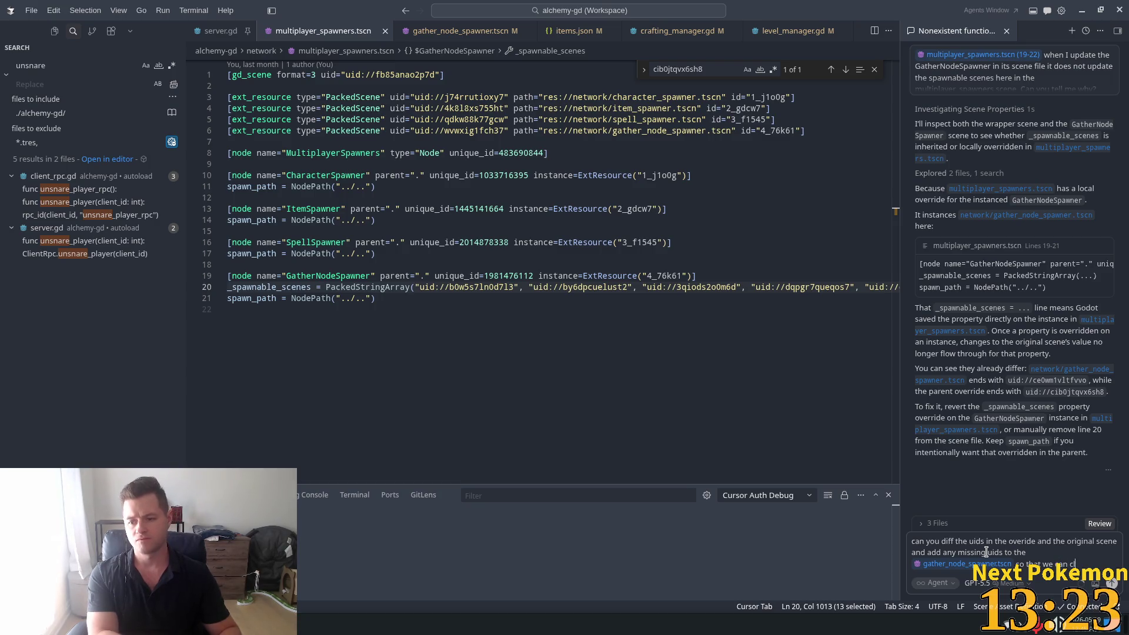
{"action": "type", "text": "eanly re"}
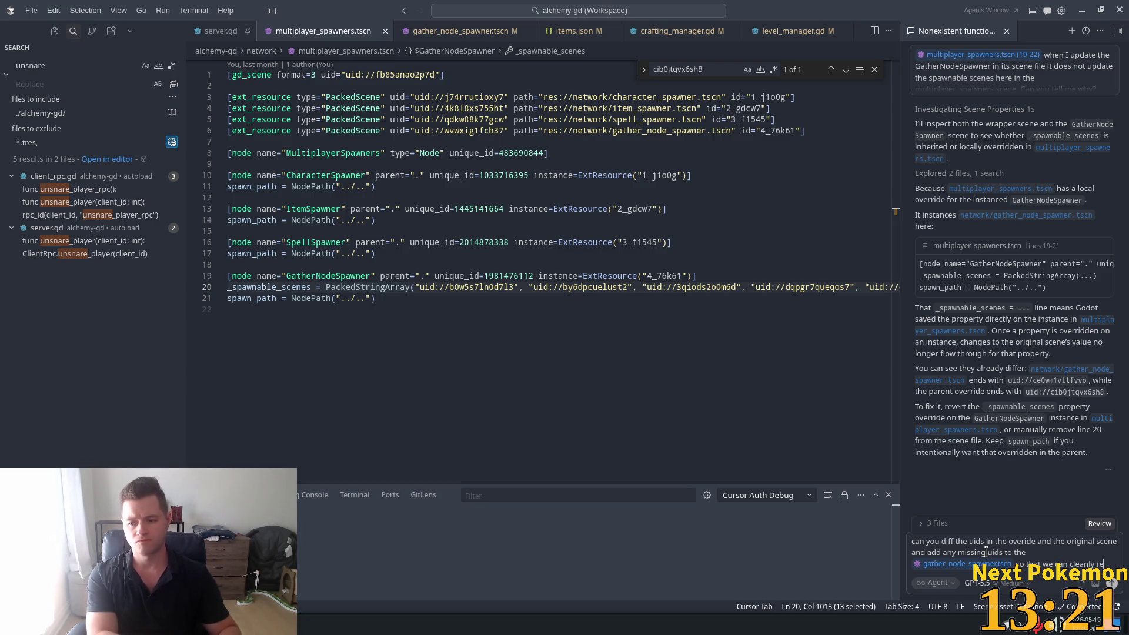
{"action": "type", "text": "move the ob"}
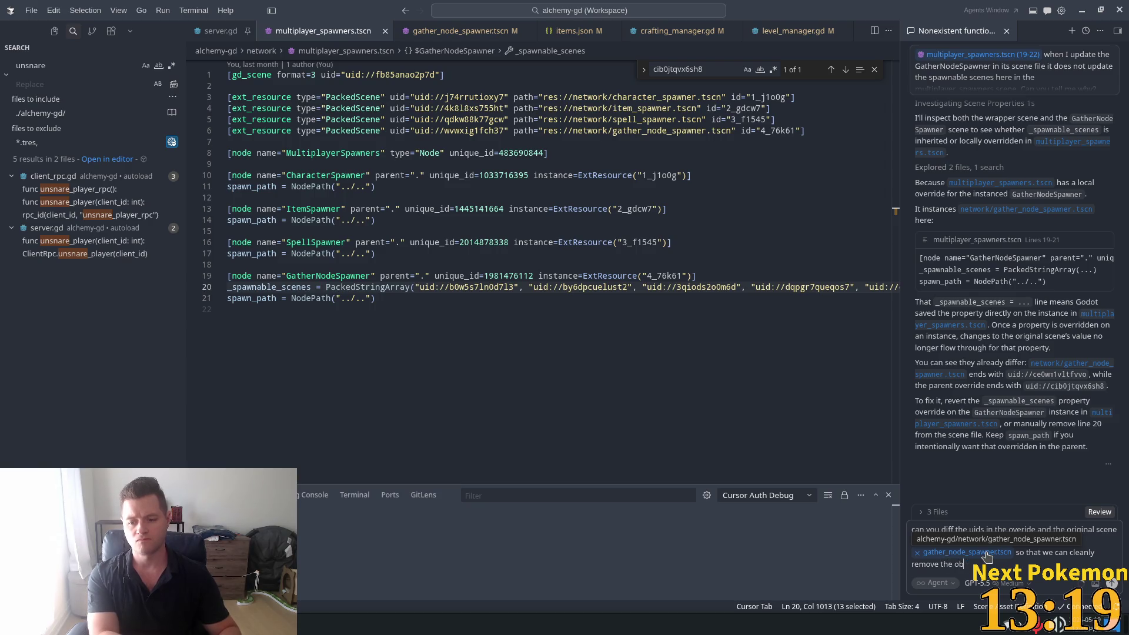
{"action": "key", "text": "BackSpace"}
{"action": "type", "text": "verride fro"}
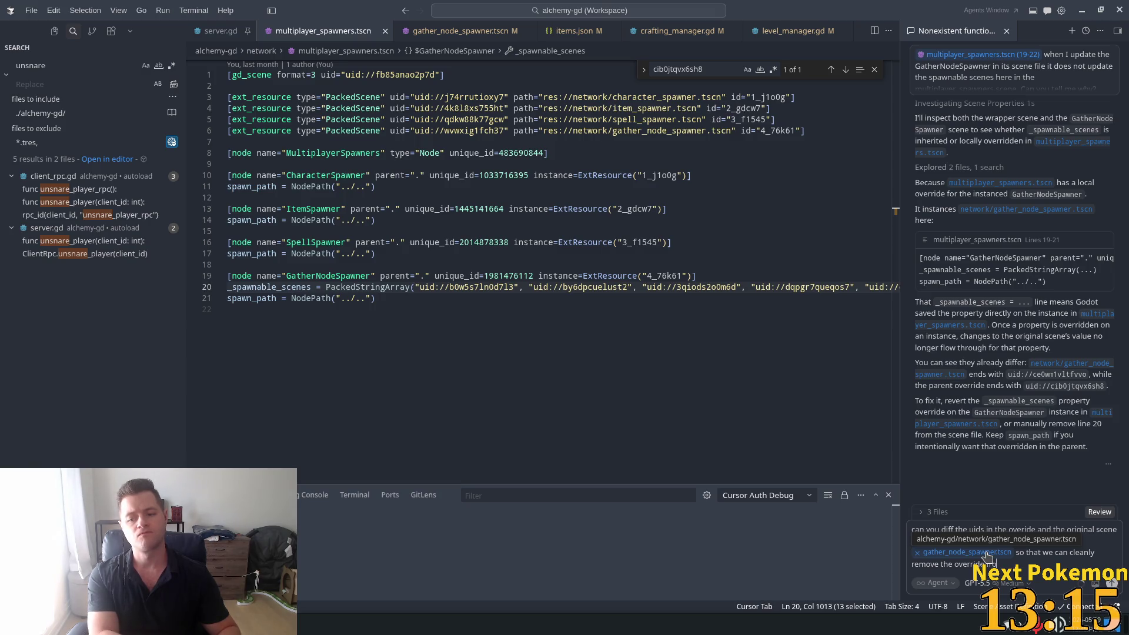
{"action": "type", "text": "m multiplayer_sp"}
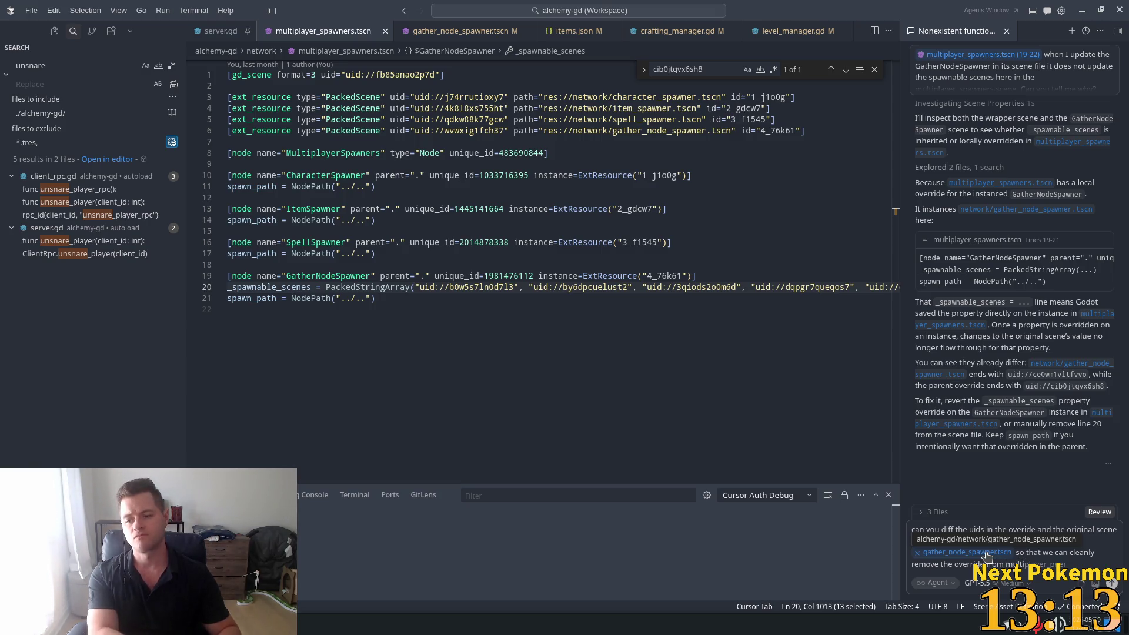
{"action": "type", "text": "awners"}
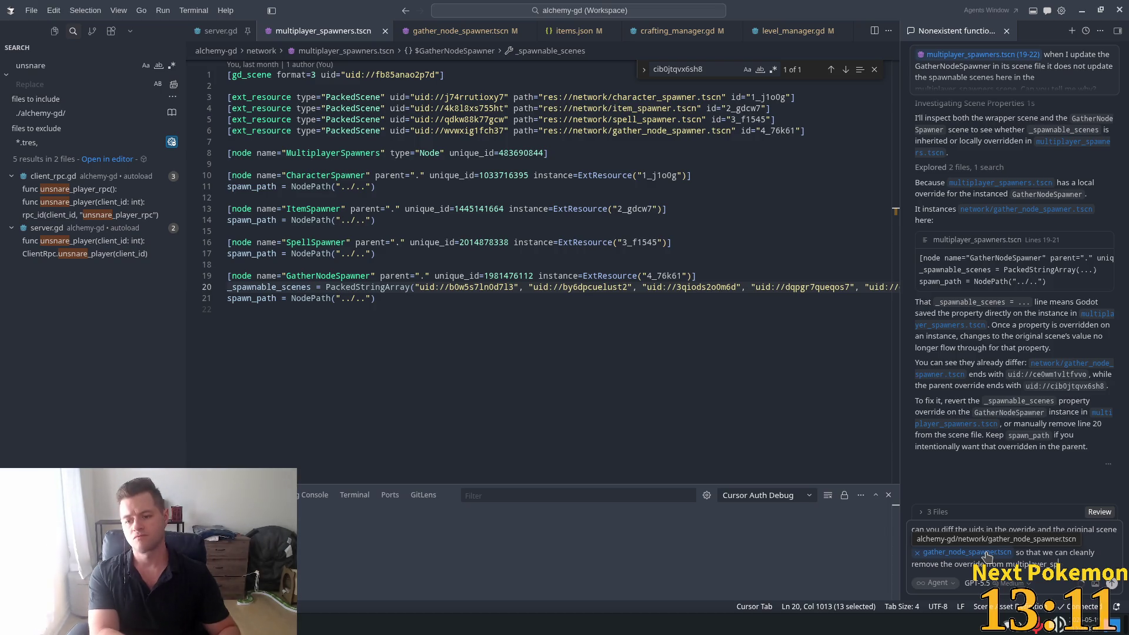
{"action": "key", "text": "Tab"}
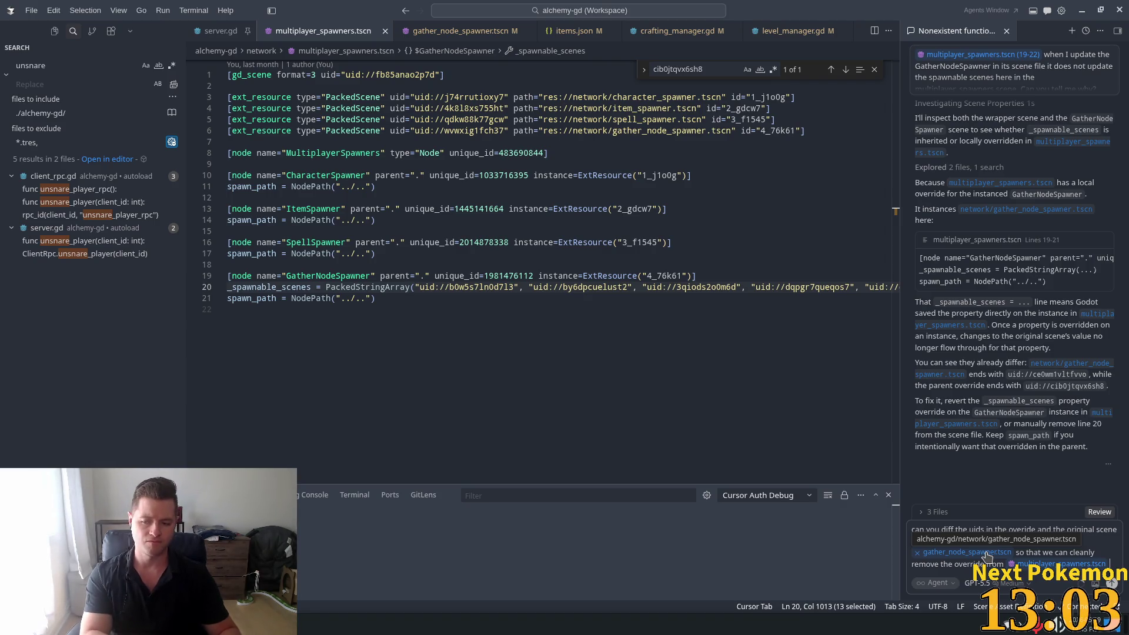
{"action": "key", "text": "Return"}
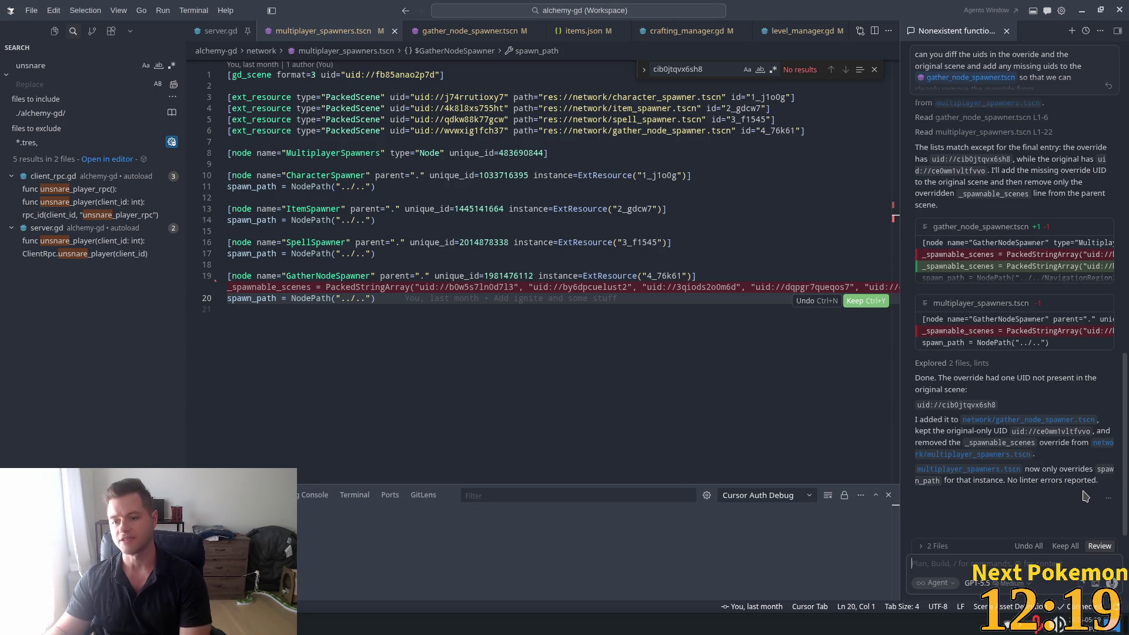
- Accept all the agent's file edits, review the CharacterSpawner entry, and return to Godot
{"action": "left_click", "coordinate": [1064, 547]}
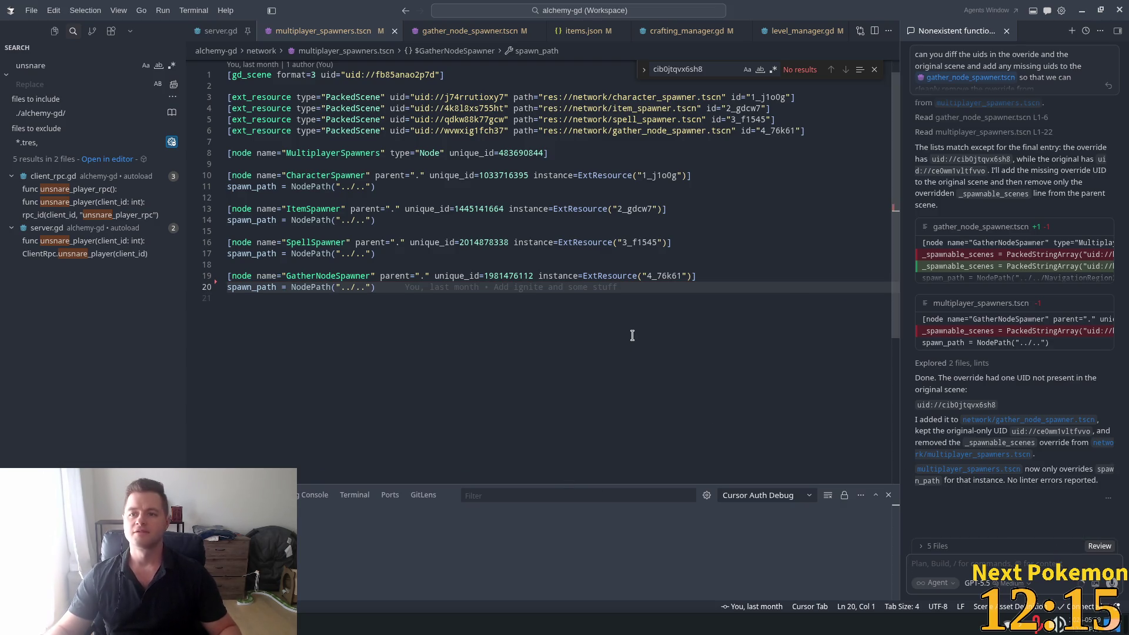
{"action": "left_click", "coordinate": [416, 175]}
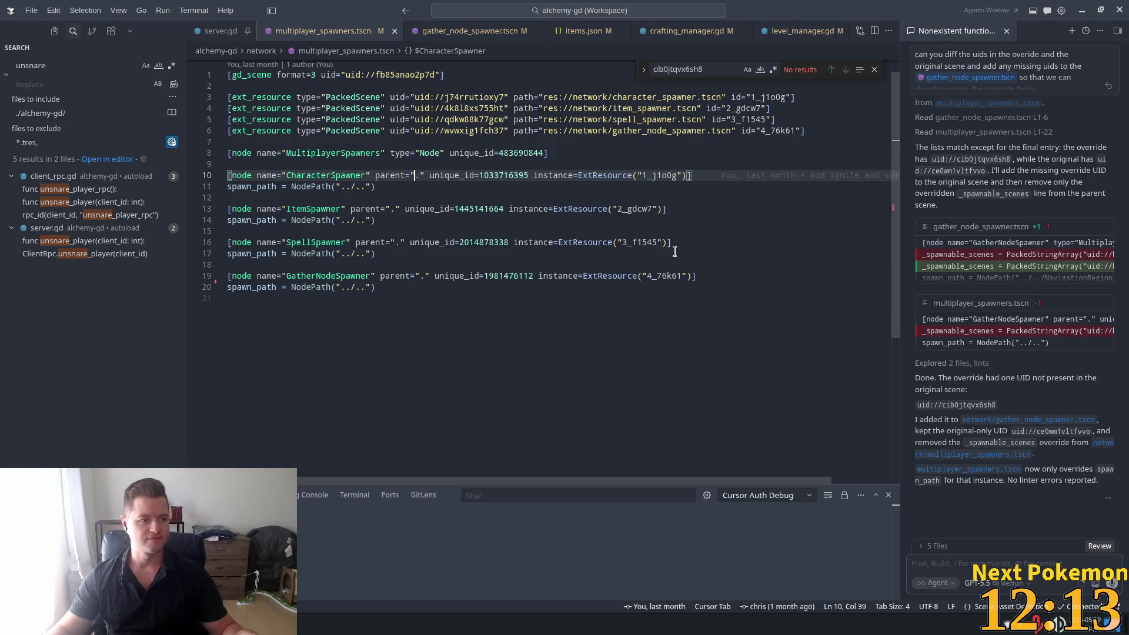
{"action": "key", "text": "alt+Tab"}
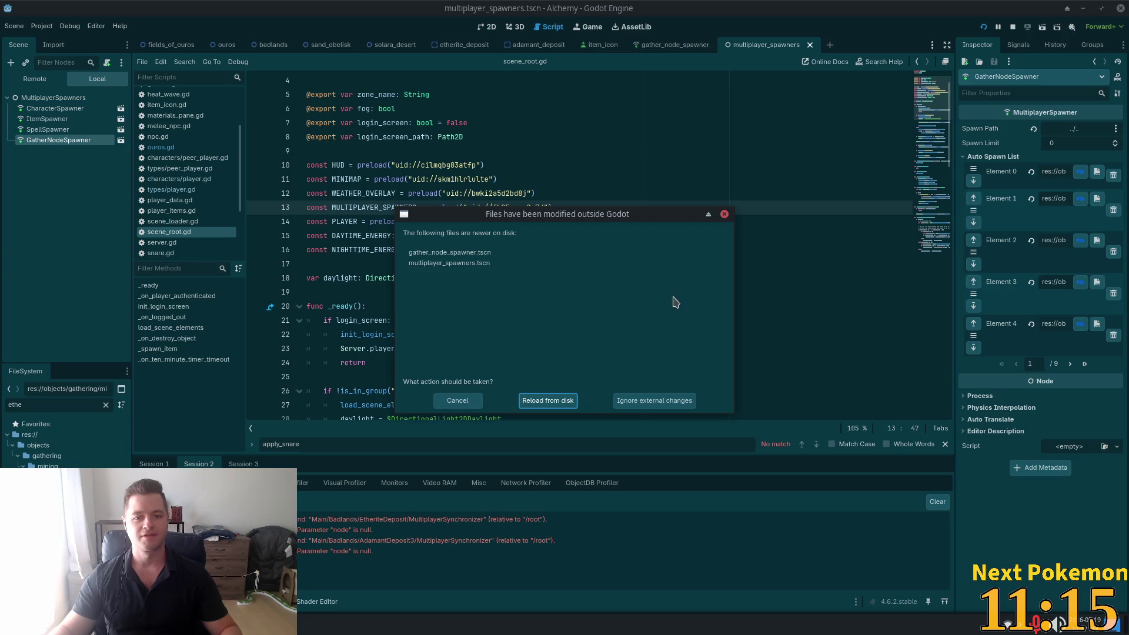
- Reload the changed scenes from disk, test-run the game in two arranged debug windows, then stop
{"action": "left_click", "coordinate": [547, 400]}
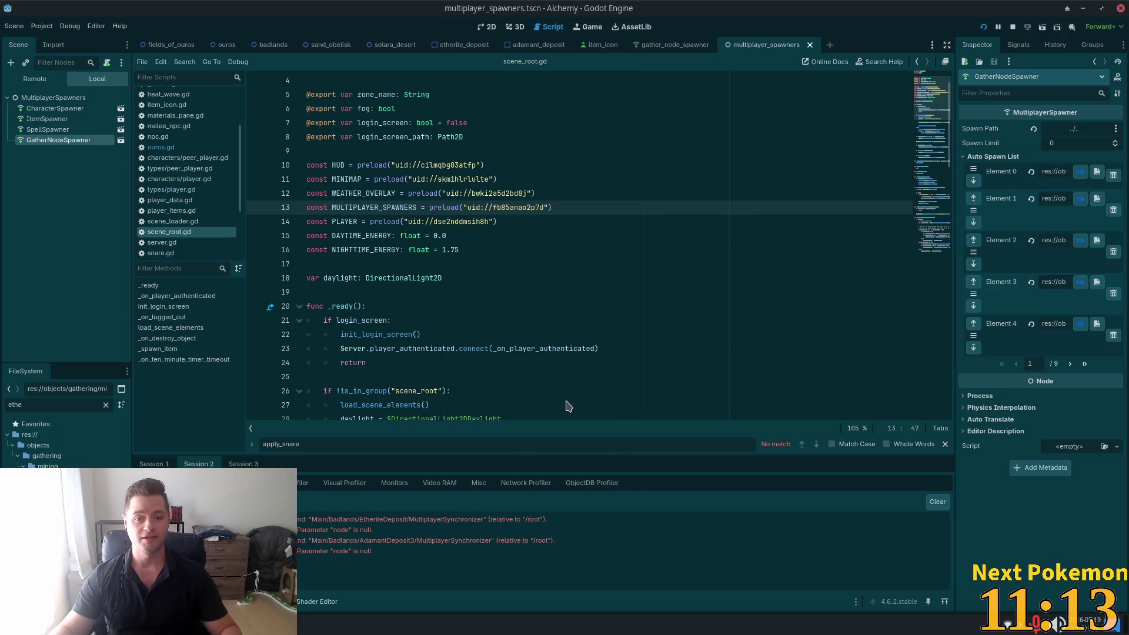
{"action": "left_click", "coordinate": [983, 26]}
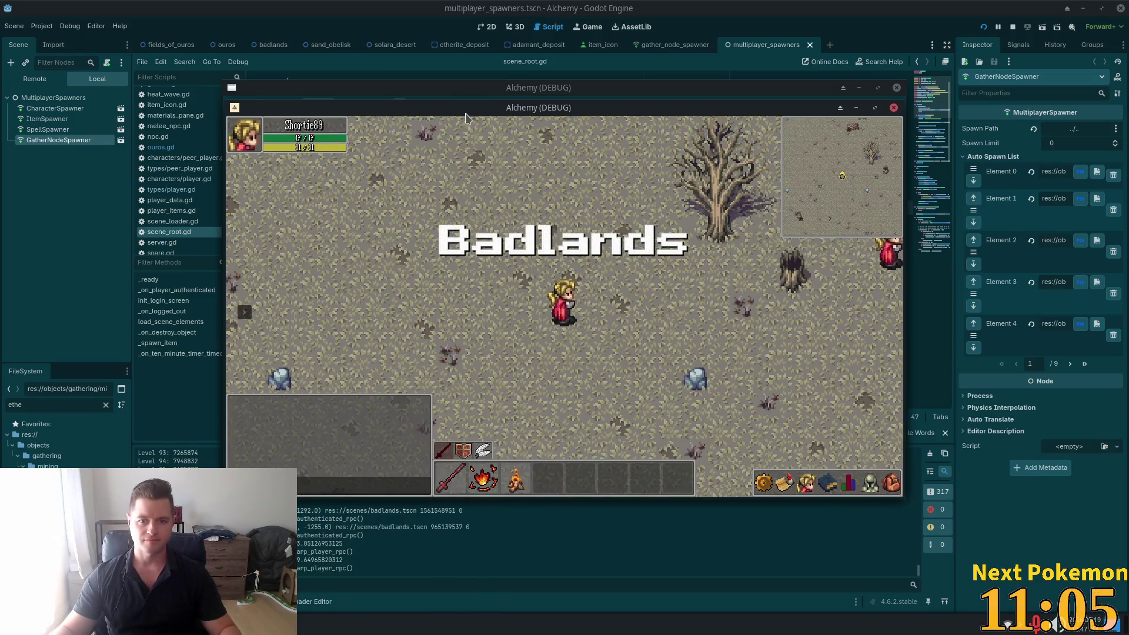
{"action": "mouse_move", "coordinate": [464, 108]}
{"action": "left_mouse_down"}
{"action": "mouse_move", "coordinate": [334, 28]}
{"action": "mouse_move", "coordinate": [254, 35]}
{"action": "left_mouse_up"}
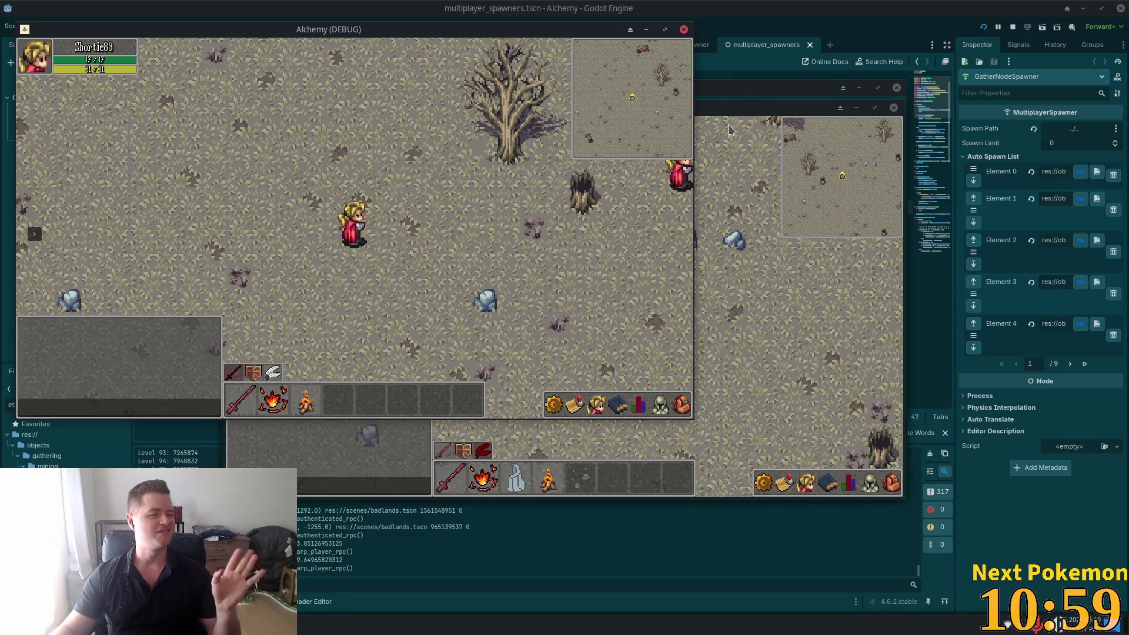
{"action": "mouse_move", "coordinate": [758, 110]}
{"action": "left_mouse_down"}
{"action": "mouse_move", "coordinate": [834, 153]}
{"action": "mouse_move", "coordinate": [1024, 197]}
{"action": "mouse_move", "coordinate": [966, 198]}
{"action": "left_mouse_up"}
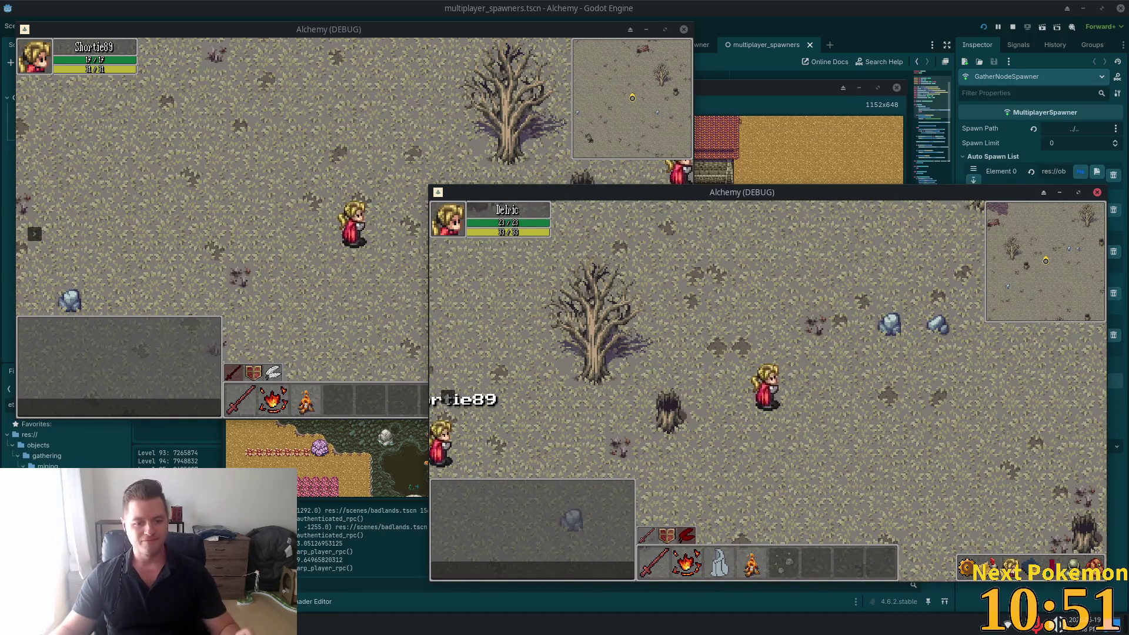
{"action": "key", "text": "F8"}
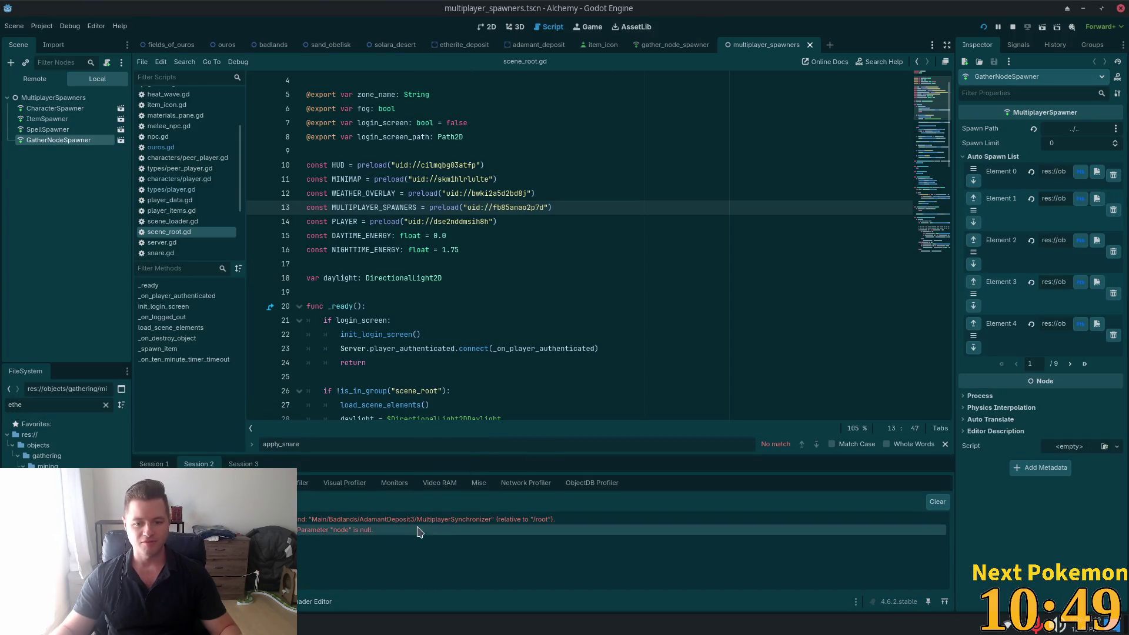
- Read the AdamantDeposit3 missing-MultiplayerSynchronizer error, then open the solara_desert scene
{"action": "mouse_move", "coordinate": [459, 523]}
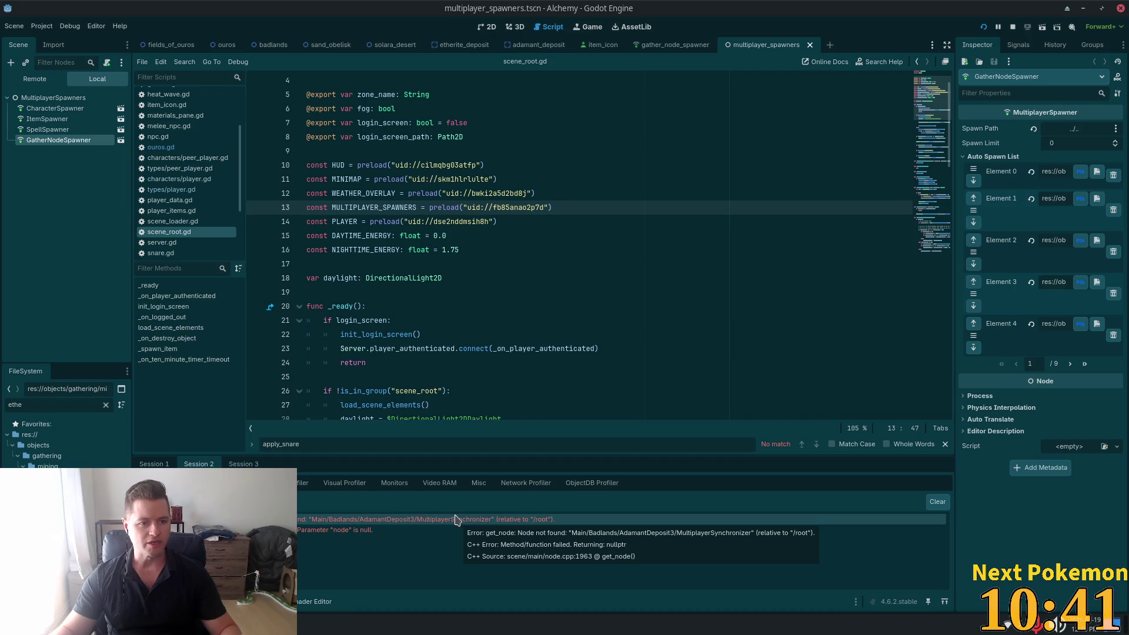
{"action": "left_click", "coordinate": [682, 46]}
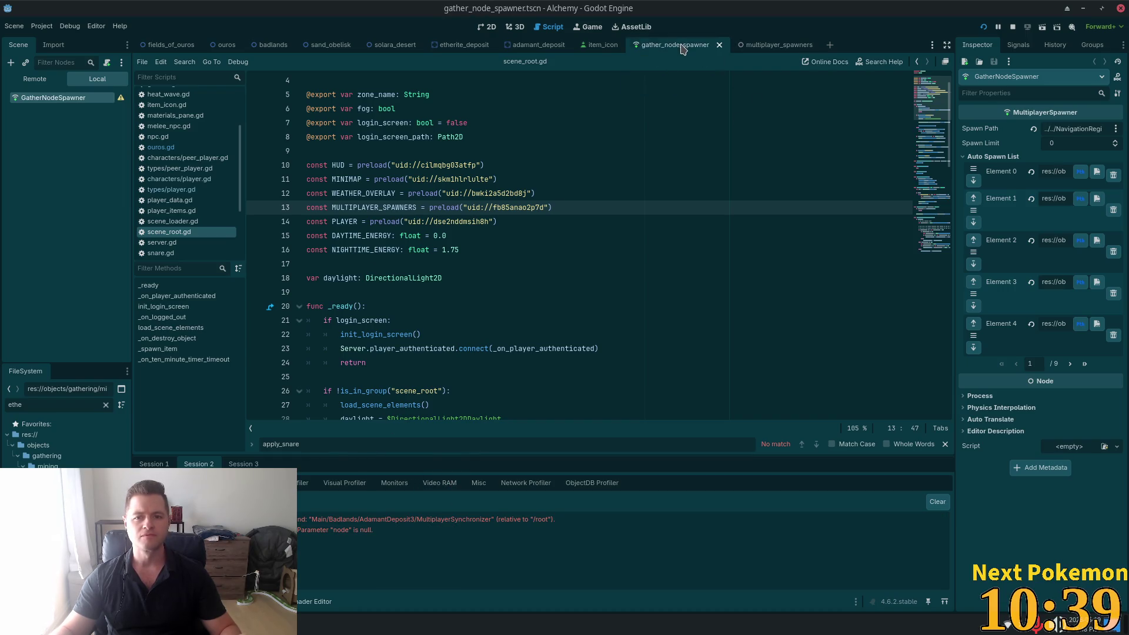
{"action": "left_click", "coordinate": [393, 46]}
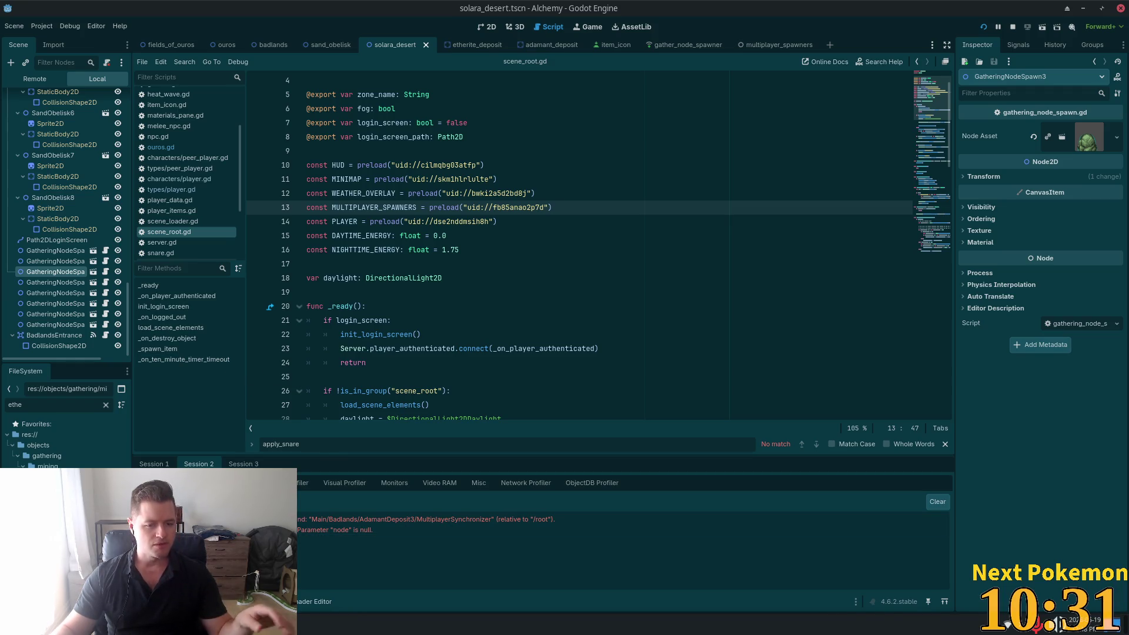
- Walk the character north to the rocky cliff, then inspect the BadlandsEntrance warp zone
{"action": "left_click", "coordinate": [364, 555]}
{"action": "key", "text": "w"}
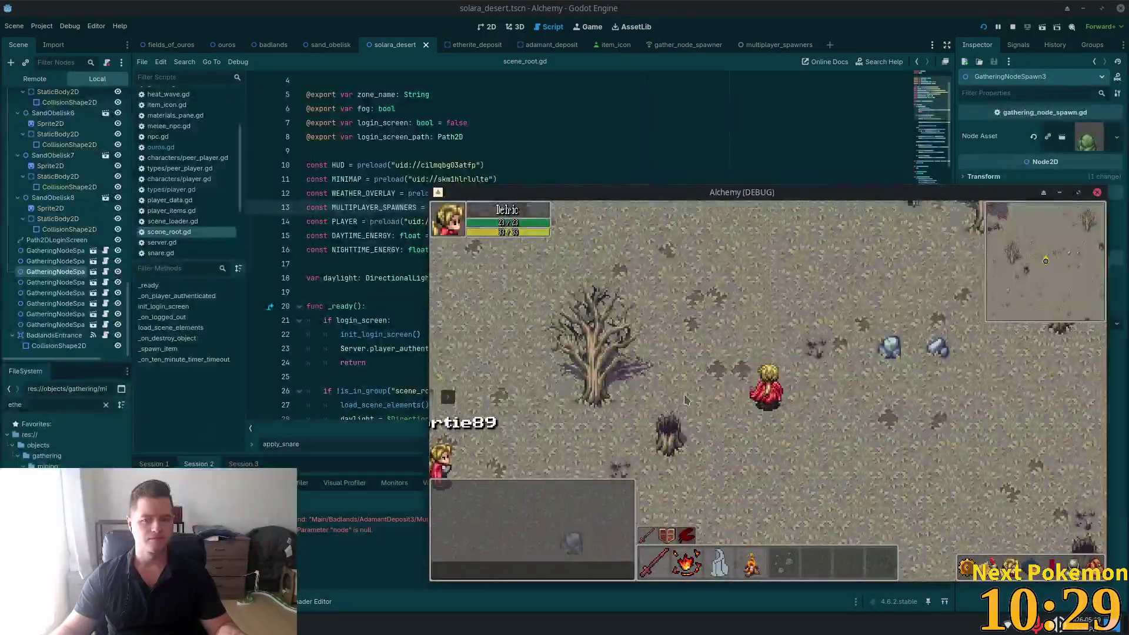
{"action": "key", "text": "w"}
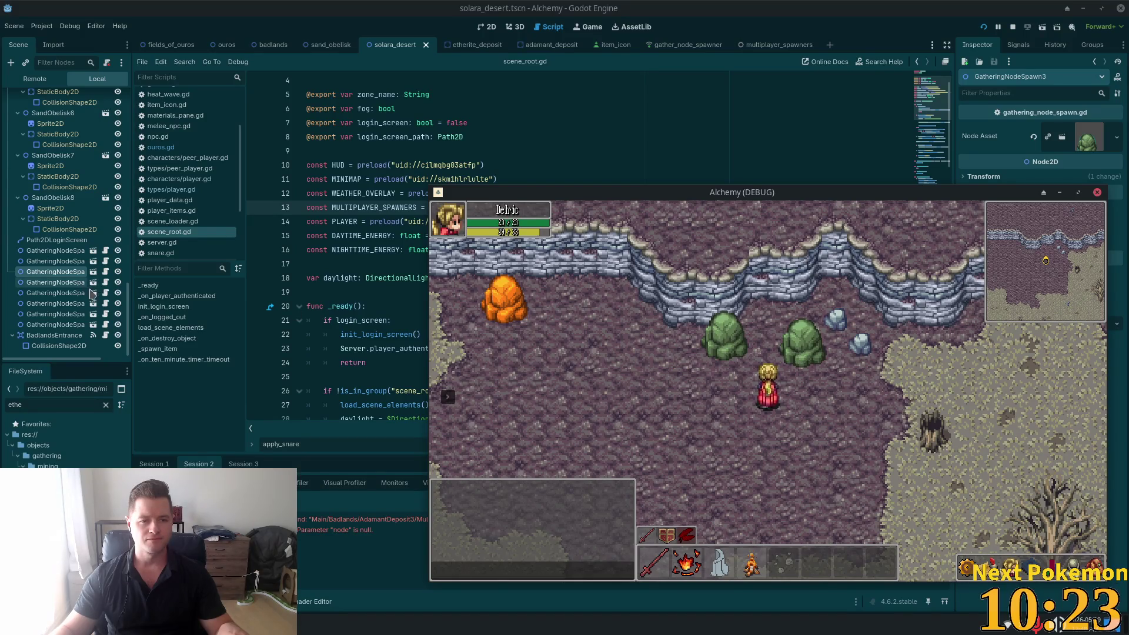
{"action": "left_click", "coordinate": [59, 336]}
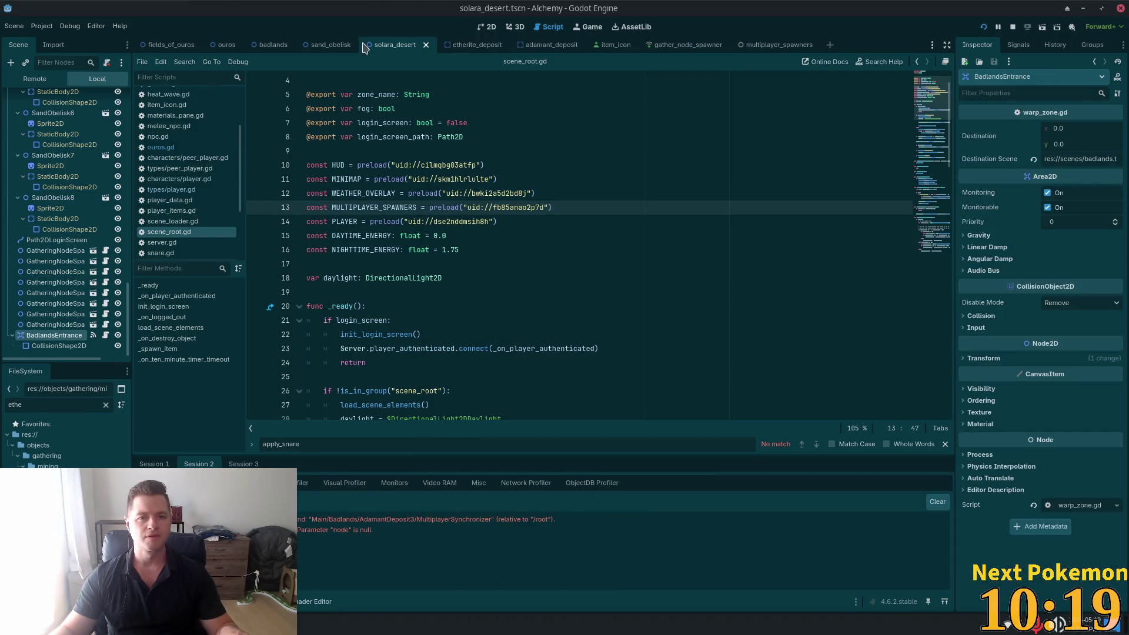
- Open the badlands scene with its MiningNodes spawns, then bring up the YouTube browser
{"action": "left_click", "coordinate": [274, 46]}
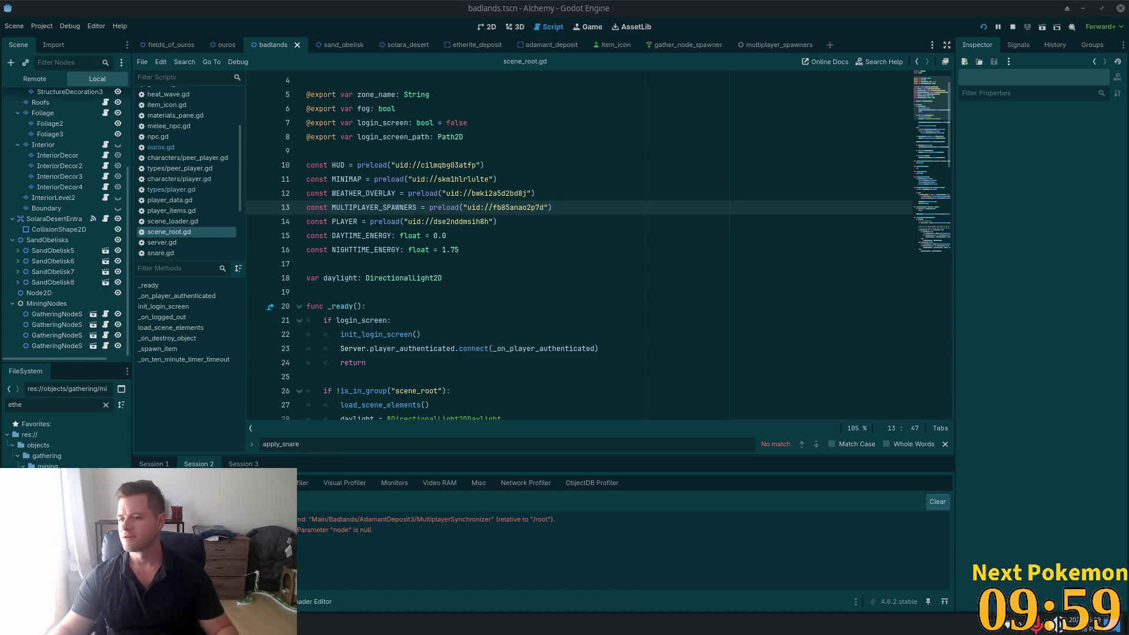
{"action": "key", "text": "alt+Tab"}
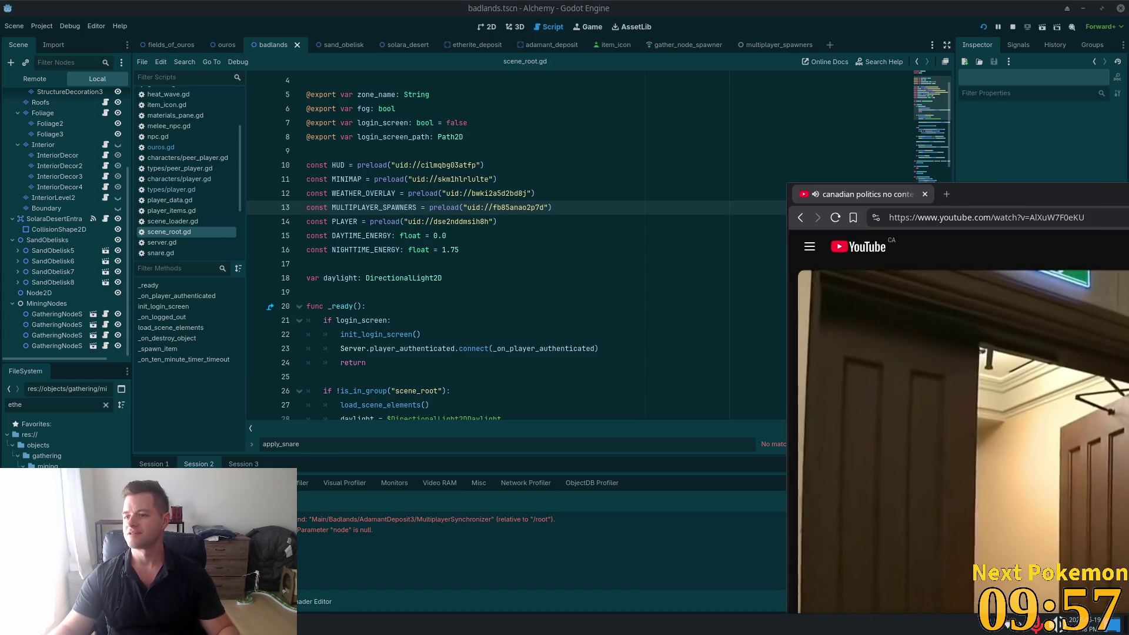
- Enlarge the browser over Godot and search YouTube for 'the christmas donkey'
{"action": "mouse_move", "coordinate": [988, 200]}
{"action": "left_mouse_down"}
{"action": "mouse_move", "coordinate": [823, 68]}
{"action": "mouse_move", "coordinate": [728, 17]}
{"action": "left_mouse_up"}
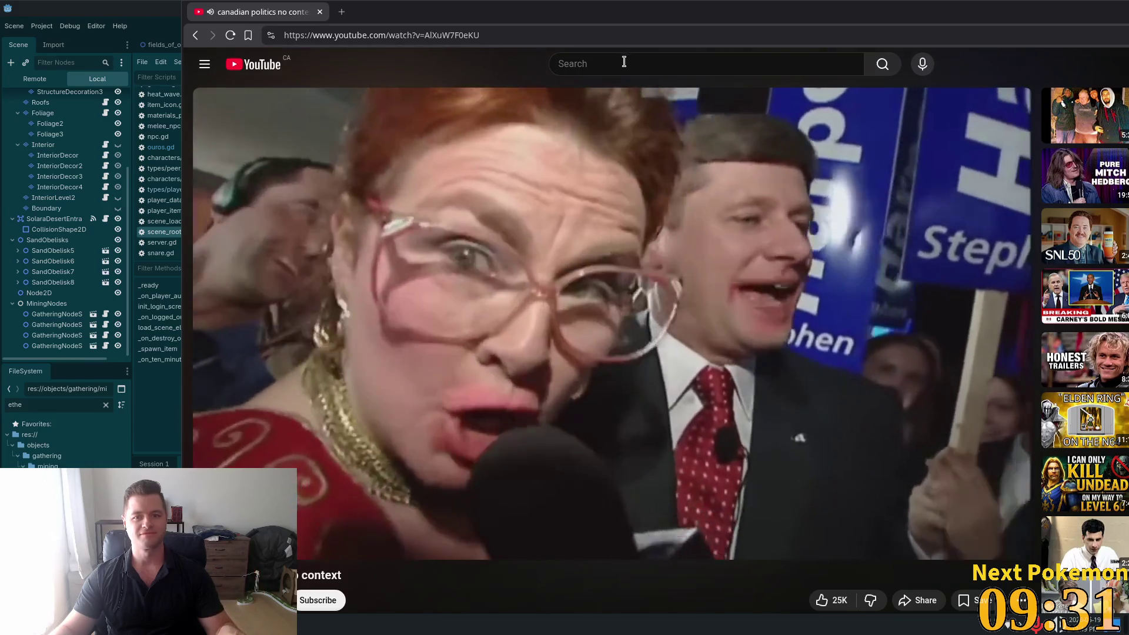
{"action": "left_click", "coordinate": [624, 61]}
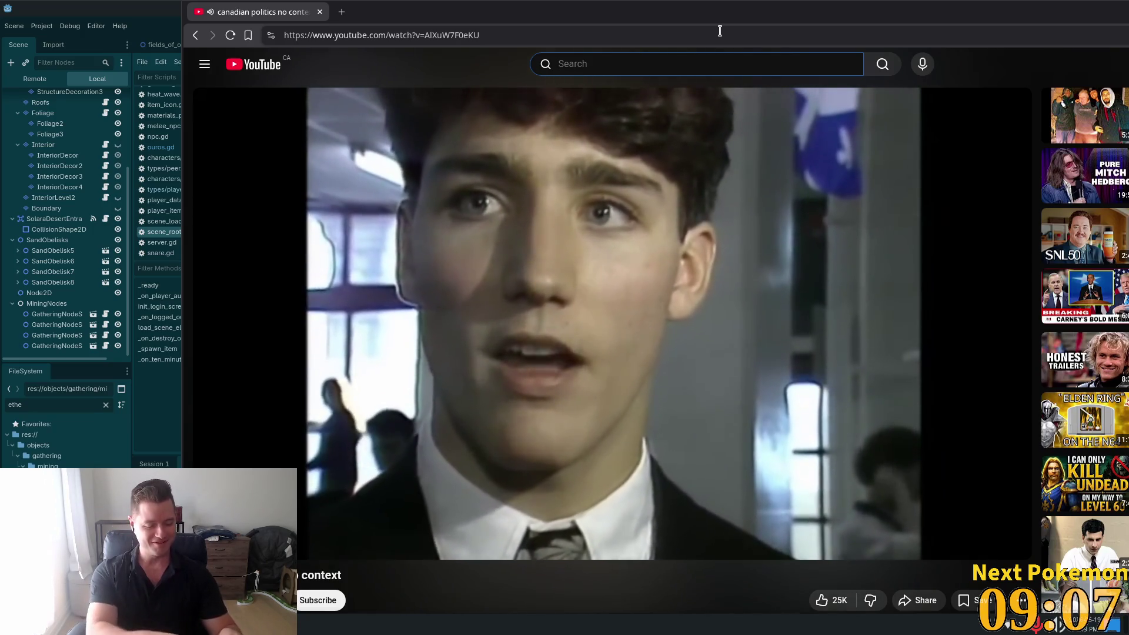
{"action": "type", "text": "the christmas don"}
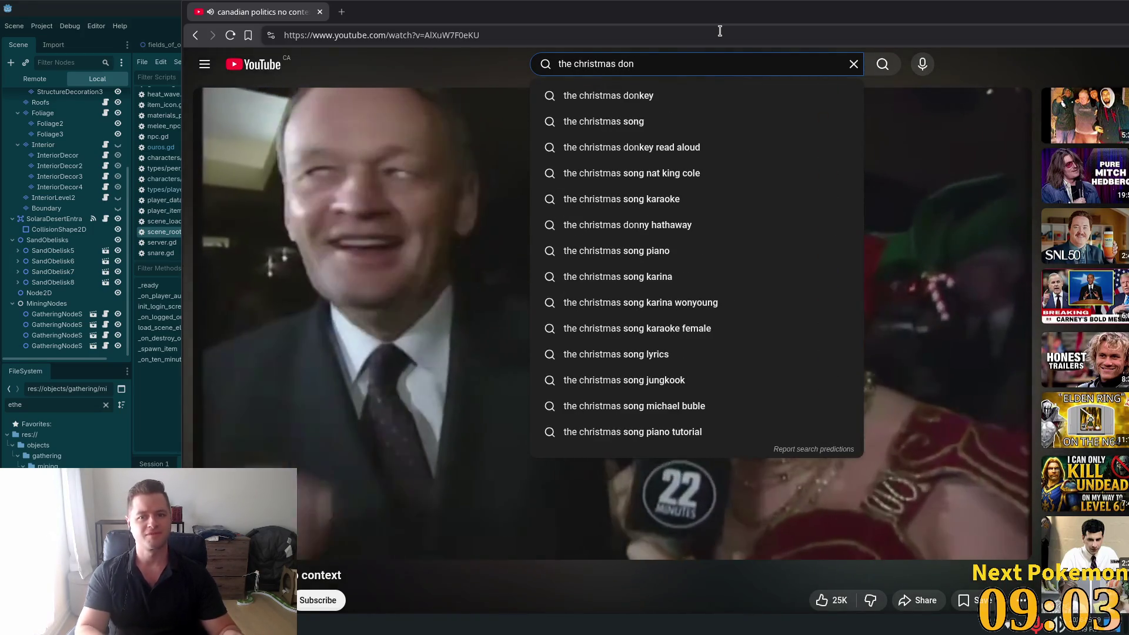
{"action": "type", "text": "key"}
{"action": "key", "text": "Return"}
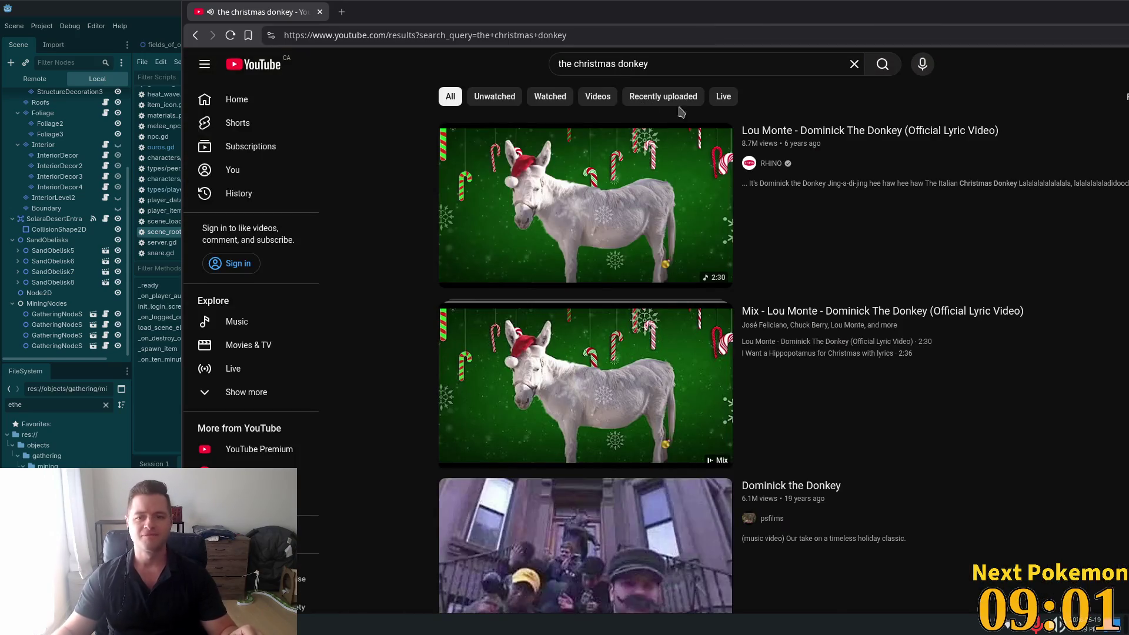
- Play the Dominick The Donkey lyric video, then switch back to Godot's scene_root.gd
{"action": "left_click", "coordinate": [824, 311]}
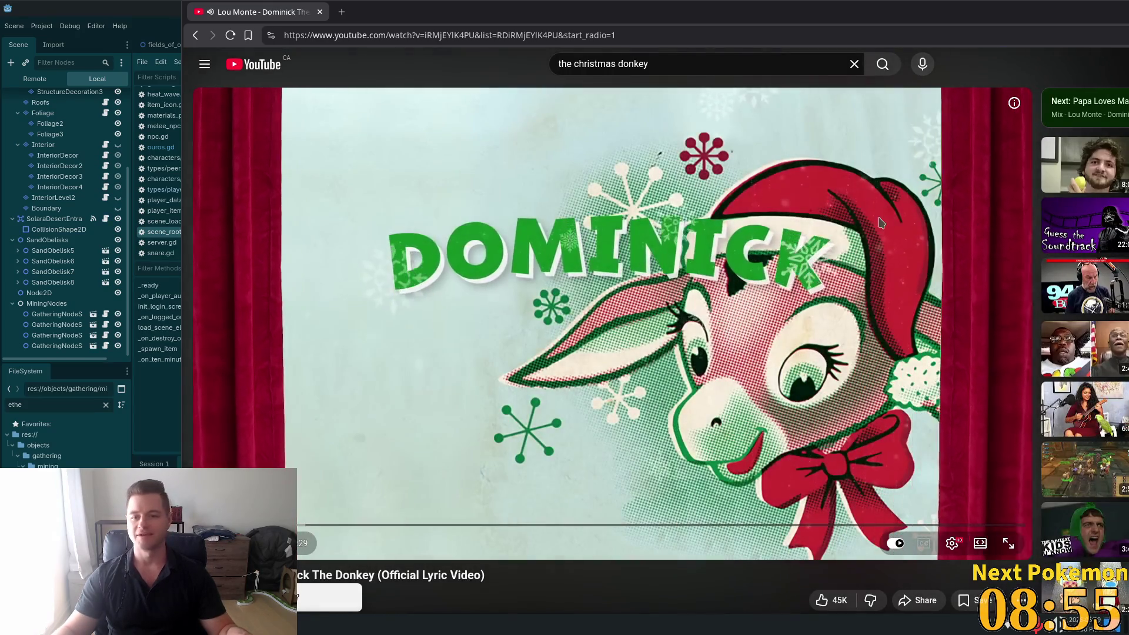
{"action": "key", "text": "alt+Tab"}
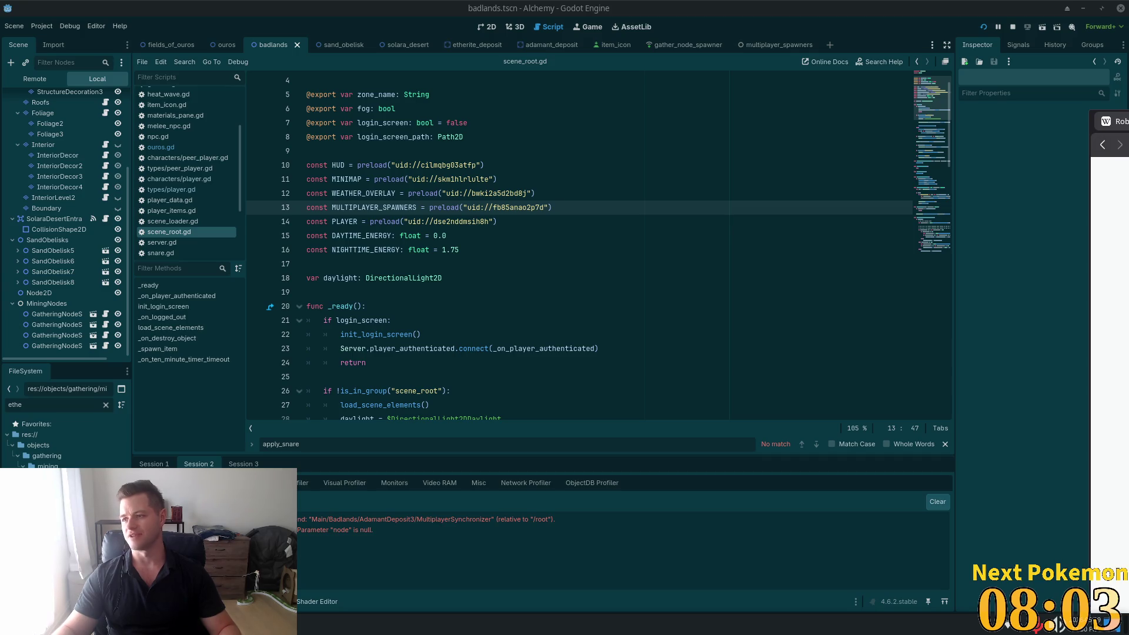
{"action": "key", "text": "alt+Tab"}
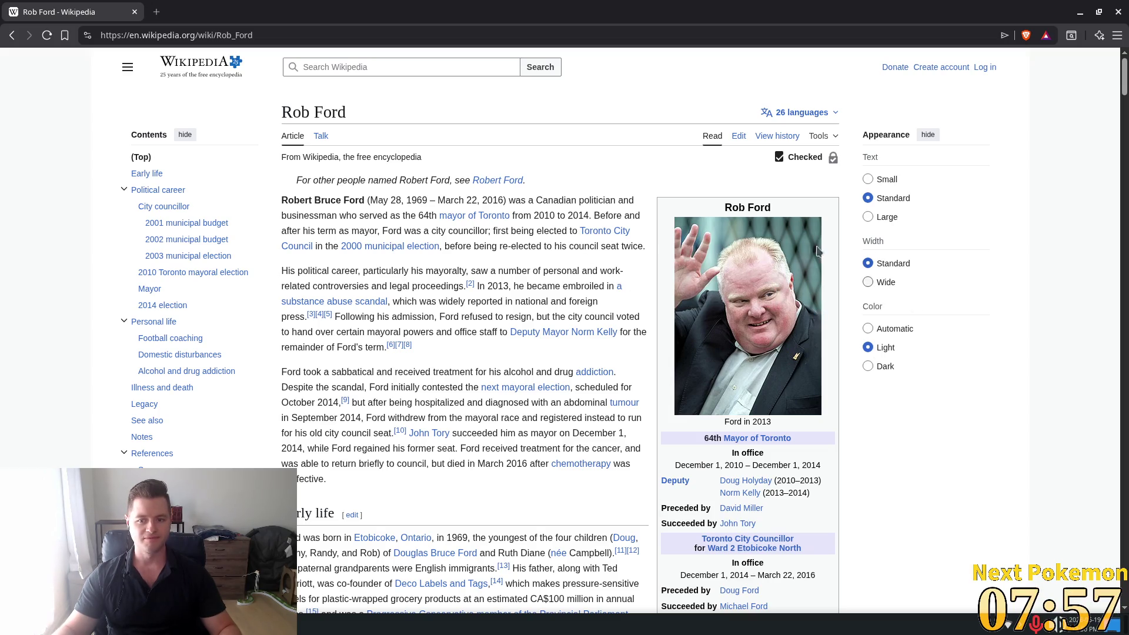
{"action": "scroll", "coordinate": [832, 403], "scroll_direction": "down", "scroll_amount": 3}
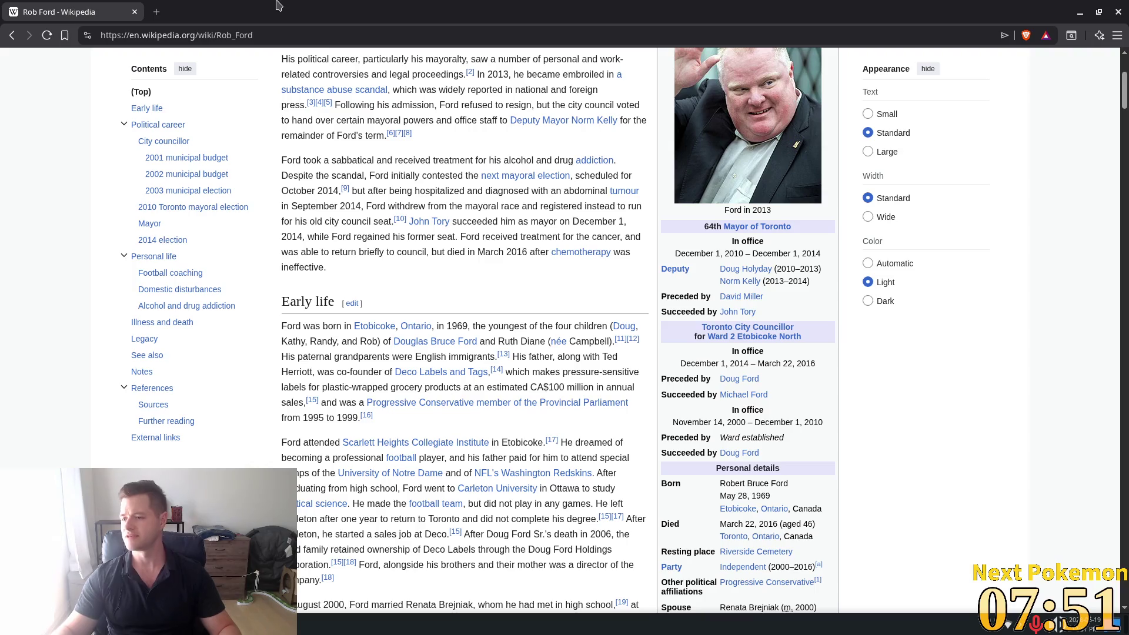
{"action": "left_click", "coordinate": [135, 12]}
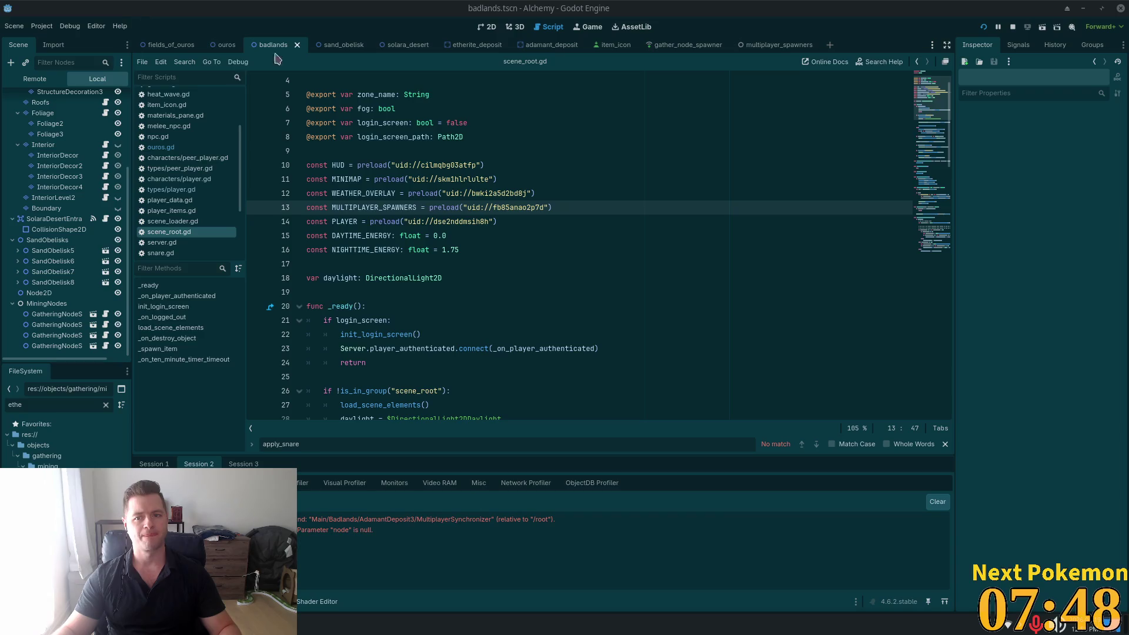
- Set a breakpoint on line 11's MINIMAP preload in scene_root.gd, then select GatheringNodeSpawn6
{"action": "left_click", "coordinate": [652, 221]}
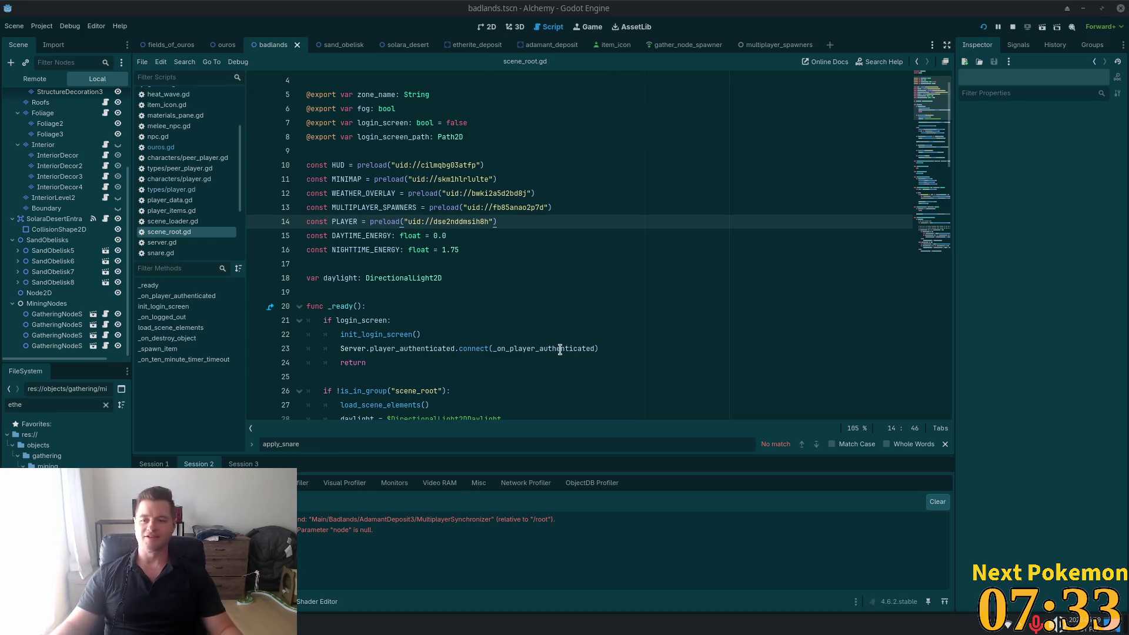
{"action": "left_click", "coordinate": [598, 191]}
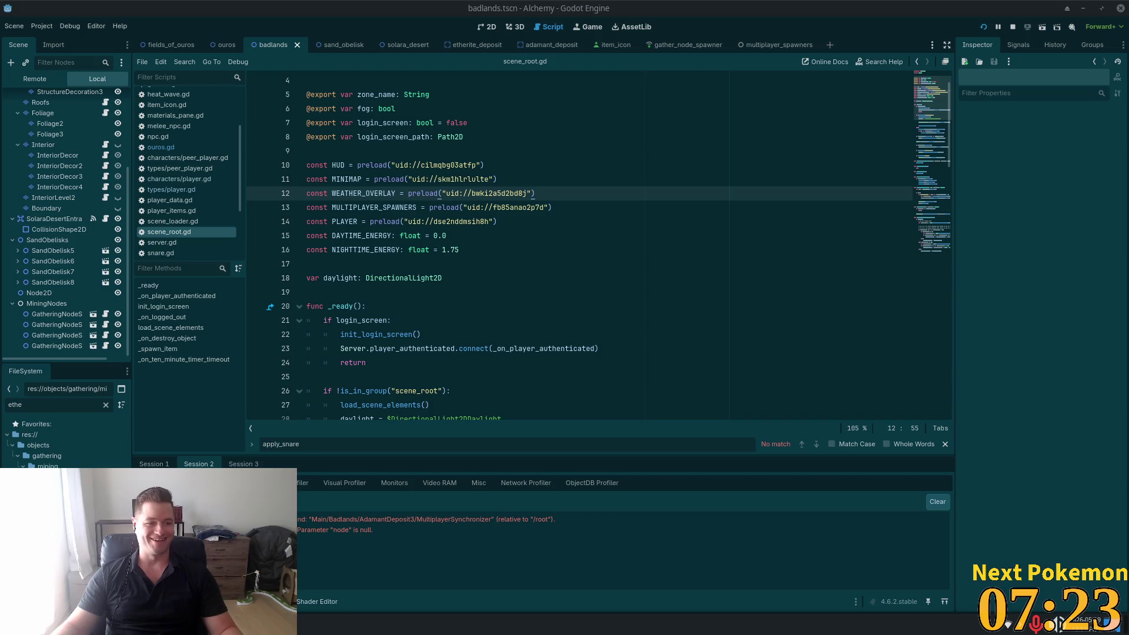
{"action": "left_click", "coordinate": [549, 224]}
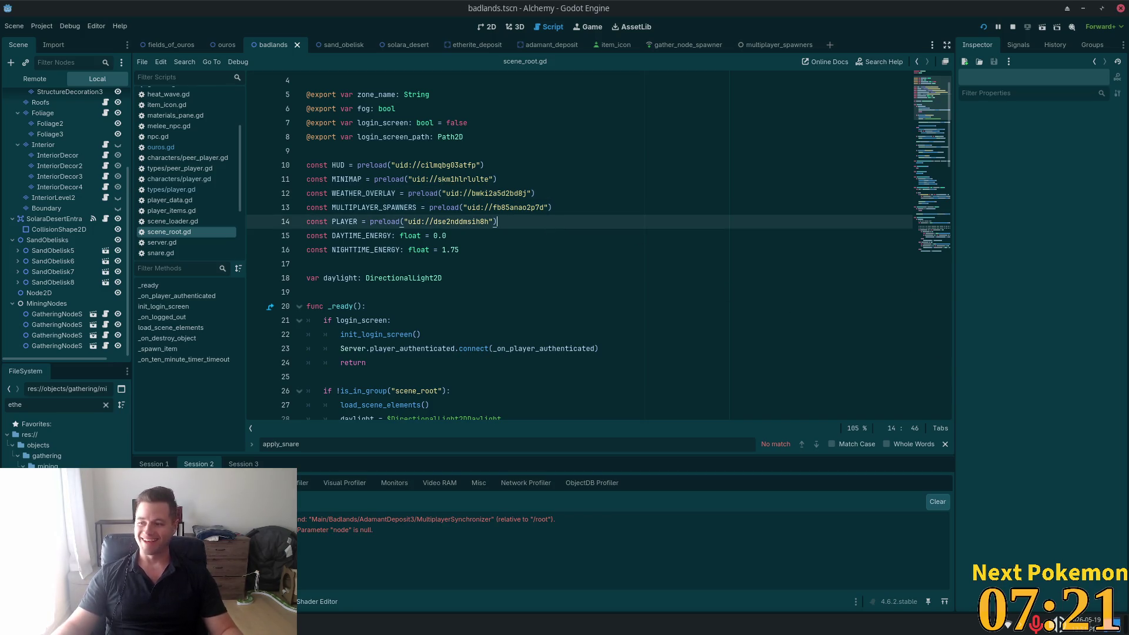
{"action": "left_click", "coordinate": [548, 178]}
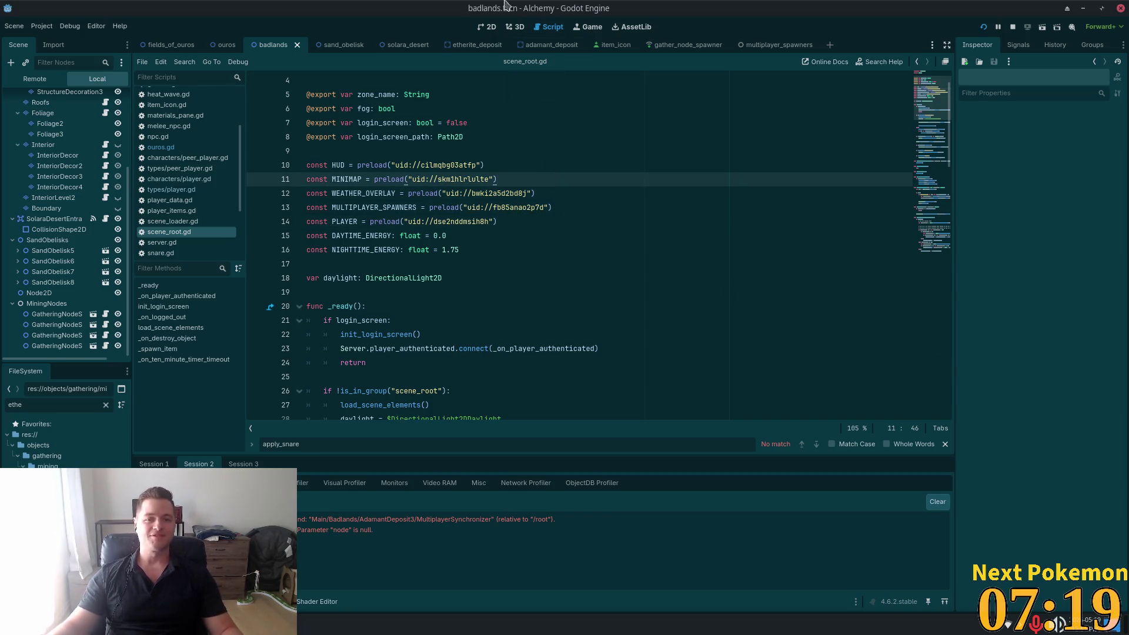
{"action": "key", "text": "F9"}
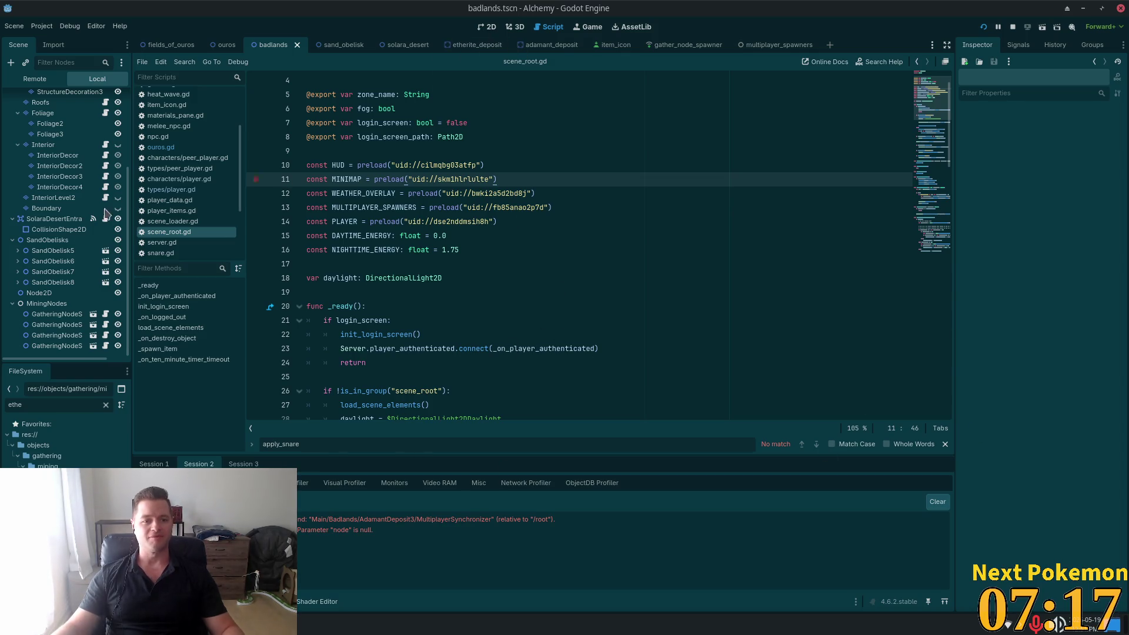
{"action": "left_click", "coordinate": [39, 347]}
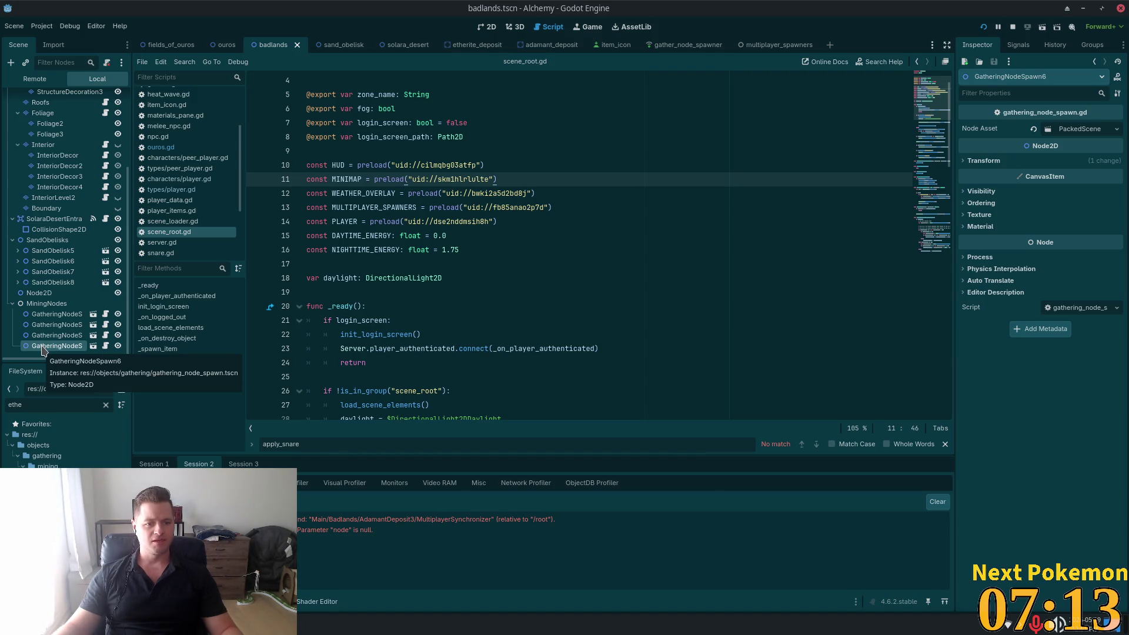
- Drag the node scene into GatheringNodeSpawn6's Node Asset slot, save badlands, and run the game
{"action": "key", "text": "F2"}
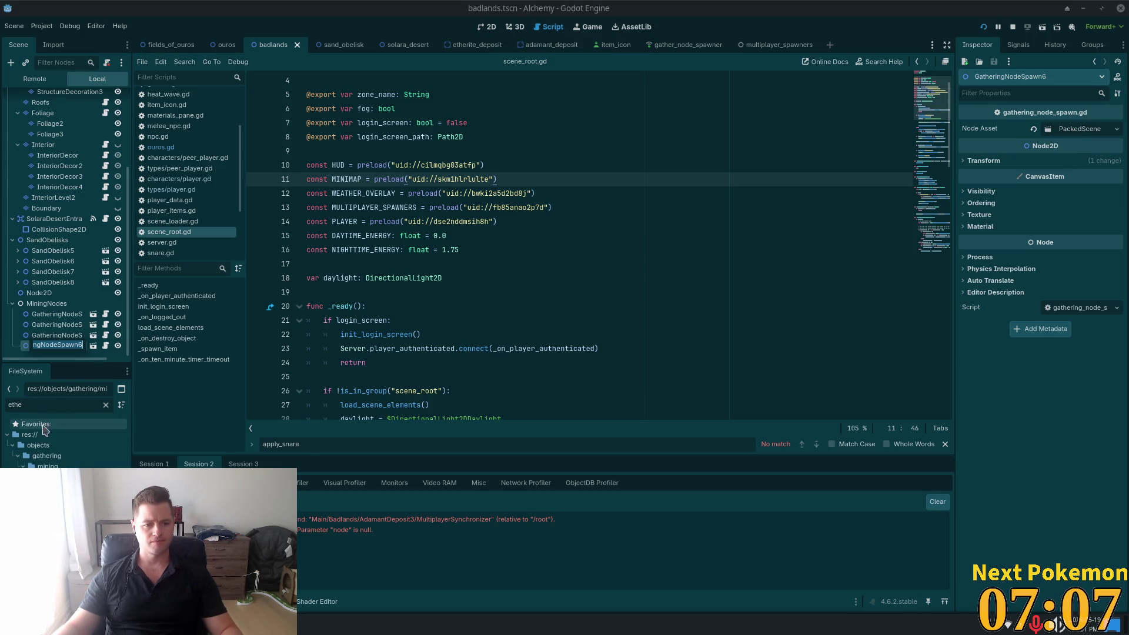
{"action": "mouse_move", "coordinate": [59, 423]}
{"action": "left_mouse_down"}
{"action": "mouse_move", "coordinate": [1012, 127]}
{"action": "mouse_move", "coordinate": [1083, 136]}
{"action": "left_mouse_up"}
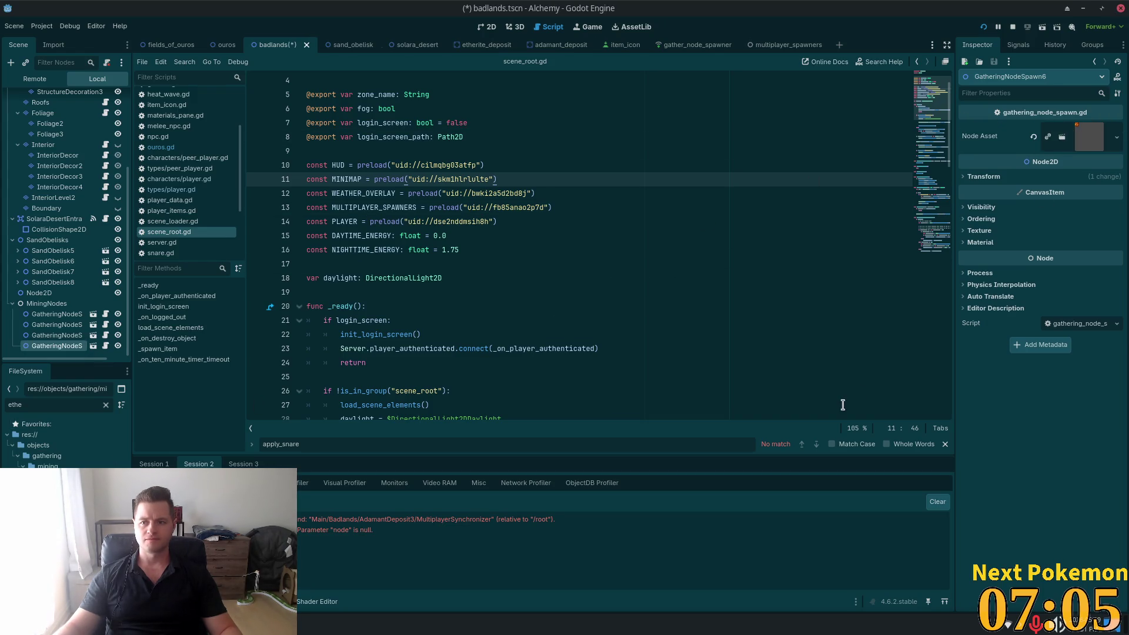
{"action": "key", "text": "ctrl+s"}
{"action": "key", "text": "Up"}
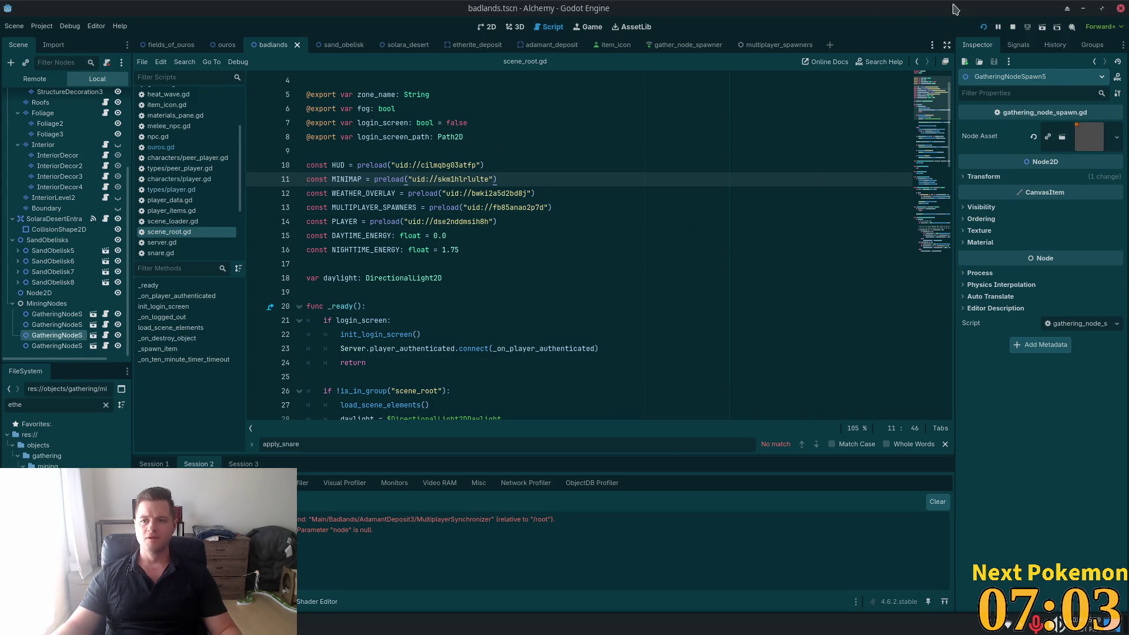
{"action": "key", "text": "F5"}
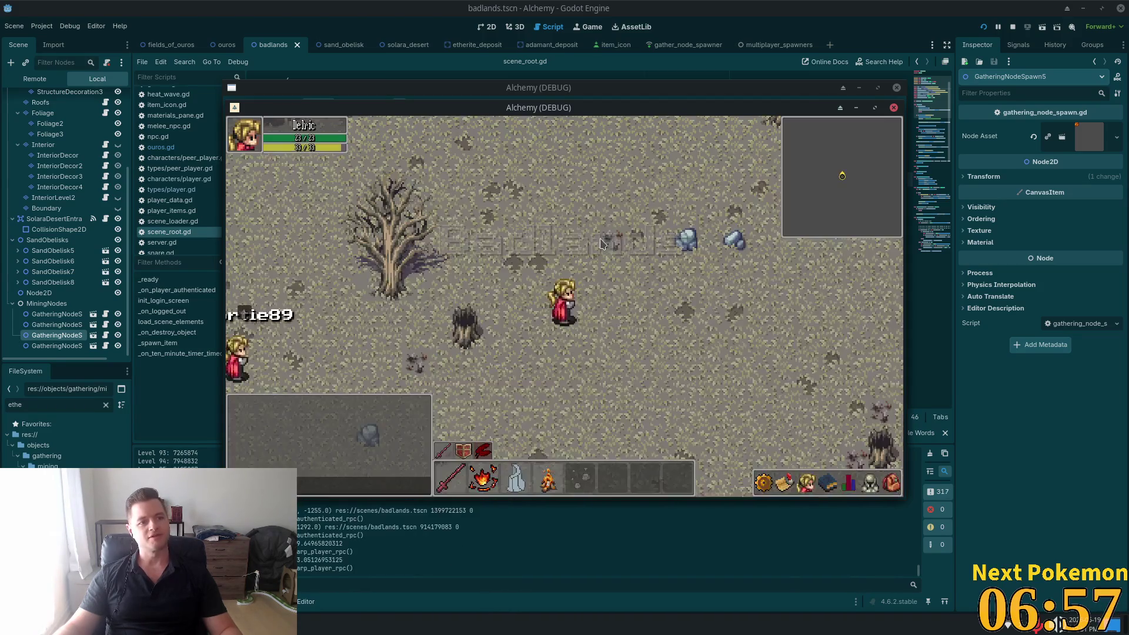
- Walk the character north through the Badlands to beside the orange ore rocks
{"action": "key", "text": "w"}
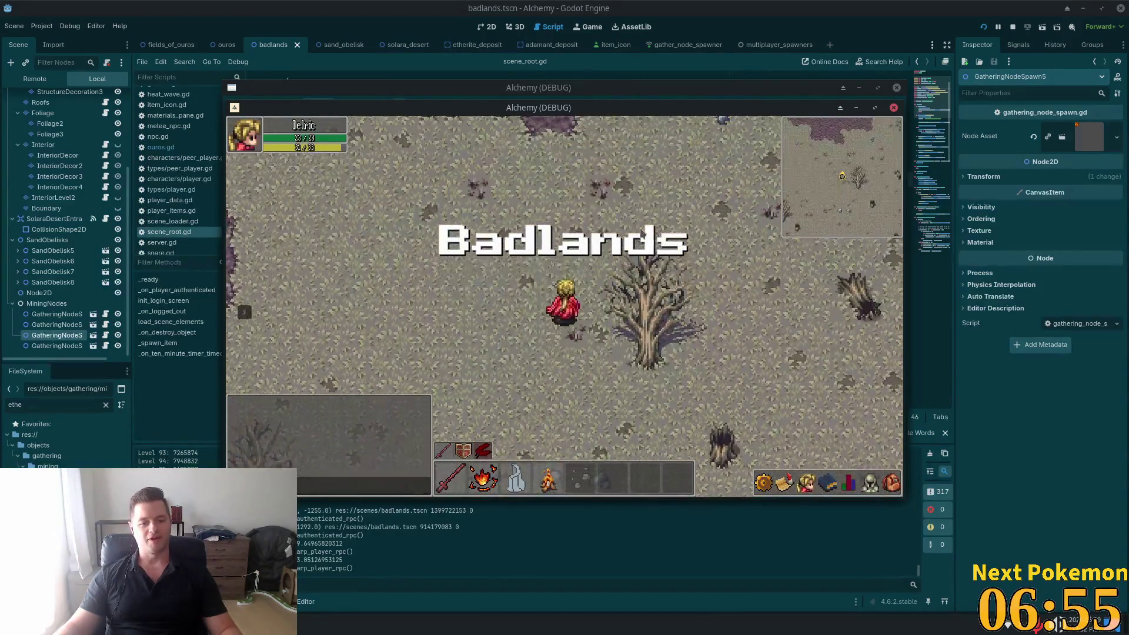
{"action": "key", "text": "w"}
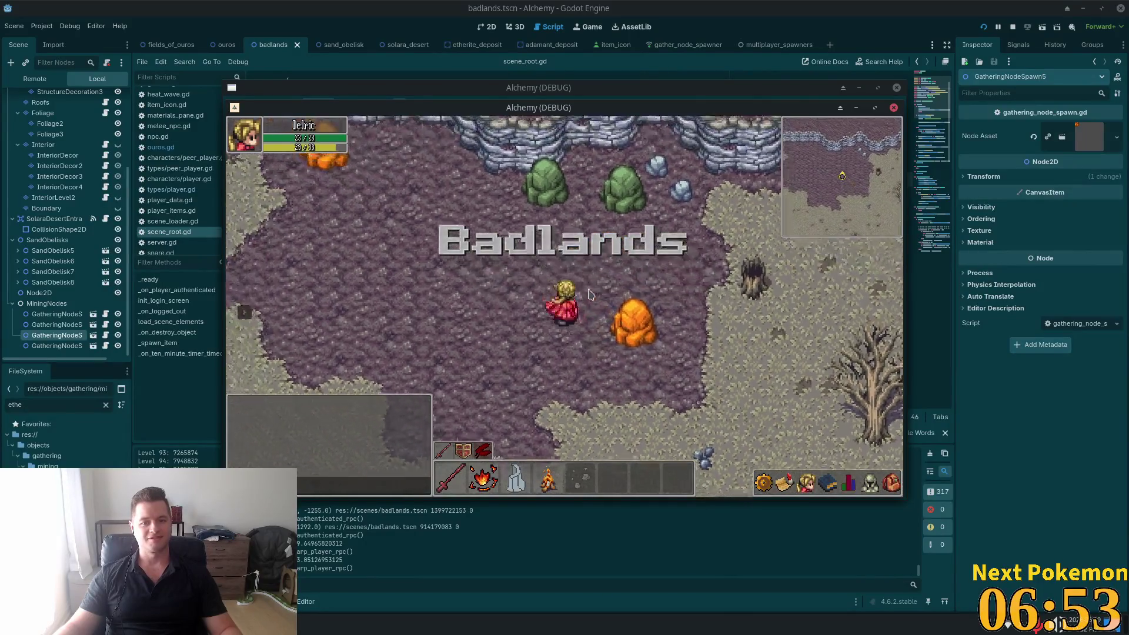
{"action": "key", "text": "w"}
{"action": "key", "text": "a"}
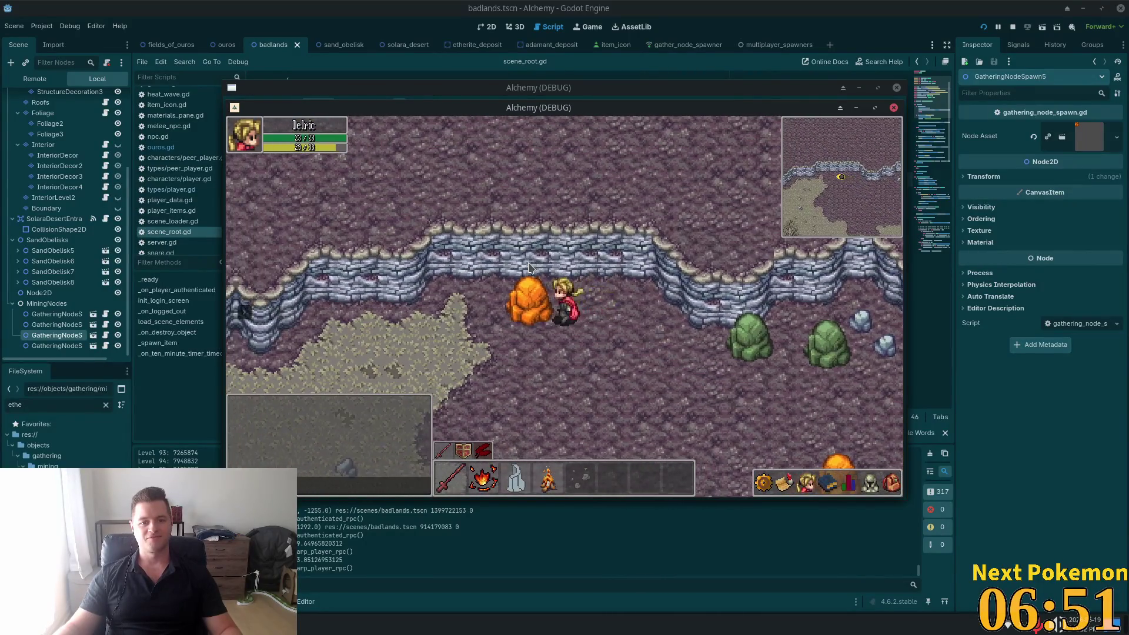
{"action": "key", "text": "d"}
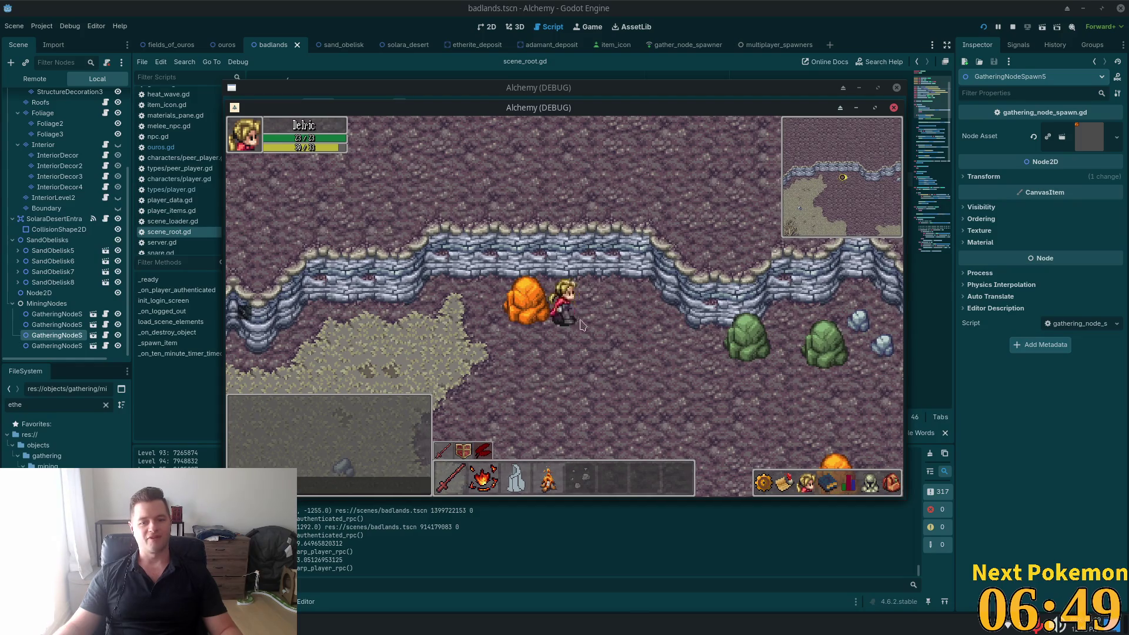
{"action": "key", "text": "s"}
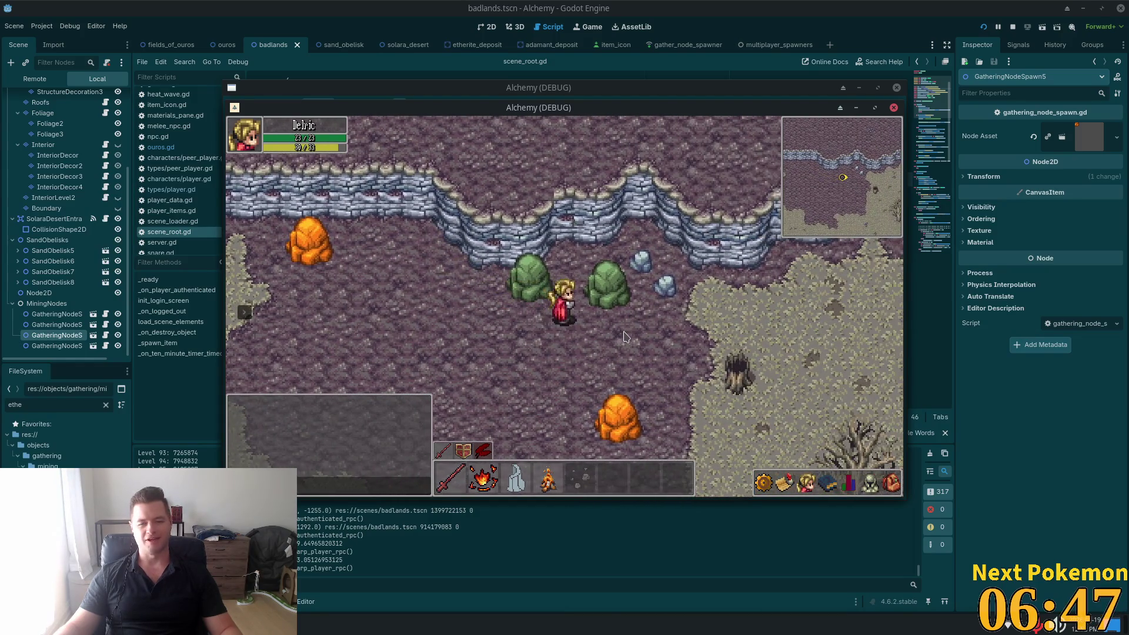
{"action": "key", "text": "a"}
{"action": "key", "text": "w"}
{"action": "key", "text": "w"}
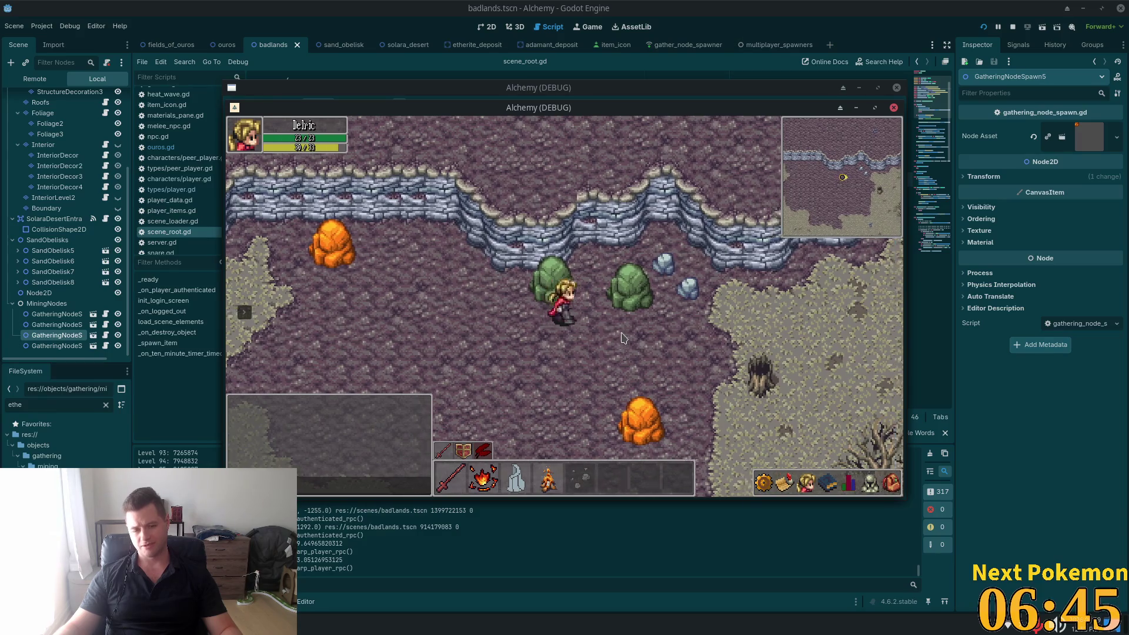
{"action": "key", "text": "s"}
{"action": "key", "text": "a"}
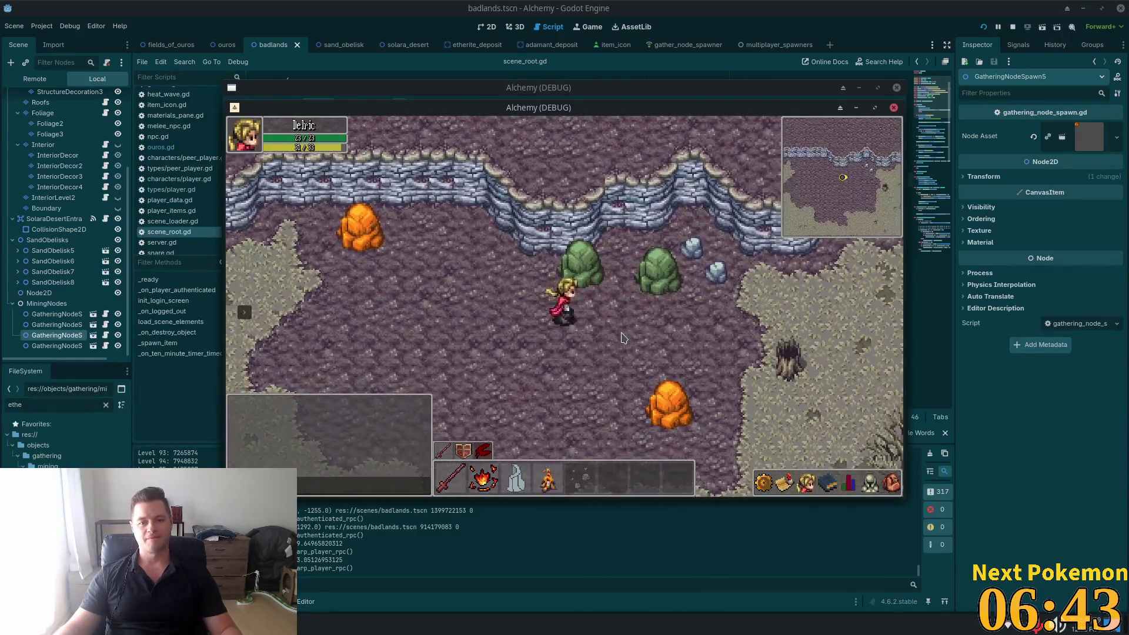
{"action": "key", "text": "d"}
{"action": "key", "text": "w"}
- Reposition near the rocks, attempt to mine the orange ore, then step away south
{"action": "key", "text": "a"}
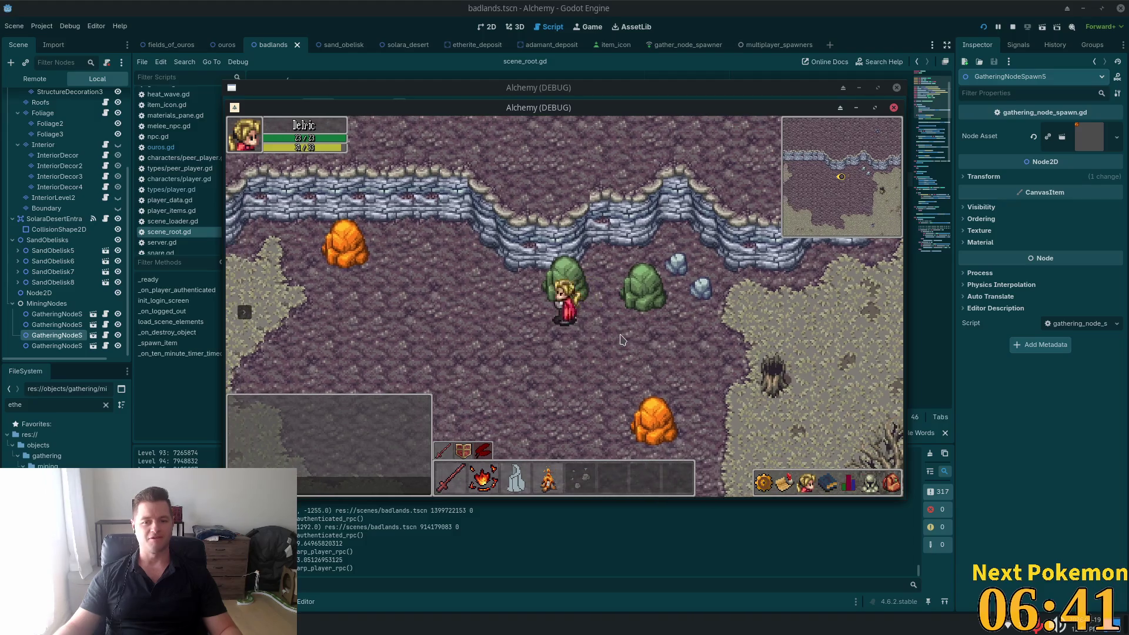
{"action": "key", "text": "d"}
{"action": "key", "text": "w"}
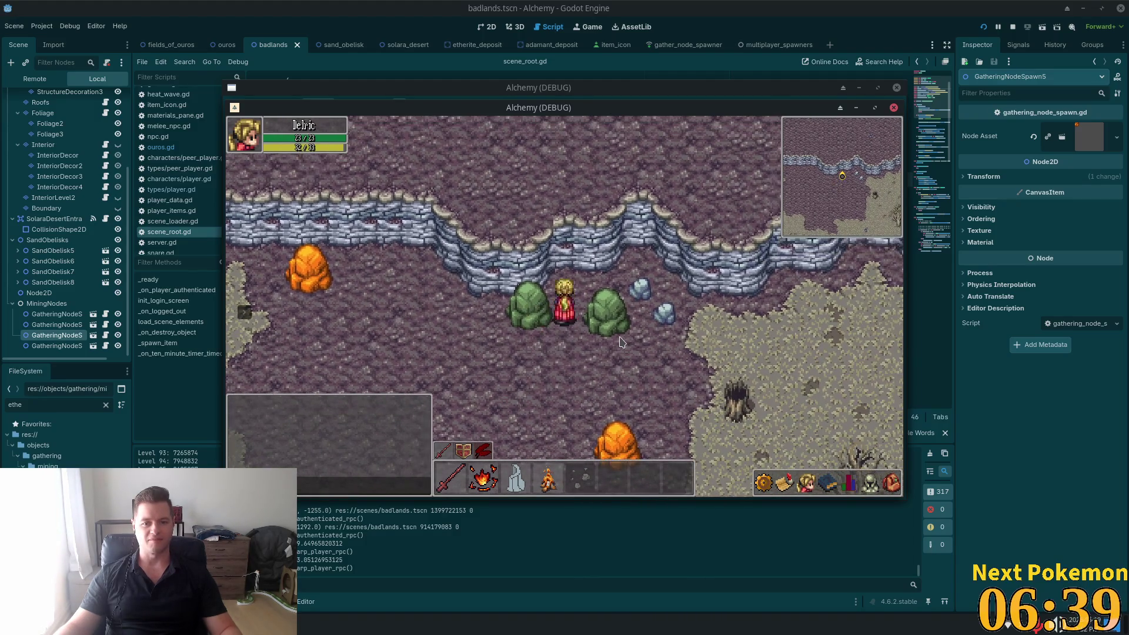
{"action": "key", "text": "a"}
{"action": "key", "text": "s"}
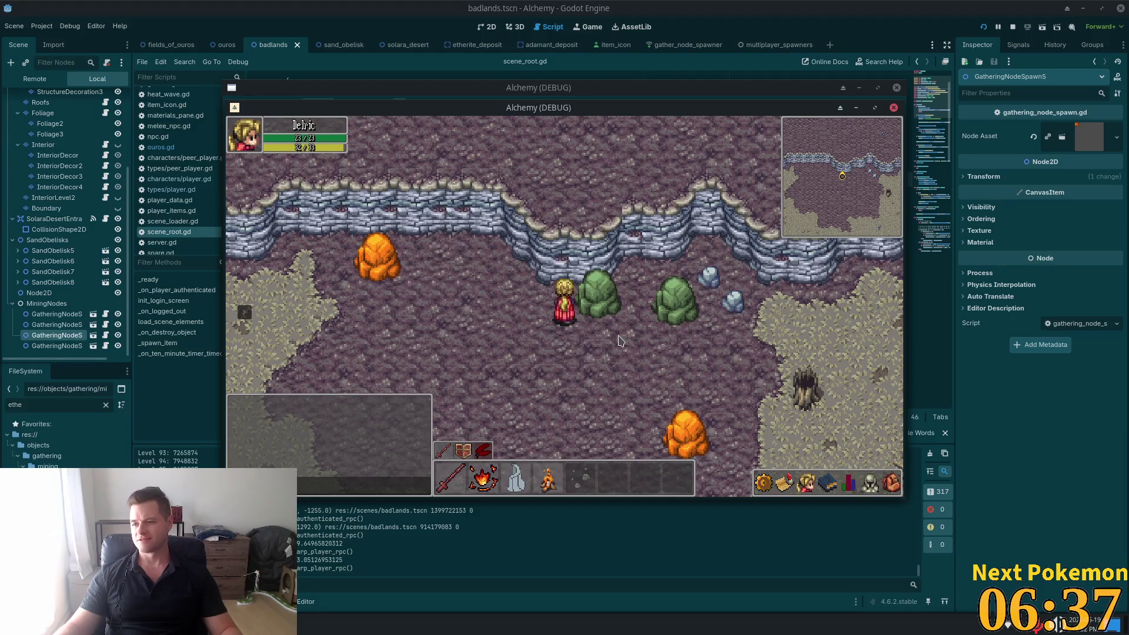
{"action": "key", "text": "s"}
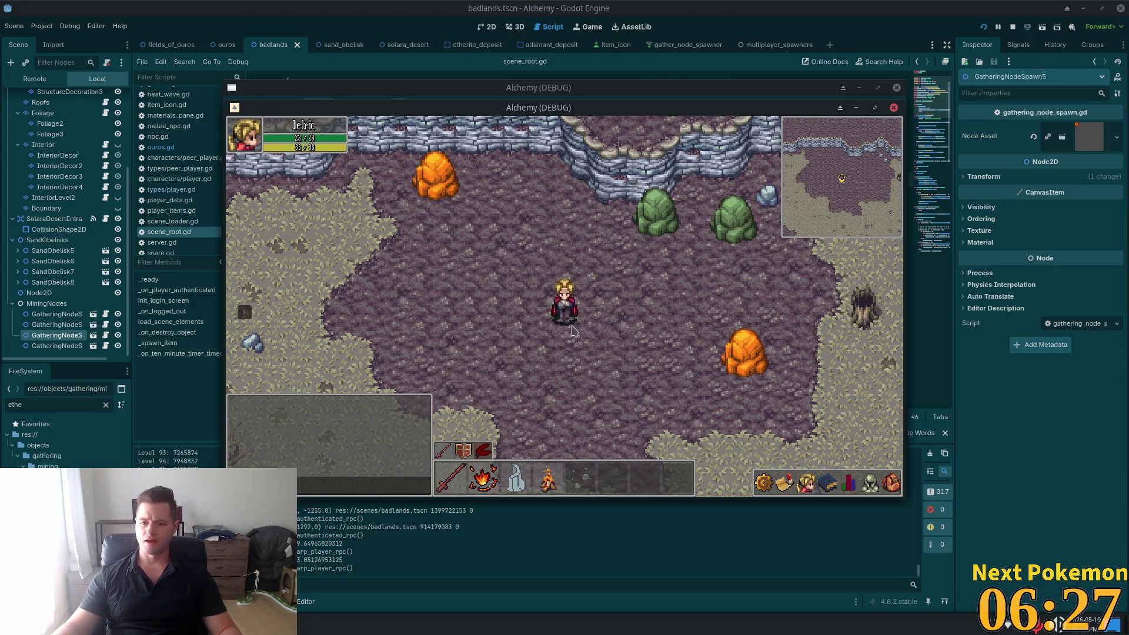
{"action": "key", "text": "w"}
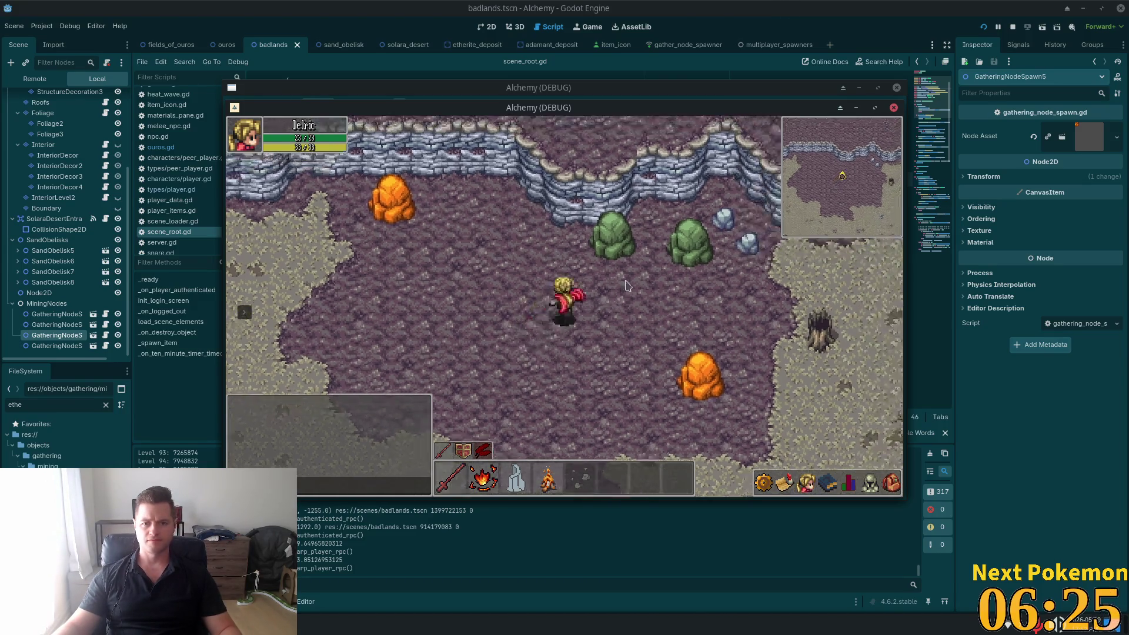
{"action": "key", "text": "s"}
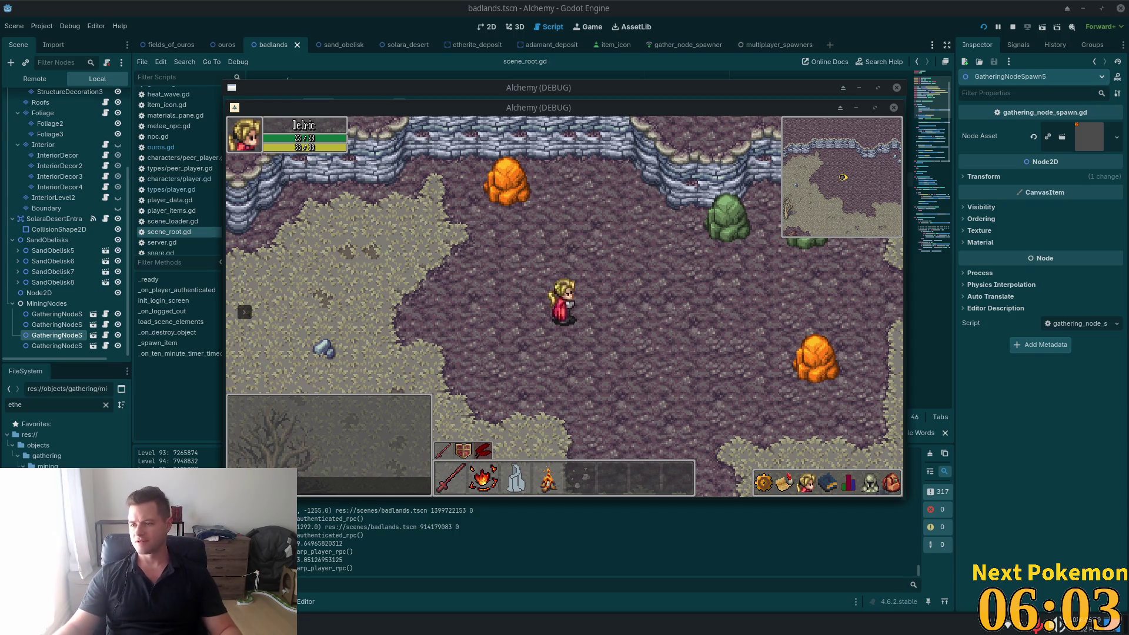
{"action": "key", "text": "alt+Tab"}
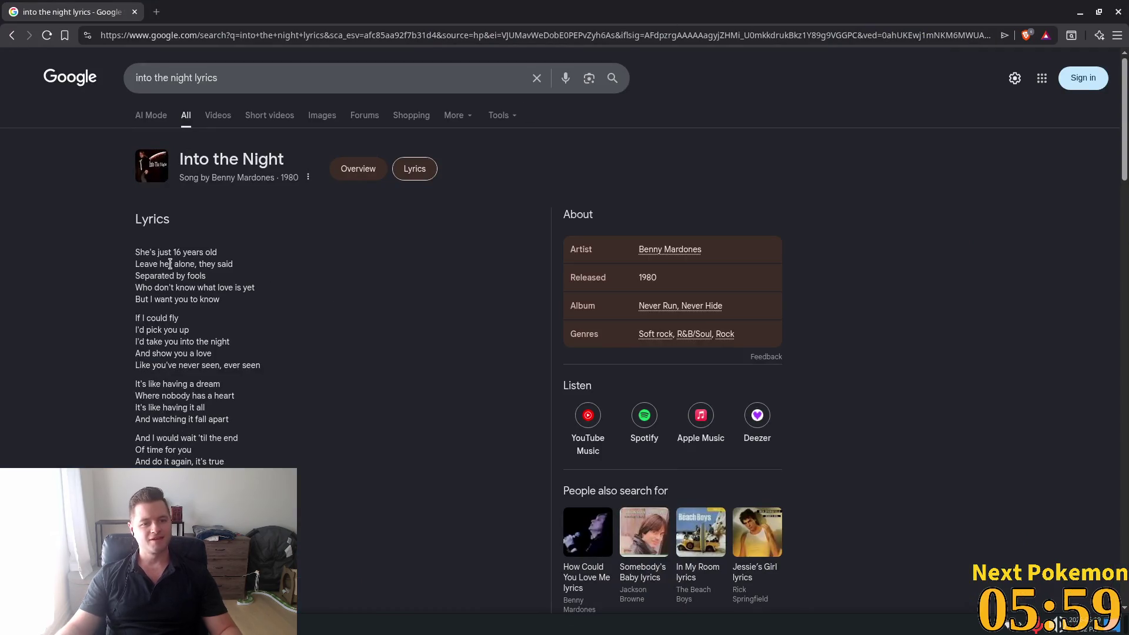
{"action": "left_click_drag", "start_coordinate": [148, 248], "coordinate": [201, 252]}
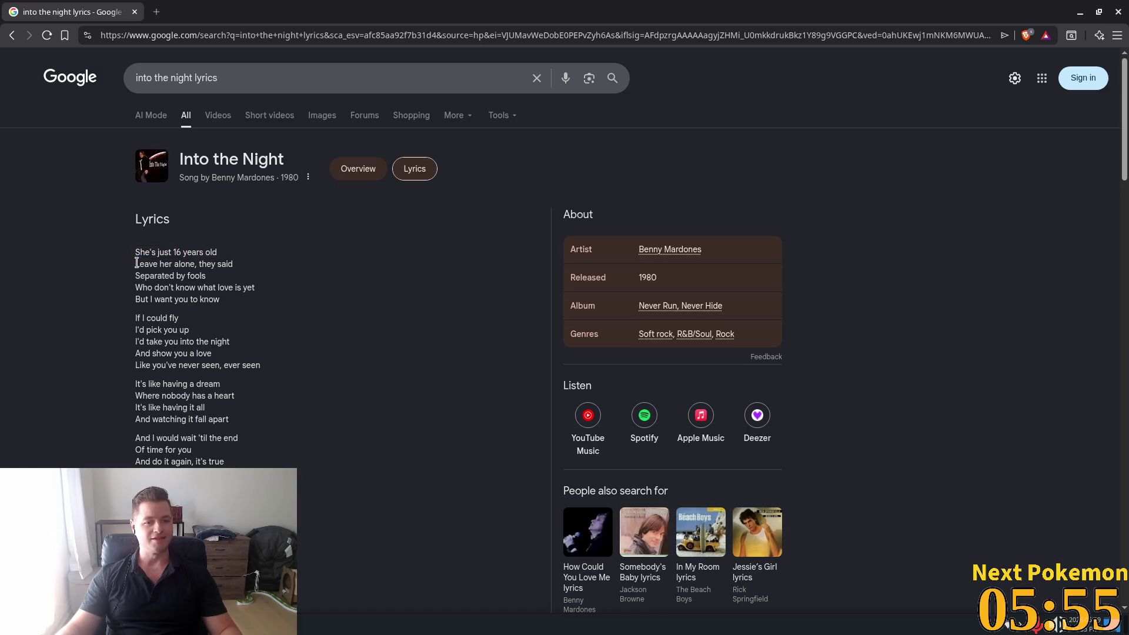
{"action": "left_click_drag", "start_coordinate": [209, 263], "coordinate": [219, 264]}
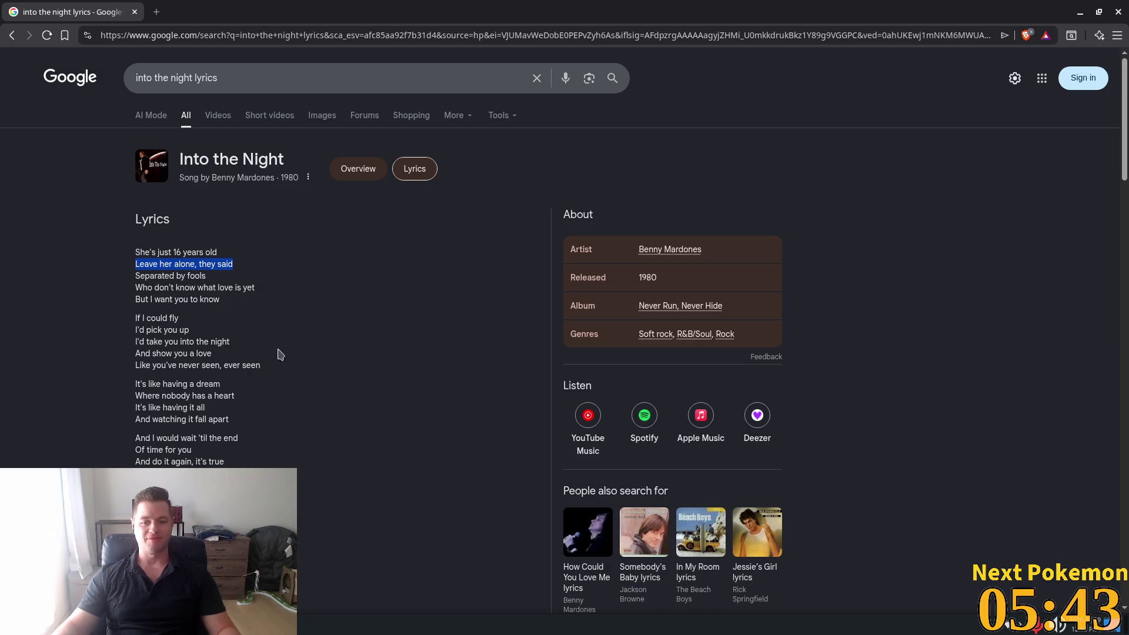
{"action": "double_click", "coordinate": [248, 86]}
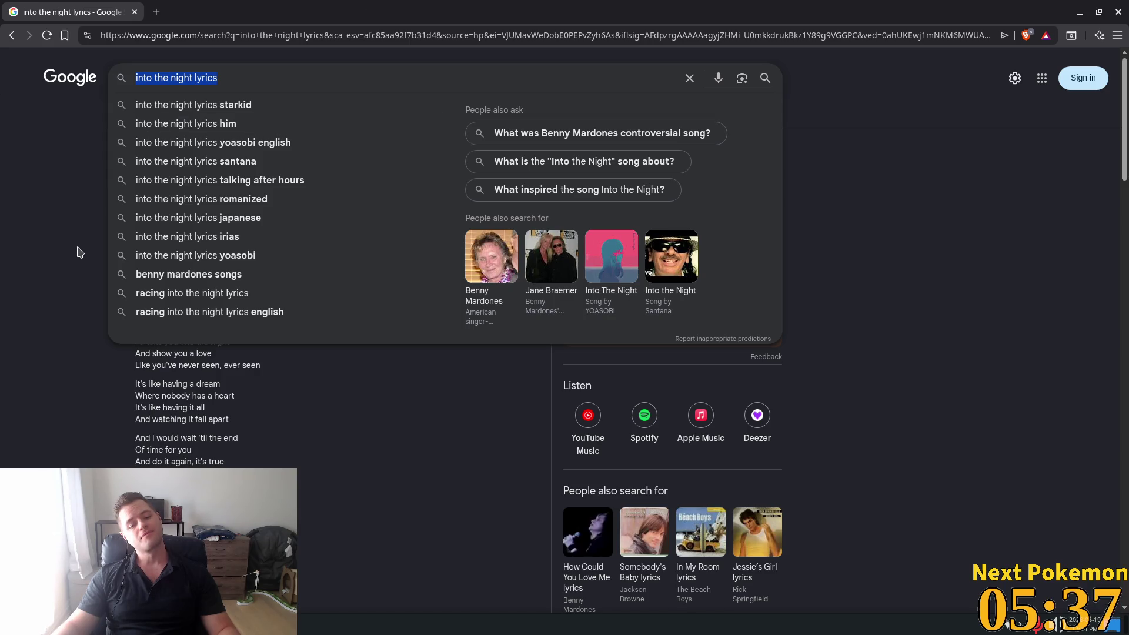
{"action": "left_click", "coordinate": [75, 285]}
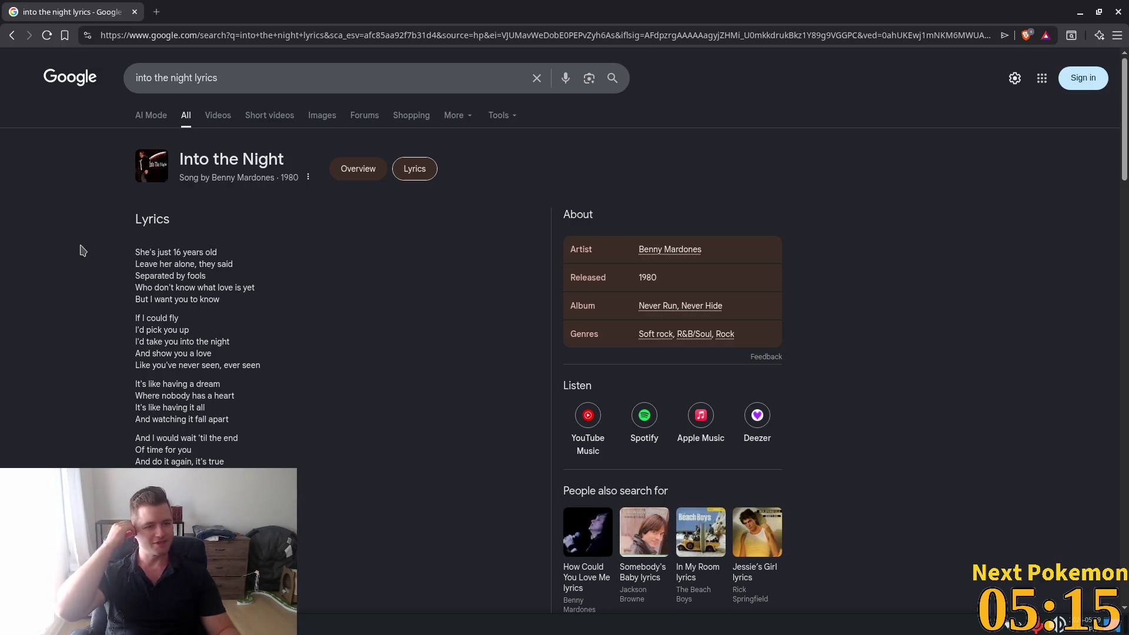
{"action": "left_click_drag", "start_coordinate": [226, 88], "coordinate": [87, 65]}
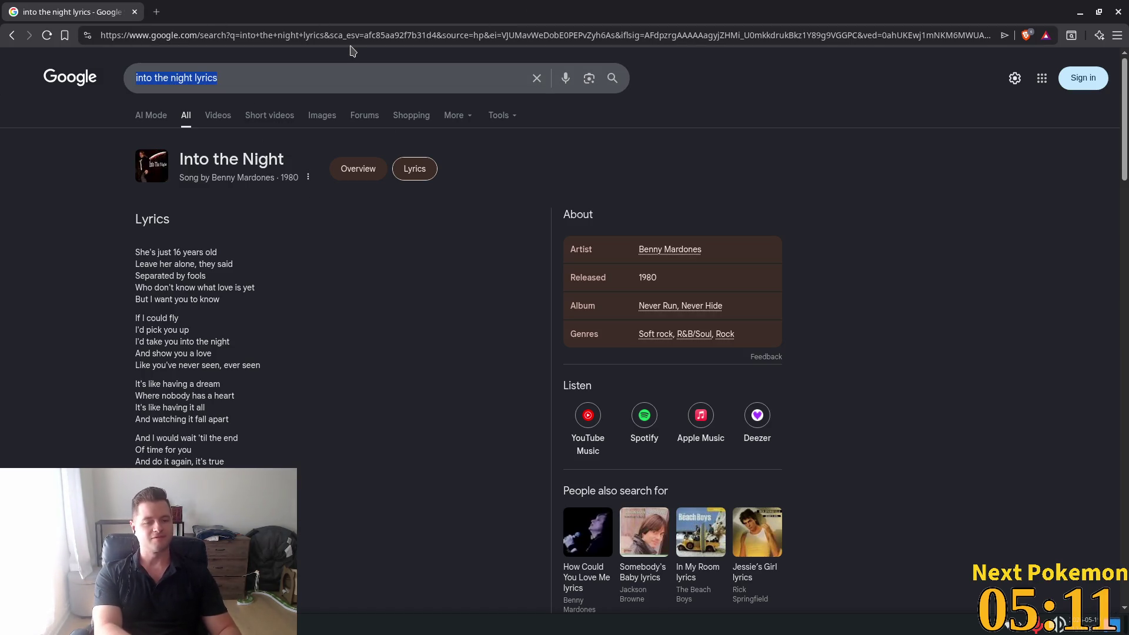
{"action": "type", "text": "marvin"}
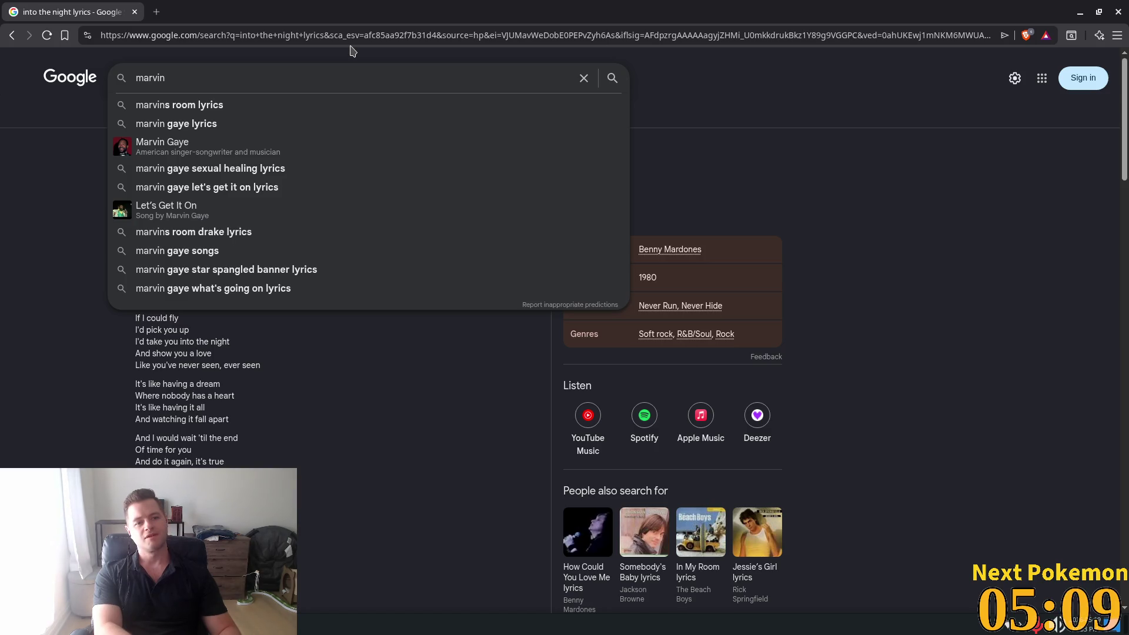
{"action": "key", "text": "ctrl+BackSpace"}
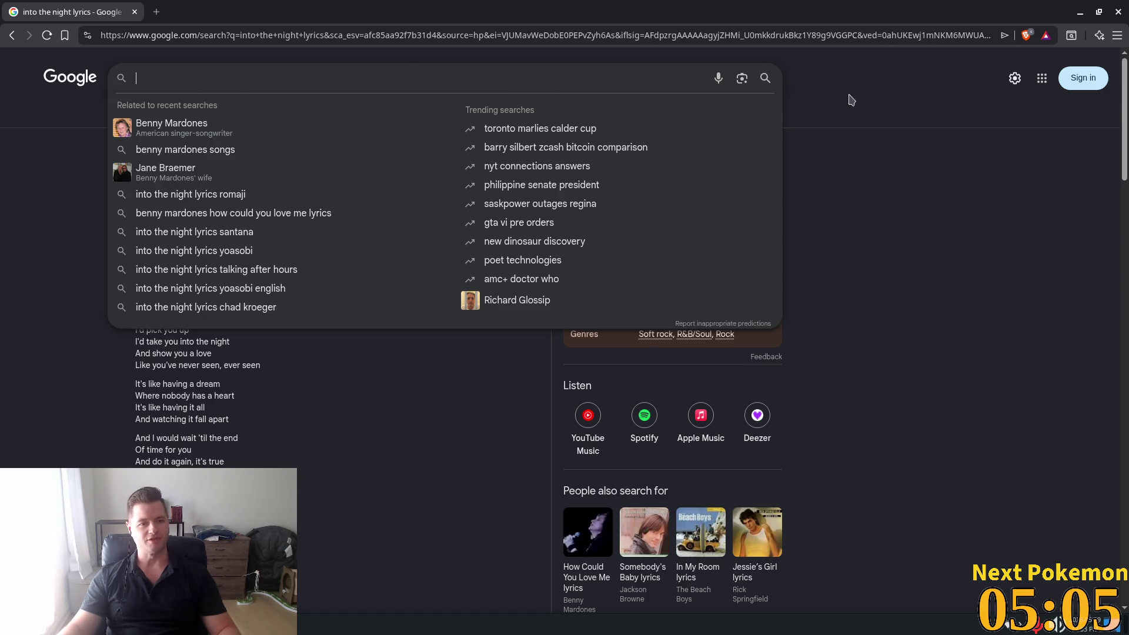
{"action": "key", "text": "alt+Tab"}
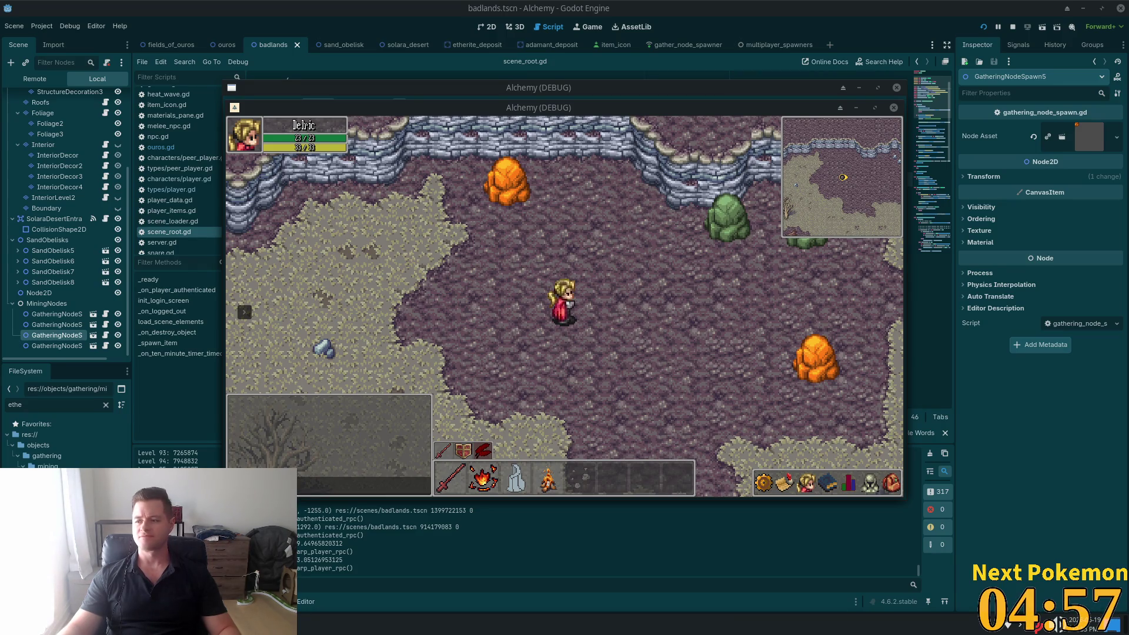
{"action": "key", "text": "alt+Tab"}
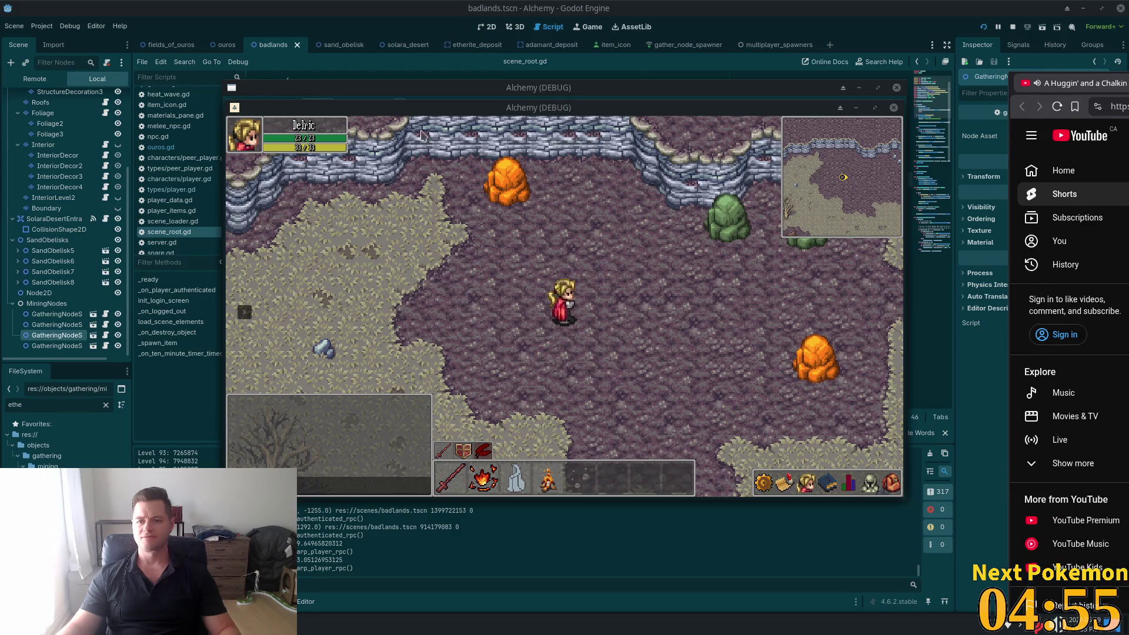
{"action": "key", "text": "super+Up"}
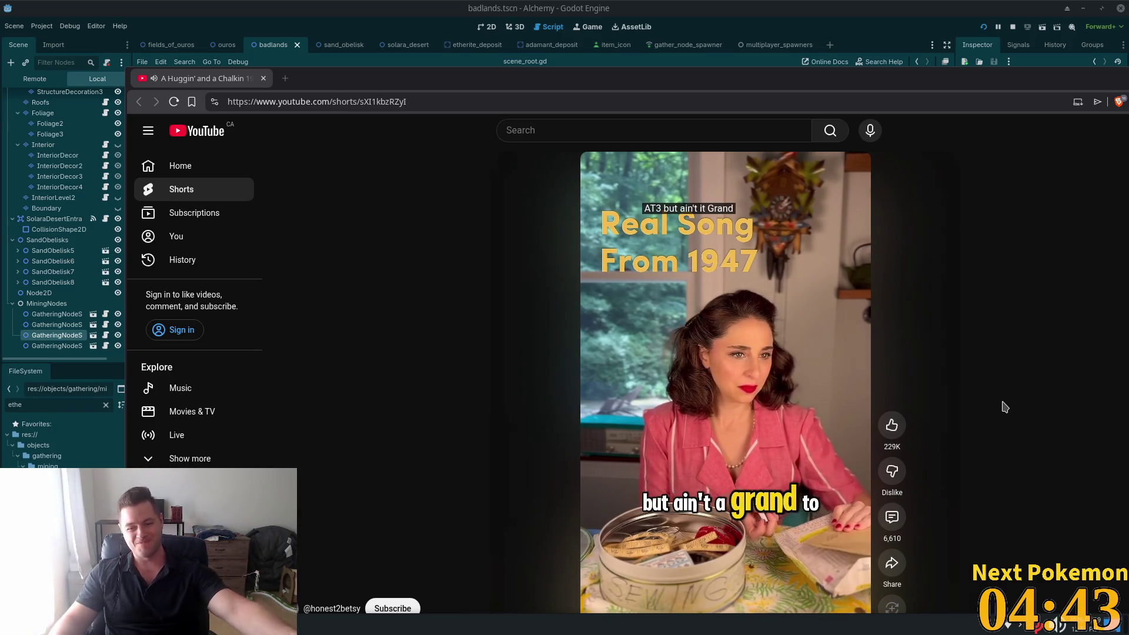
{"action": "mouse_move", "coordinate": [852, 429]}
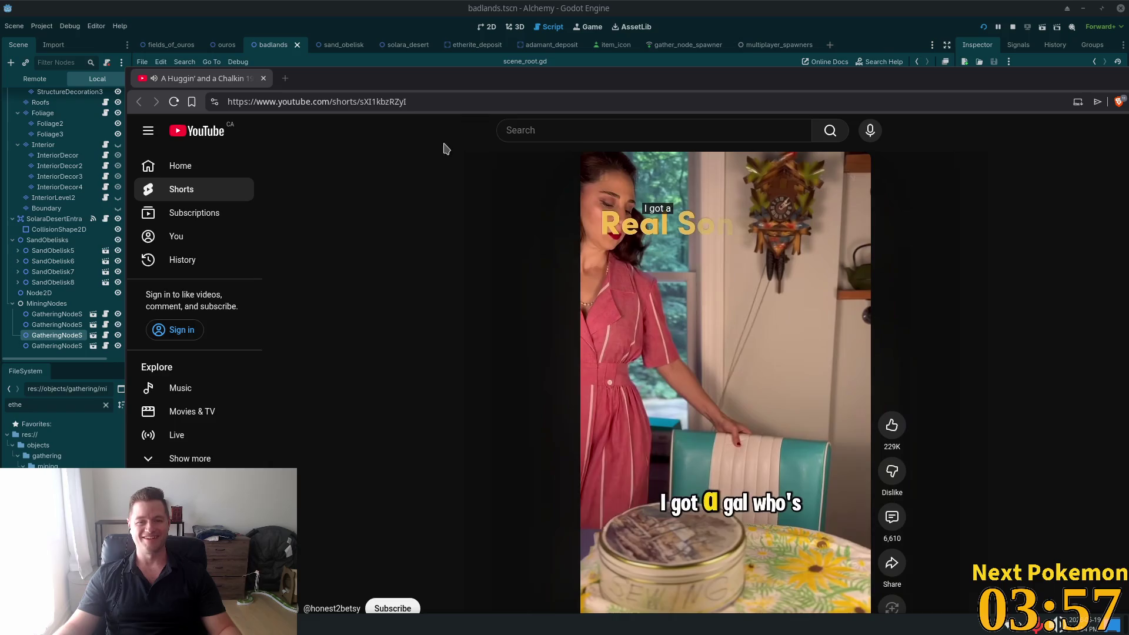
{"action": "left_click", "coordinate": [263, 78]}
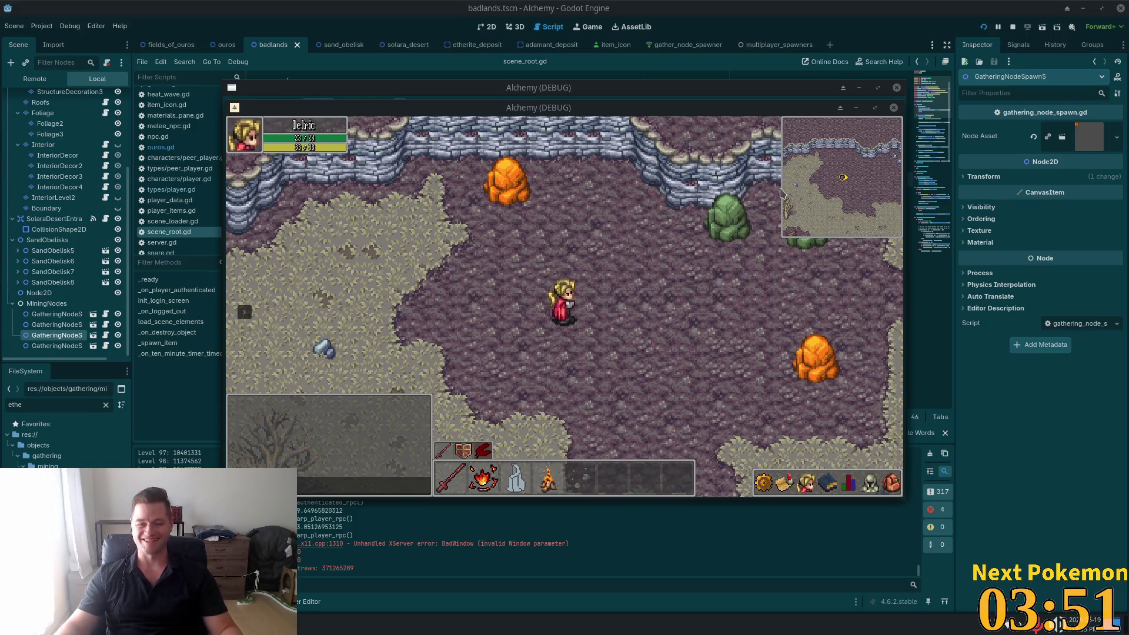
- Walk right to the orange Etherite Deposit, attempt mining it (level 40 required), then stop the game
{"action": "left_click", "coordinate": [718, 247]}
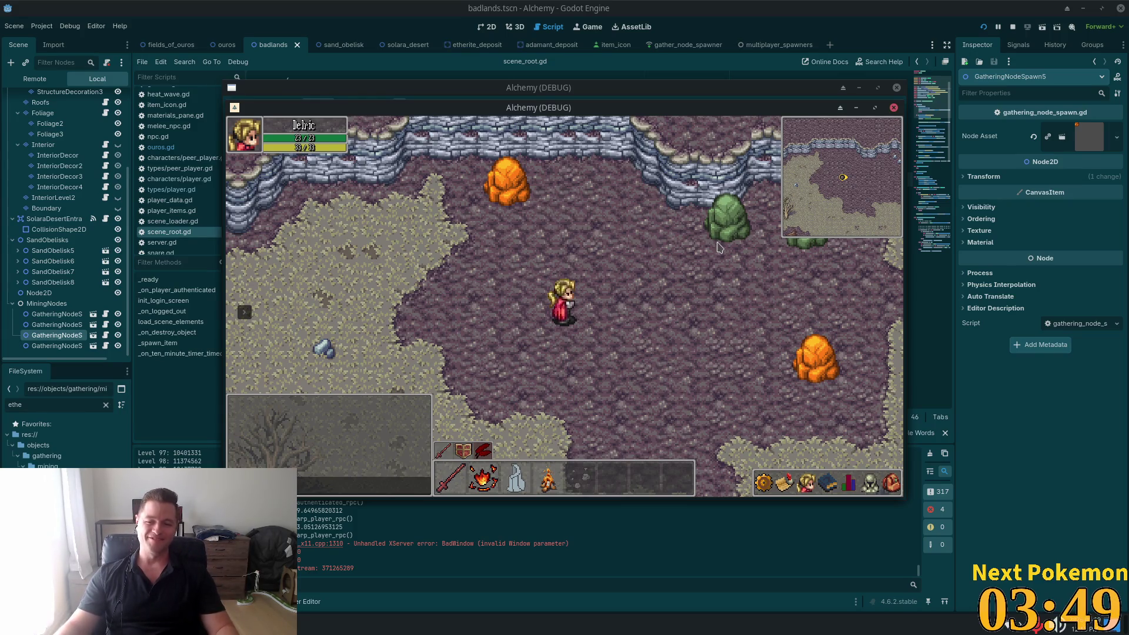
{"action": "key", "text": "d"}
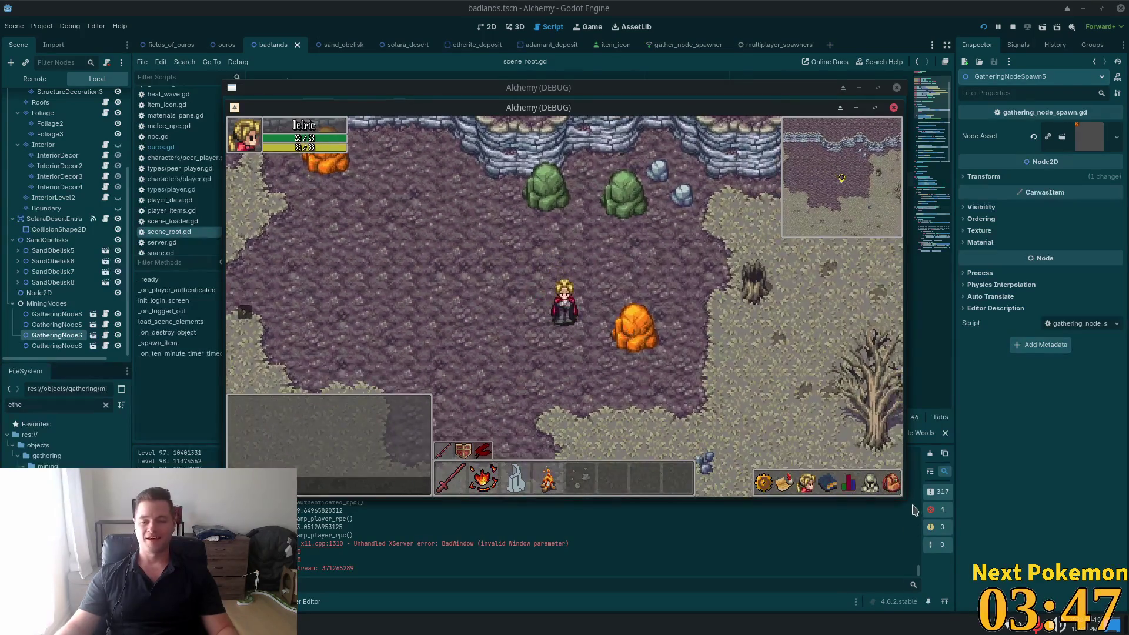
{"action": "key", "text": "d"}
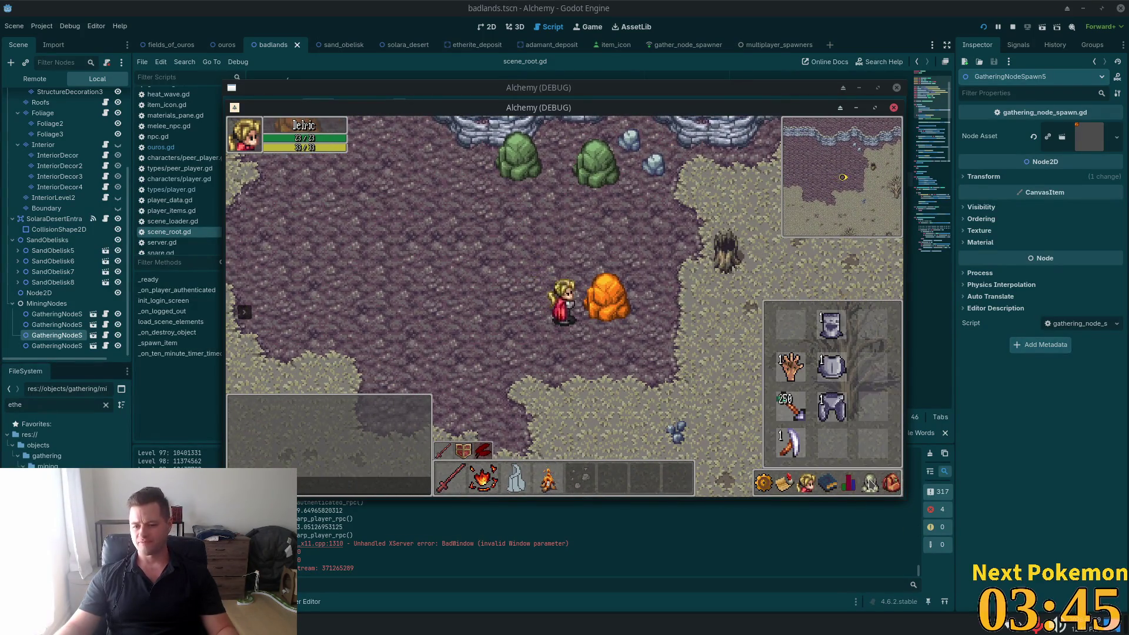
{"action": "key", "text": "d"}
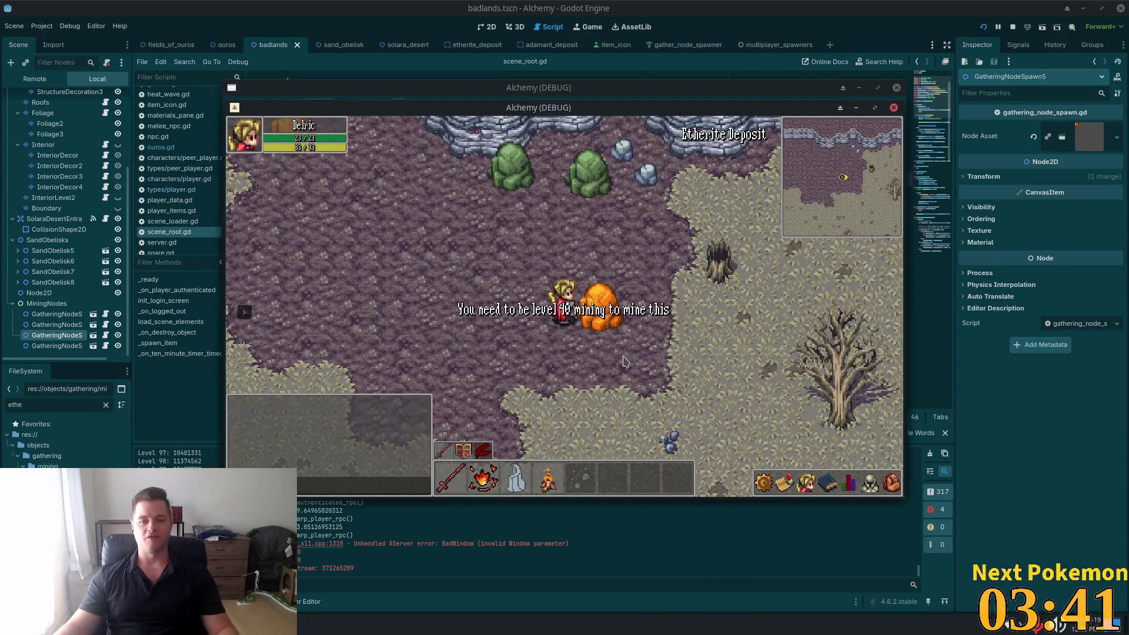
{"action": "key", "text": "F8"}
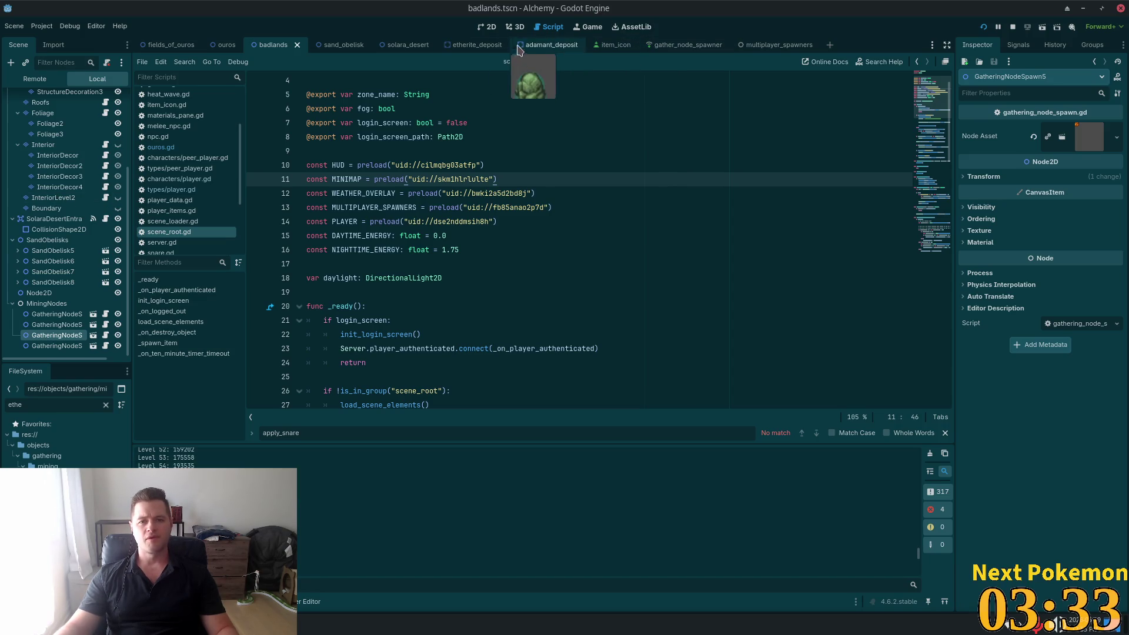
- Open etherite_deposit, select the EtheriteDeposit root, and bring up its GatherNode Item Type field (still 8)
{"action": "left_click", "coordinate": [469, 50]}
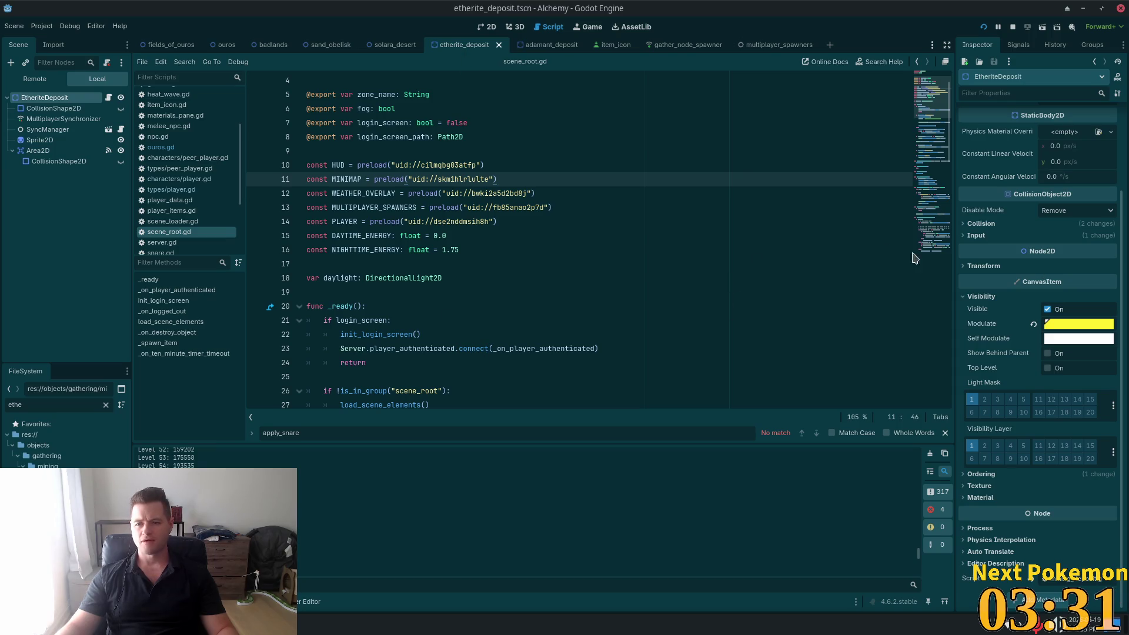
{"action": "left_click", "coordinate": [65, 119]}
{"action": "left_click", "coordinate": [46, 98]}
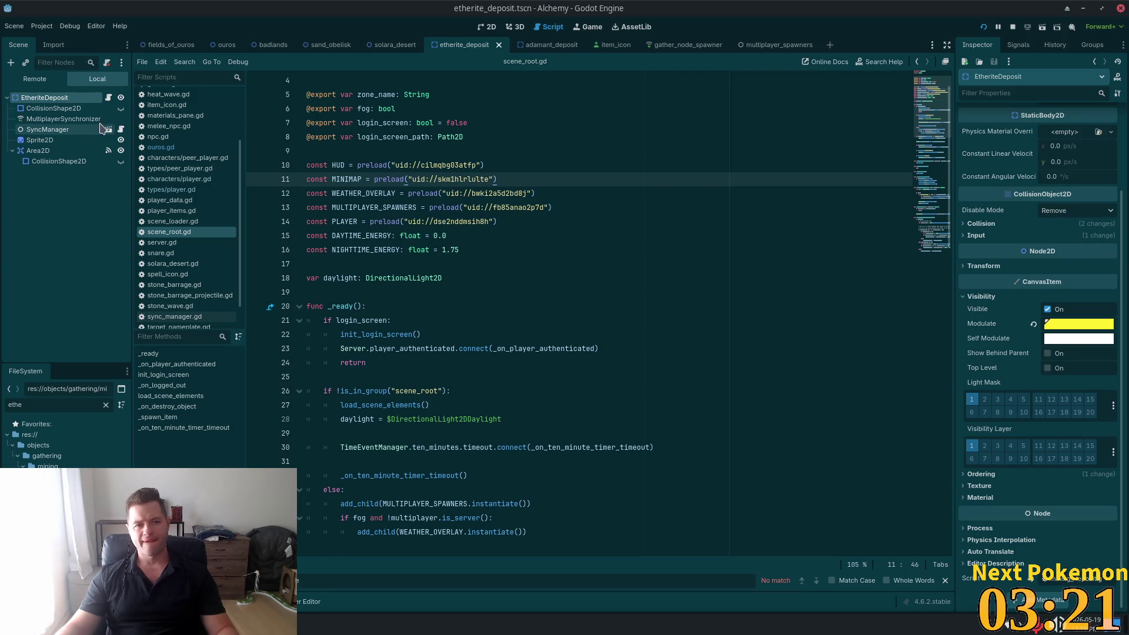
{"action": "left_click", "coordinate": [46, 152]}
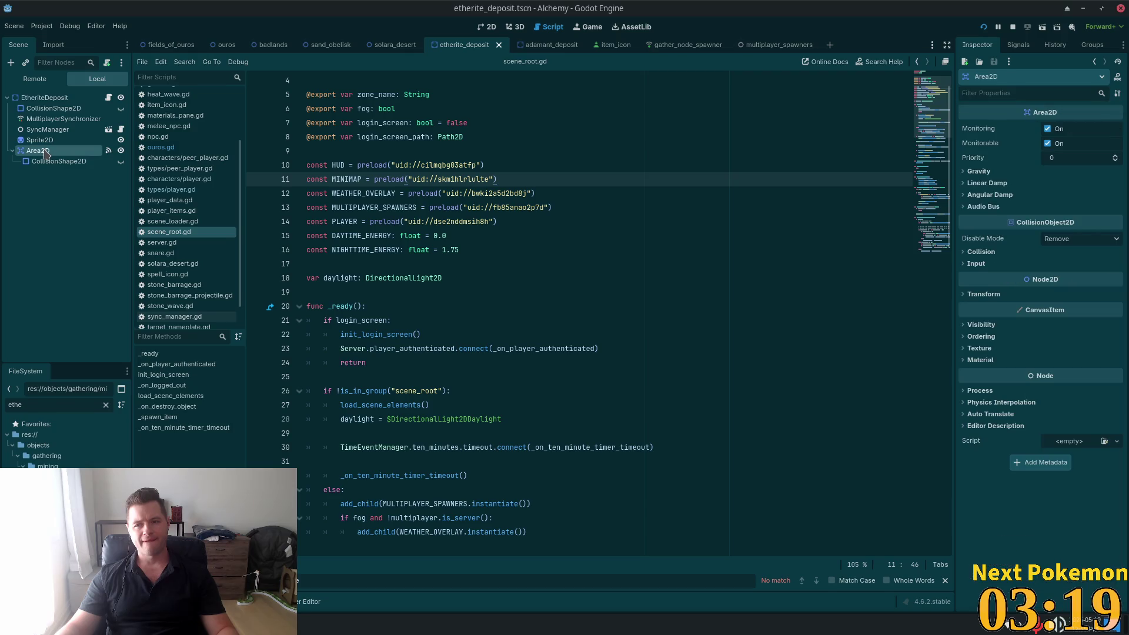
{"action": "left_click", "coordinate": [112, 97]}
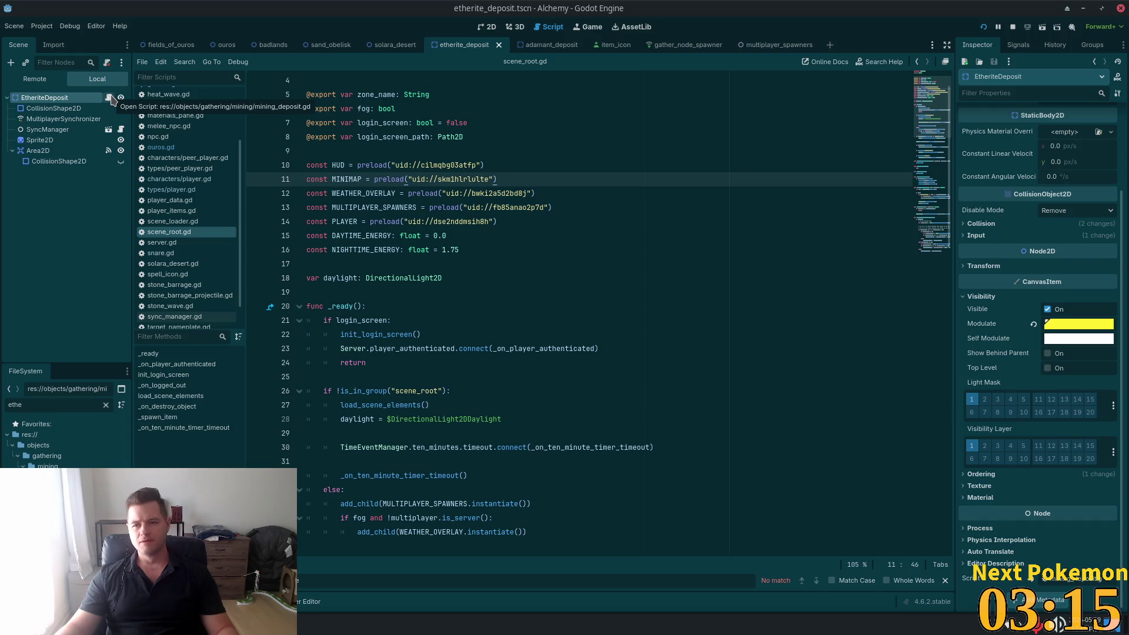
{"action": "scroll", "coordinate": [1091, 301], "scroll_direction": "up", "scroll_amount": 3}
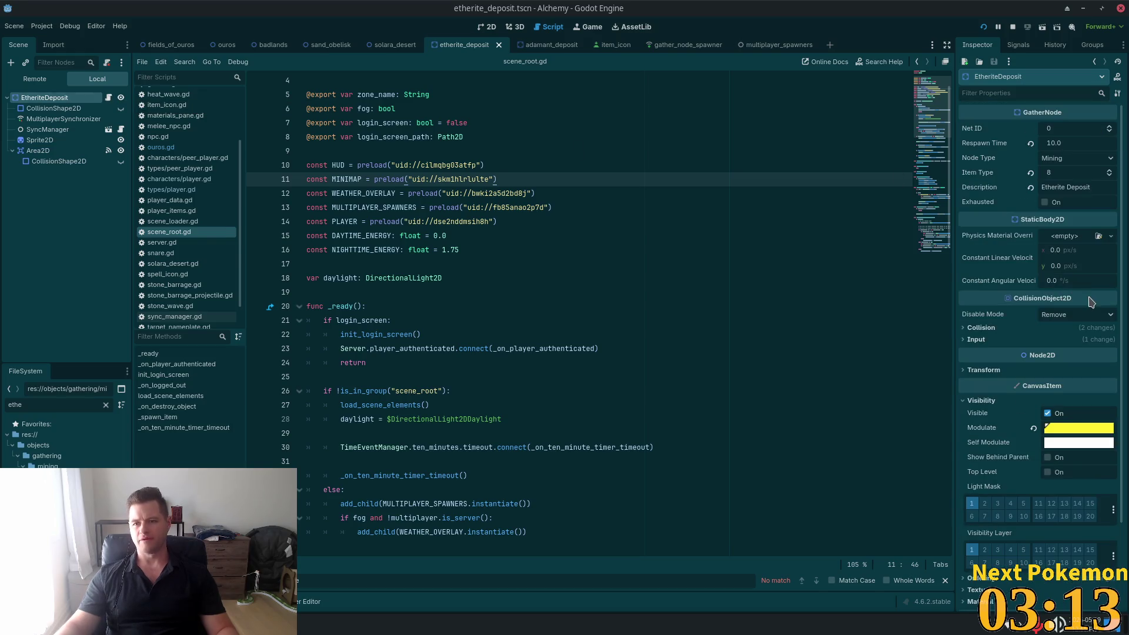
{"action": "left_click", "coordinate": [1057, 177]}
{"action": "key", "text": "alt+Tab"}
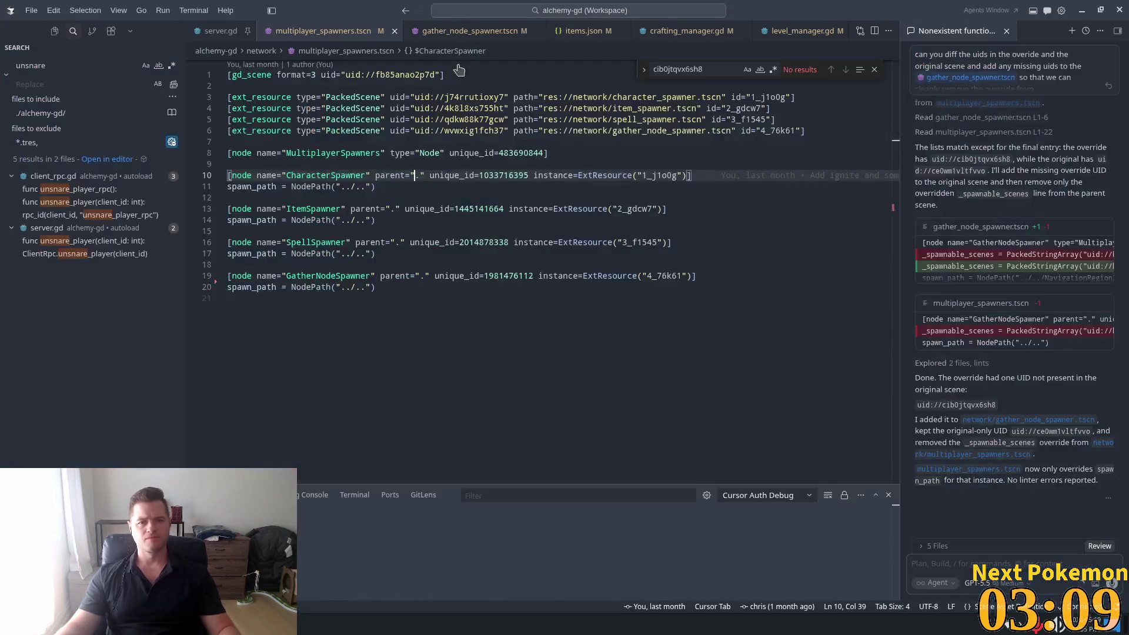
- Locate the Etherite Ore entry near the end of items.json and note its id, 112
{"action": "key", "text": "ctrl+Tab"}
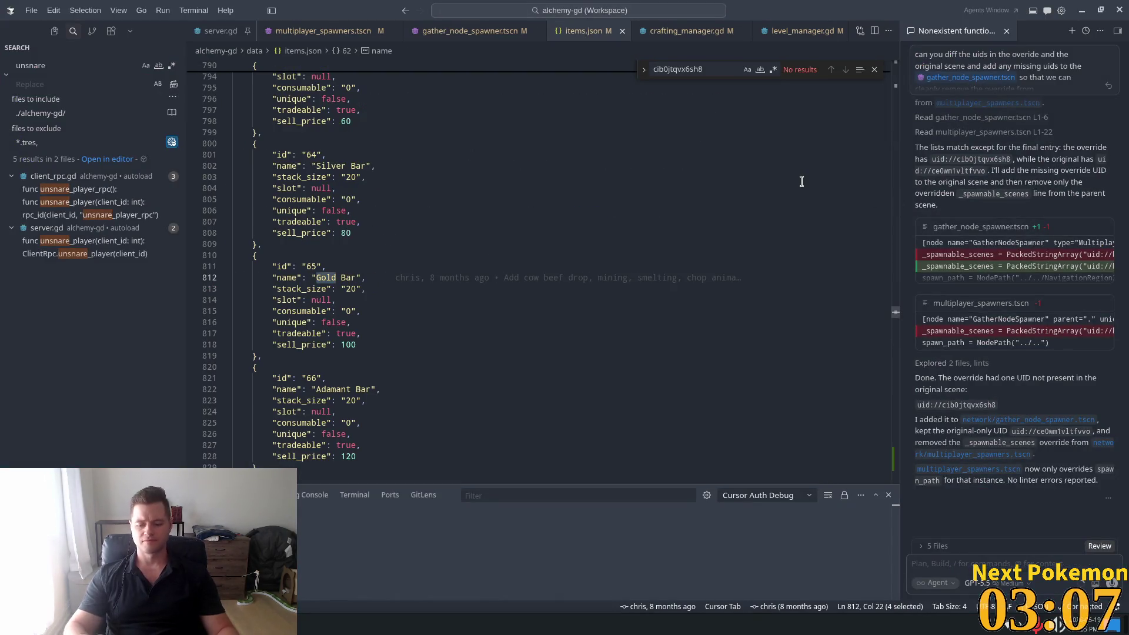
{"action": "key", "text": "ctrl+End"}
{"action": "scroll", "coordinate": [537, 222], "scroll_direction": "up", "scroll_amount": 15}
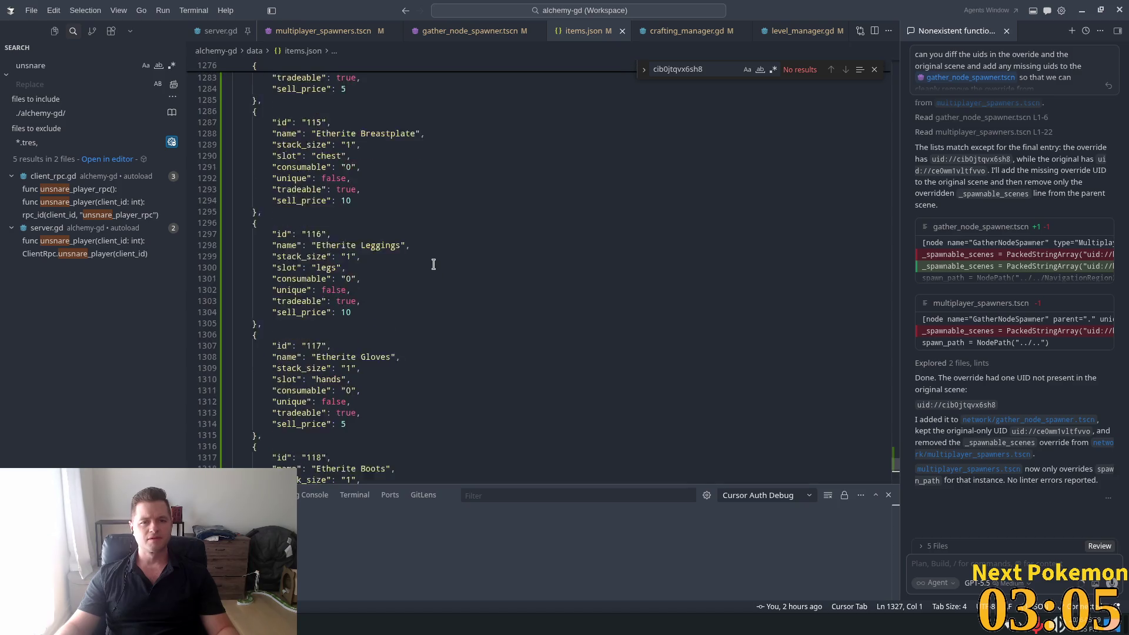
{"action": "scroll", "coordinate": [361, 183], "scroll_direction": "up", "scroll_amount": 3}
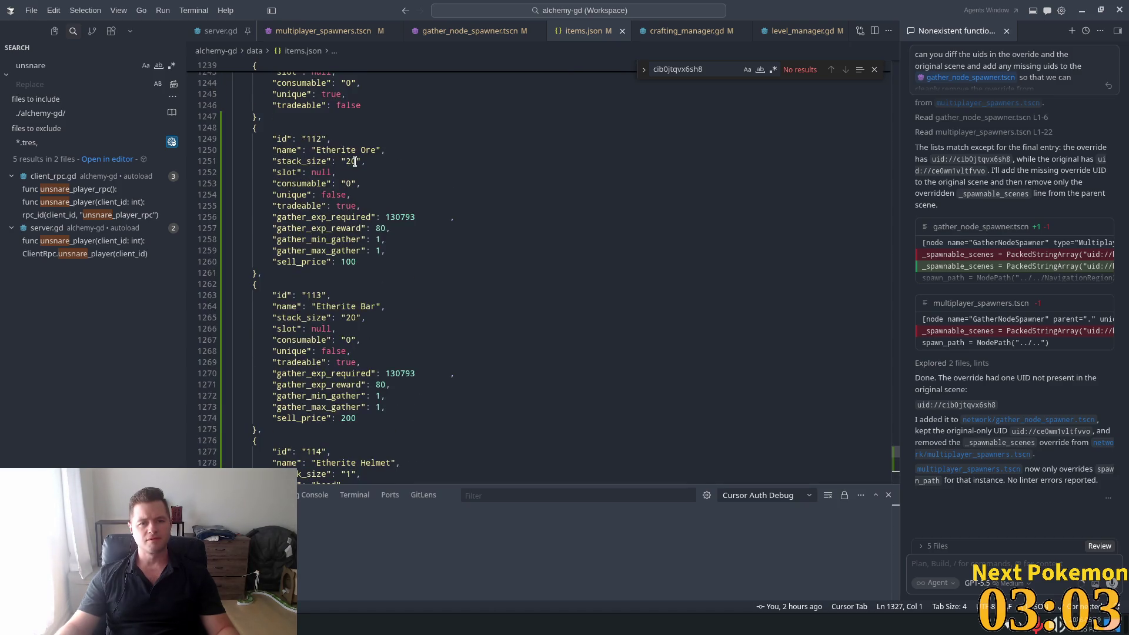
{"action": "left_click", "coordinate": [349, 165]}
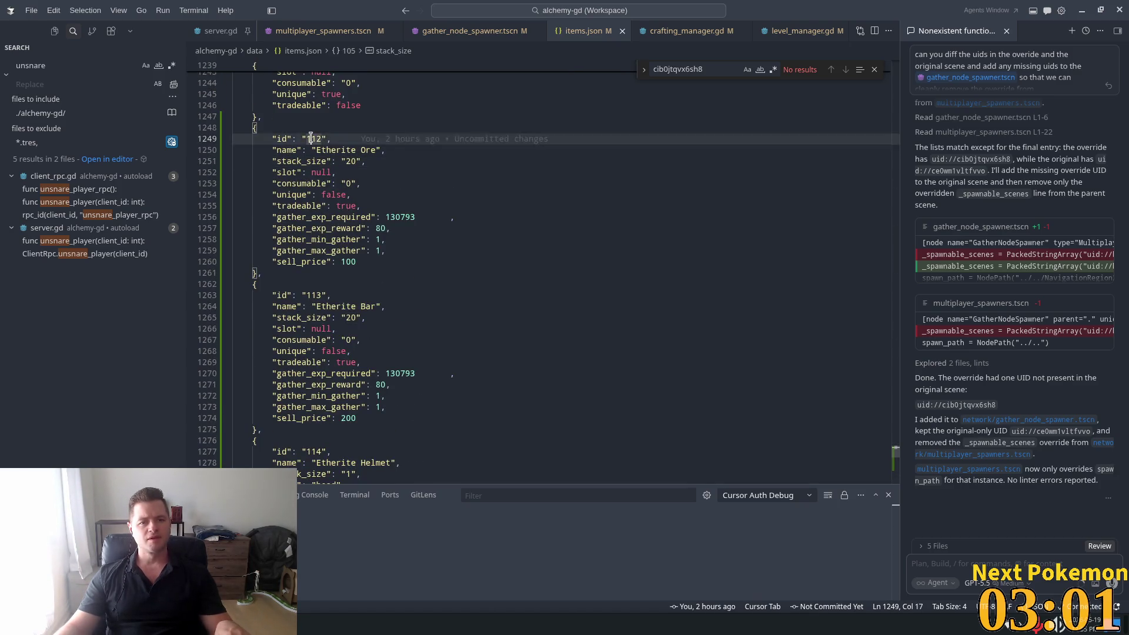
{"action": "key", "text": "alt+Tab"}
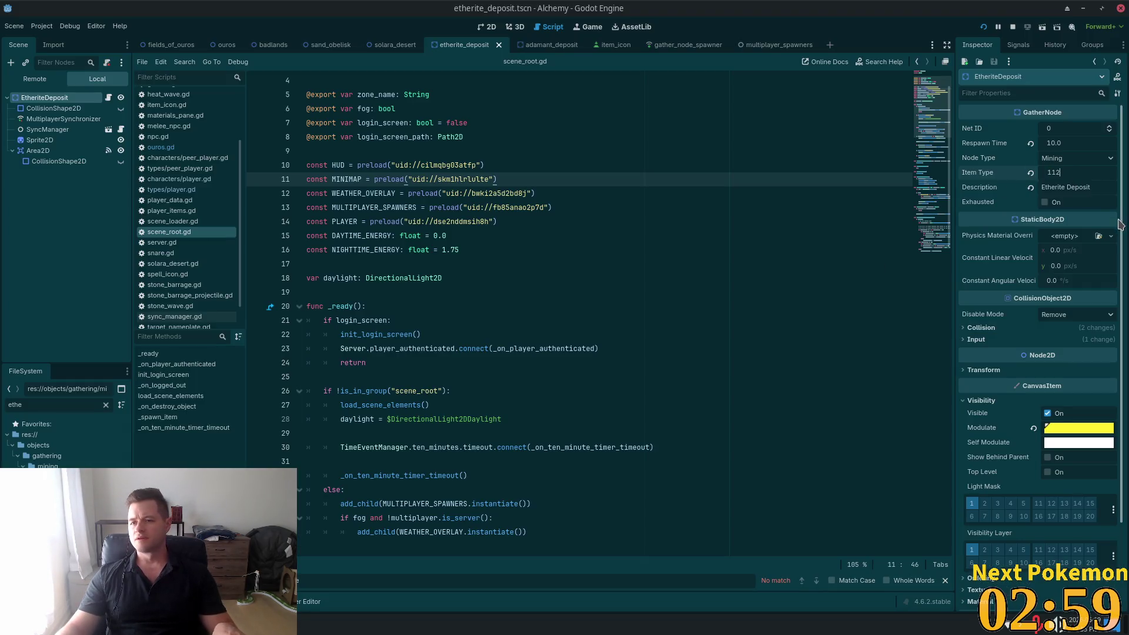
- Enter 112 as the deposit's Item Type and save the etherite_deposit scene
{"action": "type", "text": "112"}
{"action": "key", "text": "Tab"}
{"action": "key", "text": "ctrl+s"}
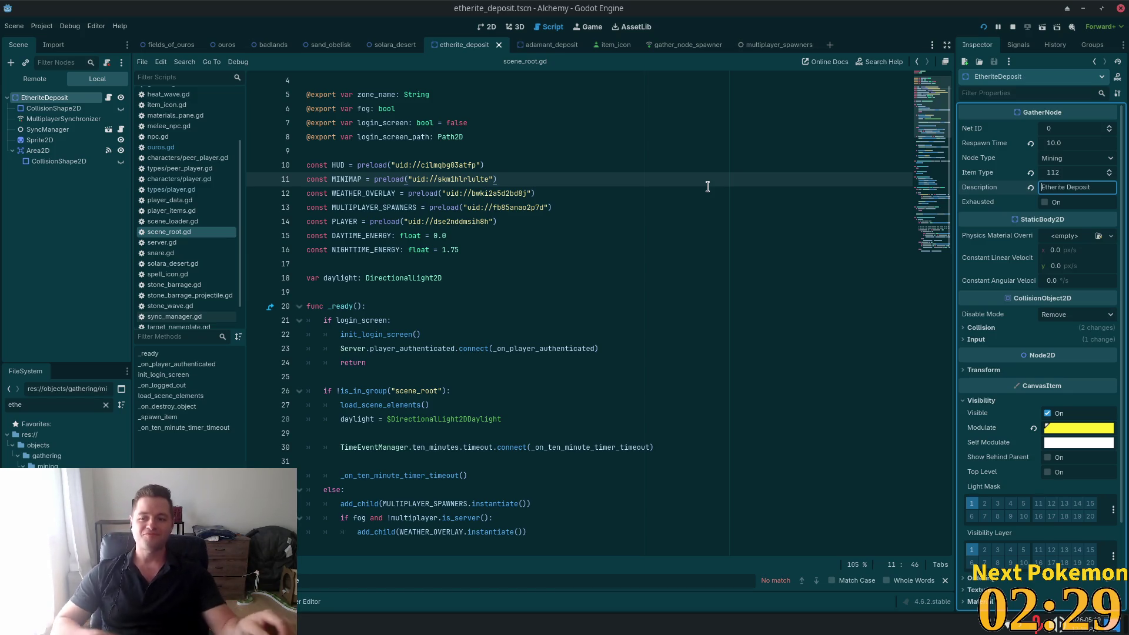
- Toggle the deposit's Exhausted flag and save the scene again
{"action": "left_click", "coordinate": [1082, 202]}
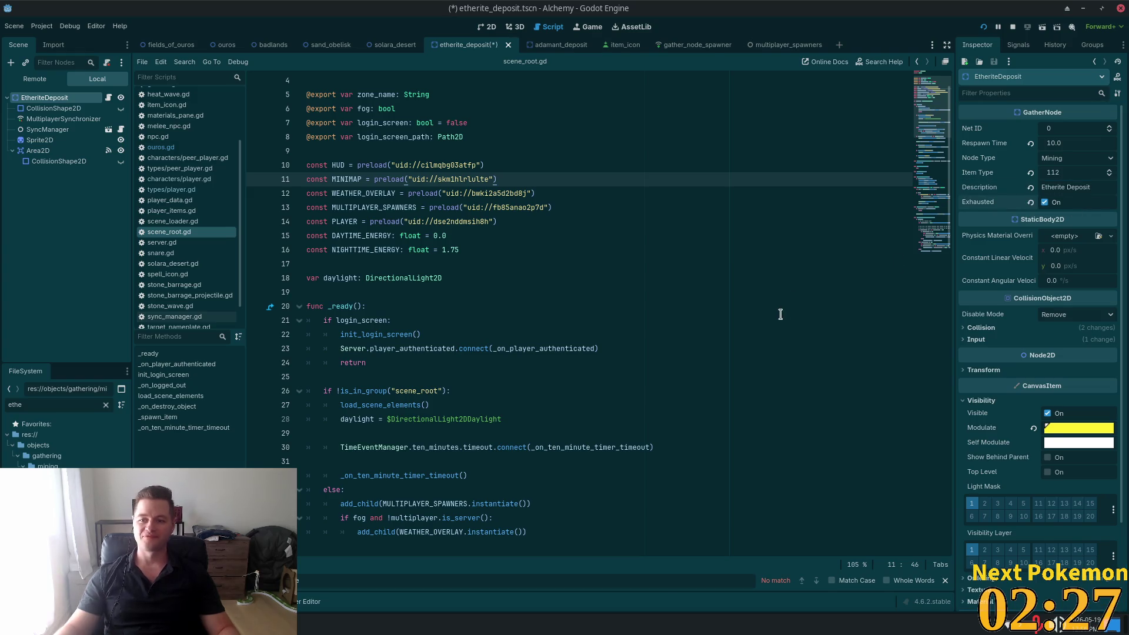
{"action": "key", "text": "ctrl+s"}
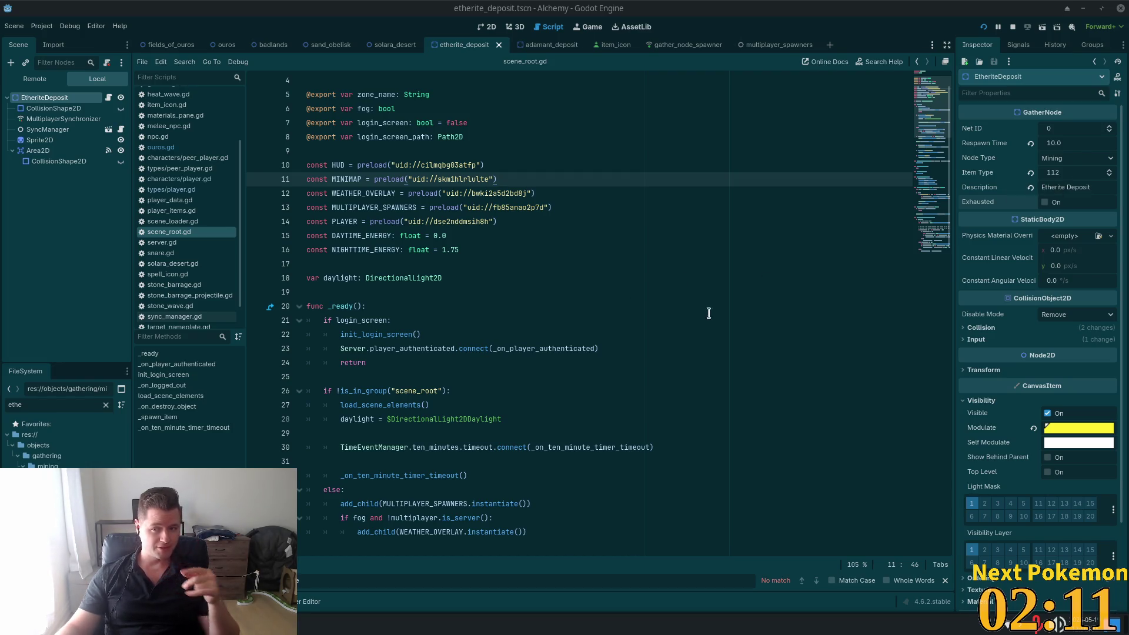
{"action": "left_click", "coordinate": [598, 367]}
{"action": "scroll", "coordinate": [598, 368], "scroll_direction": "down", "scroll_amount": 5}
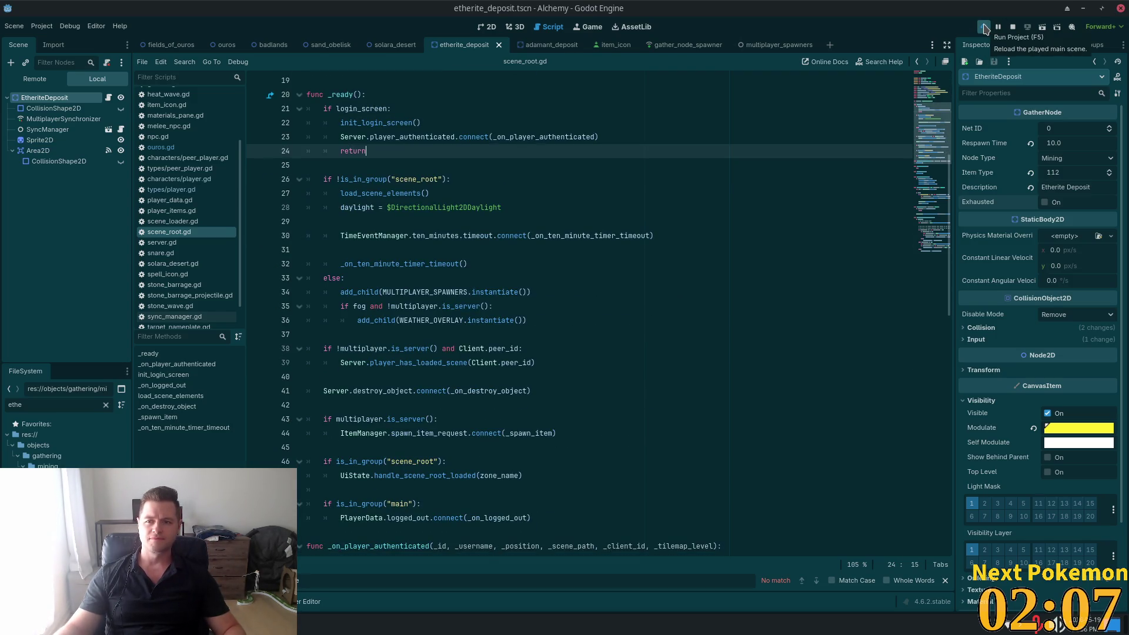
- Run the project, walk to the orange Etherite Deposit, attempt mining, and check the mining skill level
{"action": "left_click", "coordinate": [984, 27]}
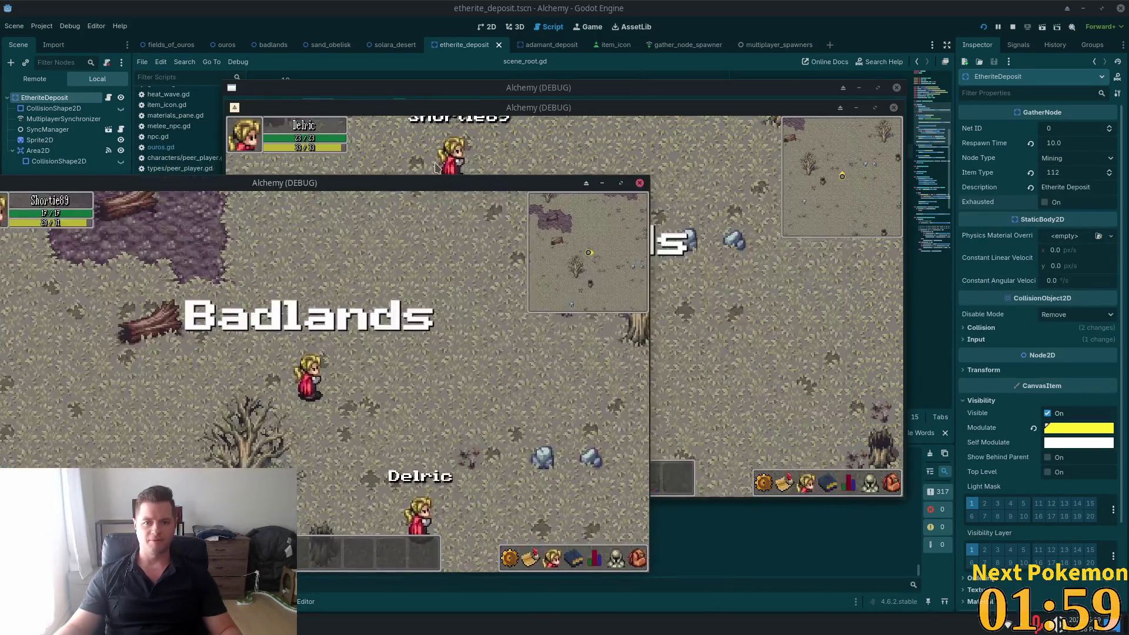
{"action": "left_click", "coordinate": [633, 300]}
{"action": "key", "text": "w"}
{"action": "key", "text": "d"}
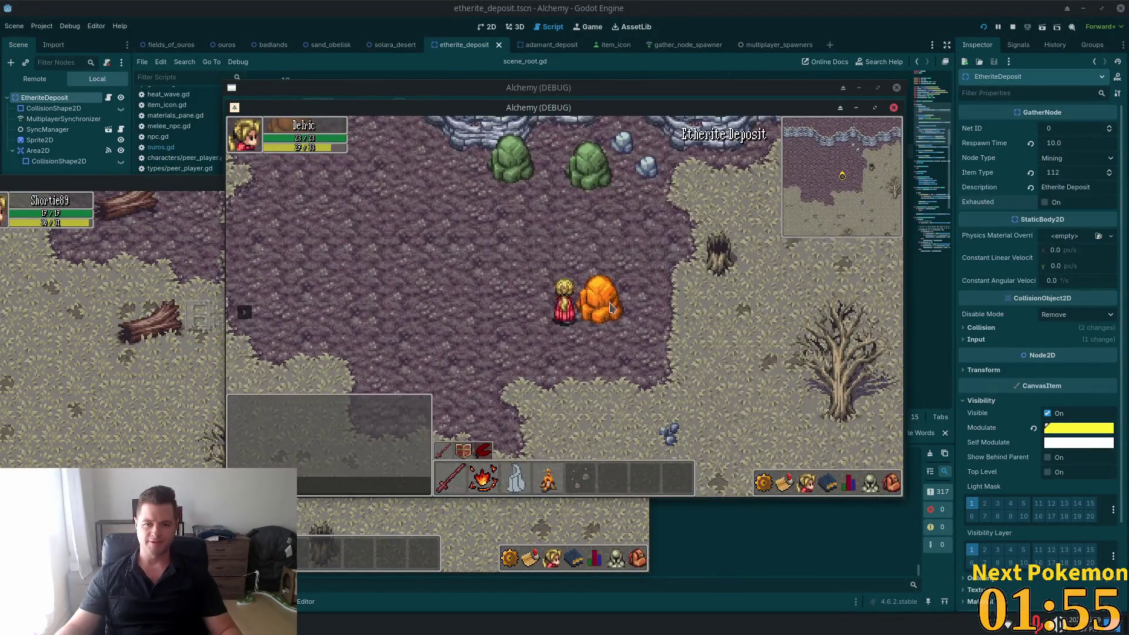
{"action": "key", "text": "a"}
{"action": "left_click", "coordinate": [846, 486]}
{"action": "left_click", "coordinate": [846, 493]}
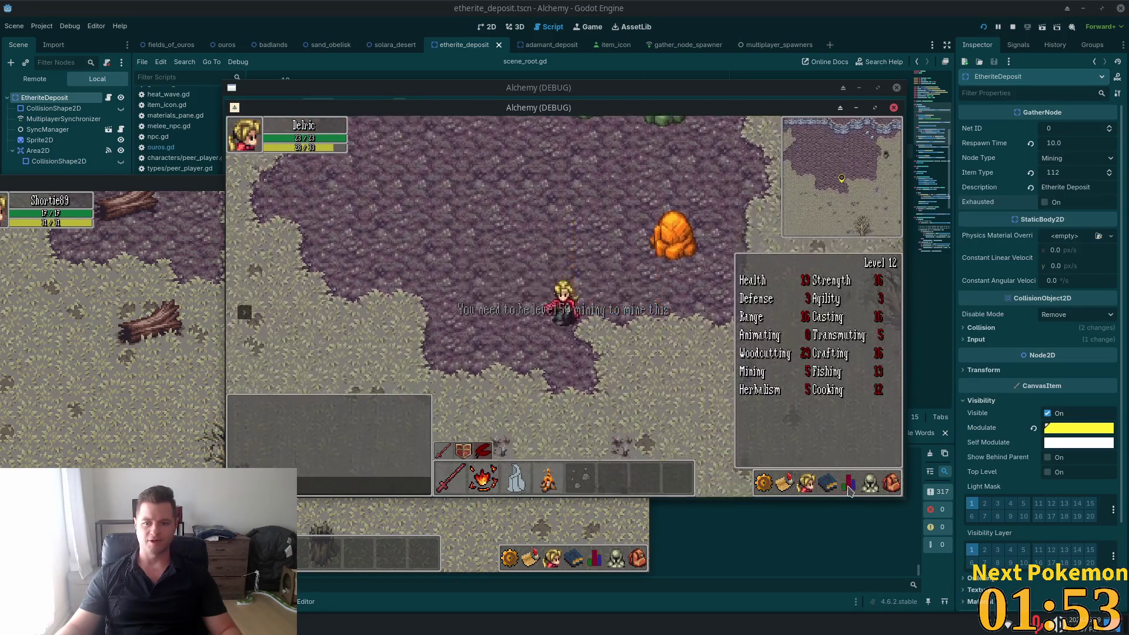
{"action": "key", "text": "s"}
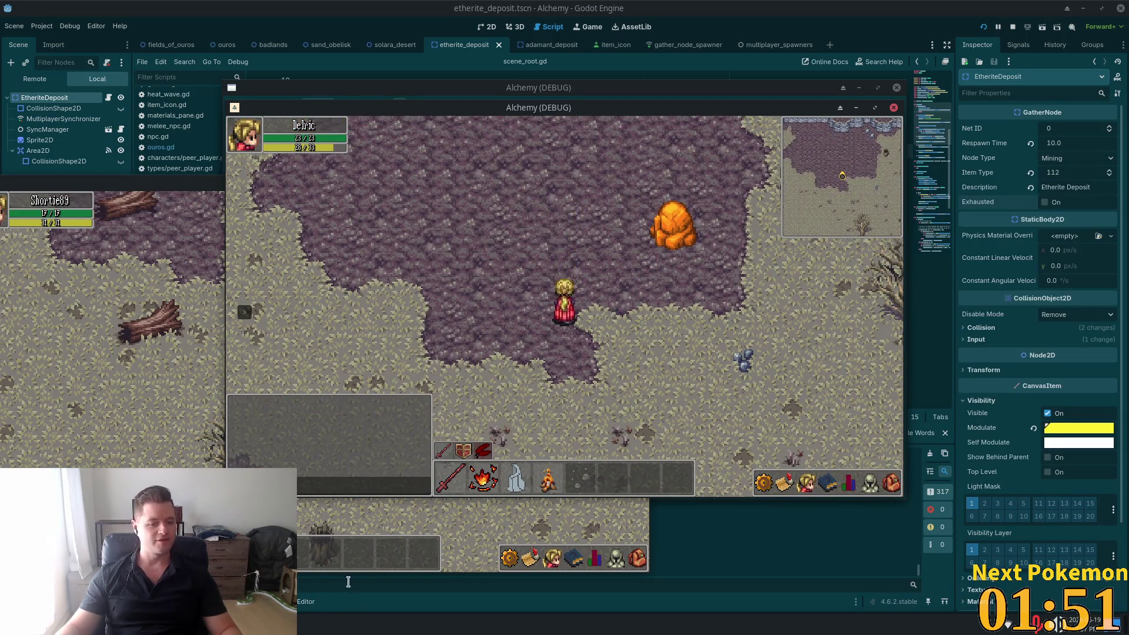
{"action": "left_click", "coordinate": [344, 578]}
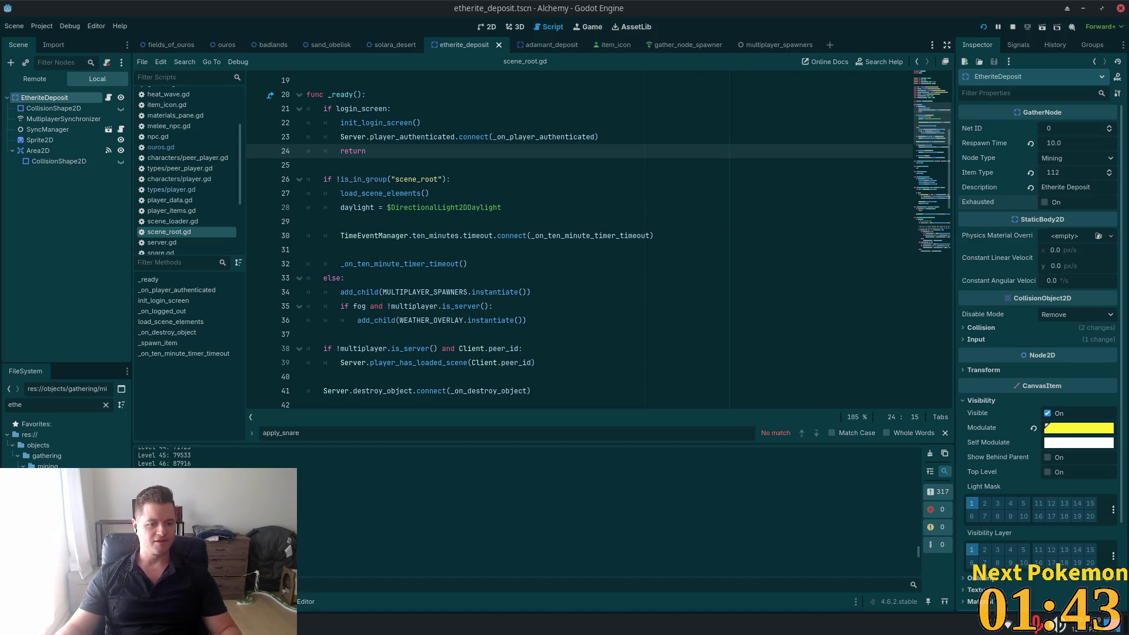
- Log in to phpMyAdmin in the browser using the saved account credentials
{"action": "key", "text": "alt+Tab"}
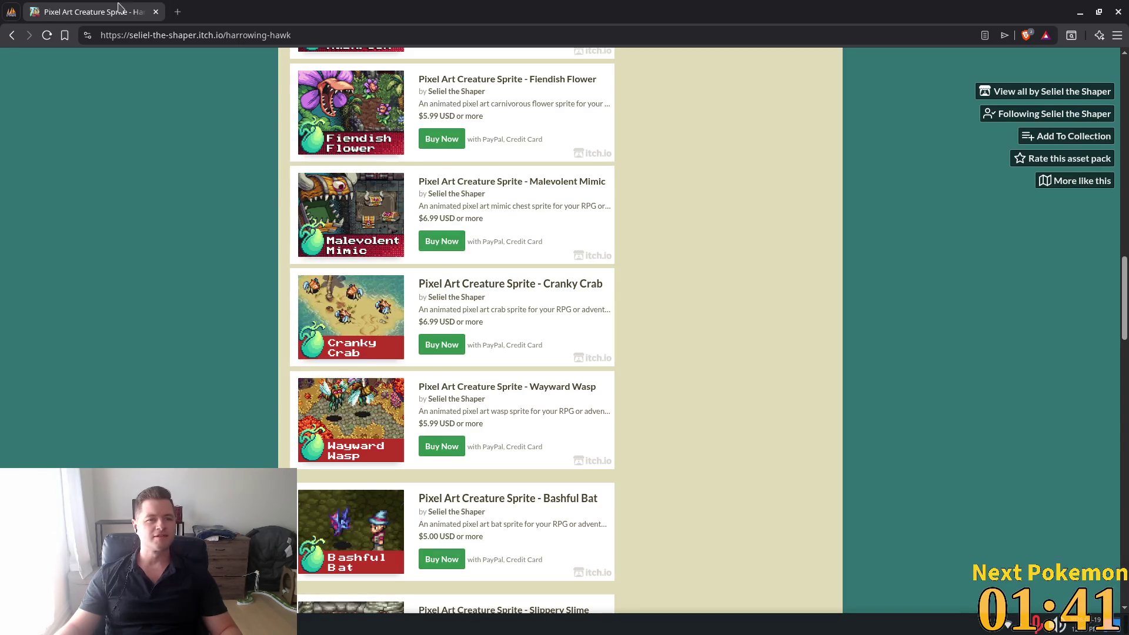
{"action": "left_click", "coordinate": [12, 12]}
{"action": "left_click", "coordinate": [620, 247]}
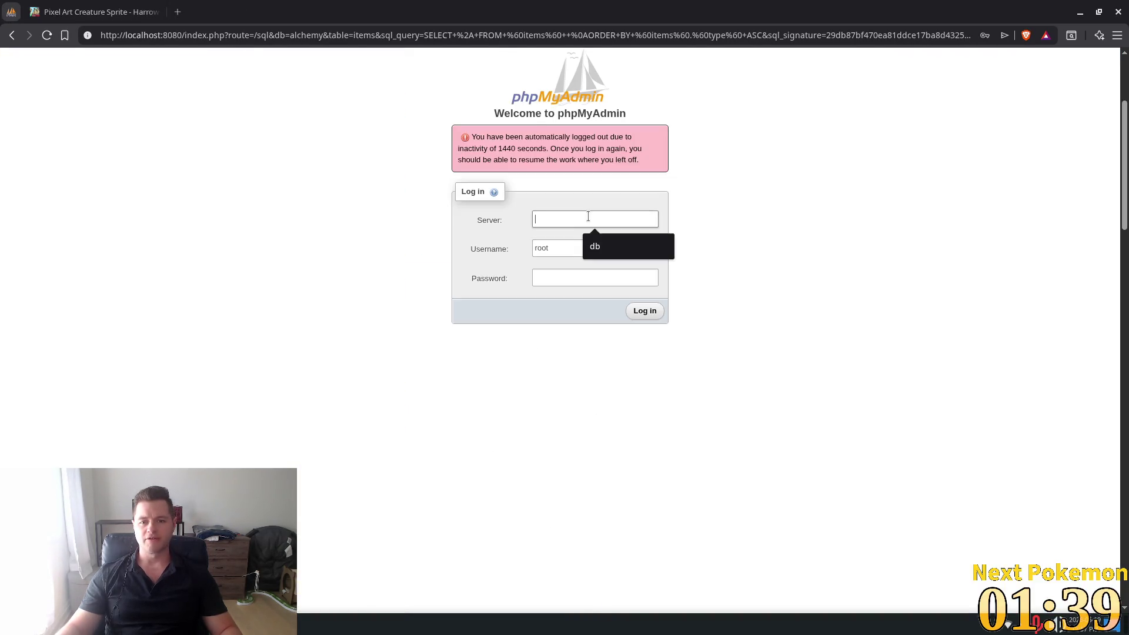
{"action": "left_click", "coordinate": [651, 281]}
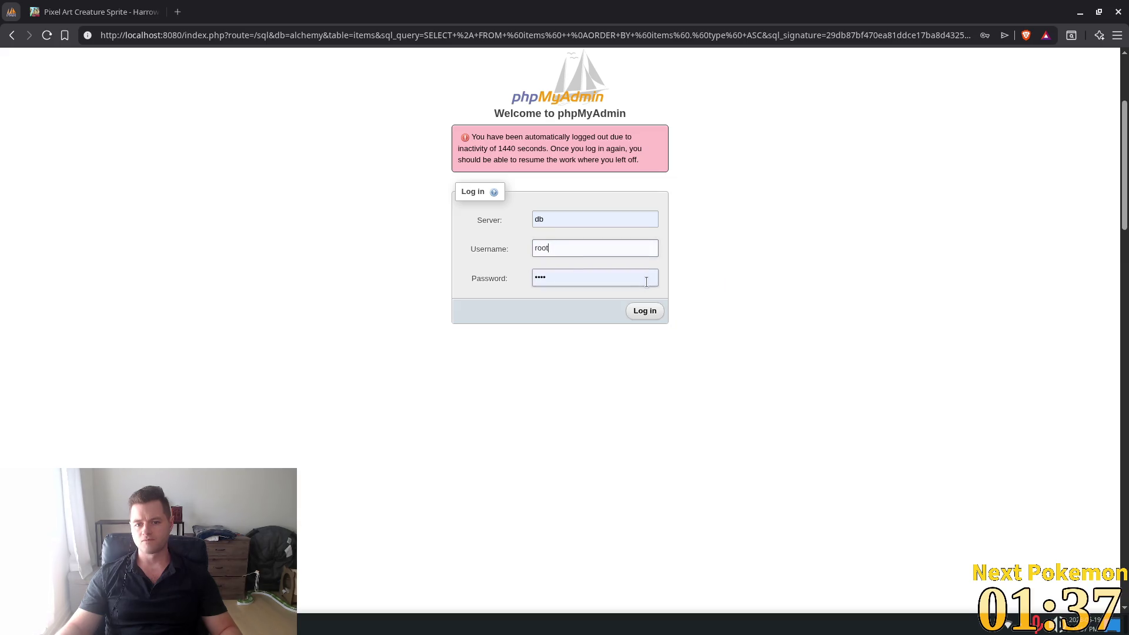
{"action": "left_click", "coordinate": [645, 311]}
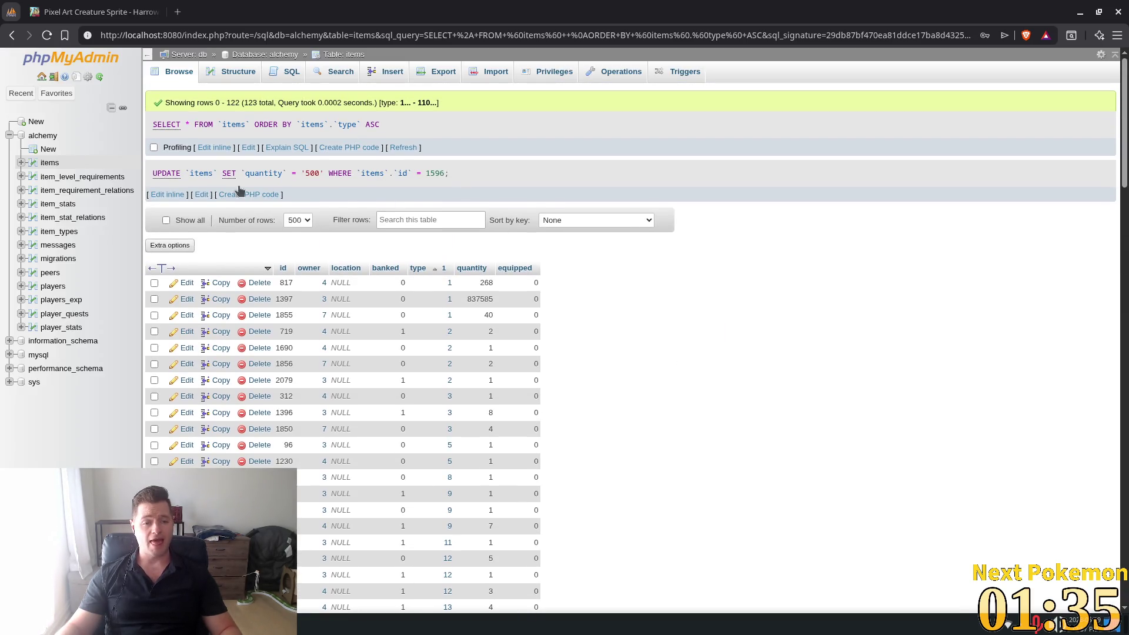
- Browse players_exp and set row 3's mining experience to 130792, then relaunch the game
{"action": "left_click", "coordinate": [66, 285]}
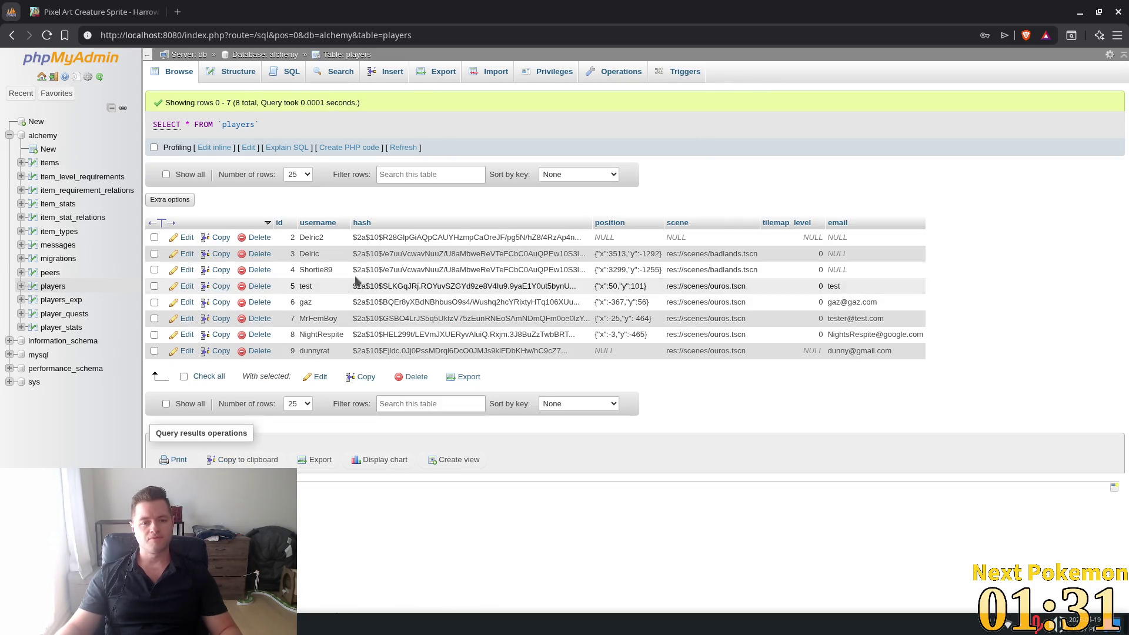
{"action": "left_click", "coordinate": [61, 299]}
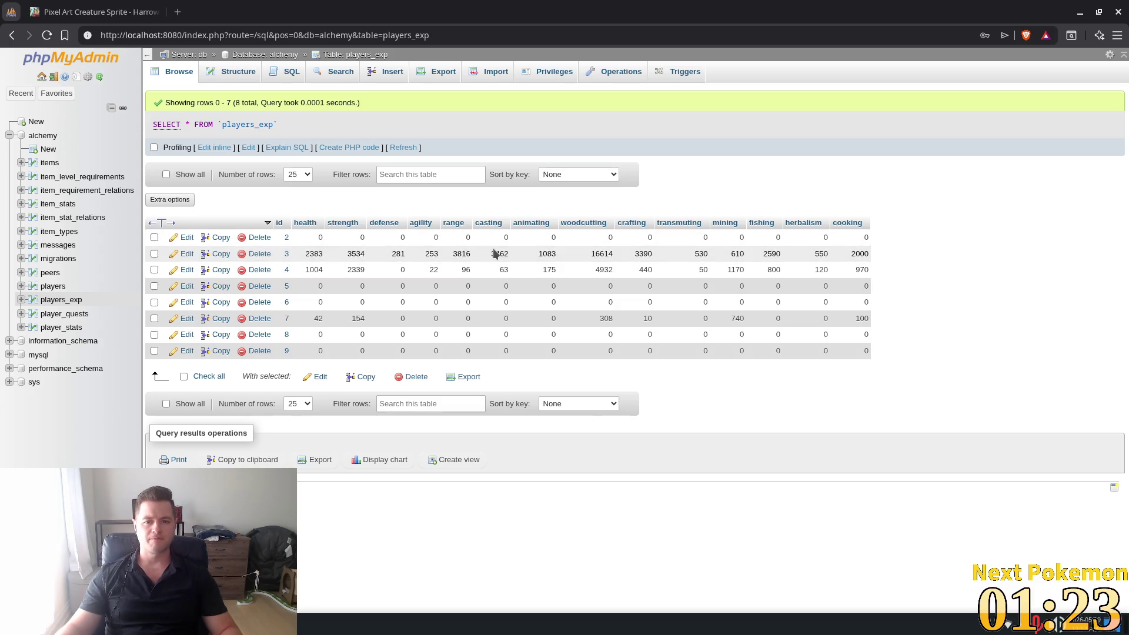
{"action": "double_click", "coordinate": [735, 253]}
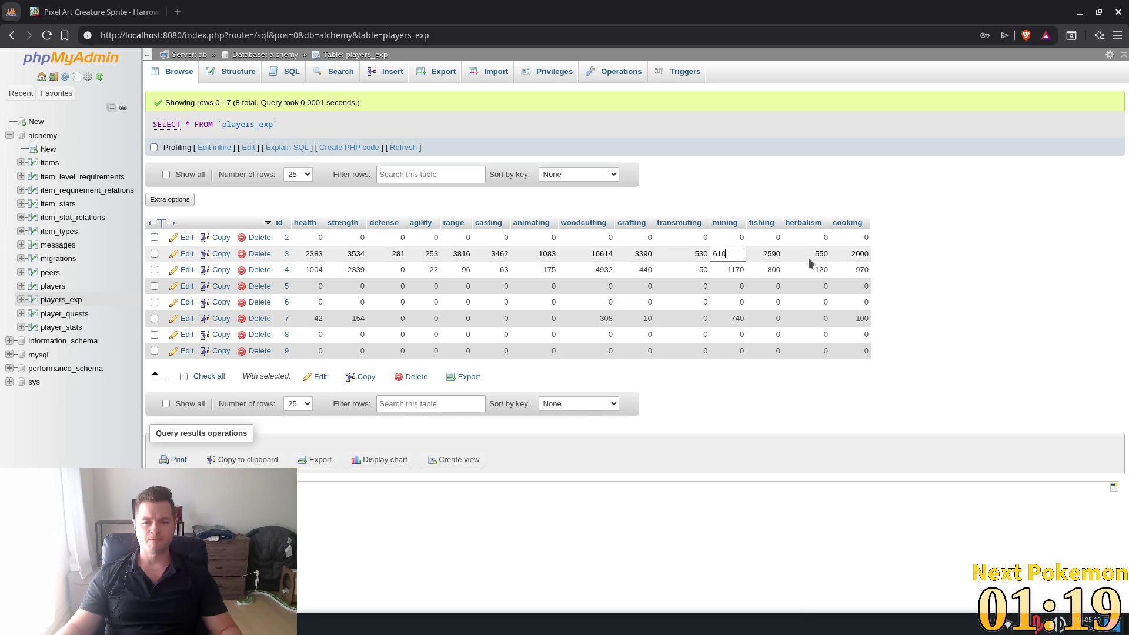
{"action": "key", "text": "ctrl+a"}
{"action": "type", "text": "130792"}
{"action": "key", "text": "Return"}
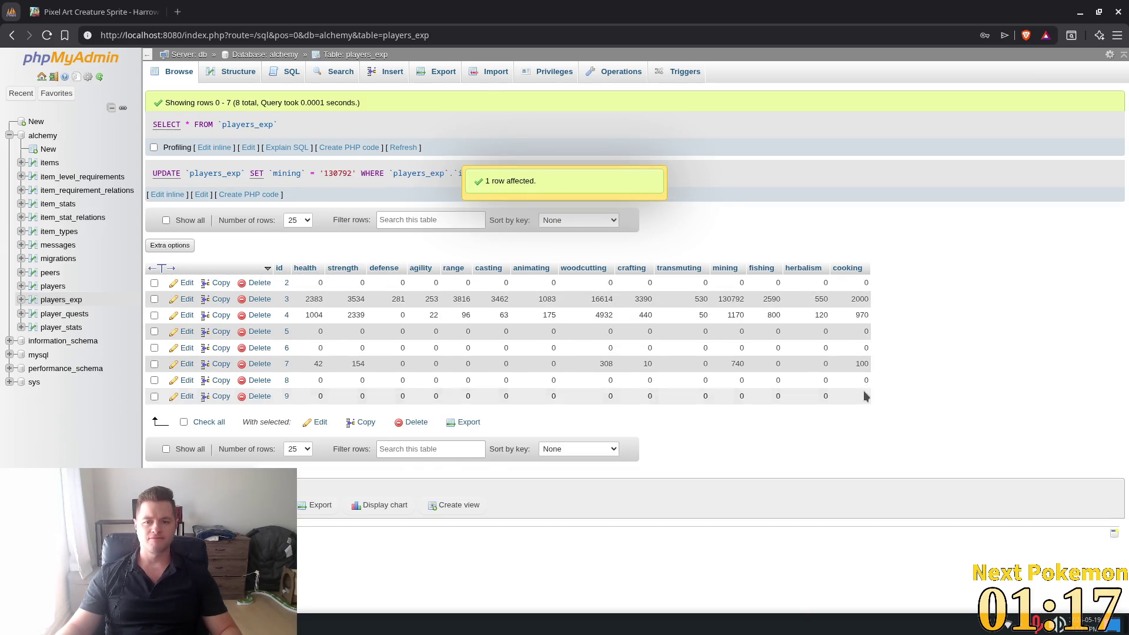
{"action": "key", "text": "ctrl+s"}
{"action": "key", "text": "Escape"}
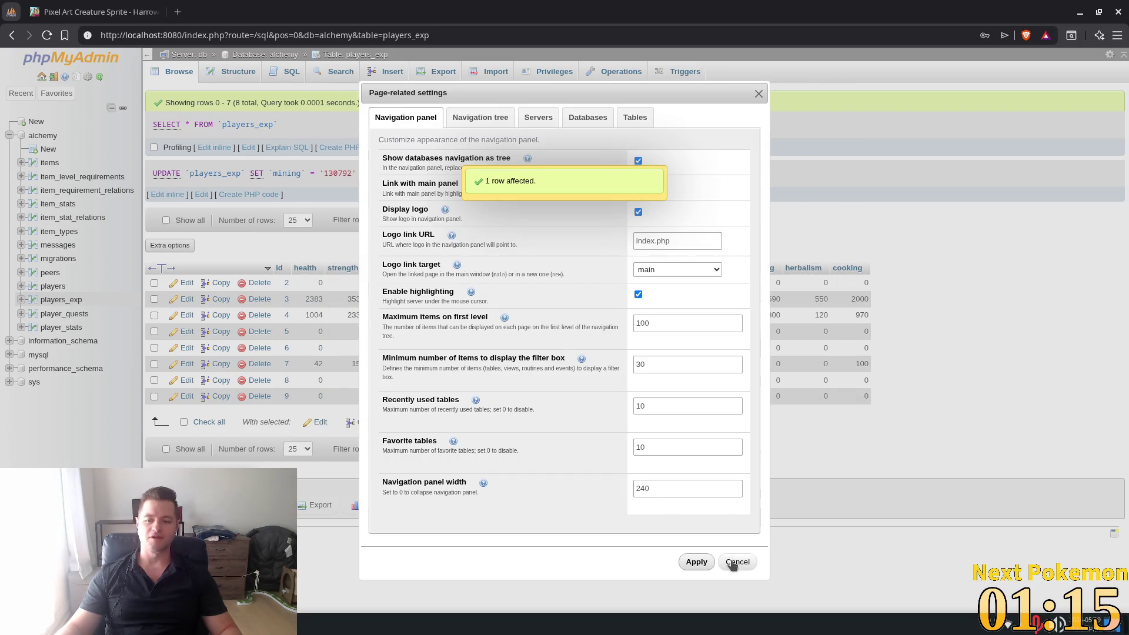
{"action": "left_click", "coordinate": [735, 561]}
{"action": "key", "text": "alt+Tab"}
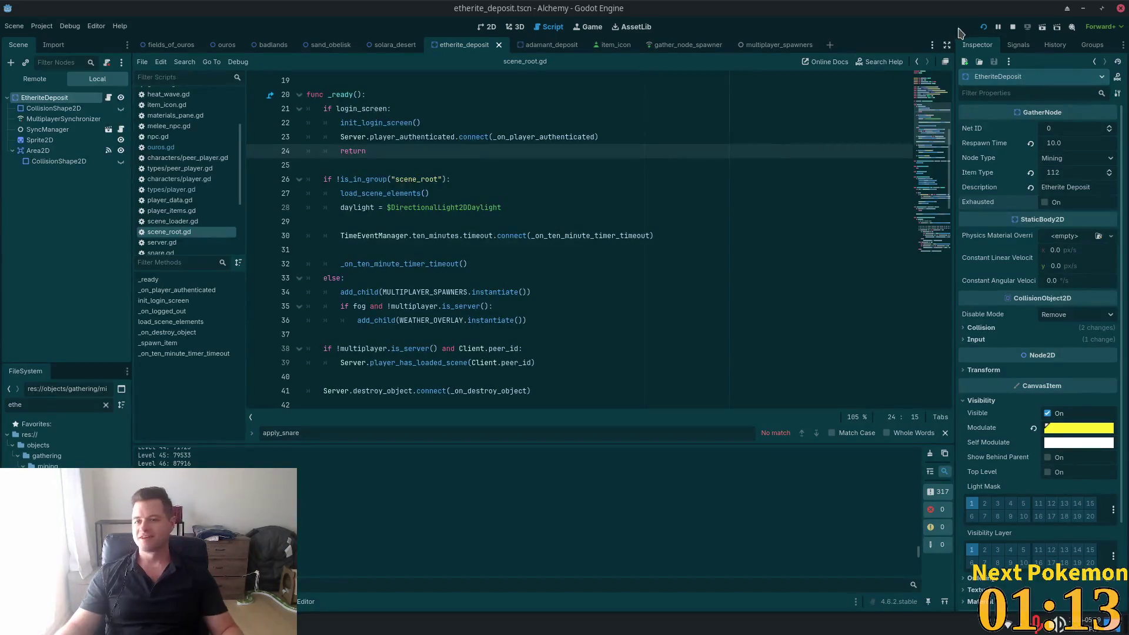
{"action": "left_click", "coordinate": [984, 28]}
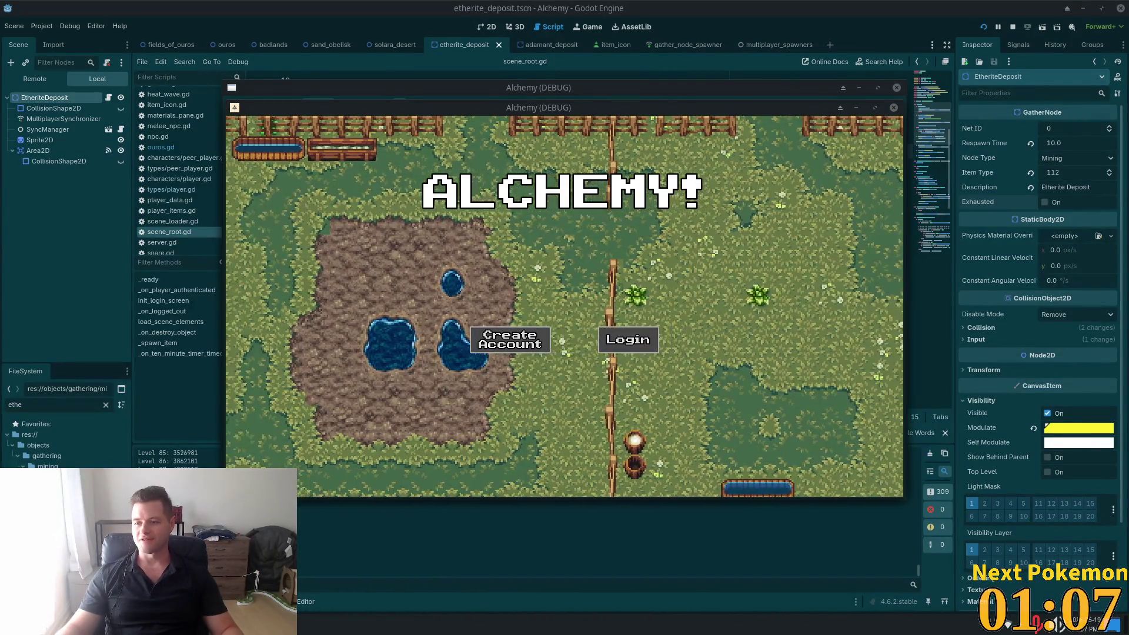
- Walk up to the Etherite Deposit, try mining it, and open the character's skill stats
{"action": "key", "text": "Up"}
{"action": "key", "text": "Right"}
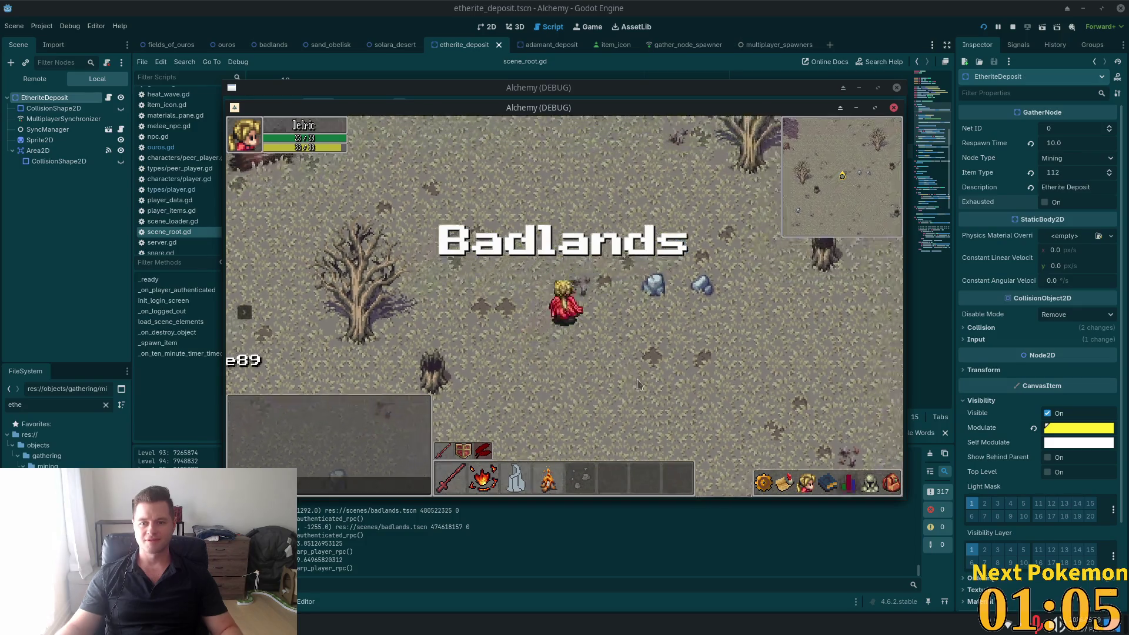
{"action": "key", "text": "Up"}
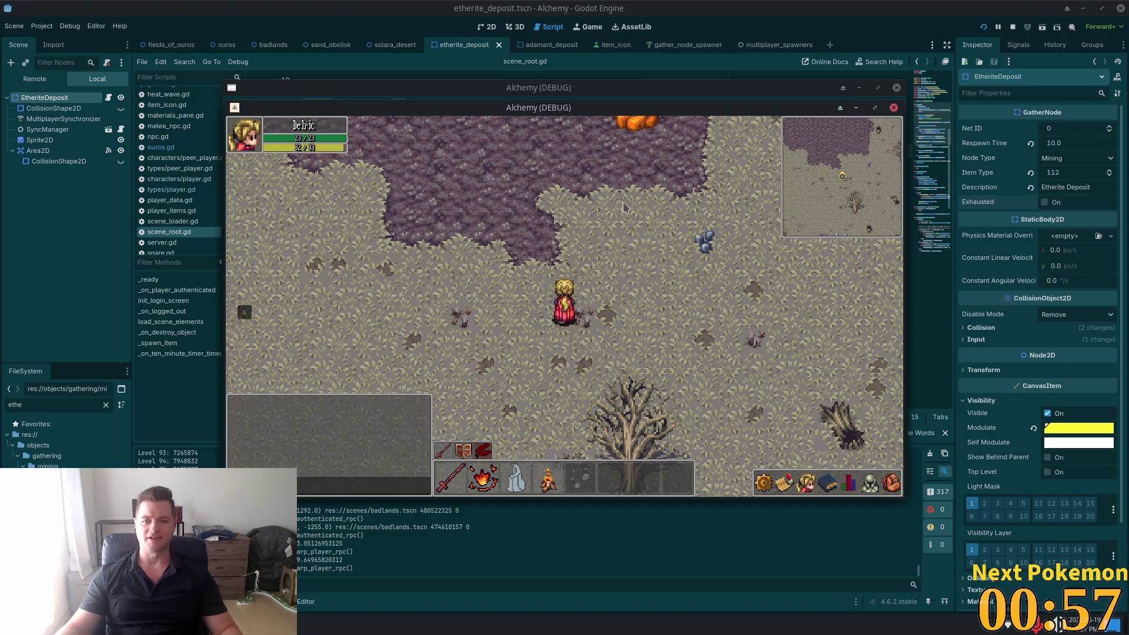
{"action": "left_click", "coordinate": [593, 336]}
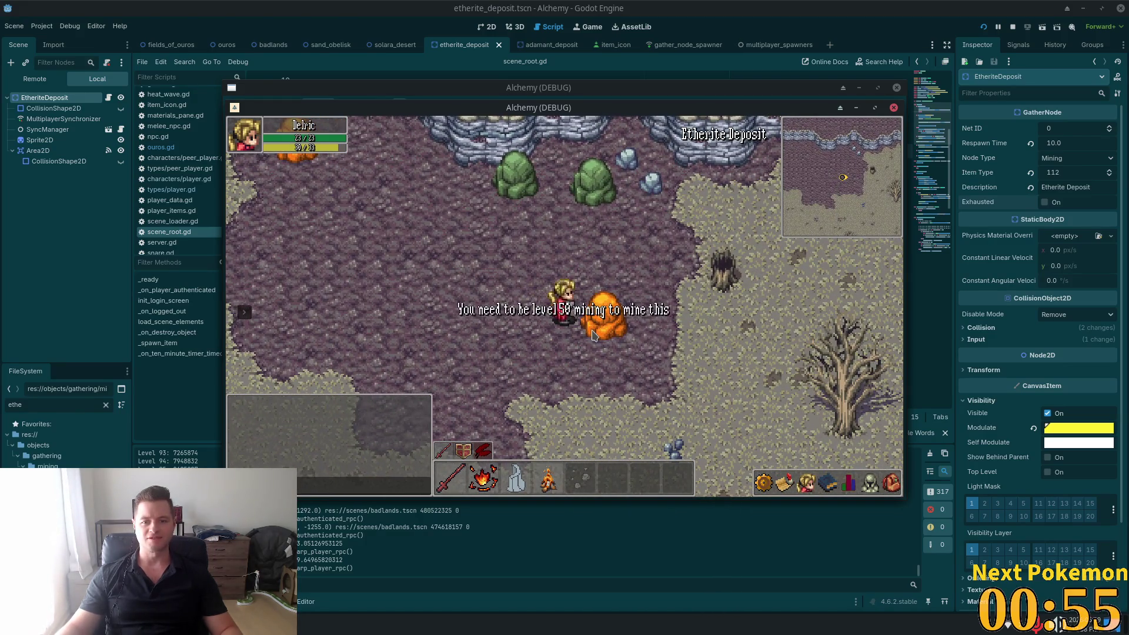
{"action": "left_click", "coordinate": [850, 484]}
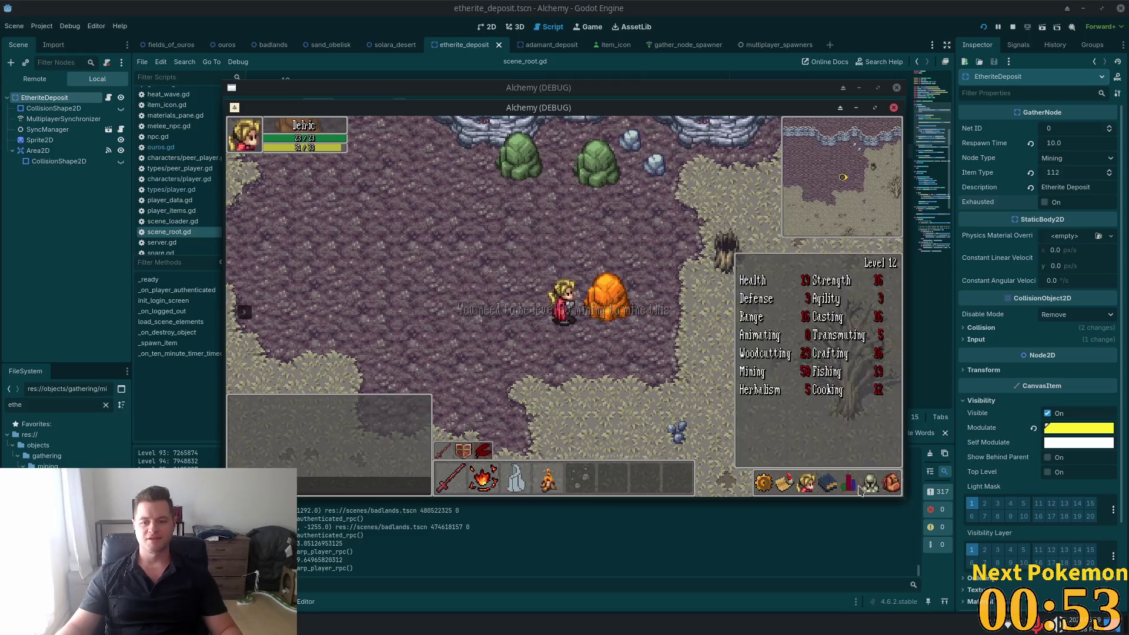
{"action": "mouse_move", "coordinate": [801, 382]}
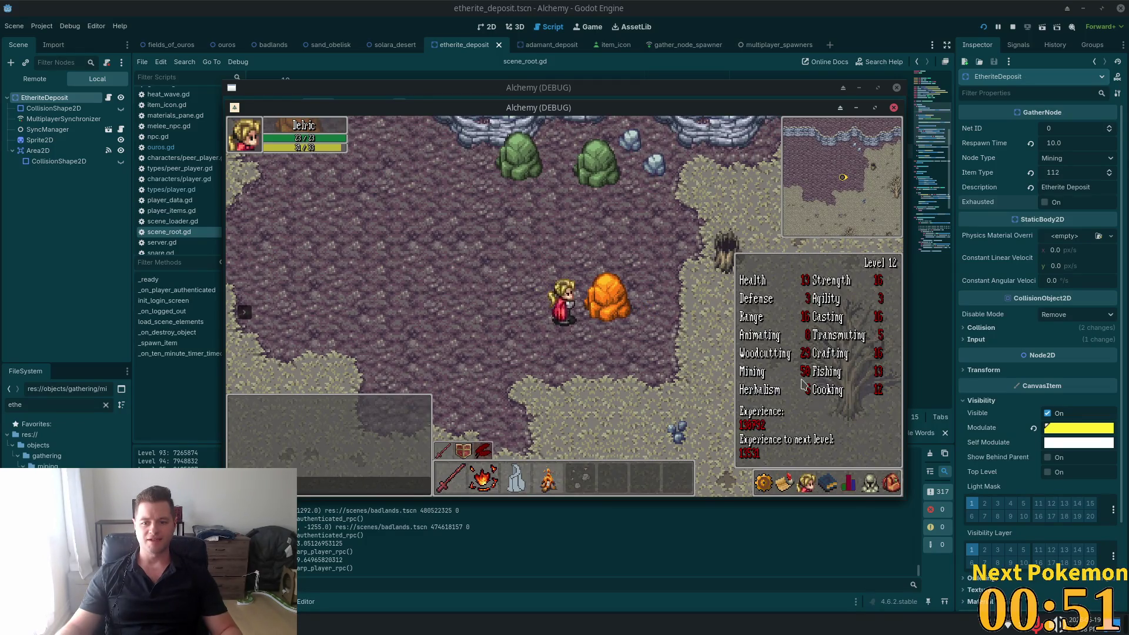
- Circle around the deposit while closing and reopening the character stats panel
{"action": "key", "text": "Up"}
{"action": "key", "text": "Right"}
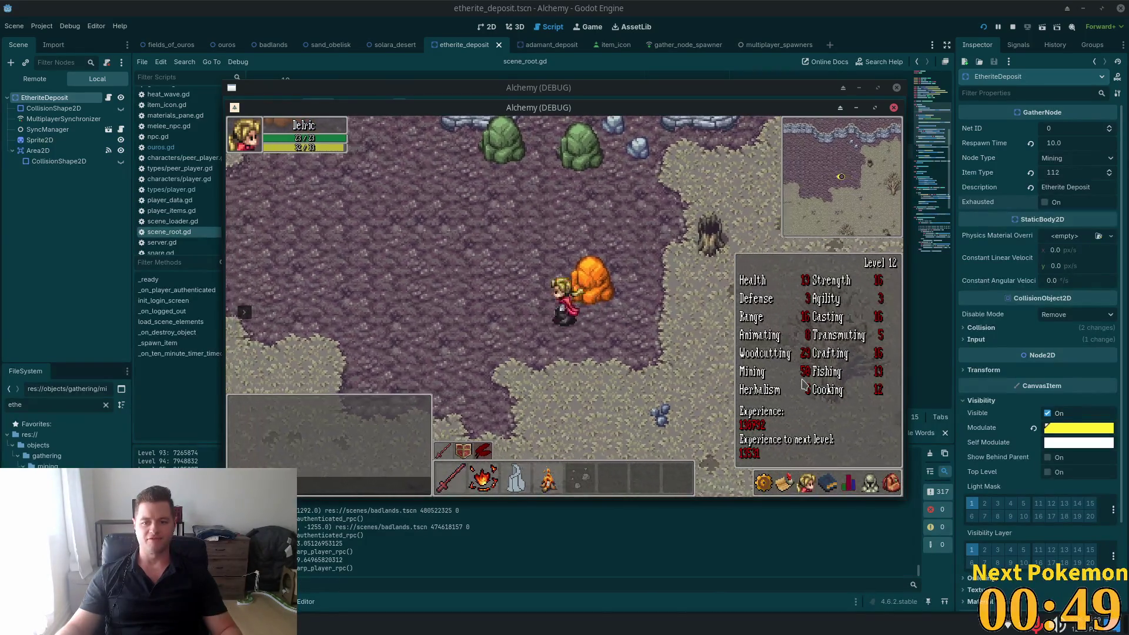
{"action": "key", "text": "Left"}
{"action": "key", "text": "Down"}
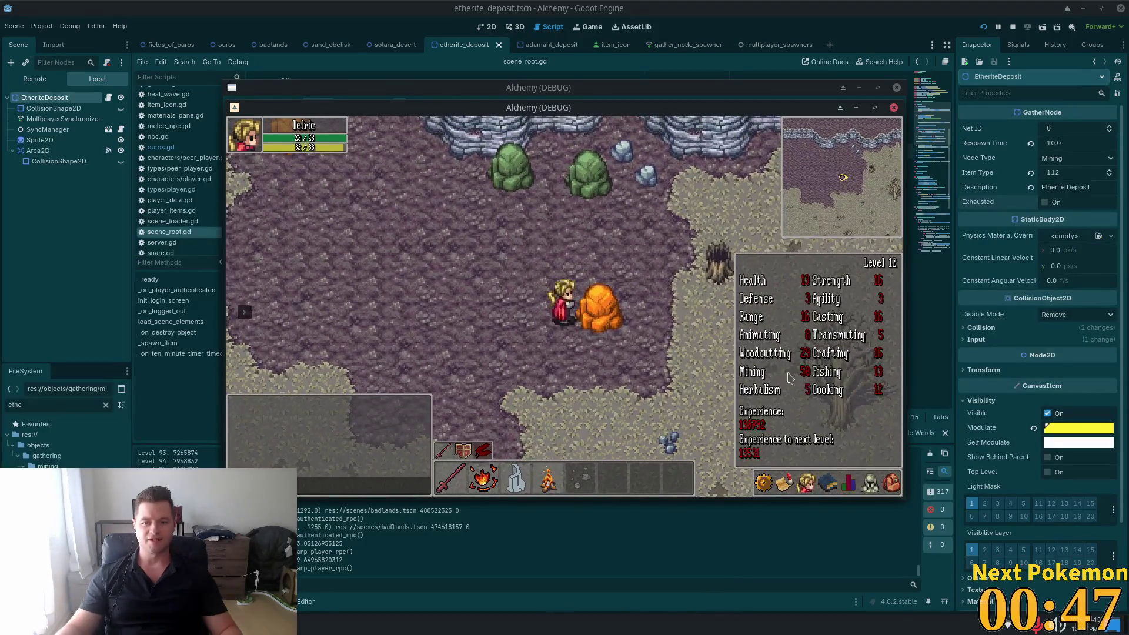
{"action": "left_click", "coordinate": [712, 353]}
{"action": "left_click", "coordinate": [854, 488]}
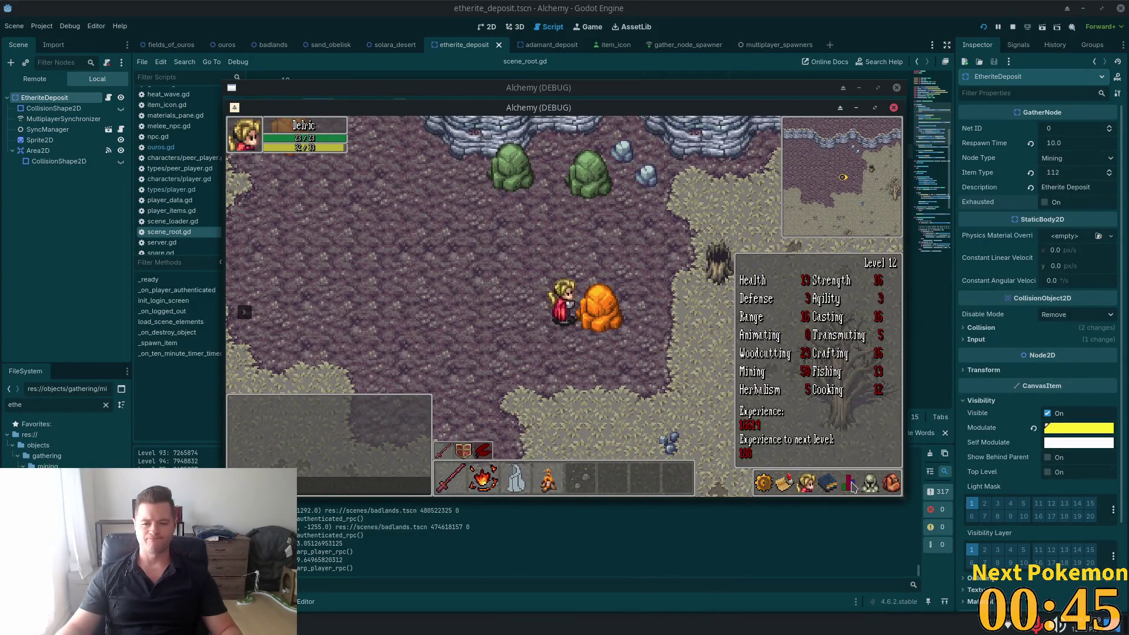
{"action": "left_click", "coordinate": [760, 431]}
- Retry mining the deposit twice and check the Mining level, which still falls short of 50
{"action": "left_click", "coordinate": [591, 320]}
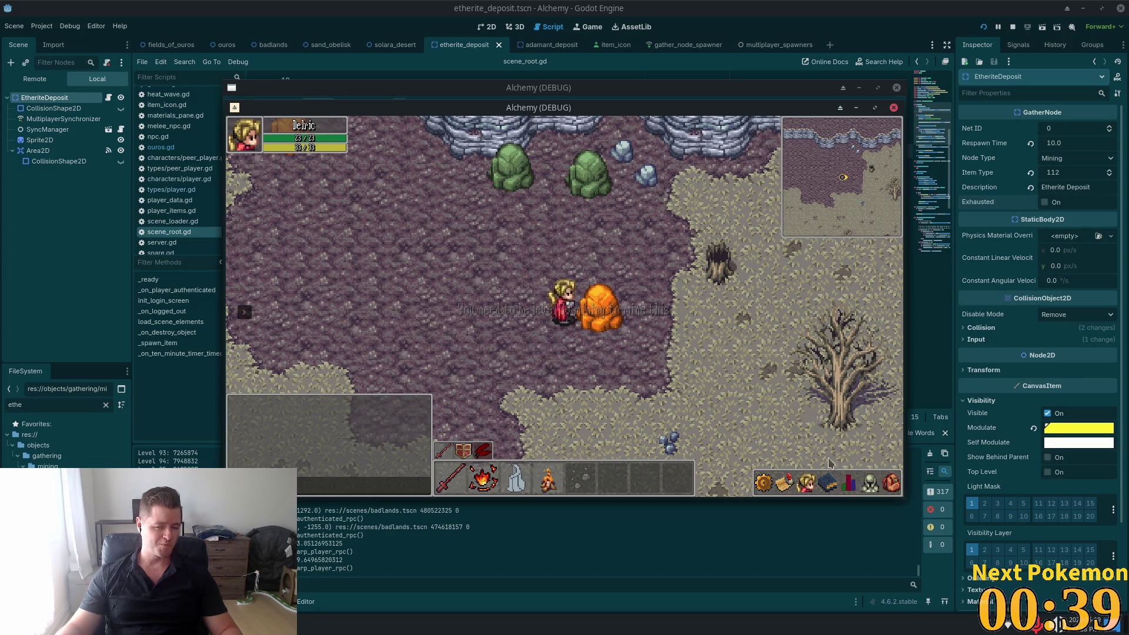
{"action": "left_click", "coordinate": [585, 318]}
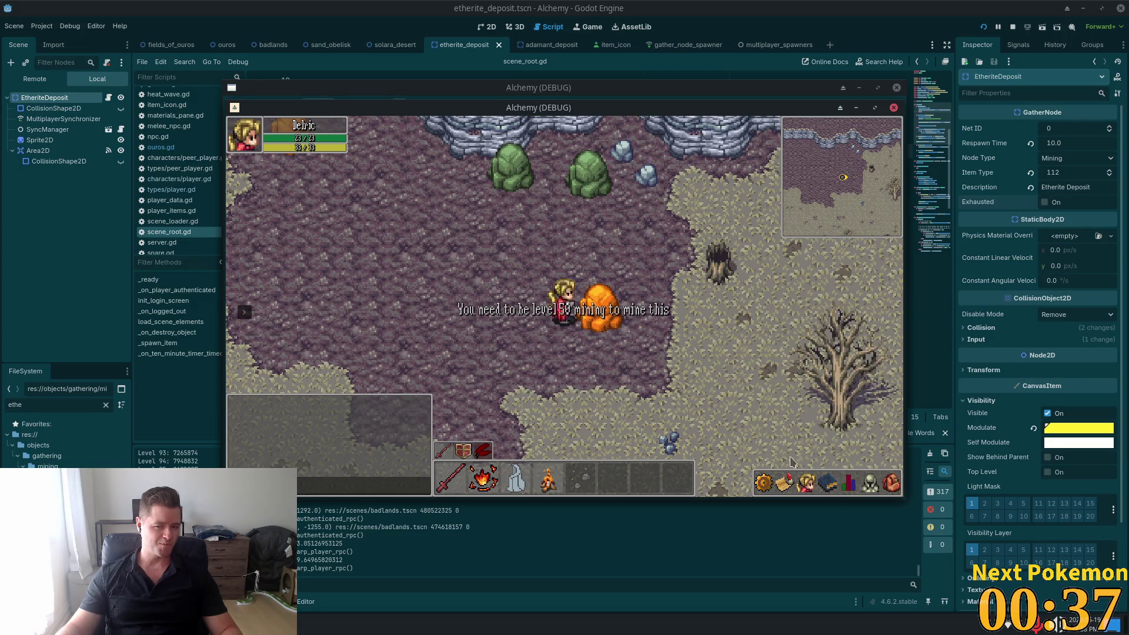
{"action": "left_click", "coordinate": [854, 483]}
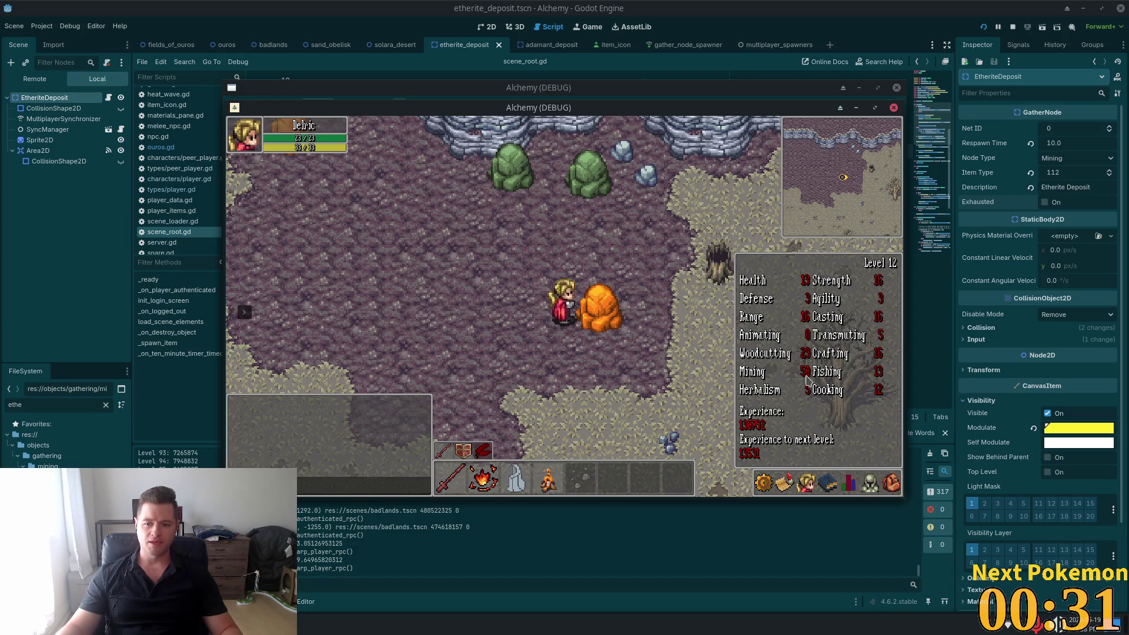
{"action": "left_click", "coordinate": [759, 422]}
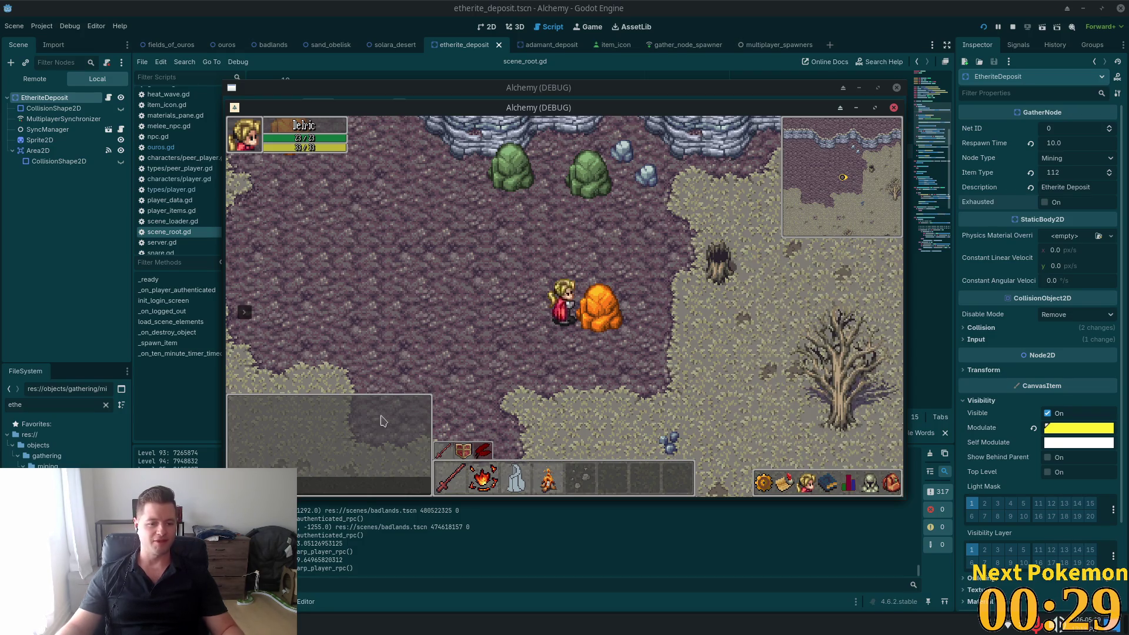
{"action": "key", "text": "alt+Tab"}
- Review Etherite Ore's experience requirement in items.json and briefly search files for 'mining' before returning to Godot
{"action": "left_click", "coordinate": [489, 195]}
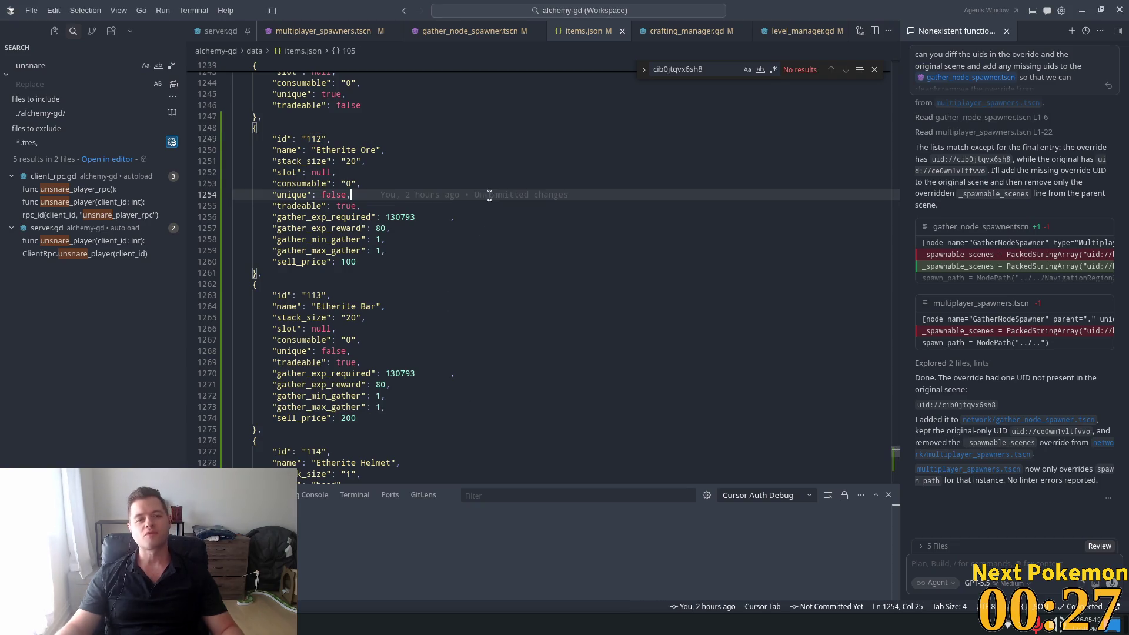
{"action": "double_click", "coordinate": [60, 62]}
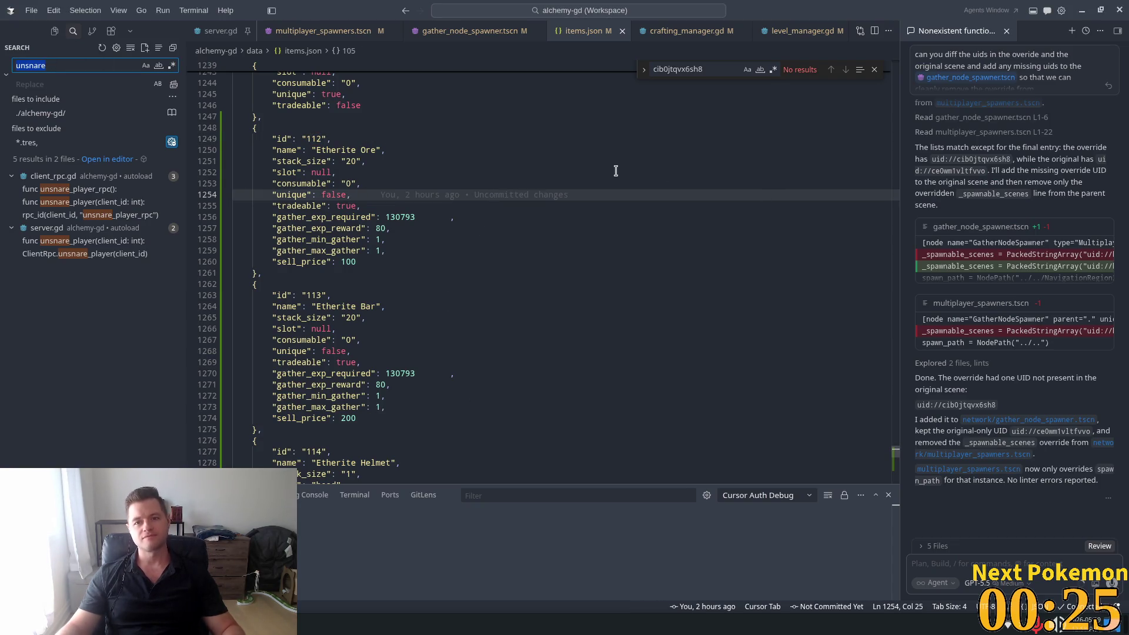
{"action": "key", "text": "ctrl+p"}
{"action": "type", "text": "mining"}
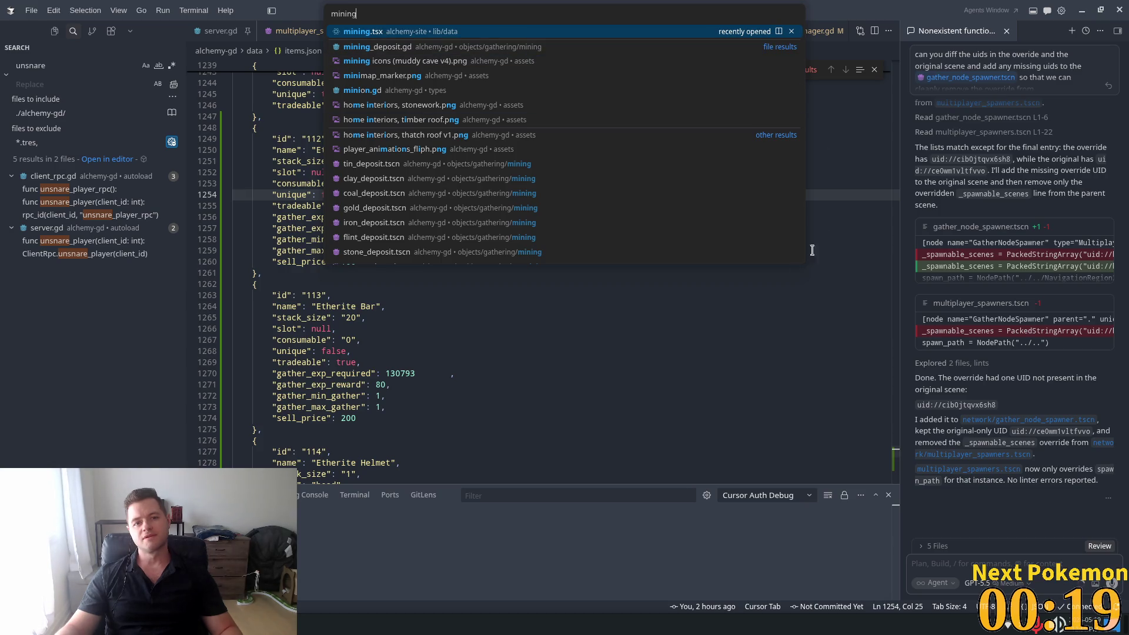
{"action": "left_click", "coordinate": [650, 327]}
{"action": "key", "text": "alt+Tab"}
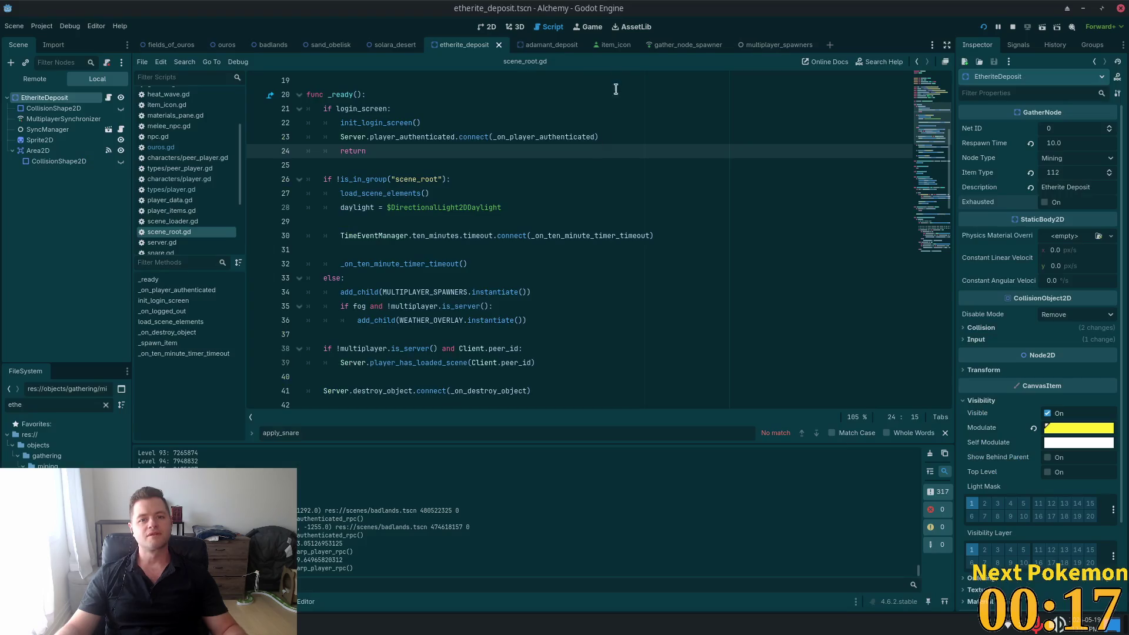
- Open the EtheriteDeposit script and add a blank line after the required_level line 54
{"action": "left_click", "coordinate": [108, 100]}
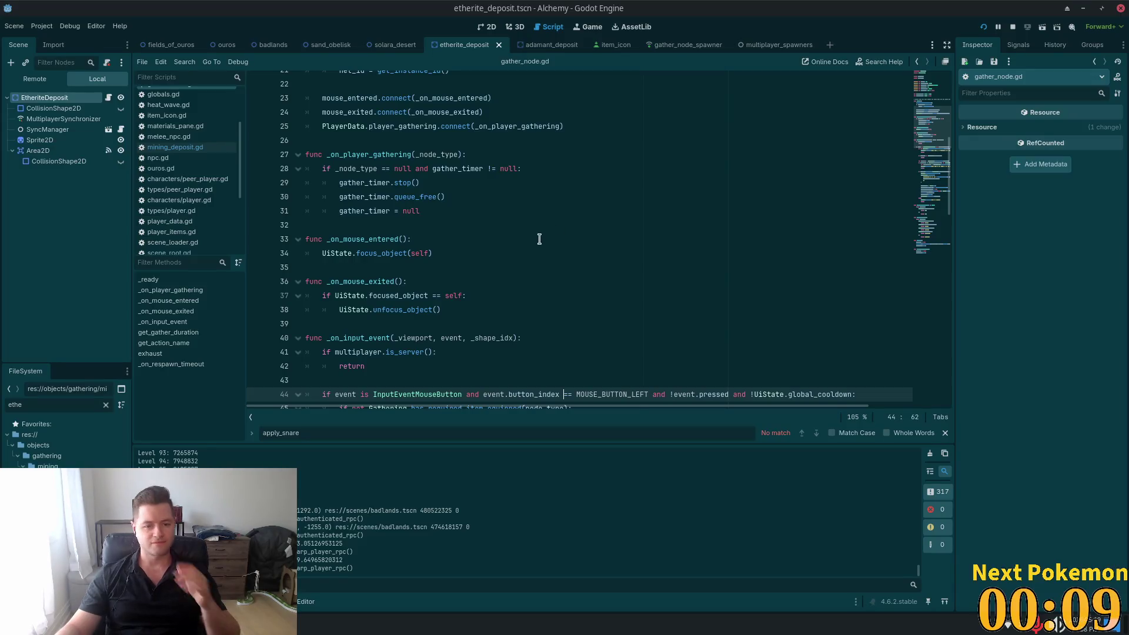
{"action": "scroll", "coordinate": [523, 247], "scroll_direction": "down", "scroll_amount": 2}
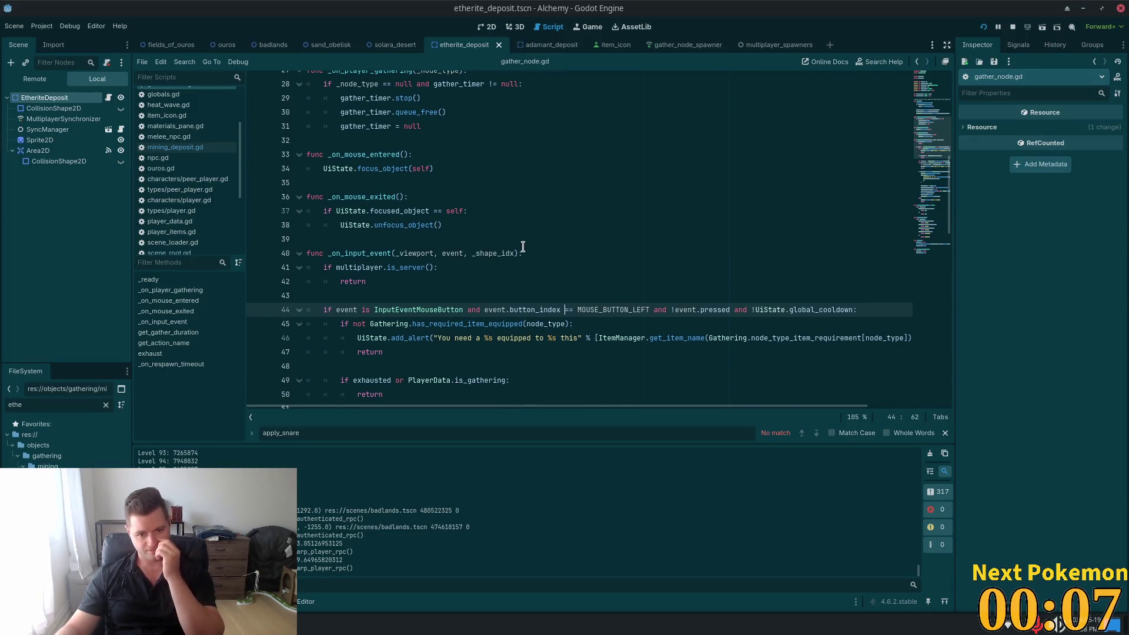
{"action": "scroll", "coordinate": [522, 247], "scroll_direction": "down", "scroll_amount": 2}
{"action": "scroll", "coordinate": [559, 263], "scroll_direction": "down", "scroll_amount": 1}
{"action": "scroll", "coordinate": [559, 263], "scroll_direction": "down", "scroll_amount": 3}
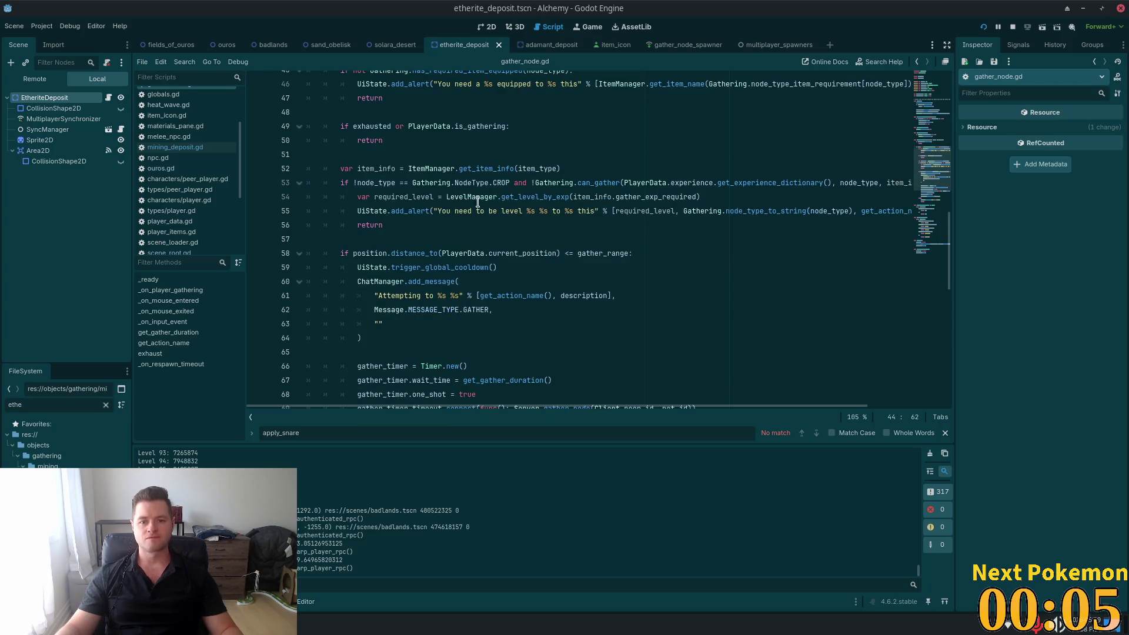
{"action": "left_click", "coordinate": [458, 197]}
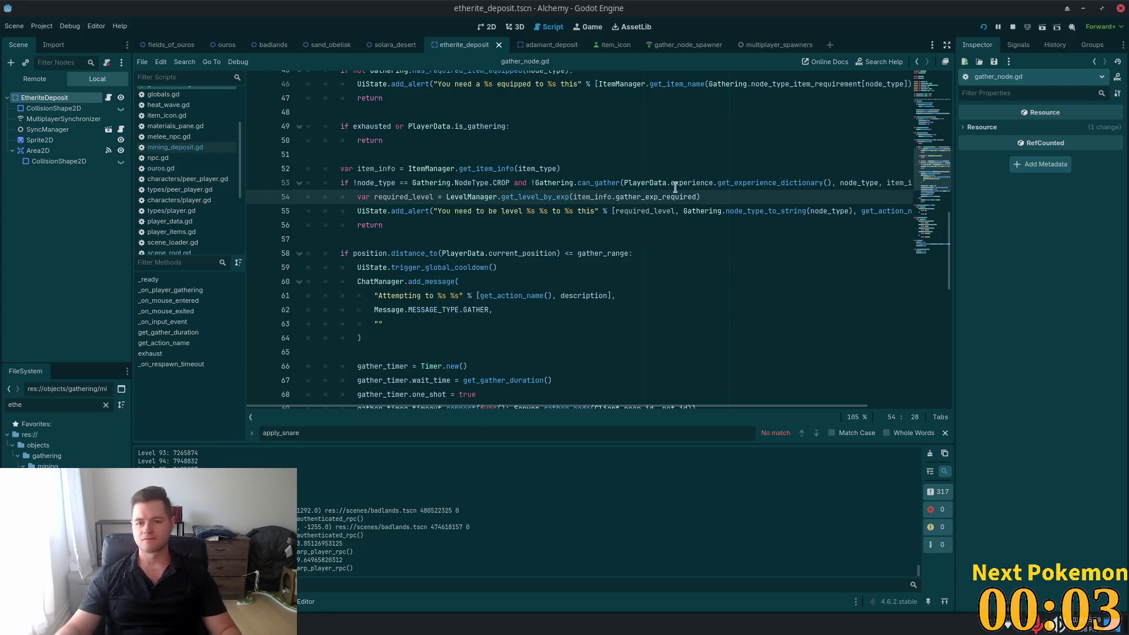
{"action": "key", "text": "Return"}
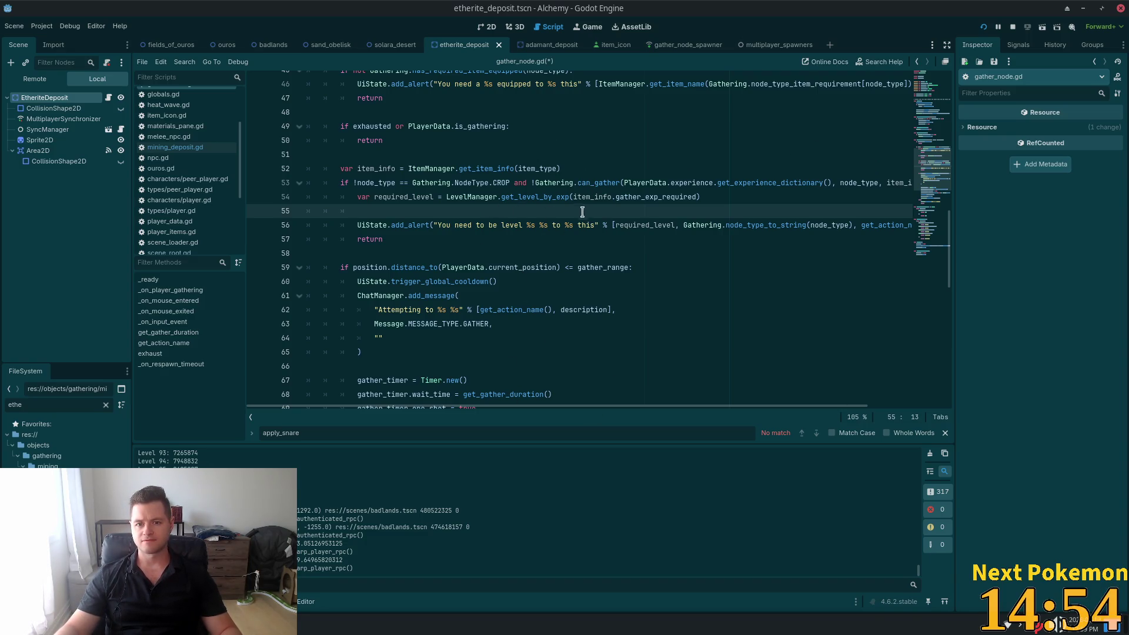
- Inspect the get_item_info call on line 52 before heading to Cursor
{"action": "mouse_move", "coordinate": [509, 406]}
{"action": "left_mouse_down"}
{"action": "mouse_move", "coordinate": [542, 400]}
{"action": "mouse_move", "coordinate": [529, 402]}
{"action": "left_mouse_up"}
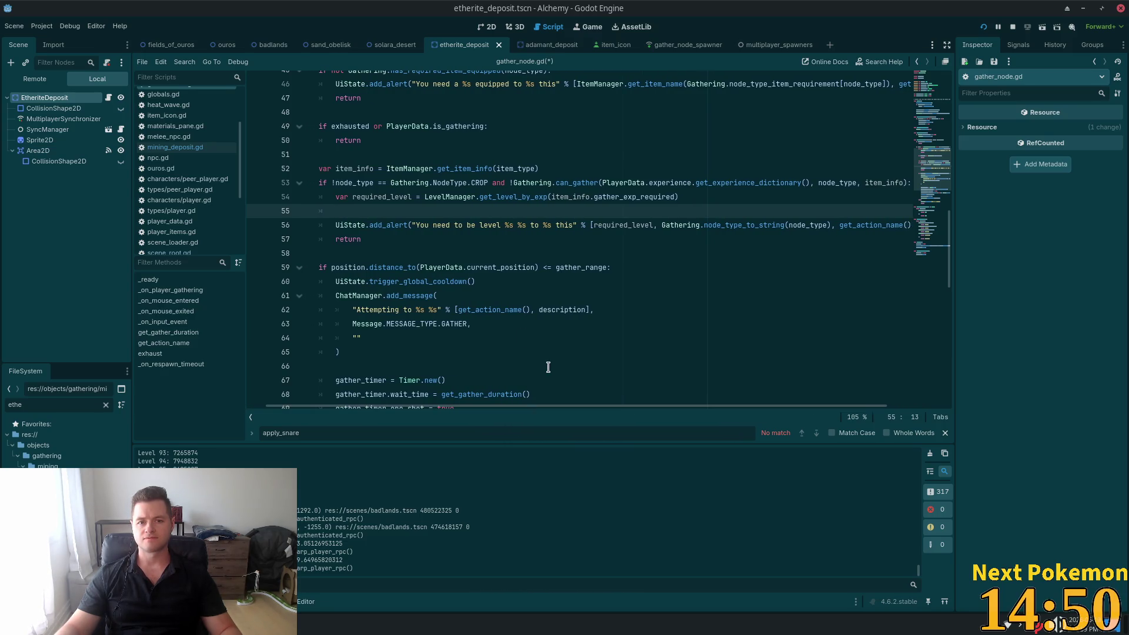
{"action": "double_click", "coordinate": [441, 168]}
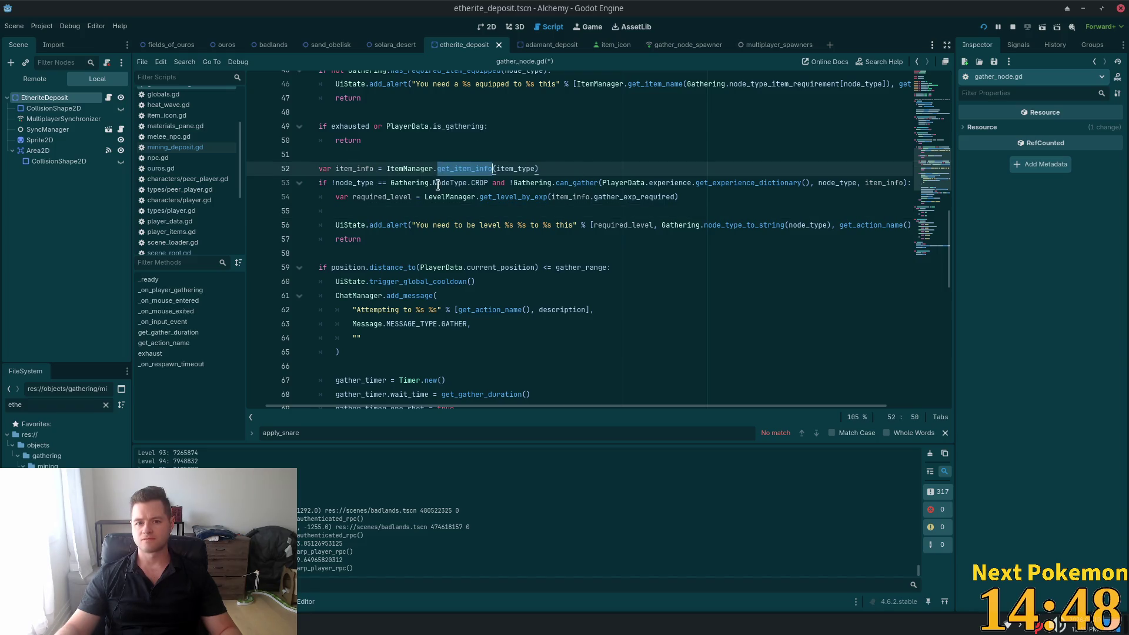
{"action": "left_click", "coordinate": [437, 185]}
{"action": "left_click", "coordinate": [550, 169]}
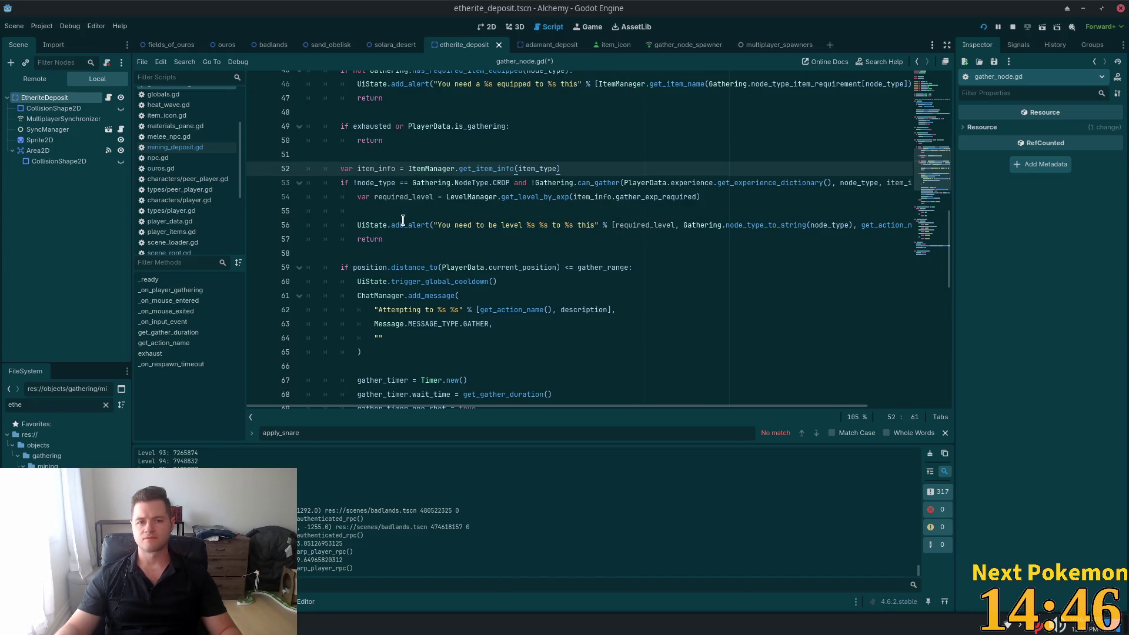
{"action": "key", "text": "ctrl+shift+o"}
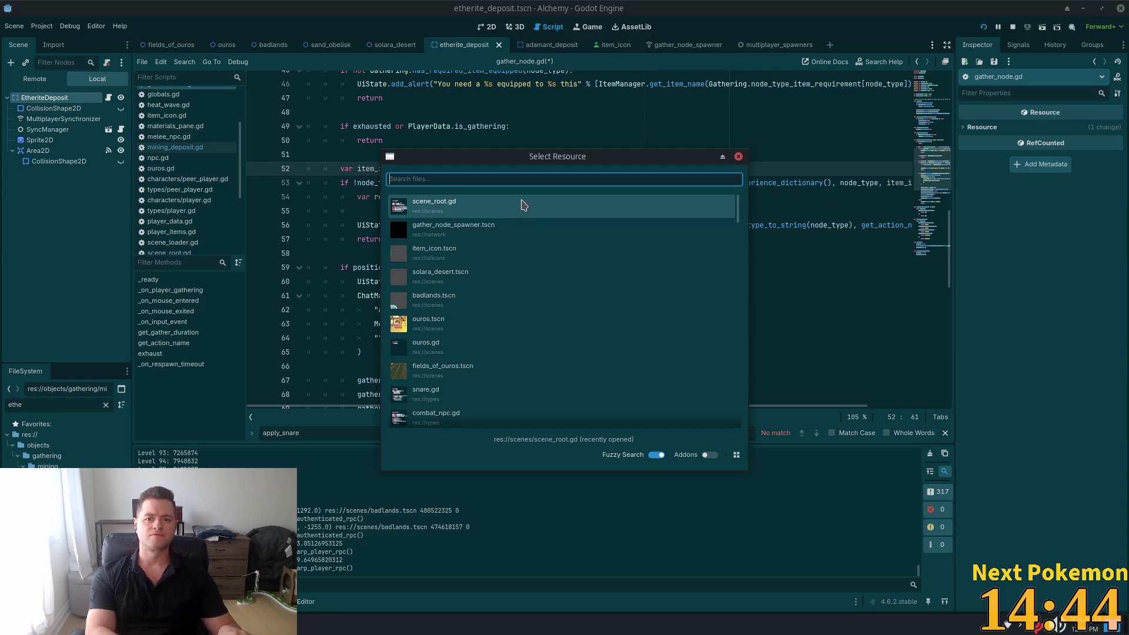
{"action": "key", "text": "Escape"}
{"action": "key", "text": "alt+Tab"}
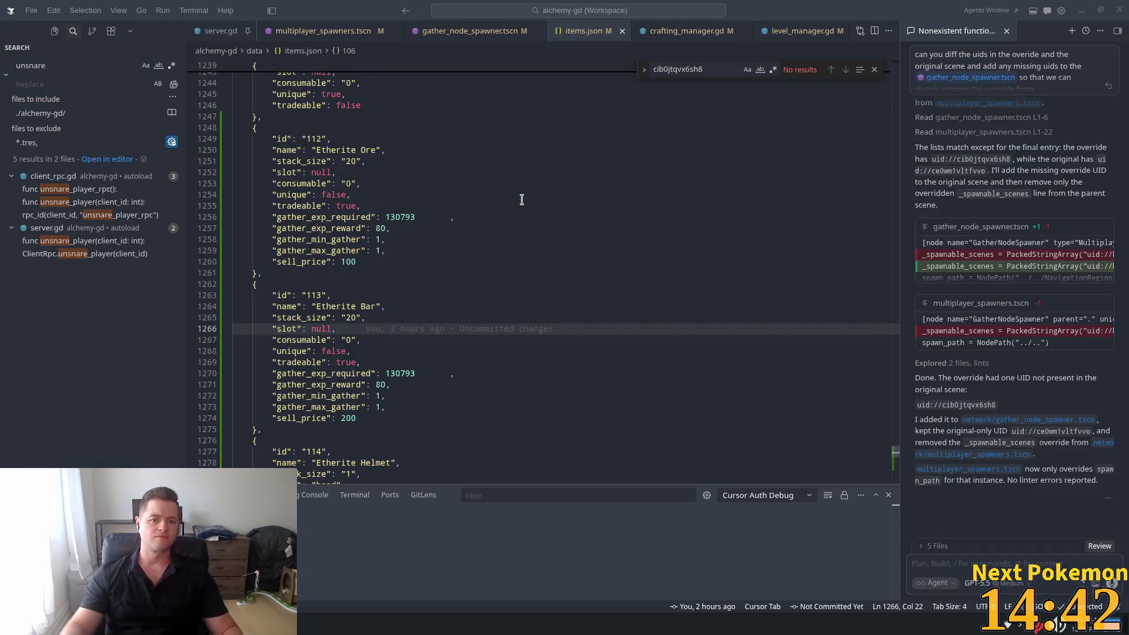
- Open mining_deposit.gd via the 'mining_' file search, then its GatherNode base script
{"action": "left_click", "coordinate": [534, 238]}
{"action": "key", "text": "ctrl+p"}
{"action": "type", "text": "mining_"}
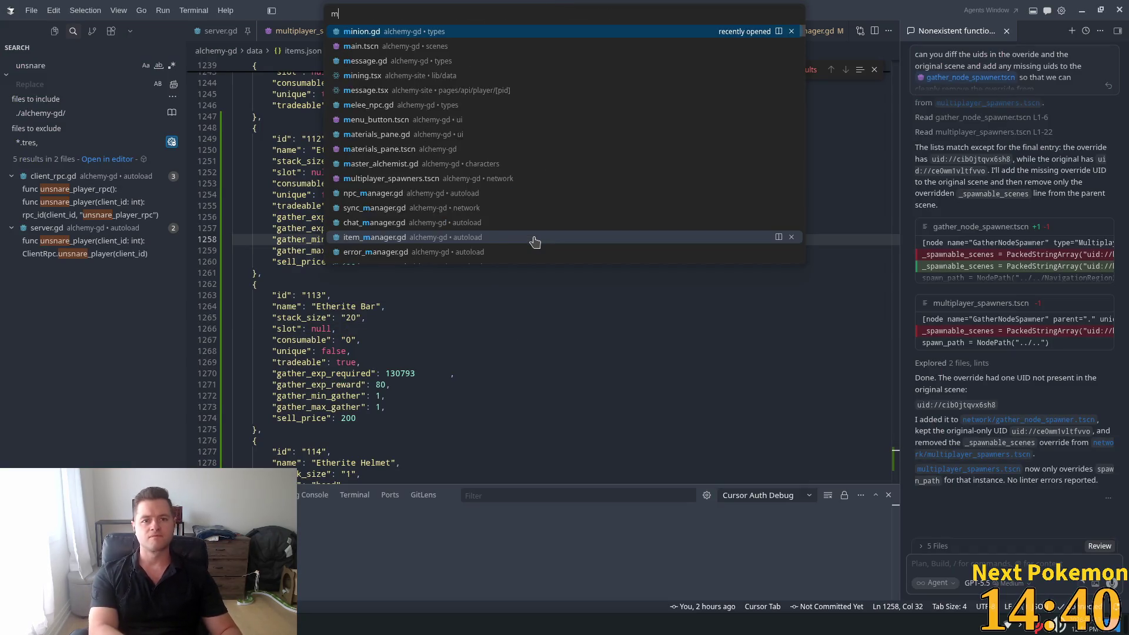
{"action": "key", "text": "Return"}
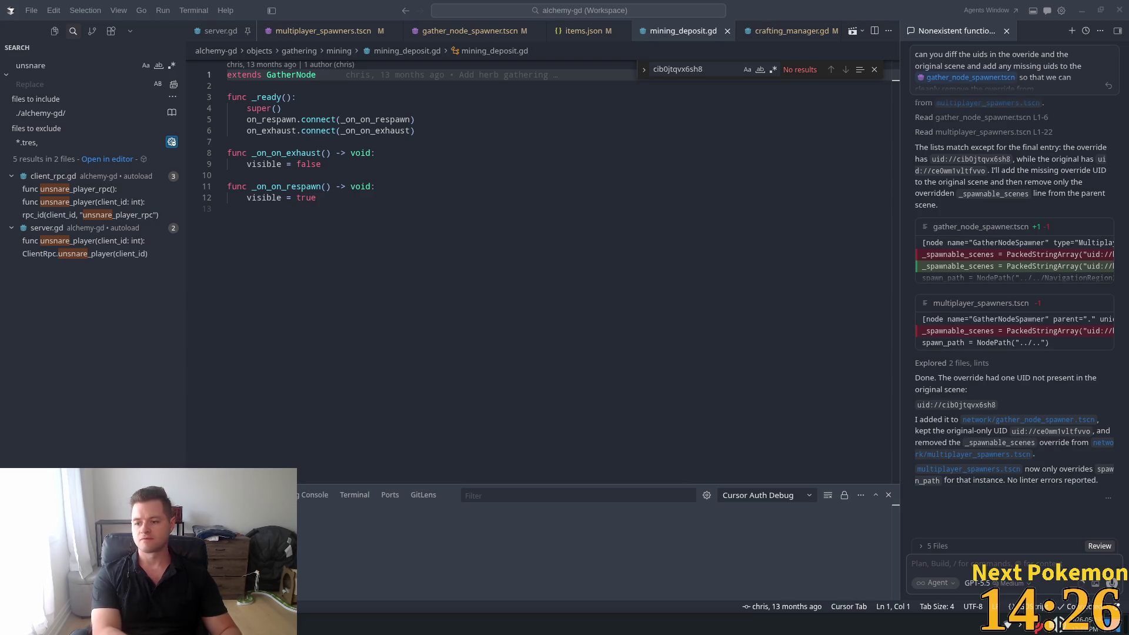
{"action": "left_click", "coordinate": [396, 259]}
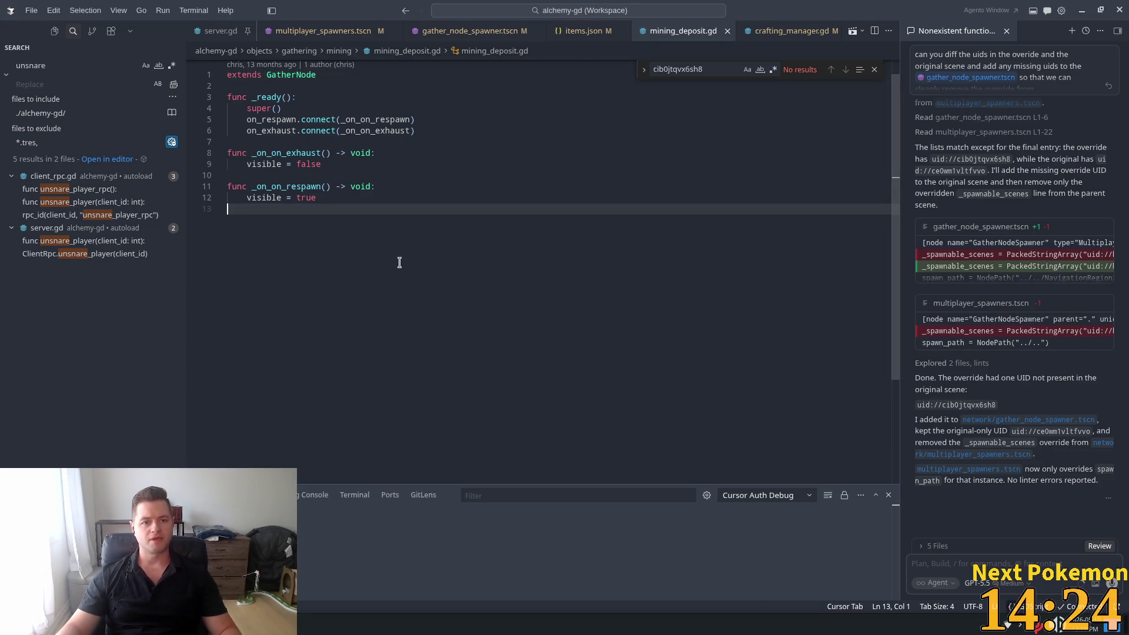
{"action": "left_click", "coordinate": [309, 72], "text": "ctrl"}
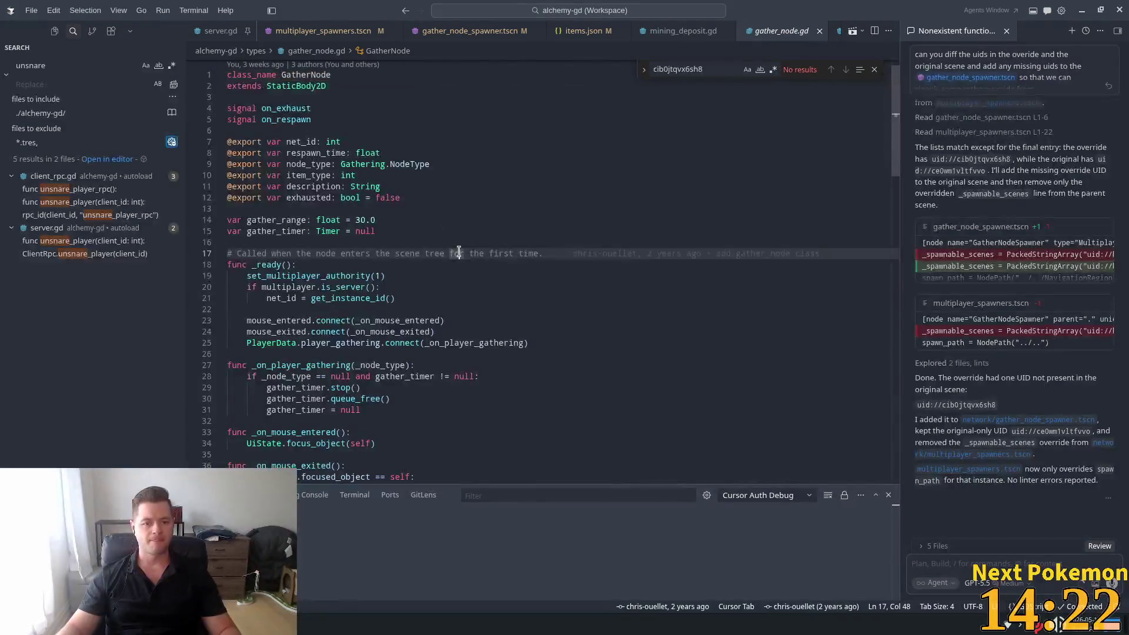
- Add a temporary print("Can't gather") below the can_gather check on line 53
{"action": "scroll", "coordinate": [466, 290], "scroll_direction": "down", "scroll_amount": 5}
{"action": "scroll", "coordinate": [454, 280], "scroll_direction": "down", "scroll_amount": 1}
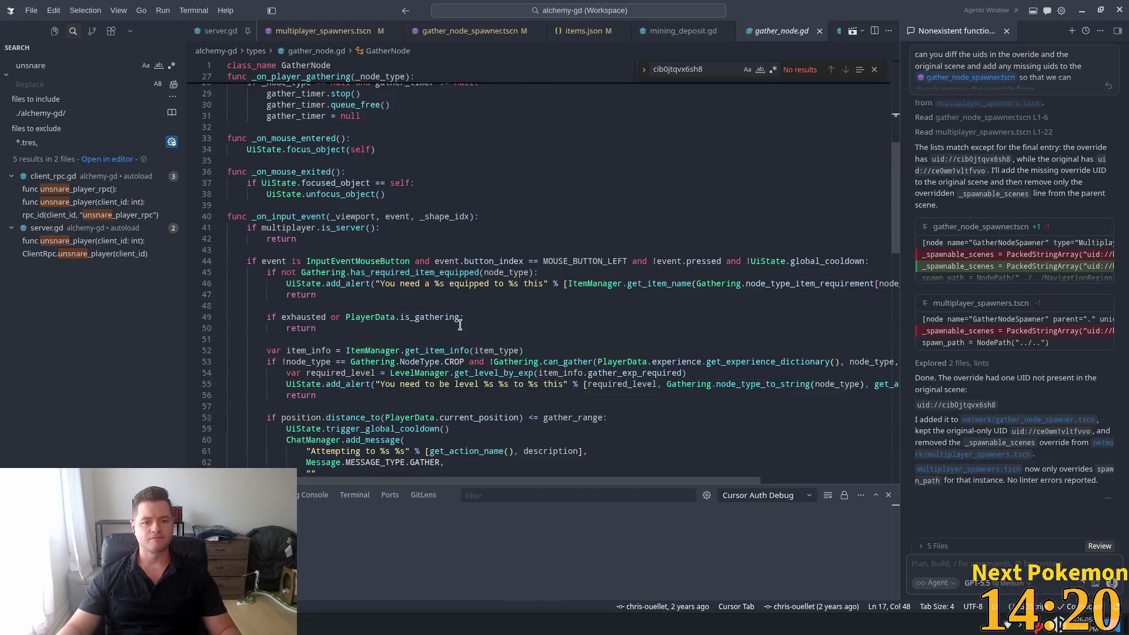
{"action": "scroll", "coordinate": [337, 271], "scroll_direction": "down", "scroll_amount": 2}
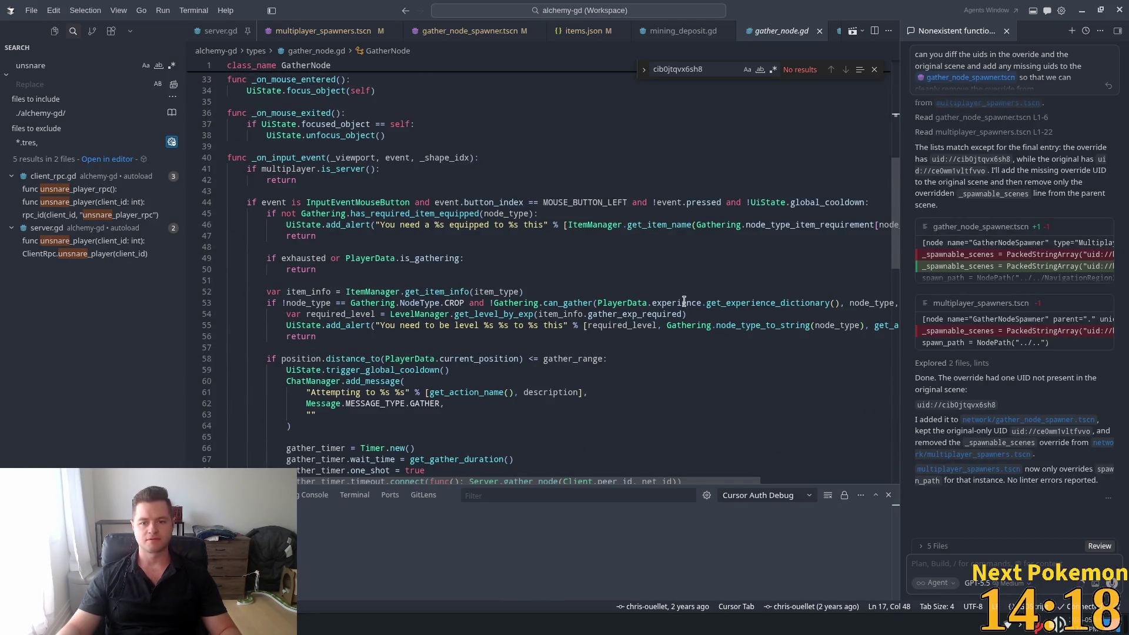
{"action": "left_click", "coordinate": [717, 303]}
{"action": "key", "text": "End"}
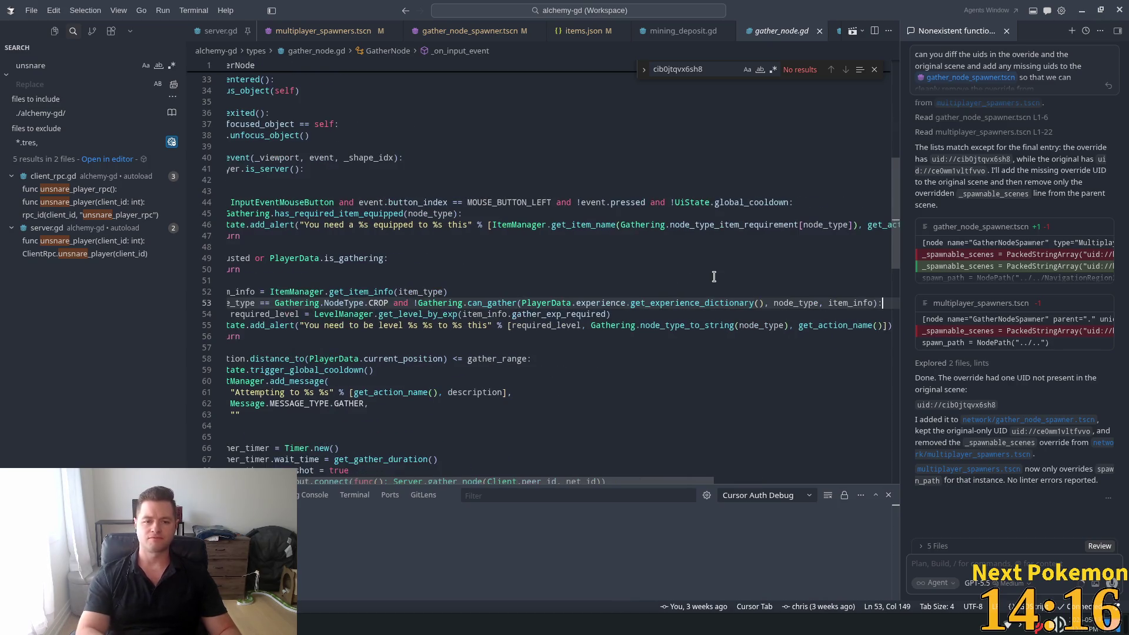
{"action": "key", "text": "Return"}
{"action": "type", "text": "prin"}
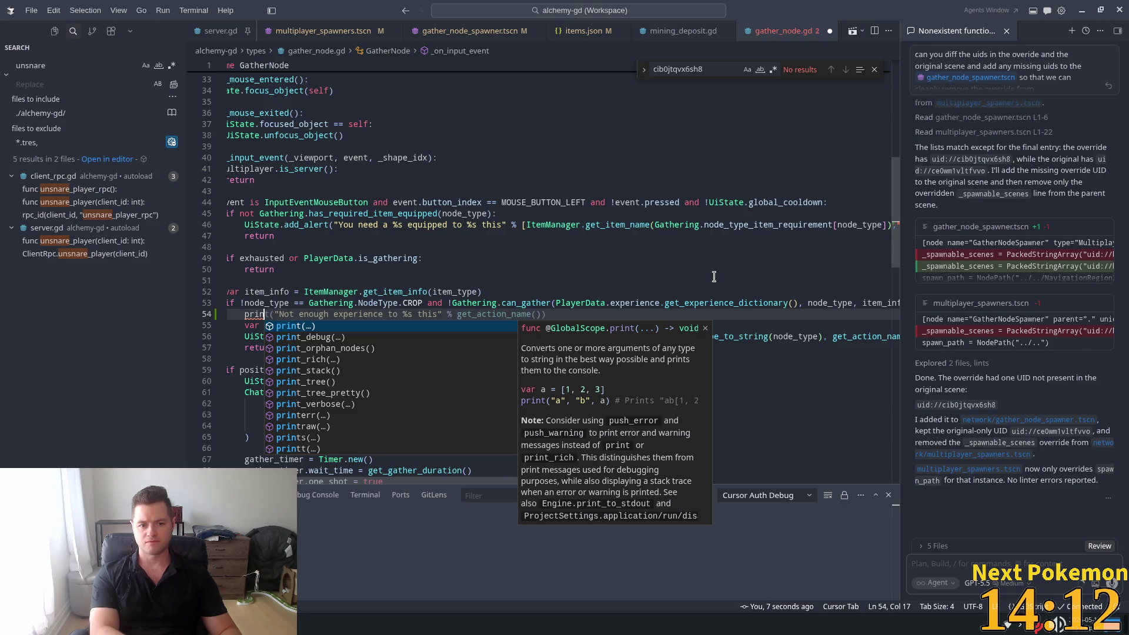
{"action": "type", "text": "t("}
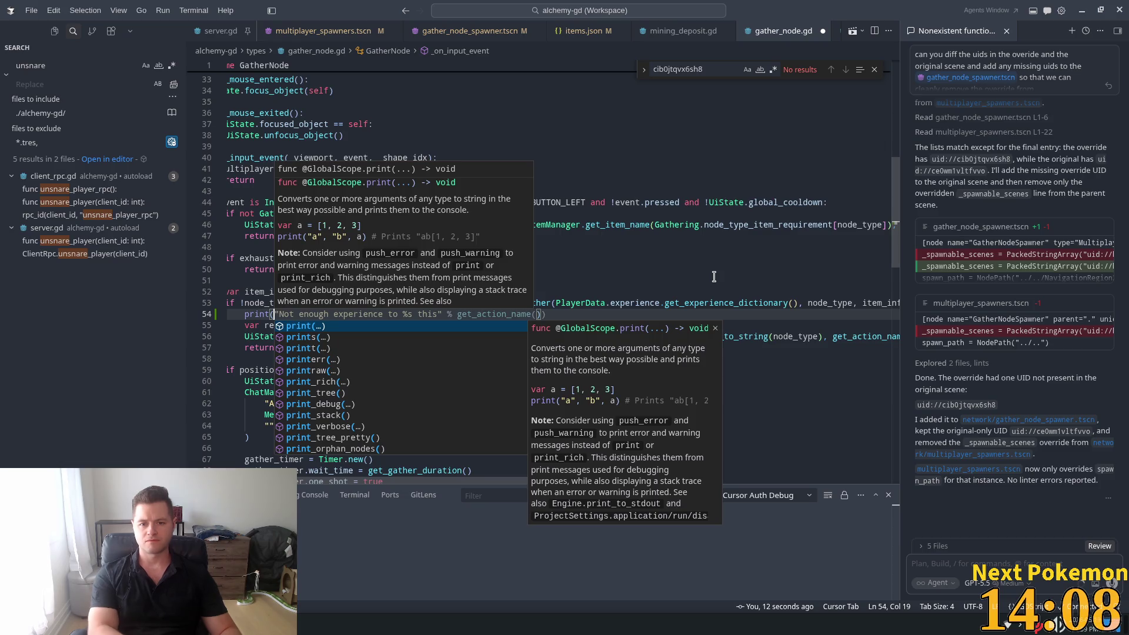
{"action": "type", "text": ")"}
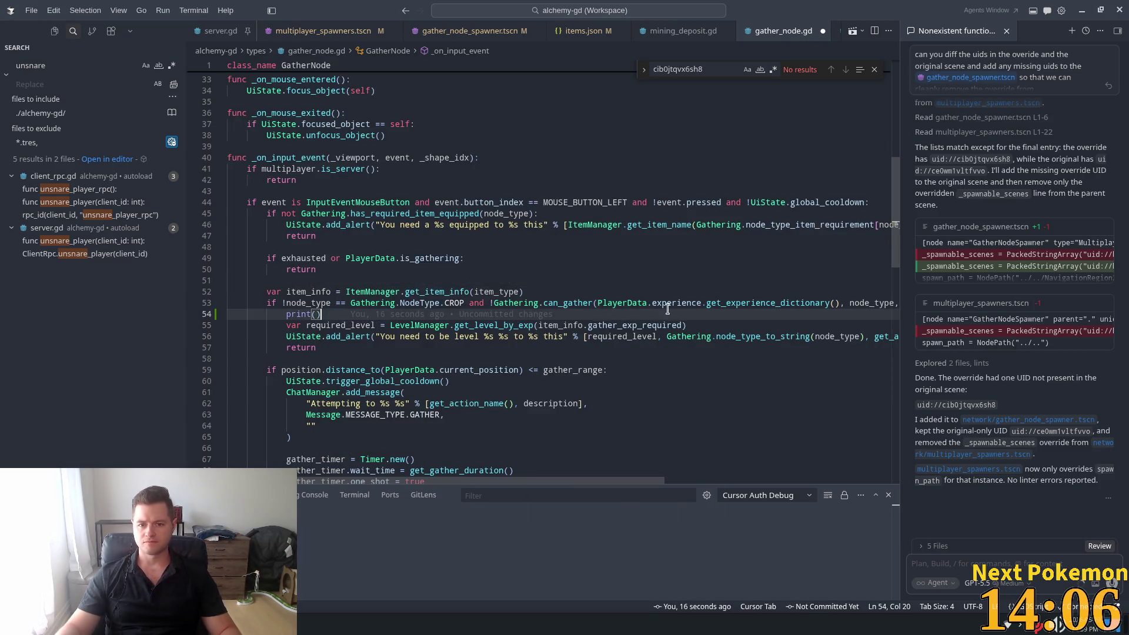
{"action": "key", "text": "Tab"}
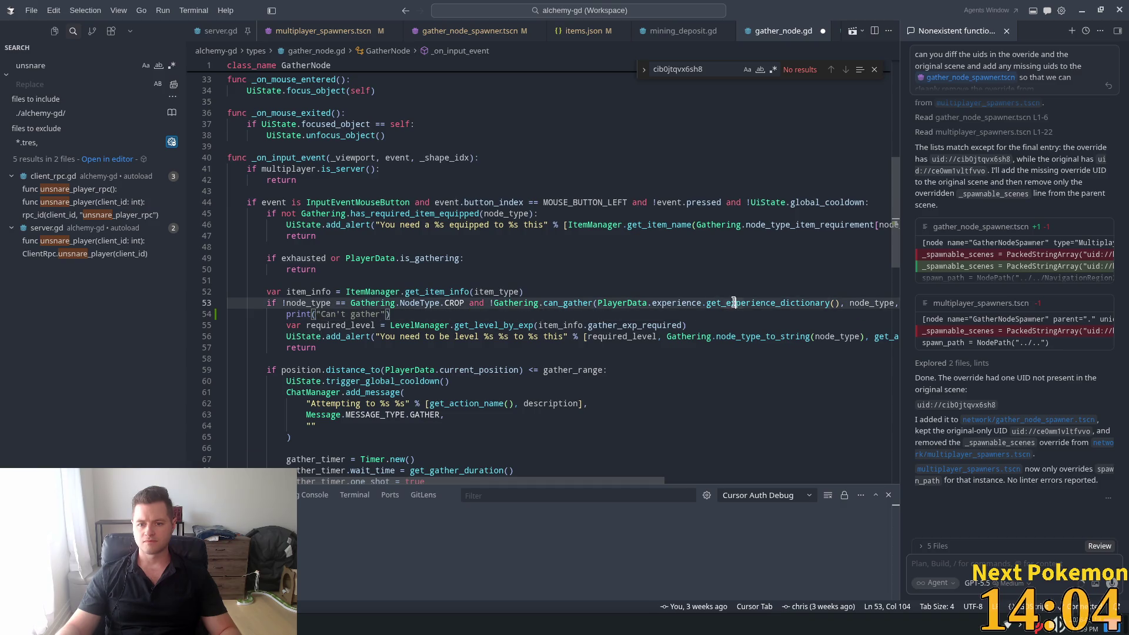
- Inspect the get_experience_dictionary argument, delete the temporary print, and jump to can_gather's definition
{"action": "left_click", "coordinate": [734, 302]}
{"action": "left_click", "coordinate": [840, 304]}
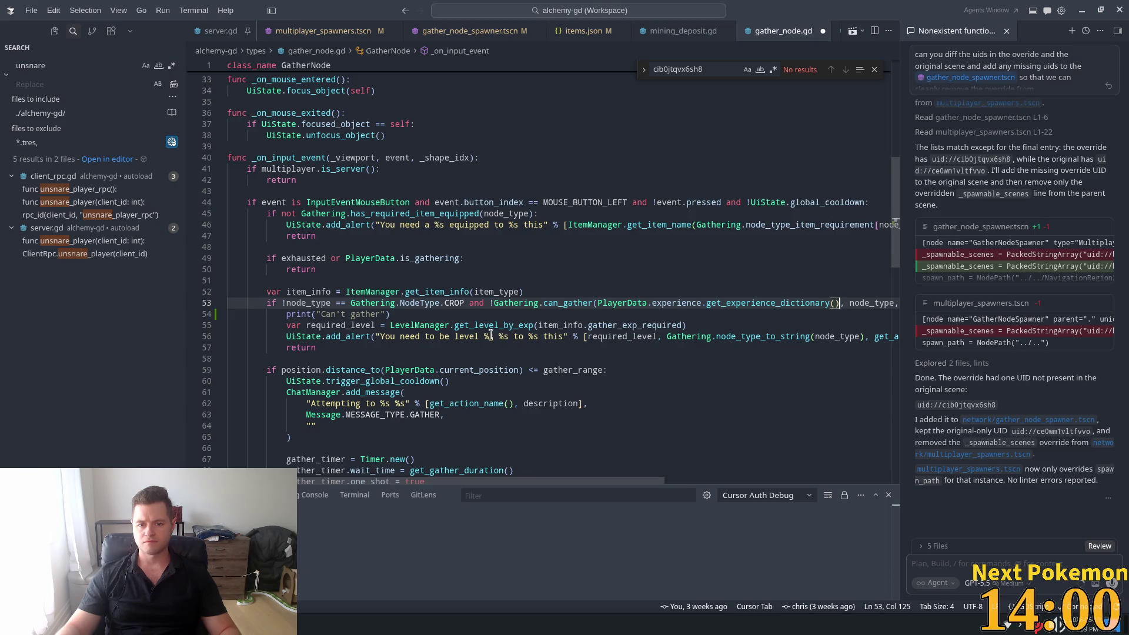
{"action": "key", "text": "Down"}
{"action": "key", "text": "shift+Home"}
{"action": "key", "text": "shift+Home"}
{"action": "key", "text": "BackSpace"}
{"action": "key", "text": "BackSpace"}
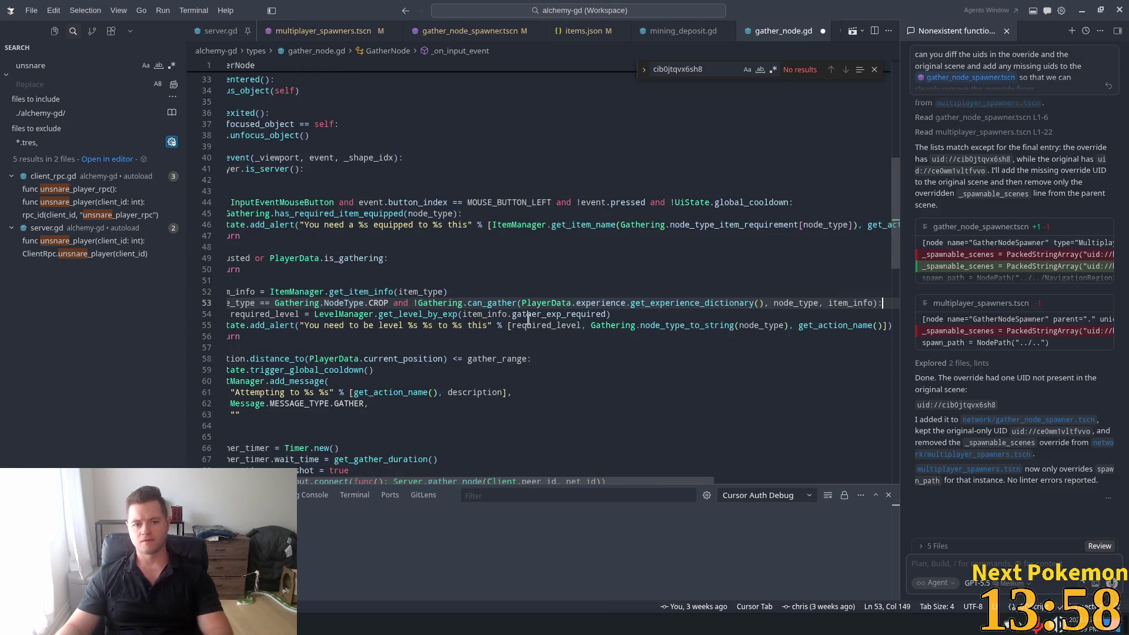
{"action": "left_click", "coordinate": [493, 305], "text": "ctrl"}
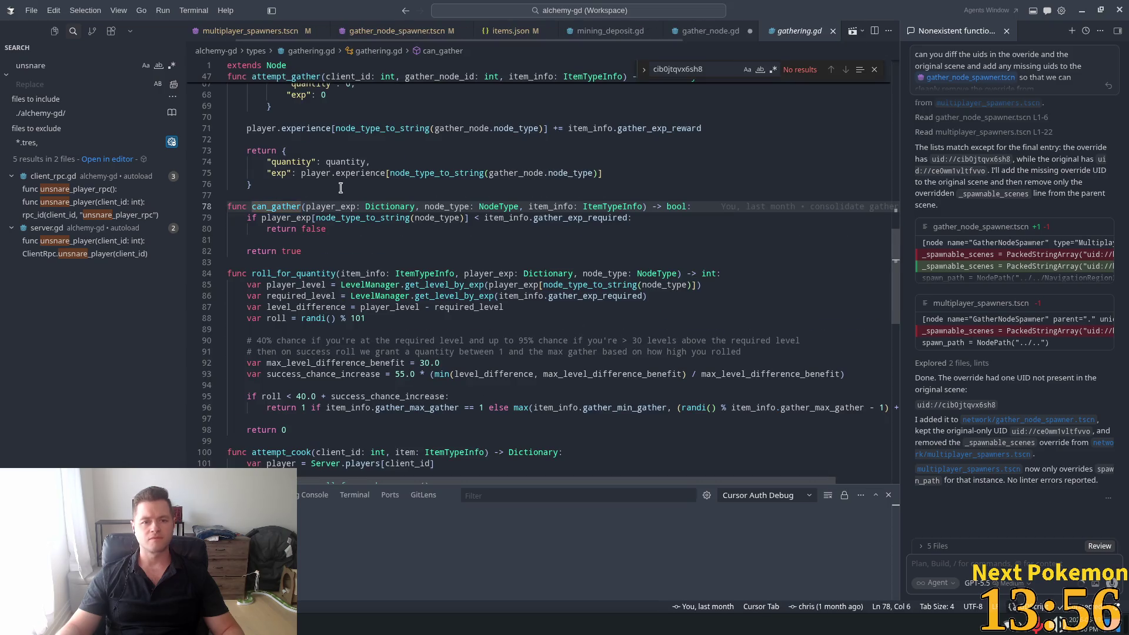
- Add print lines for player_exp, node_type and item_info.gather_exp_required at the top of can_gather
{"action": "left_click", "coordinate": [386, 217]}
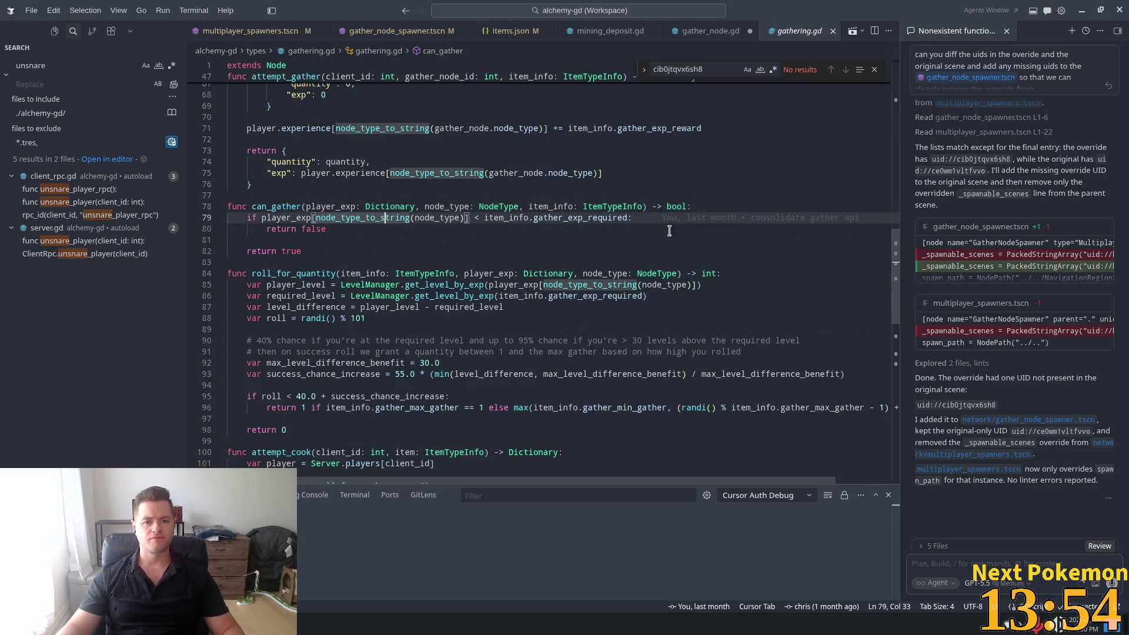
{"action": "left_click", "coordinate": [692, 206]}
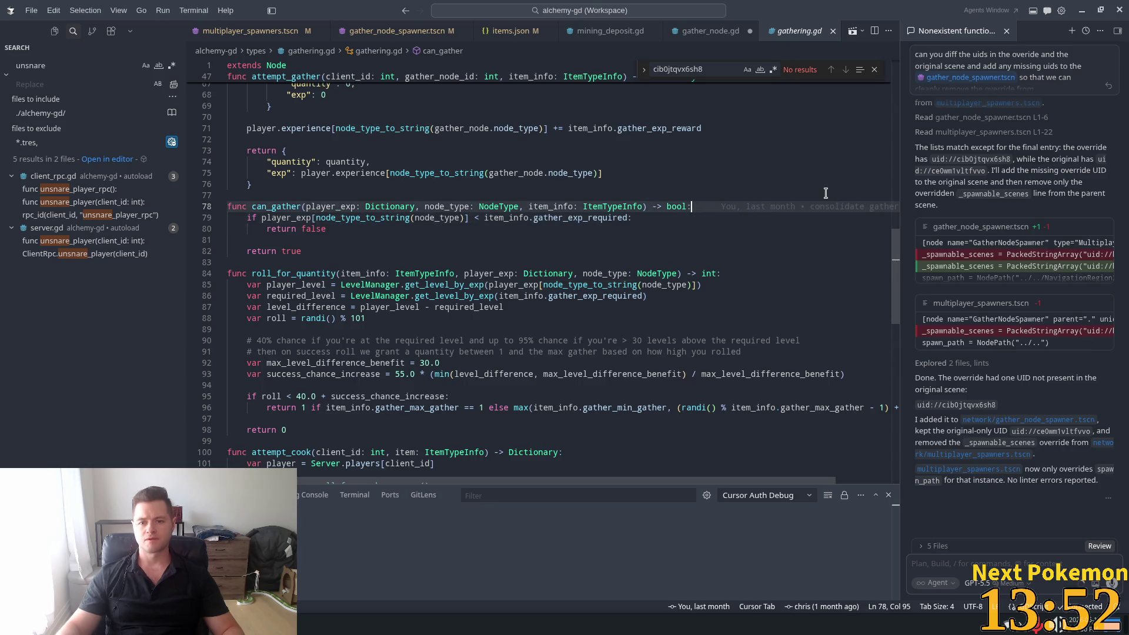
{"action": "key", "text": "Return"}
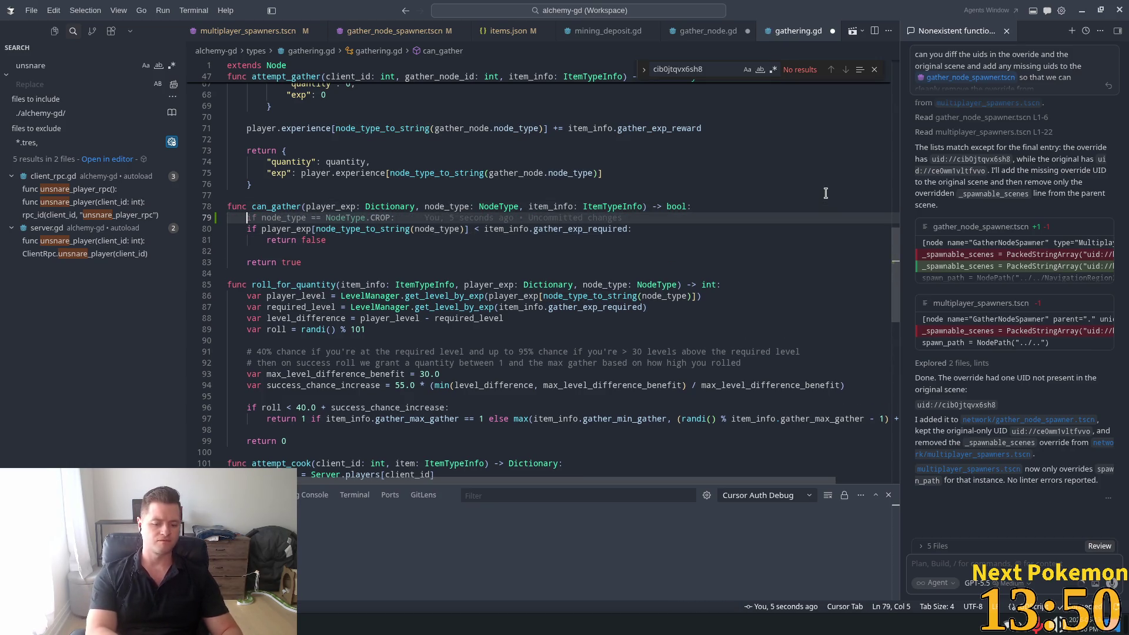
{"action": "type", "text": "print"}
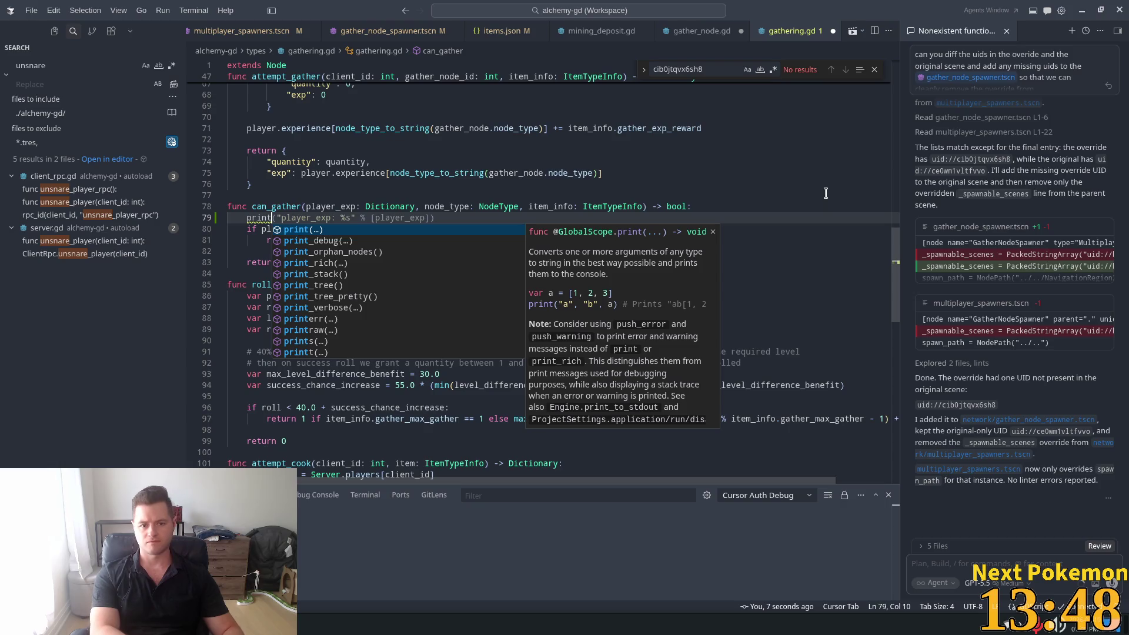
{"action": "key", "text": "Tab"}
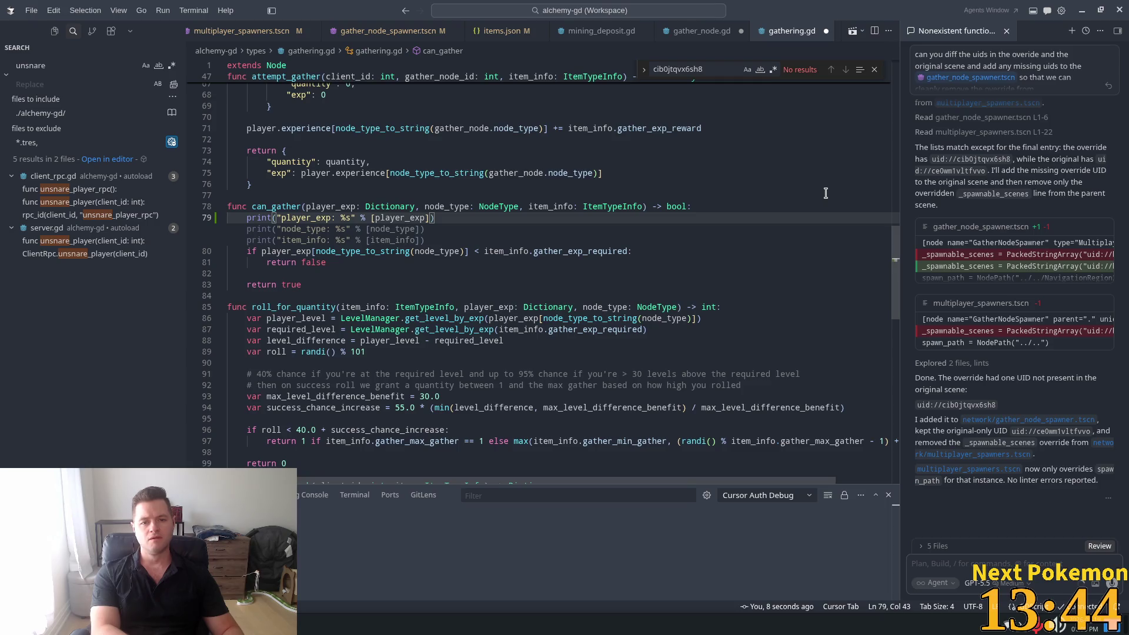
{"action": "key", "text": "Tab"}
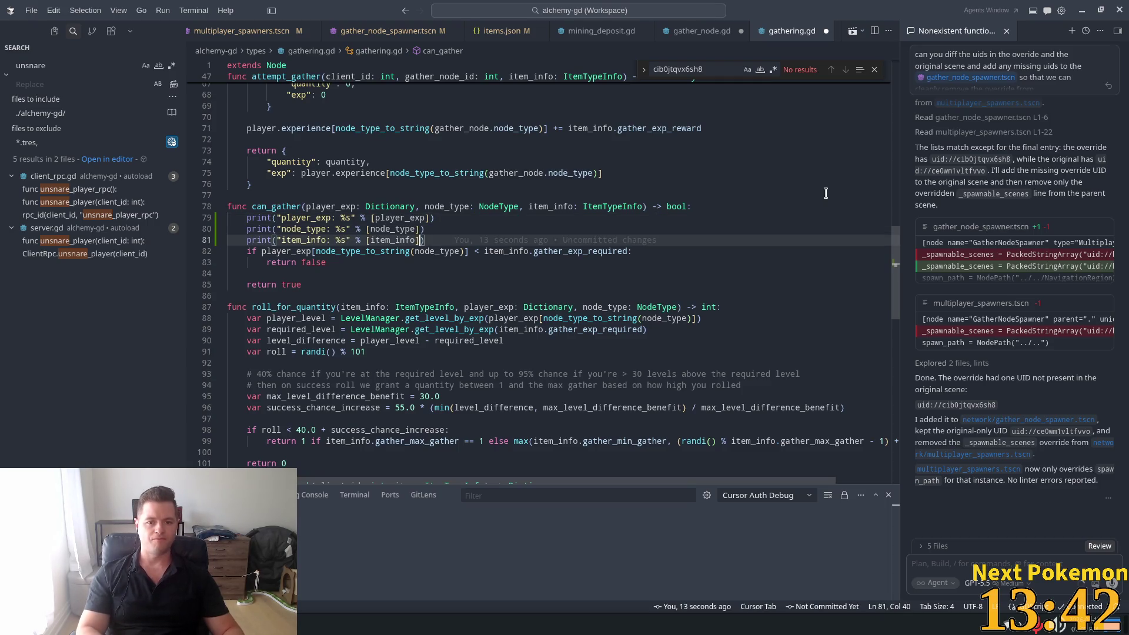
{"action": "key", "text": "Left"}
{"action": "type", "text": "."}
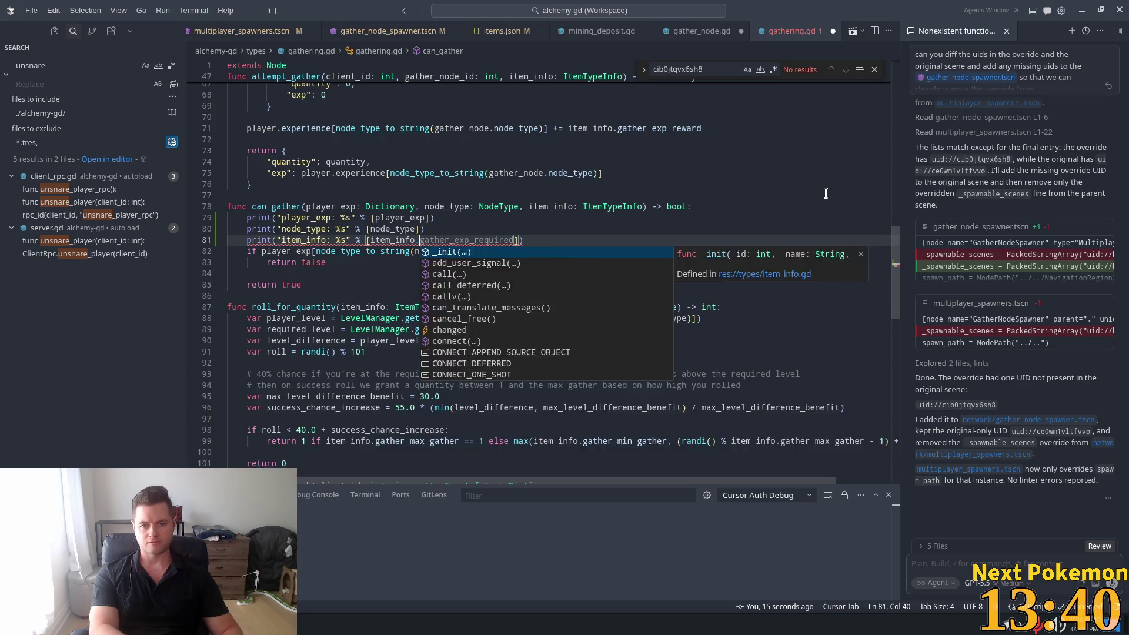
{"action": "key", "text": "Tab"}
- Review the new print lines and the node_type parameter's type
{"action": "left_click", "coordinate": [647, 173]}
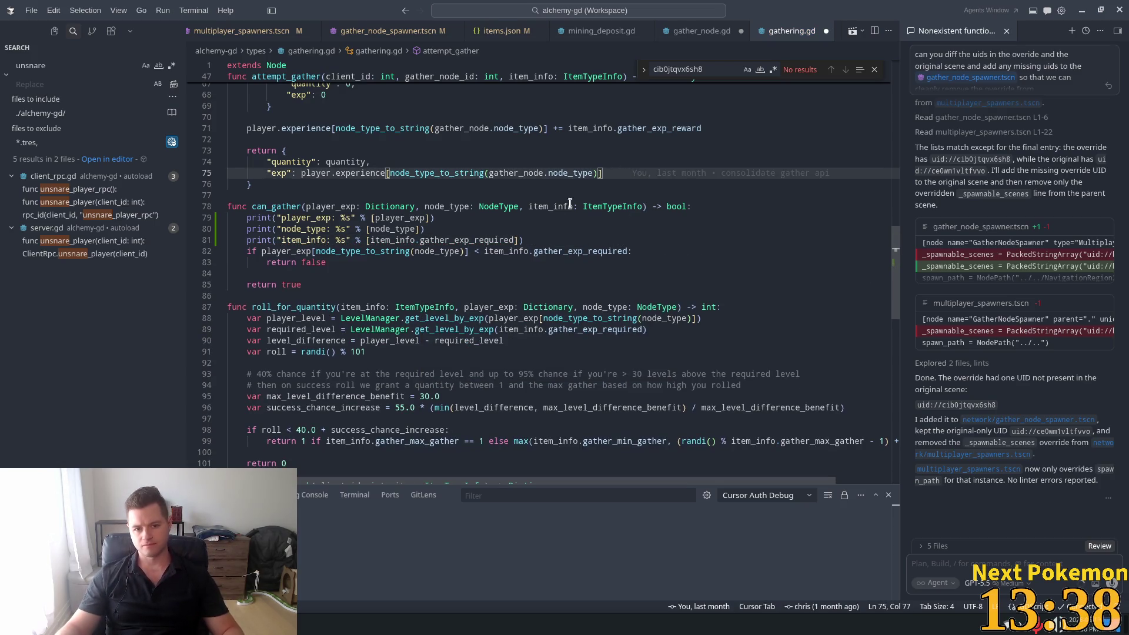
{"action": "left_click", "coordinate": [556, 219]}
{"action": "left_click", "coordinate": [588, 307]}
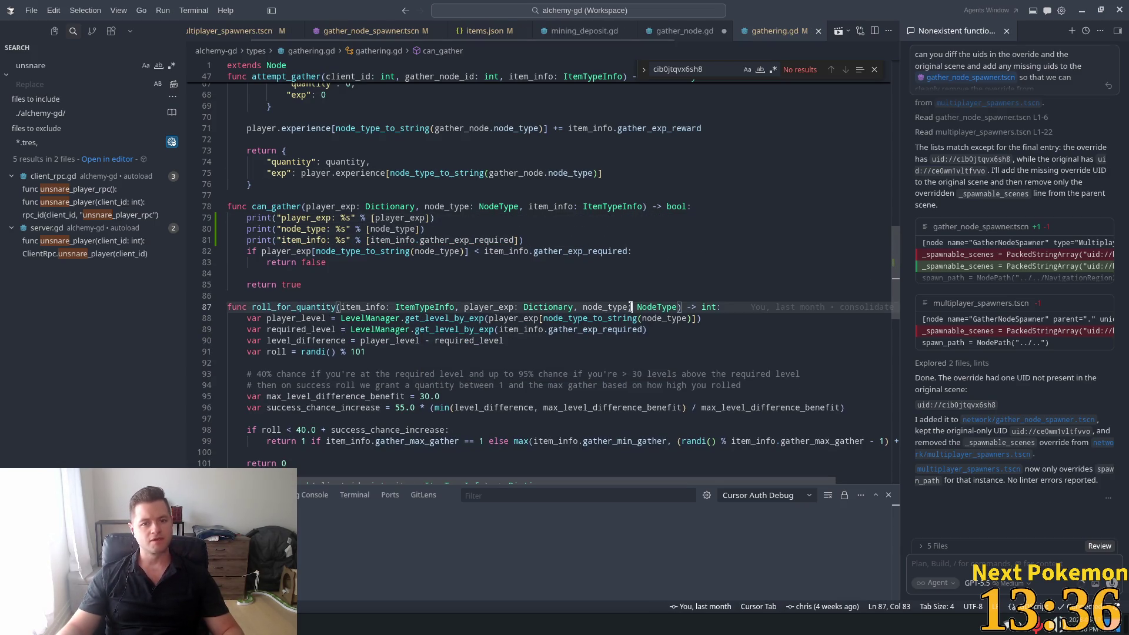
{"action": "left_click", "coordinate": [510, 206]}
{"action": "key", "text": "alt+Tab"}
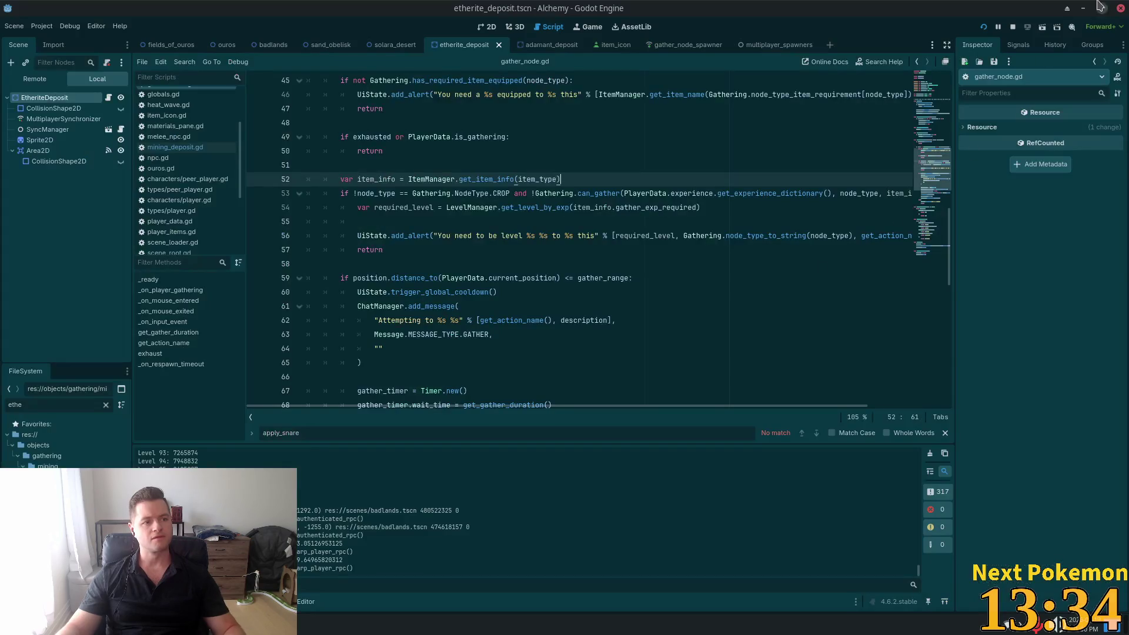
- Run the project, walk north to the orange Etherite deposit and try mining it
{"action": "left_click", "coordinate": [985, 28]}
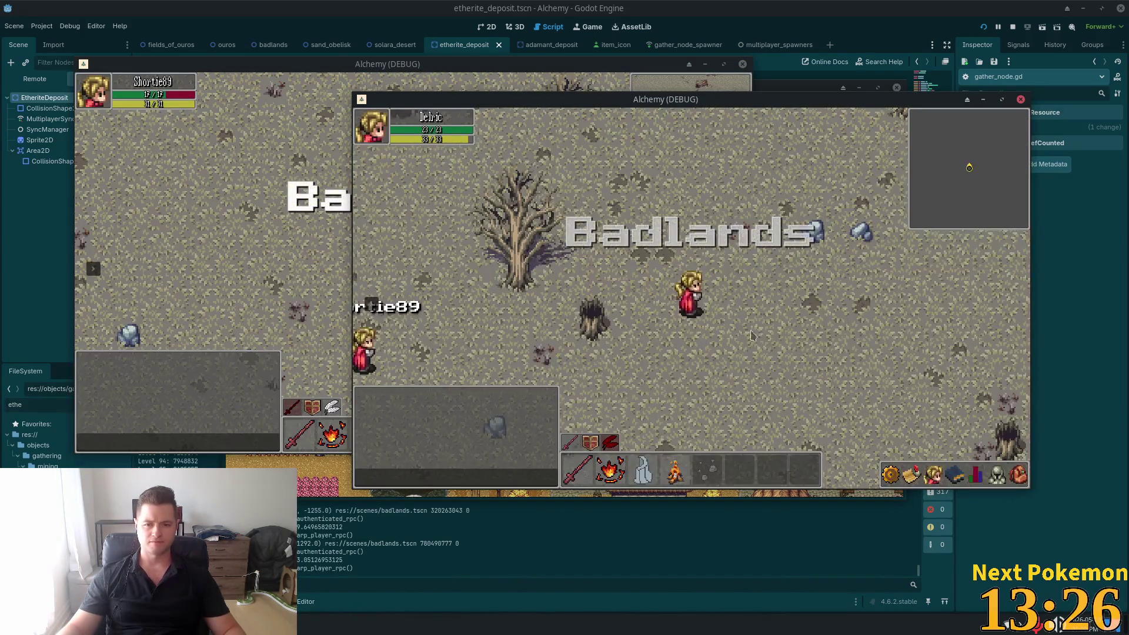
{"action": "key", "text": "w"}
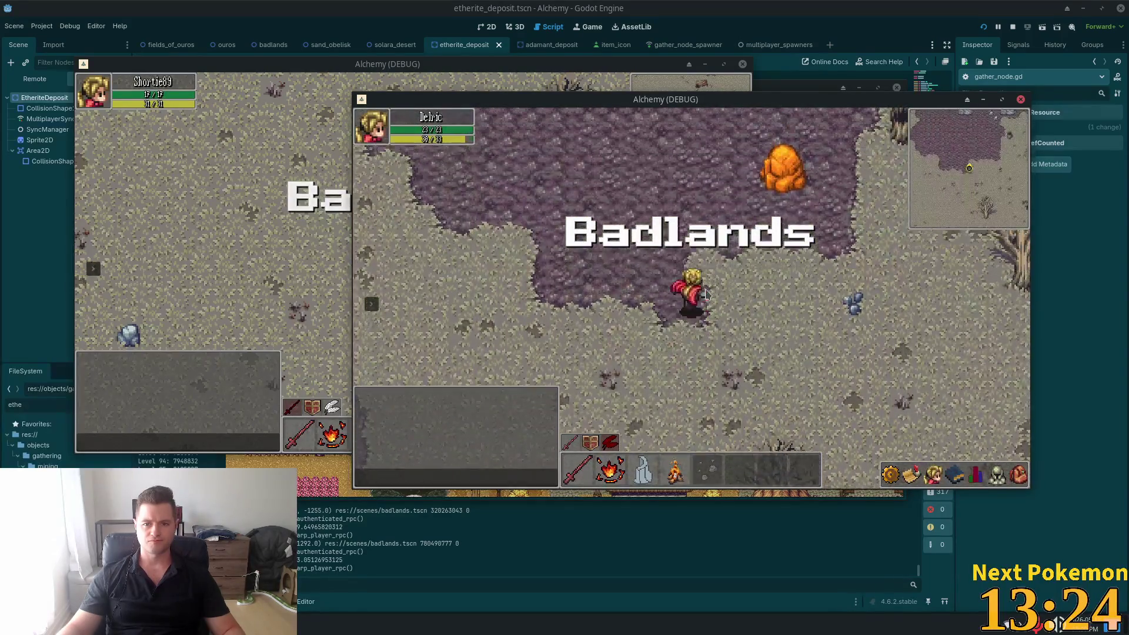
{"action": "left_click", "coordinate": [731, 304]}
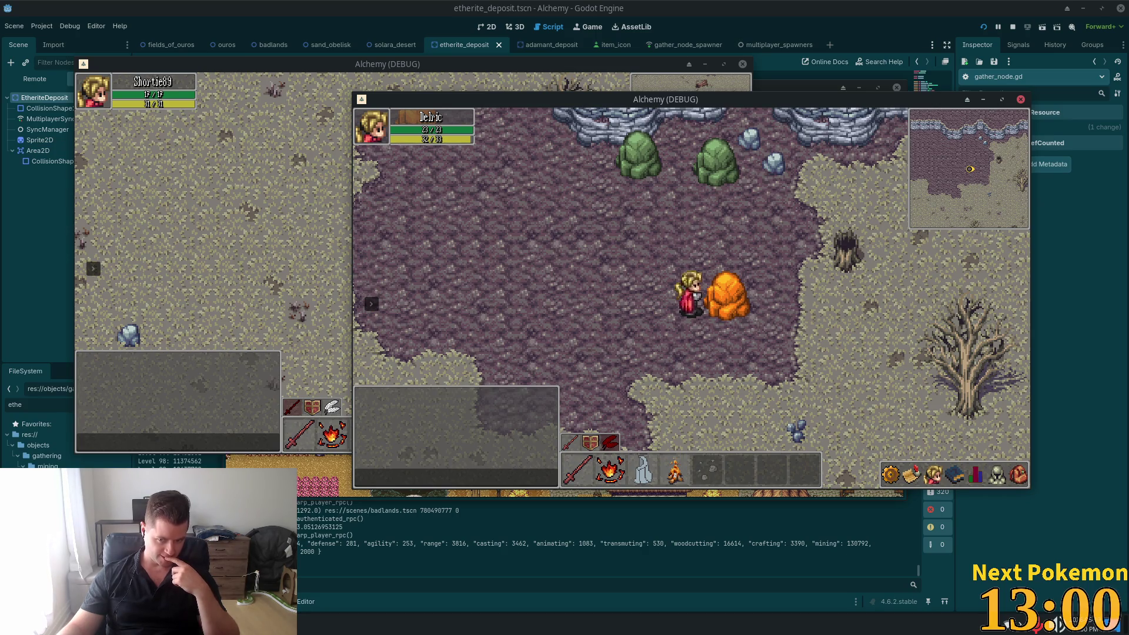
{"action": "left_click", "coordinate": [801, 13]}
{"action": "key", "text": "alt+Tab"}
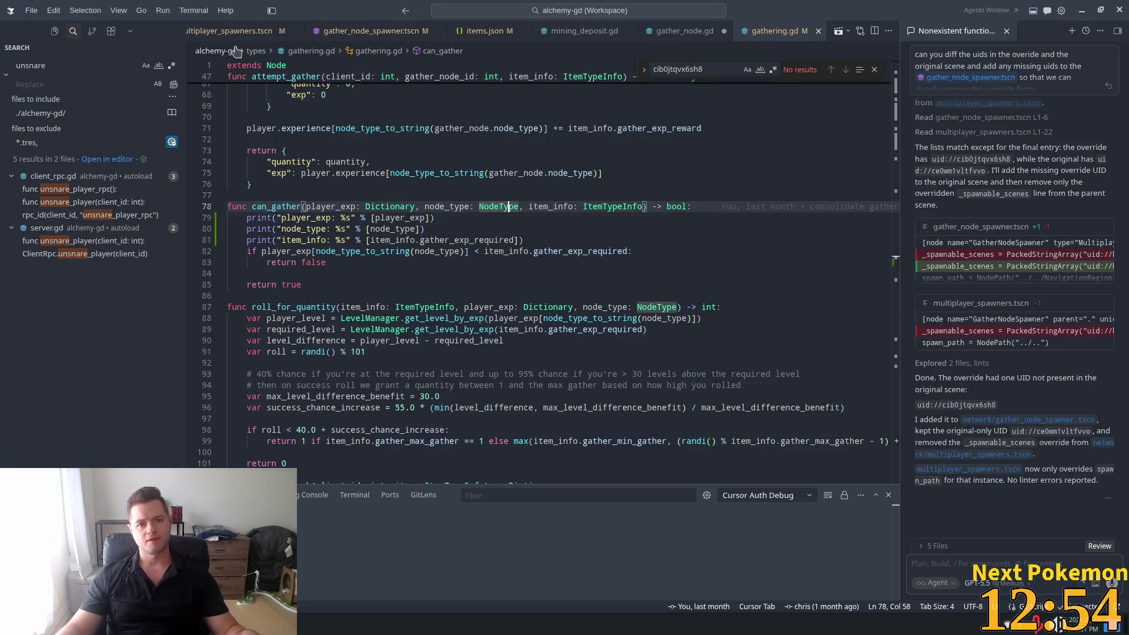
- Bring up items.json and change Etherite Ore's gather_exp_required from 130793 to 130792
{"action": "scroll", "coordinate": [453, 348], "scroll_direction": "up", "scroll_amount": 4}
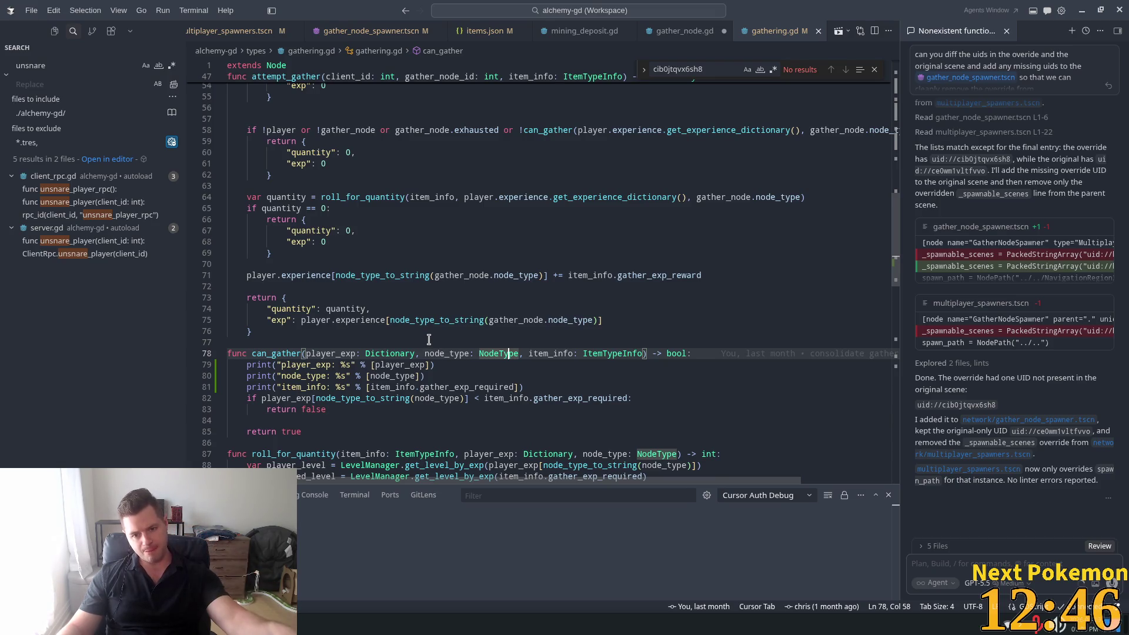
{"action": "scroll", "coordinate": [429, 340], "scroll_direction": "up", "scroll_amount": 3}
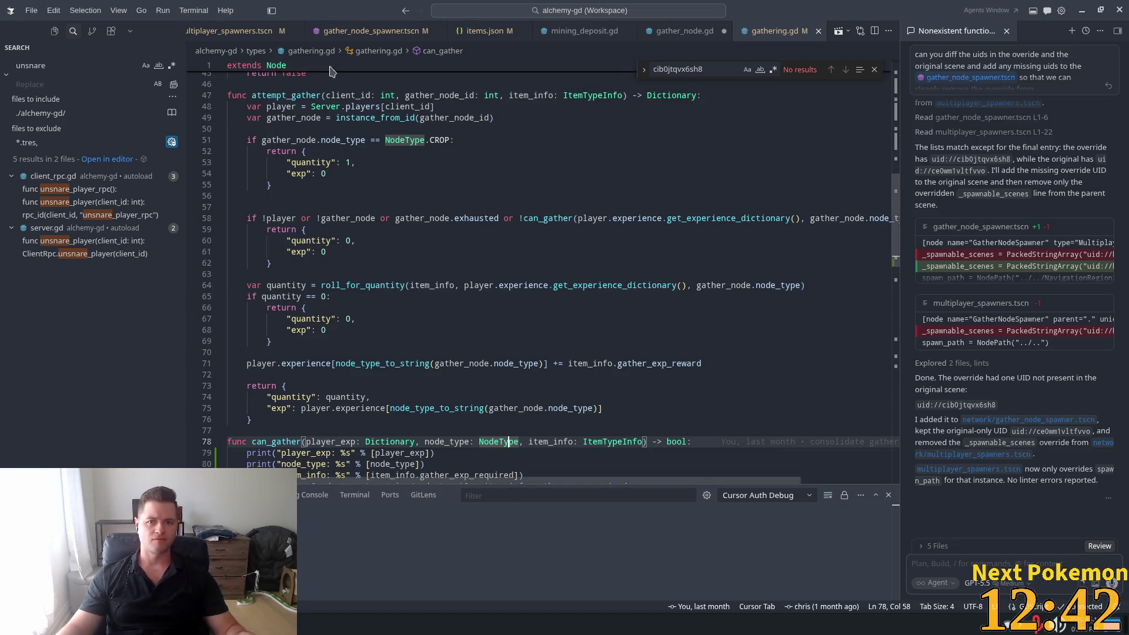
{"action": "scroll", "coordinate": [287, 32], "scroll_direction": "left", "scroll_amount": 2}
{"action": "scroll", "coordinate": [284, 33], "scroll_direction": "left", "scroll_amount": 1}
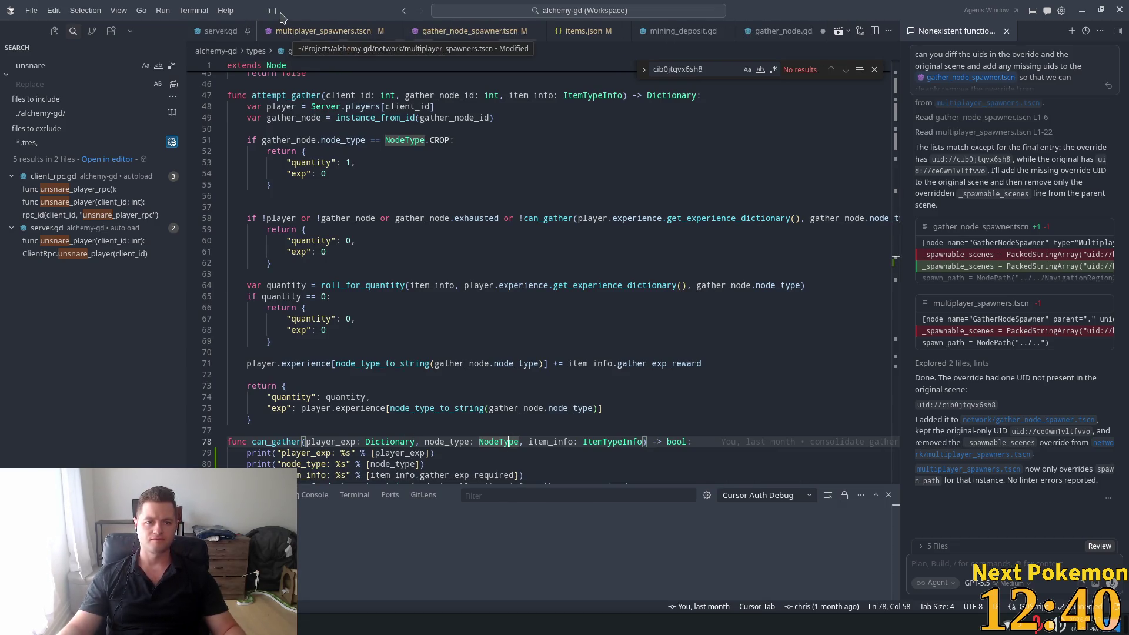
{"action": "left_click", "coordinate": [529, 10]}
{"action": "key", "text": "Escape"}
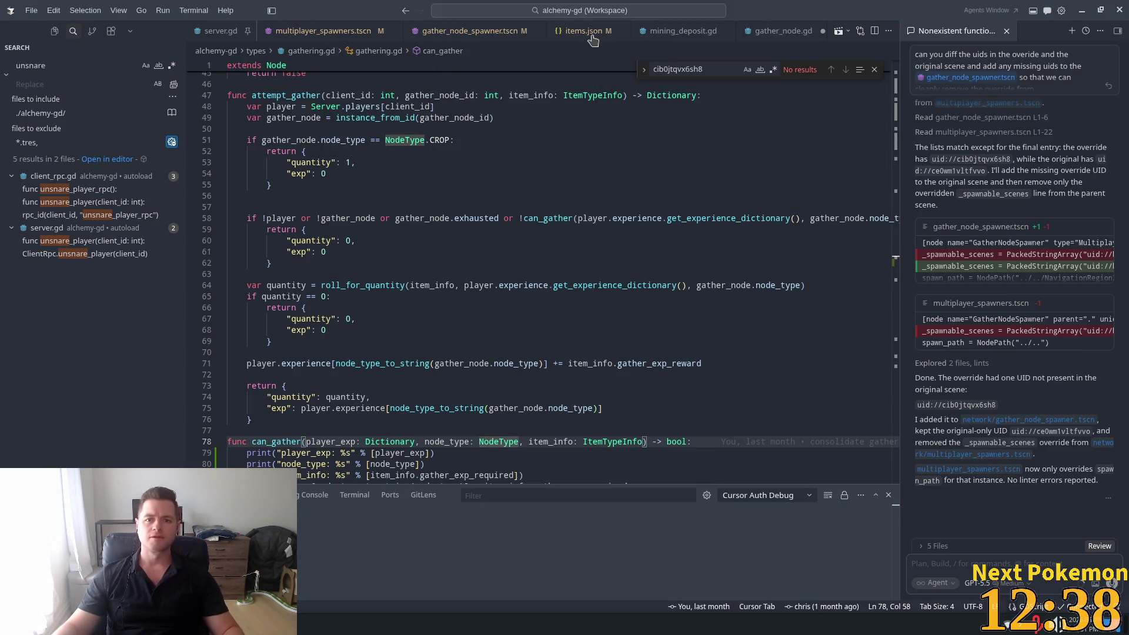
{"action": "left_click", "coordinate": [588, 31]}
{"action": "left_click", "coordinate": [579, 213]}
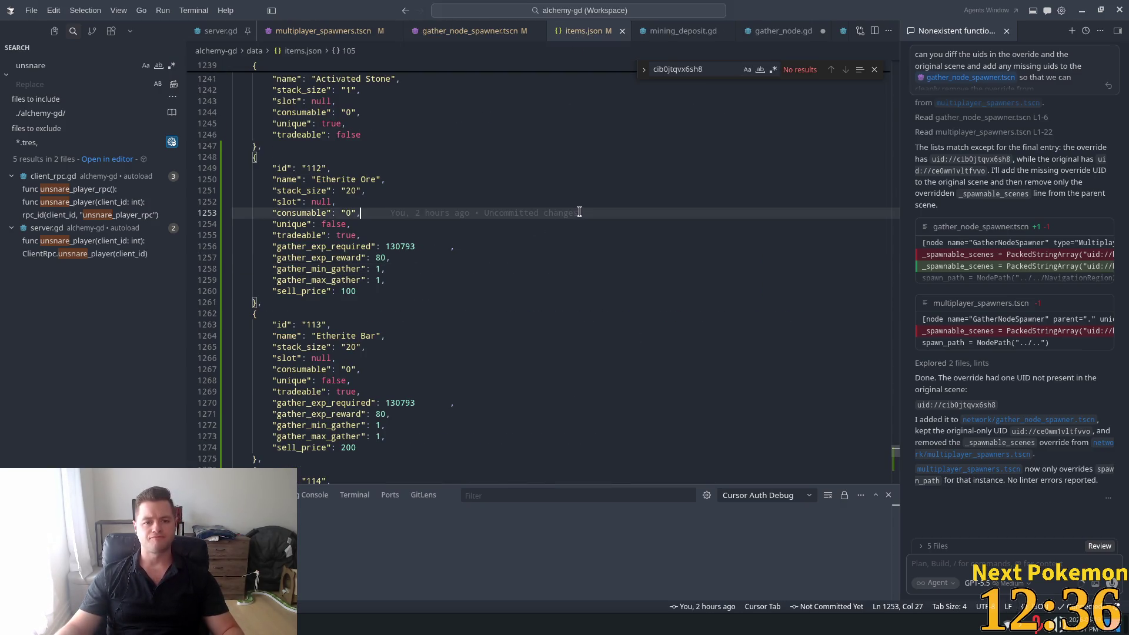
{"action": "left_click_drag", "start_coordinate": [406, 247], "coordinate": [410, 247]}
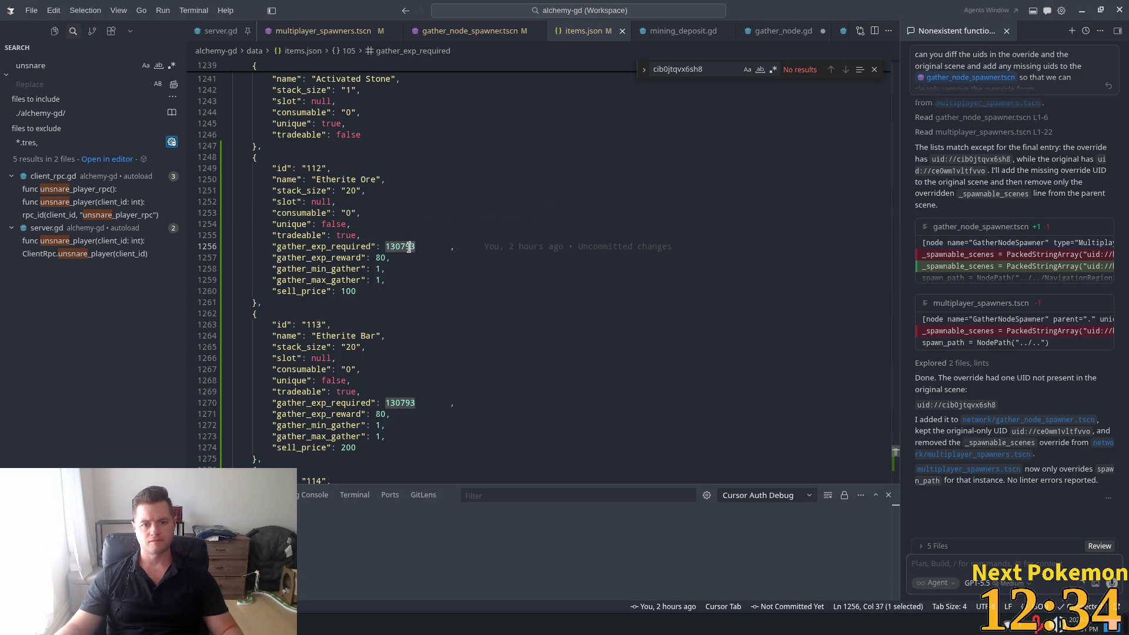
{"action": "type", "text": "2"}
{"action": "left_click", "coordinate": [490, 217]}
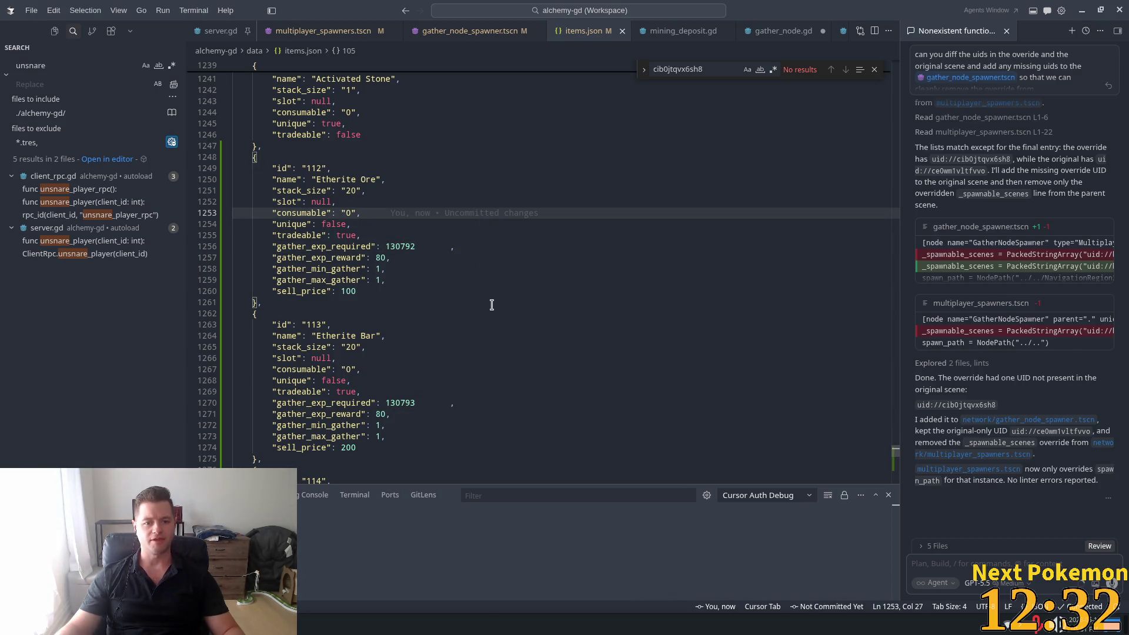
- Change Etherite Bar's gather_exp_required from 130793 to 130792 as well
{"action": "left_click_drag", "start_coordinate": [417, 403], "coordinate": [411, 402]}
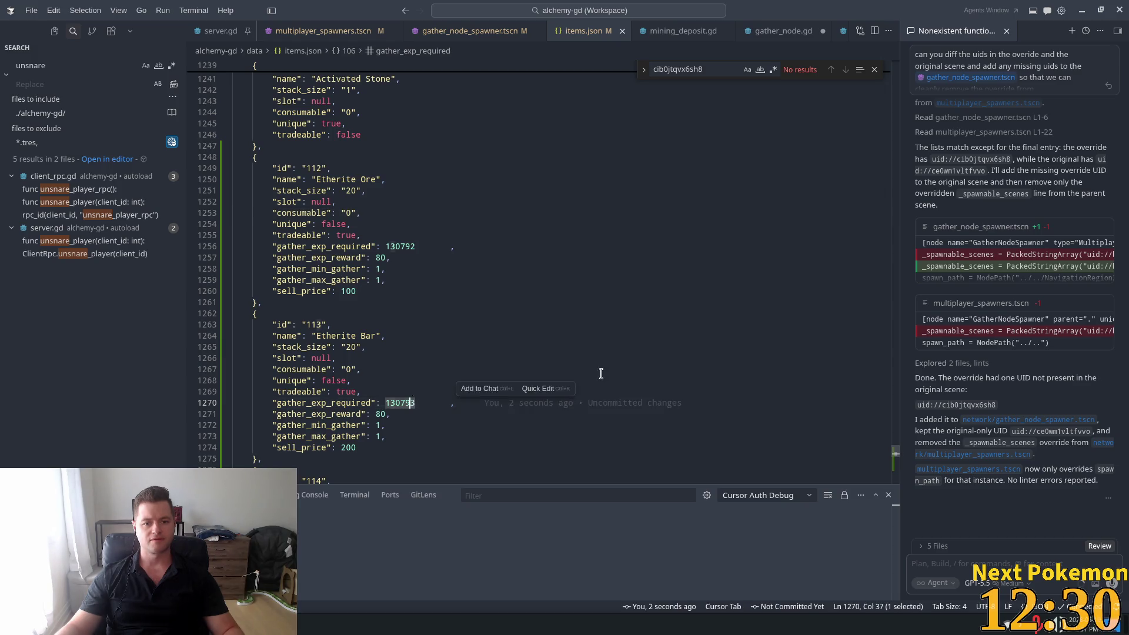
{"action": "type", "text": "2"}
{"action": "left_click", "coordinate": [527, 253]}
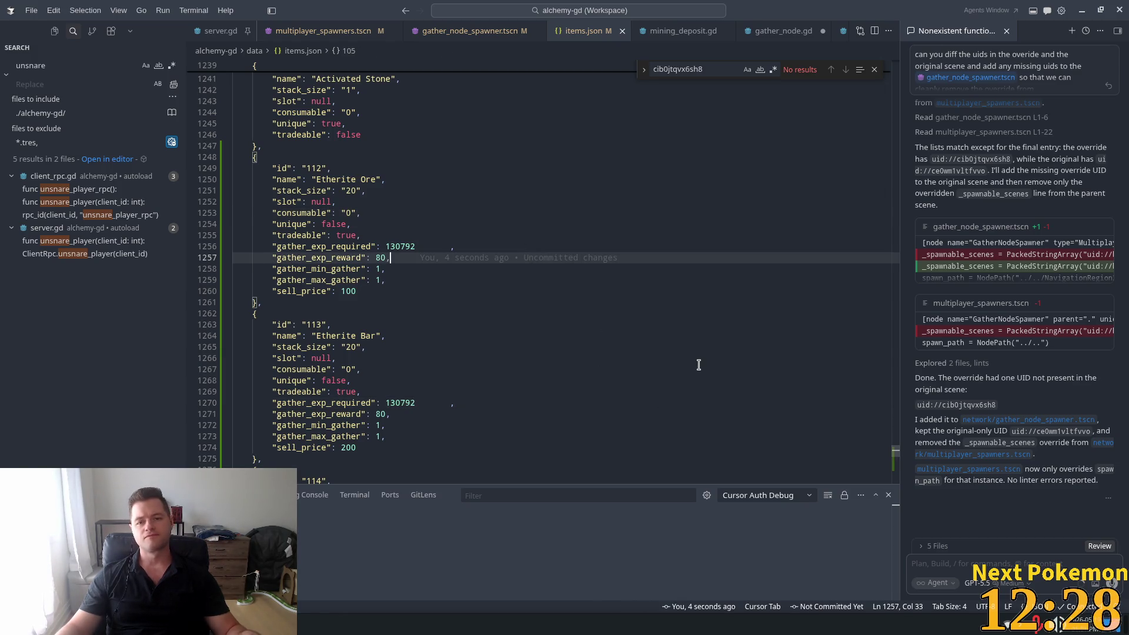
{"action": "key", "text": "alt+Tab"}
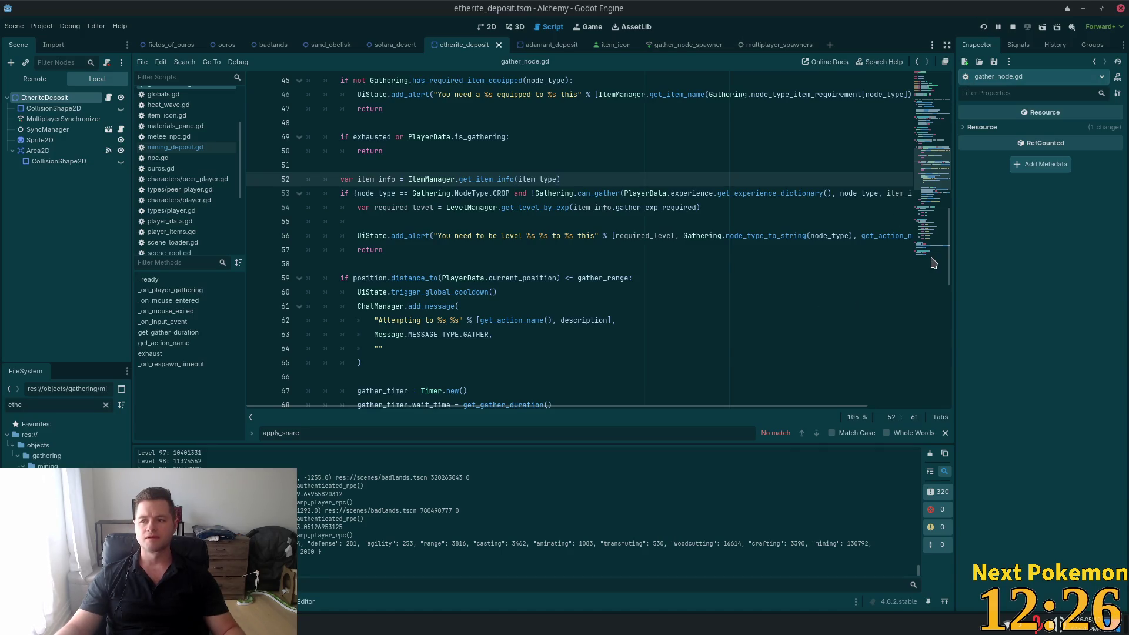
- Run the game with F5, walk north and click the Etherite Deposit, getting a failed attempt
{"action": "key", "text": "F5"}
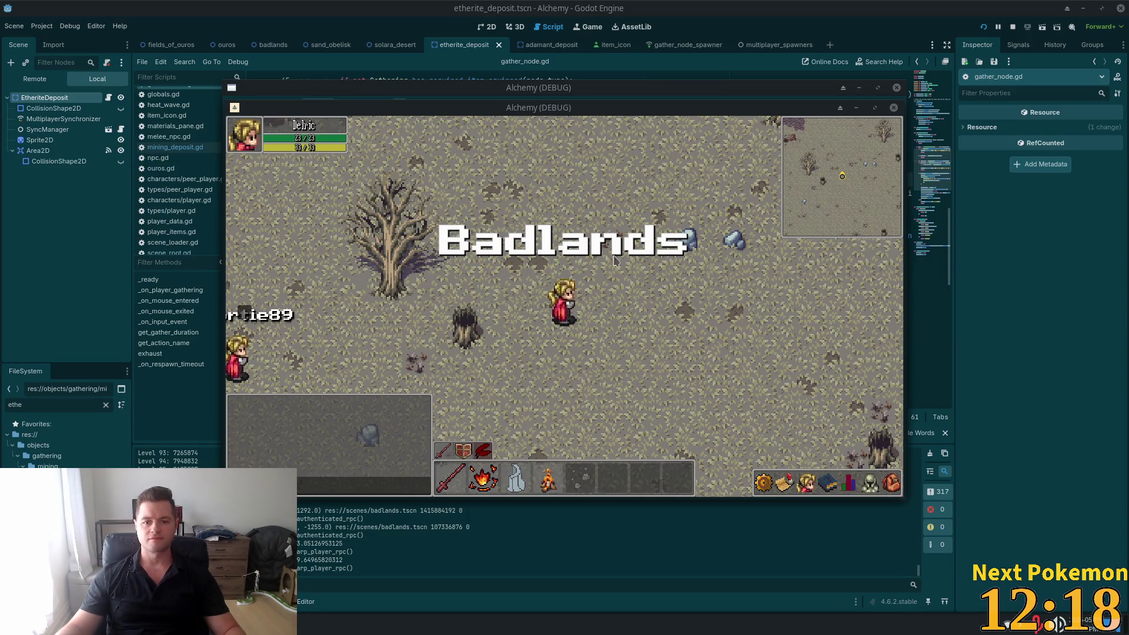
{"action": "key", "text": "w"}
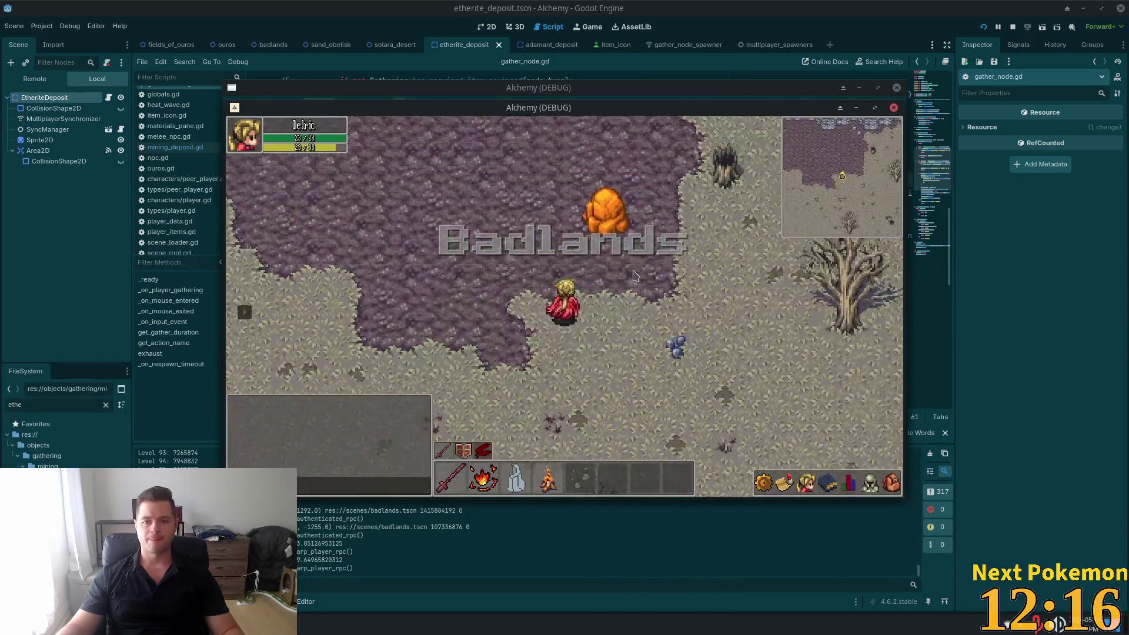
{"action": "left_click", "coordinate": [593, 314]}
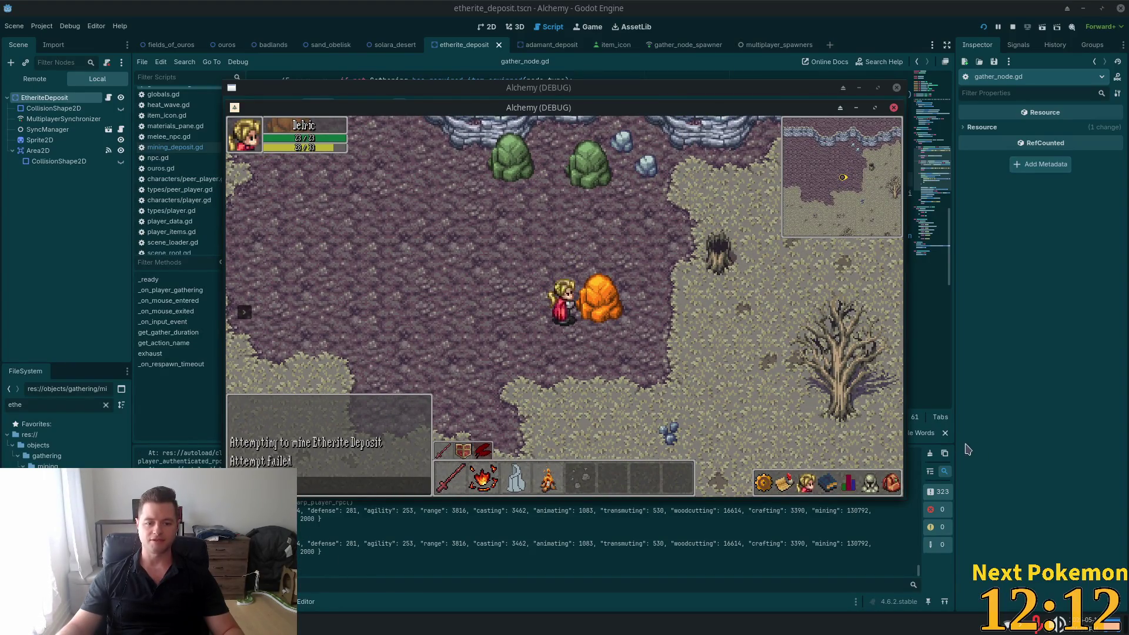
{"action": "left_click", "coordinate": [1016, 310]}
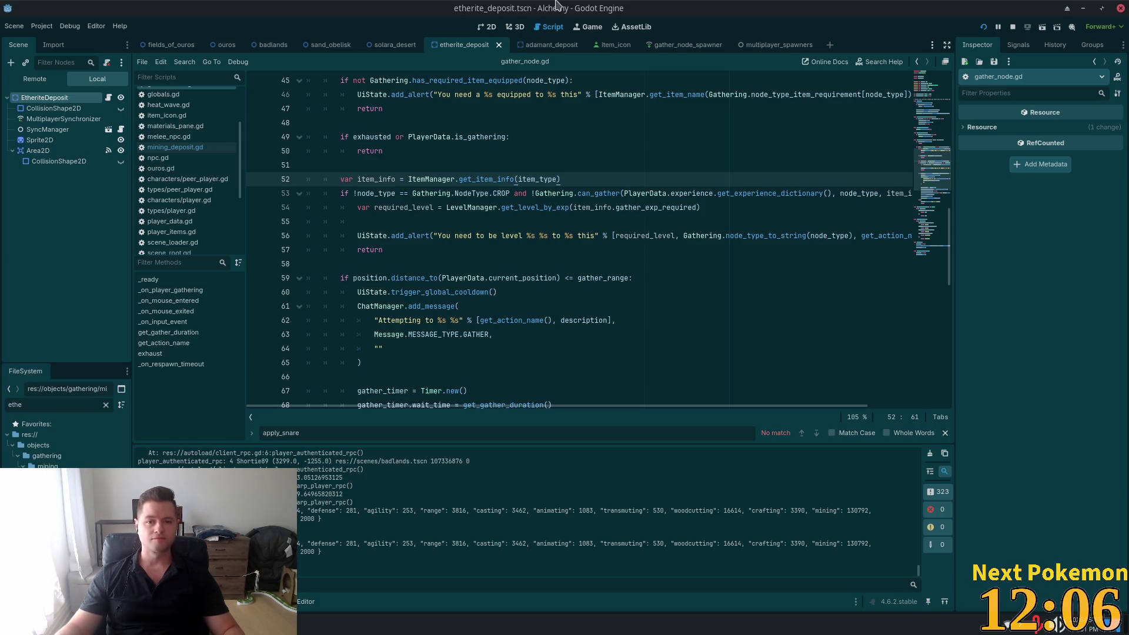
{"action": "key", "text": "alt+Tab"}
- Search items.json for 'adamant' and select Adamant Ore's required experience 47909
{"action": "key", "text": "ctrl+p"}
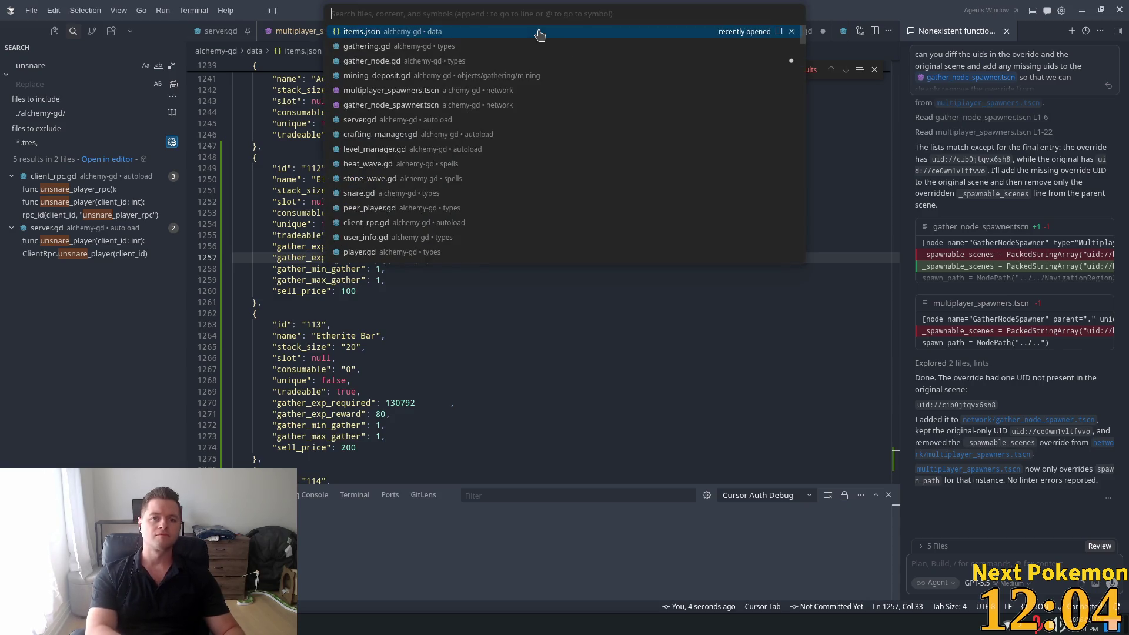
{"action": "type", "text": "itemns"}
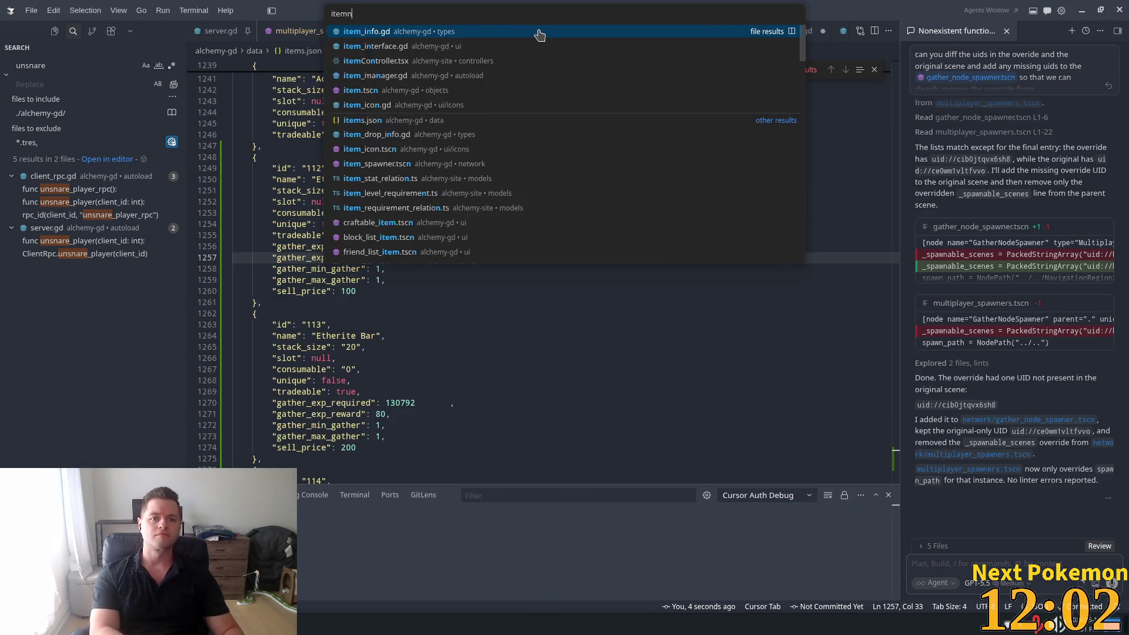
{"action": "key", "text": "Escape"}
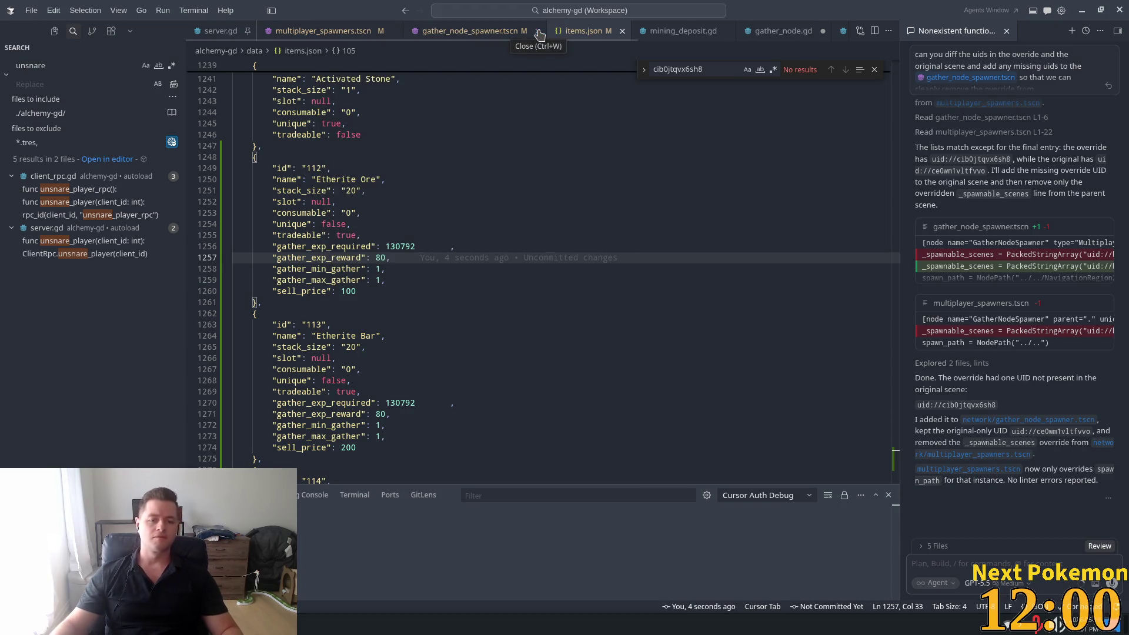
{"action": "key", "text": "ctrl+f"}
{"action": "type", "text": "adam"}
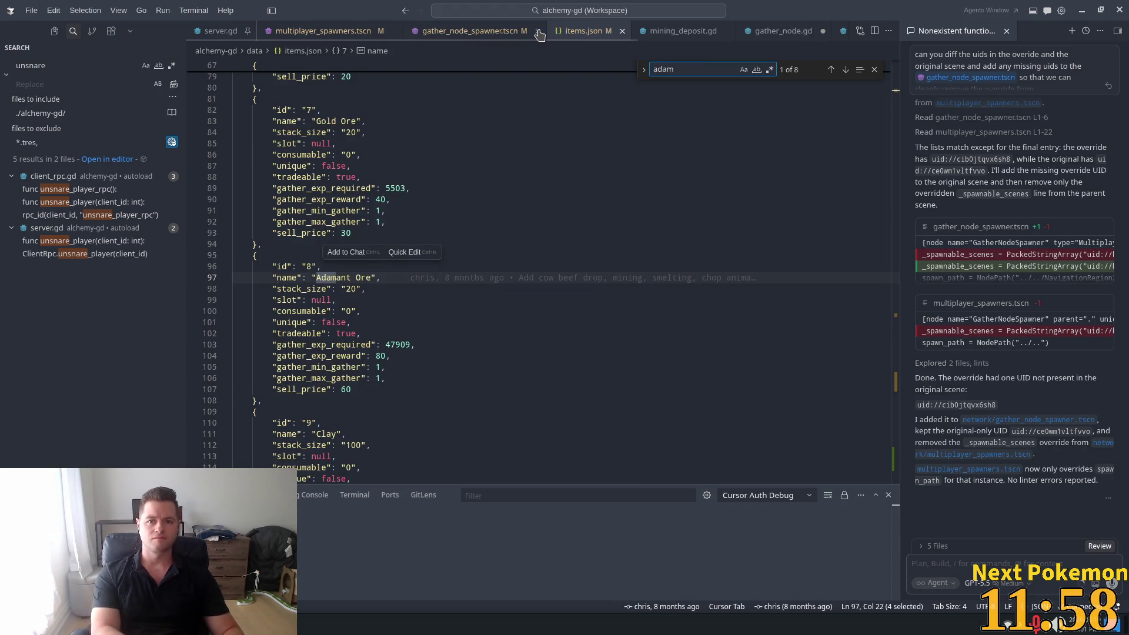
{"action": "type", "text": "ant"}
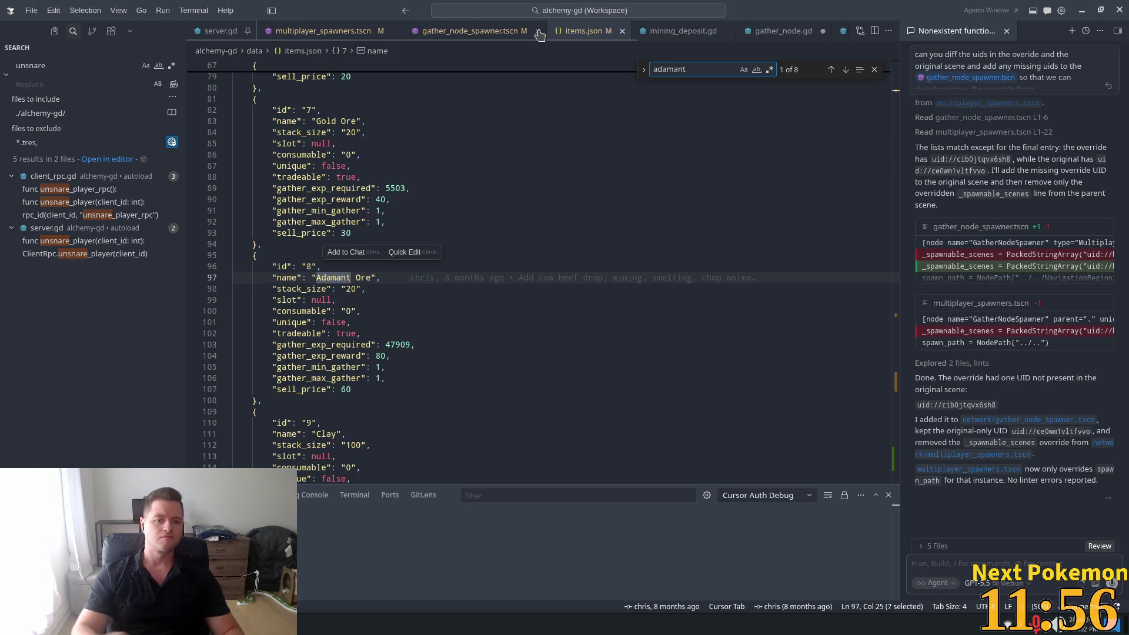
{"action": "double_click", "coordinate": [399, 343]}
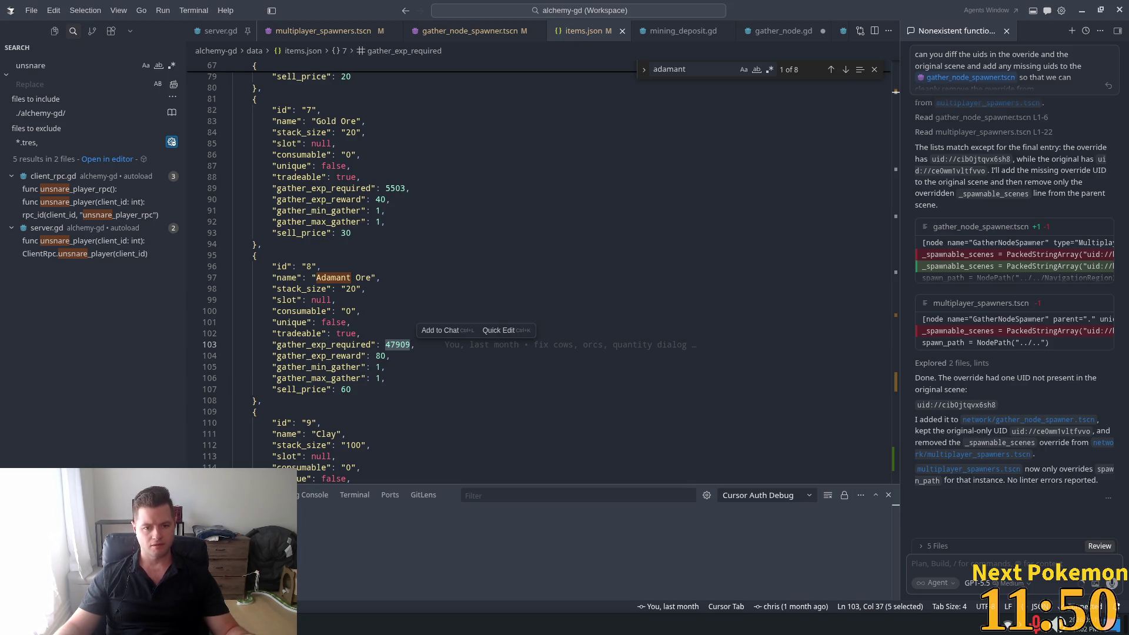
{"action": "key", "text": "alt+Tab"}
{"action": "scroll", "coordinate": [377, 488], "scroll_direction": "up", "scroll_amount": 5}
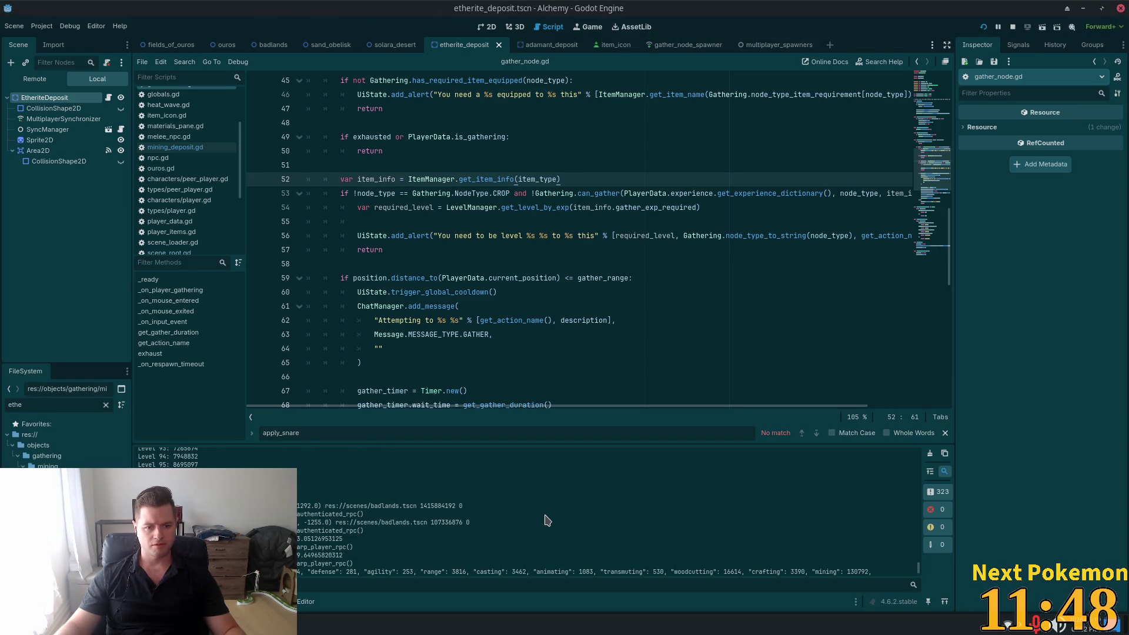
- Scroll the Output log up to lower levels, such as Level 38 at 39002 and Level 39 at 43236
{"action": "scroll", "coordinate": [449, 487], "scroll_direction": "up", "scroll_amount": 3}
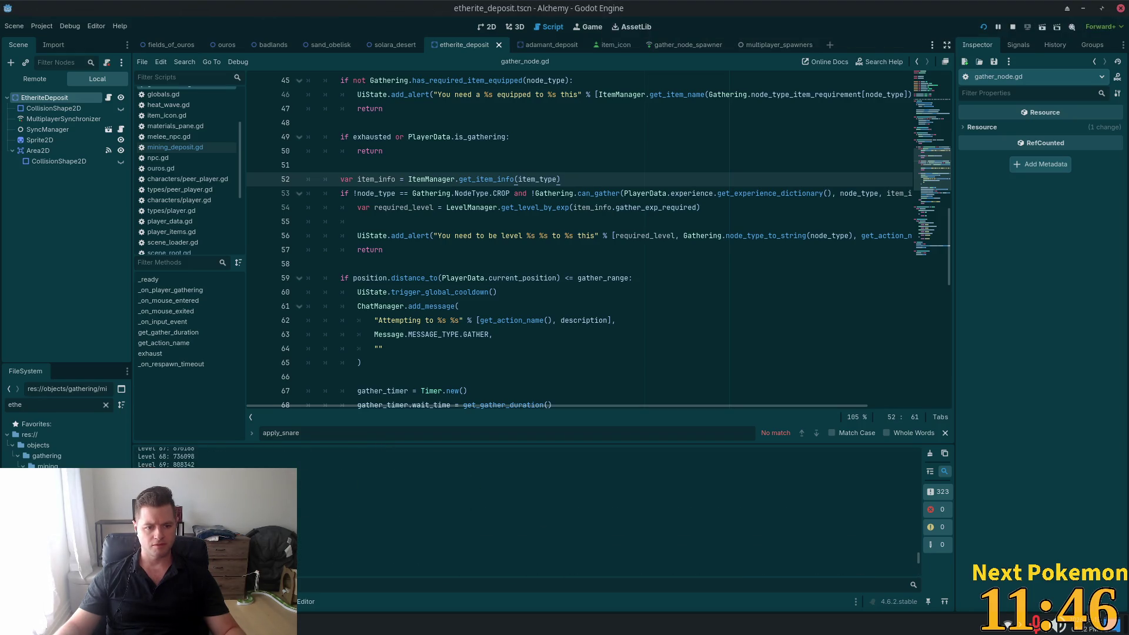
{"action": "scroll", "coordinate": [526, 512], "scroll_direction": "up", "scroll_amount": 3}
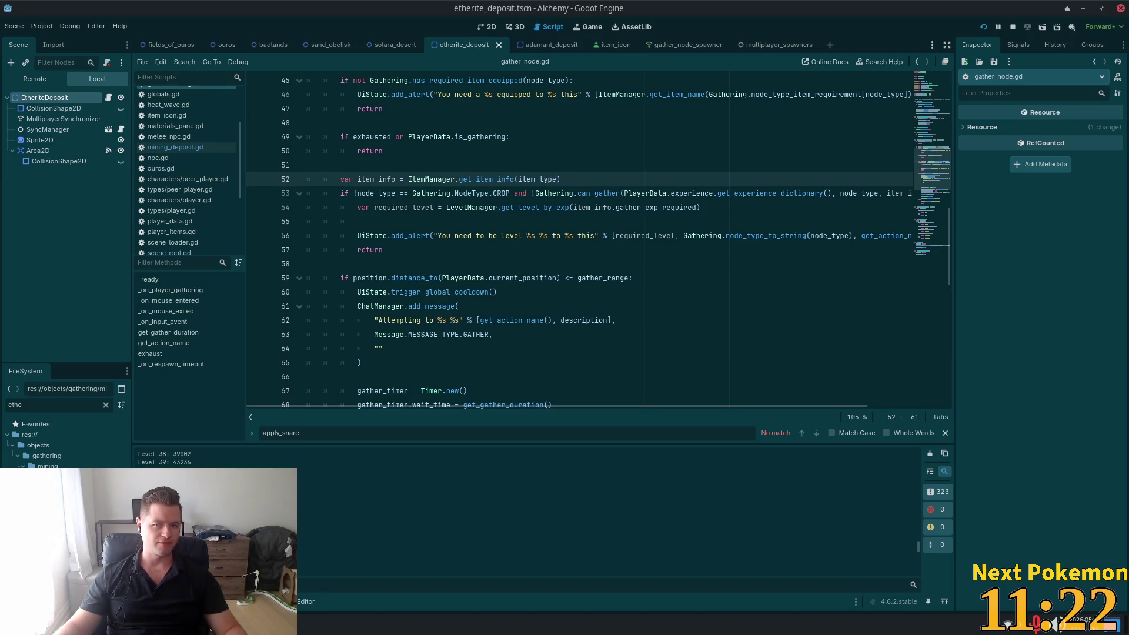
{"action": "key", "text": "alt+Tab"}
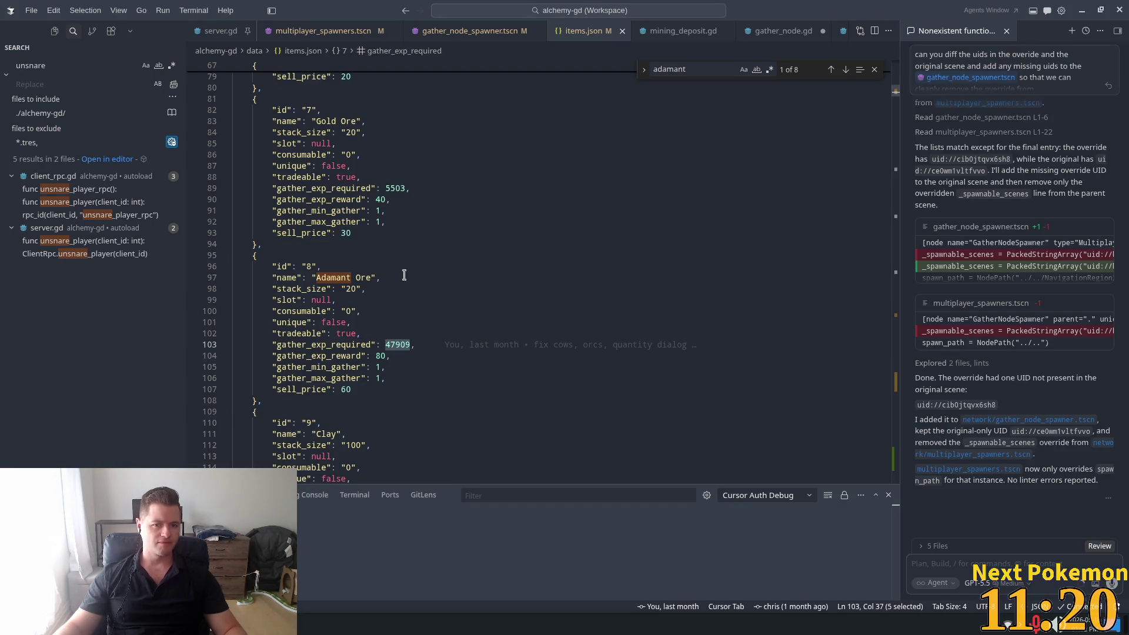
- Bring Adamant Ore's value to 47908, comparing against Godot's level table
{"action": "left_click", "coordinate": [411, 345]}
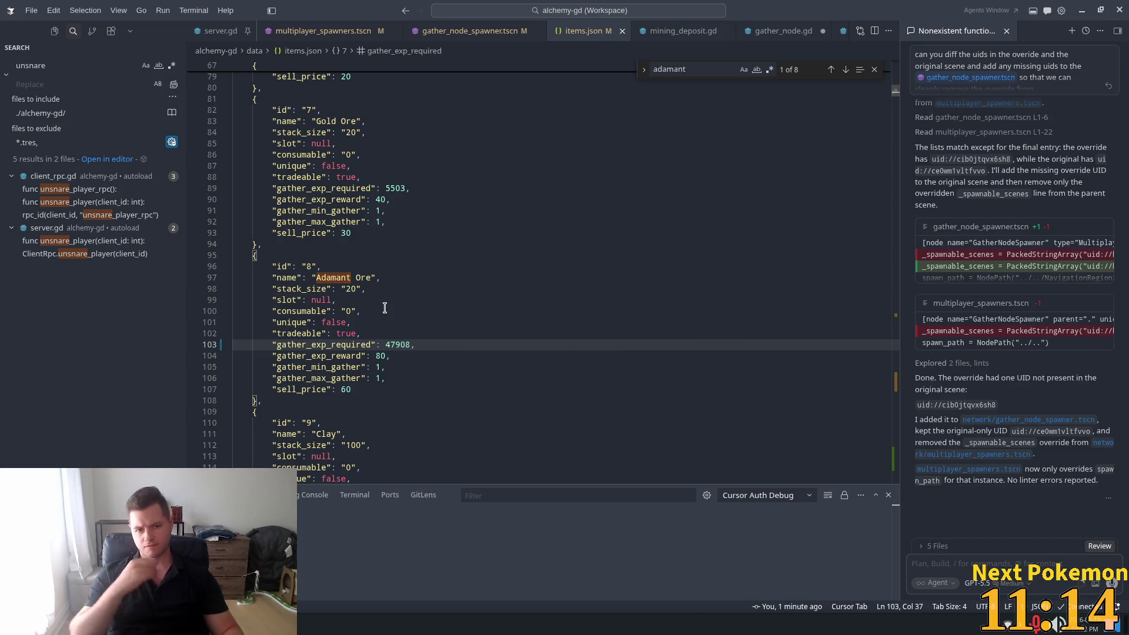
{"action": "left_click", "coordinate": [375, 187]}
{"action": "key", "text": "alt+Tab"}
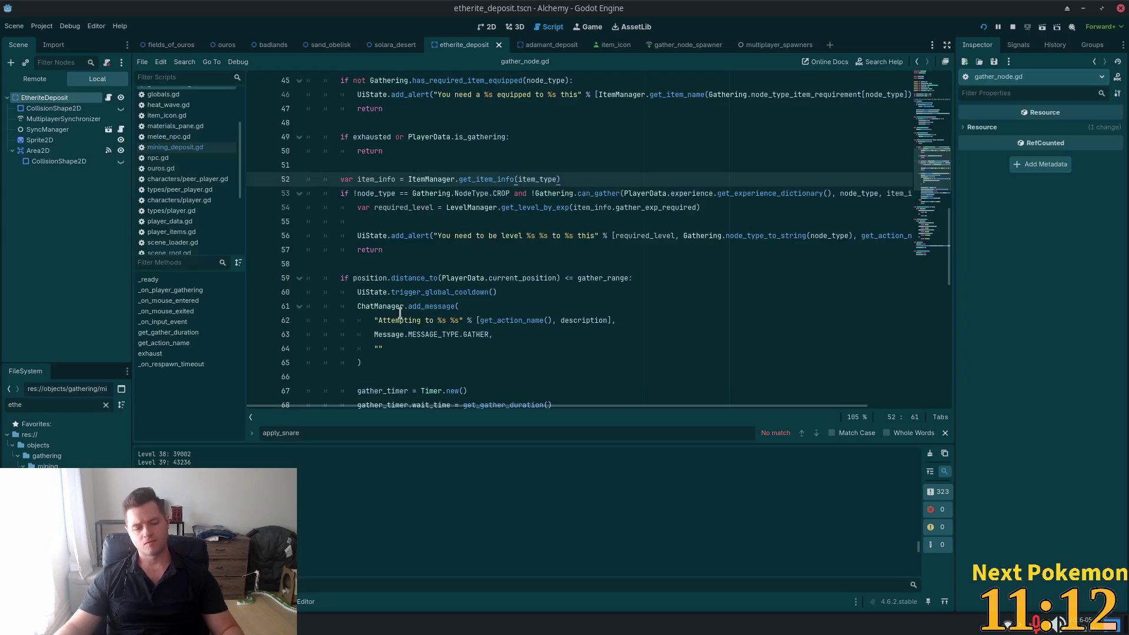
{"action": "key", "text": "alt+Tab"}
{"action": "key", "text": "alt+Tab"}
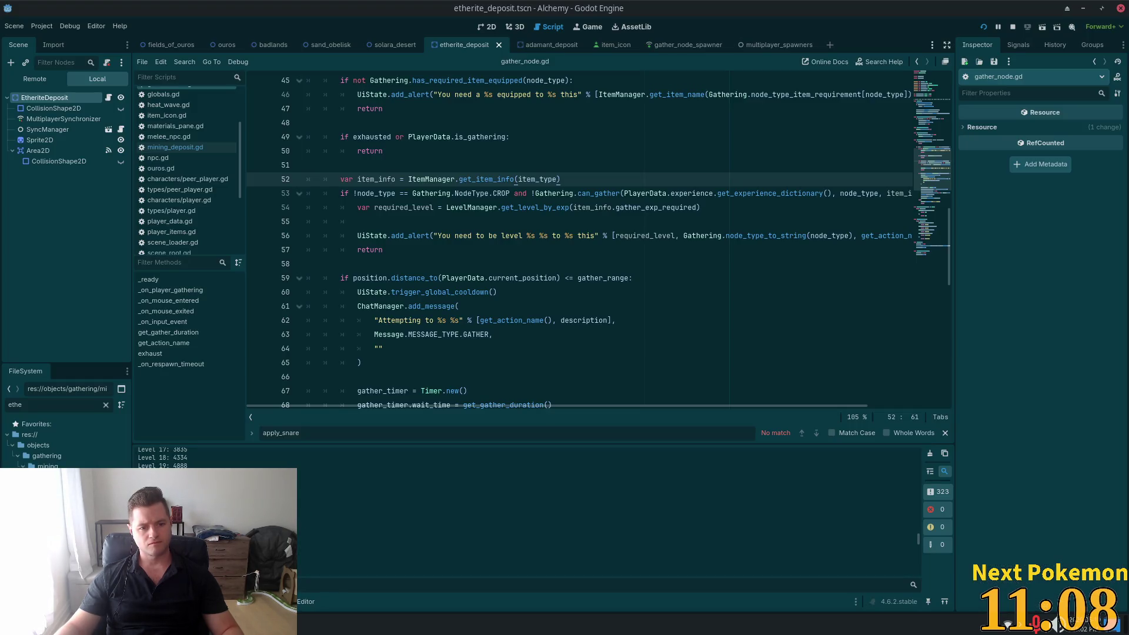
{"action": "scroll", "coordinate": [165, 459], "scroll_direction": "up", "scroll_amount": 1}
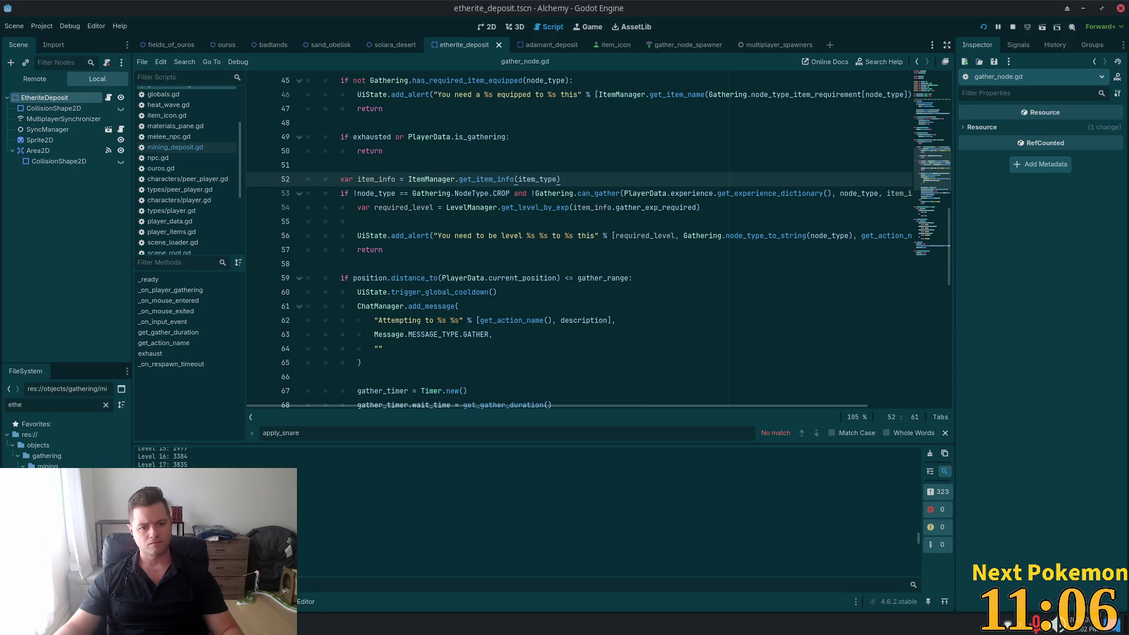
{"action": "key", "text": "alt+Tab"}
- Change Gold Ore's gather_exp_required from 5503 to 5502, checking the level table again
{"action": "double_click", "coordinate": [395, 189]}
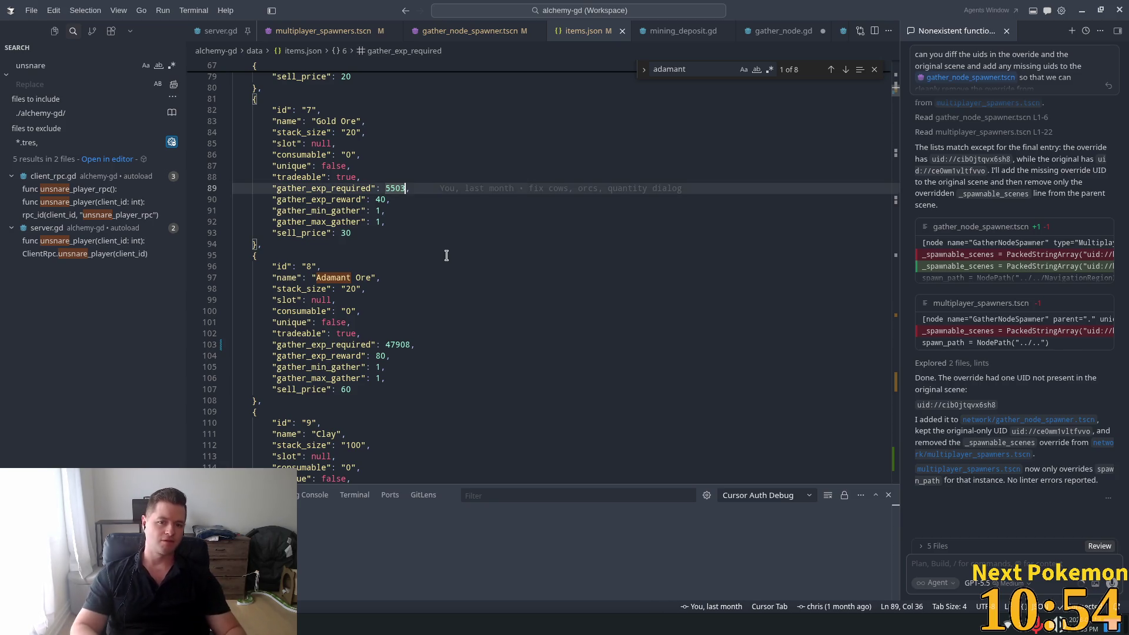
{"action": "type", "text": "5502"}
{"action": "key", "text": "alt+Tab"}
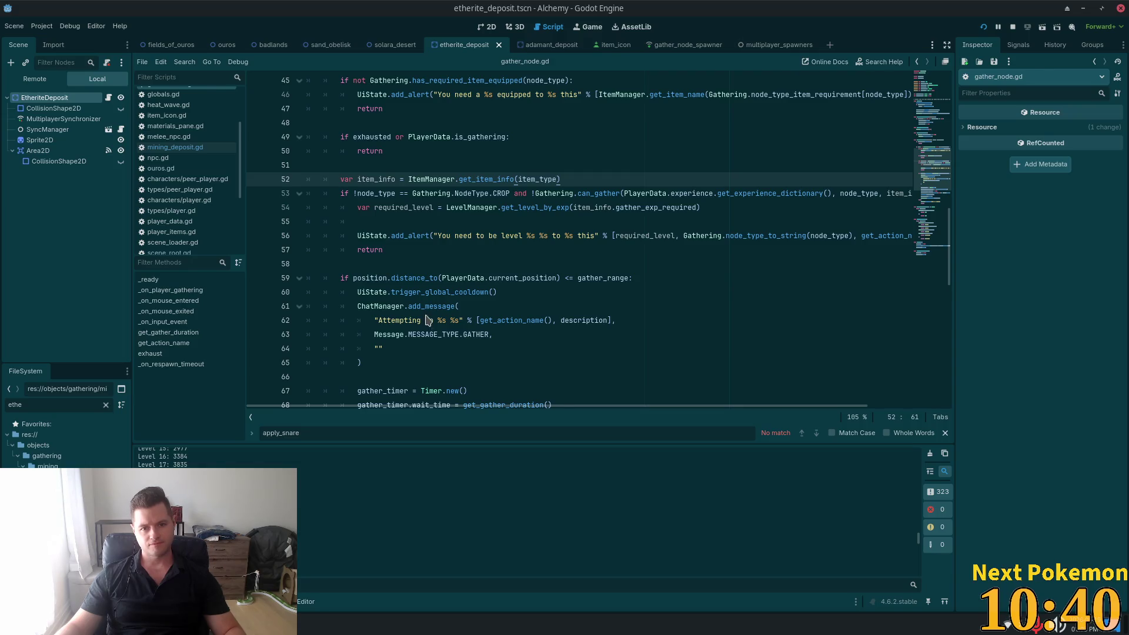
{"action": "key", "text": "alt+Tab"}
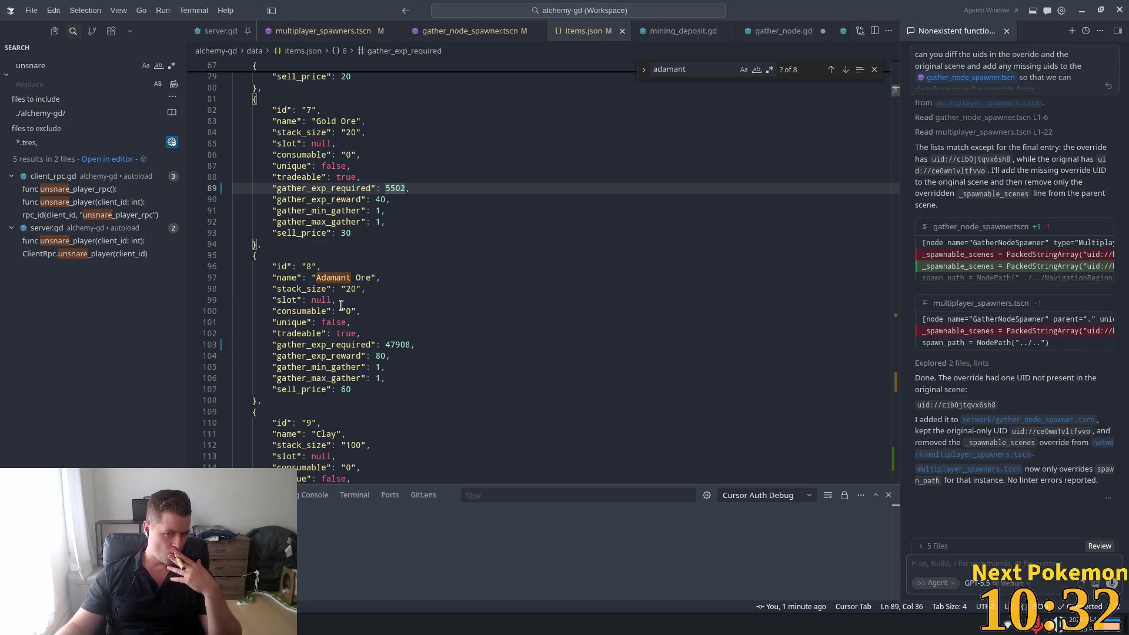
{"action": "scroll", "coordinate": [367, 285], "scroll_direction": "up", "scroll_amount": 4}
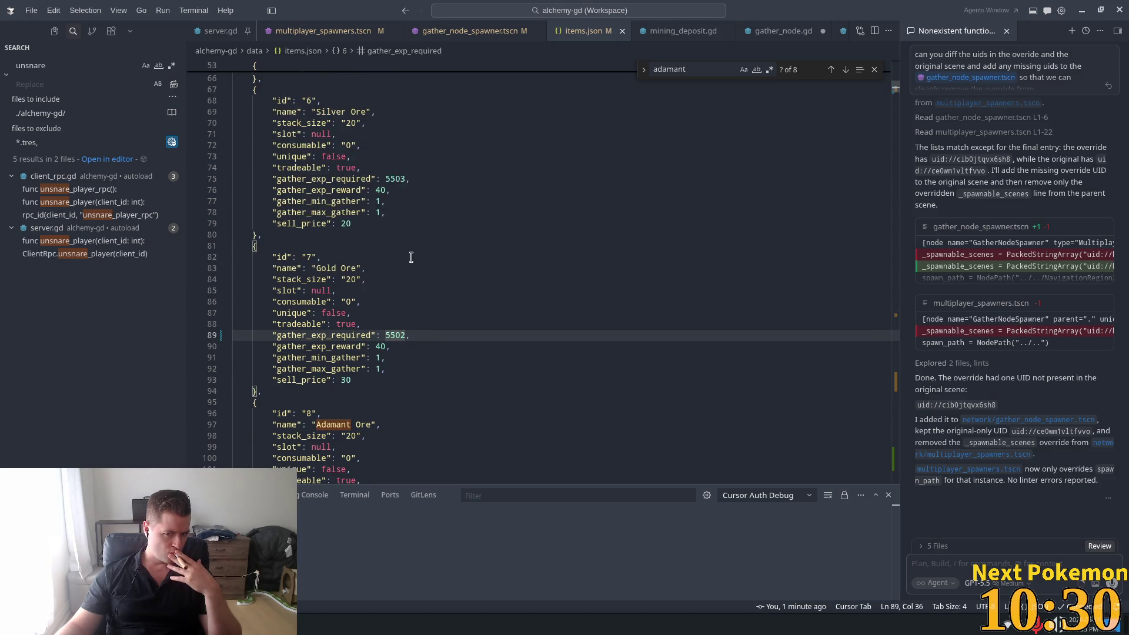
- Accept Cursor's suggested thresholds: Silver Ore 5502 and Mithril Ore 16802
{"action": "left_click_drag", "start_coordinate": [386, 179], "coordinate": [381, 178]}
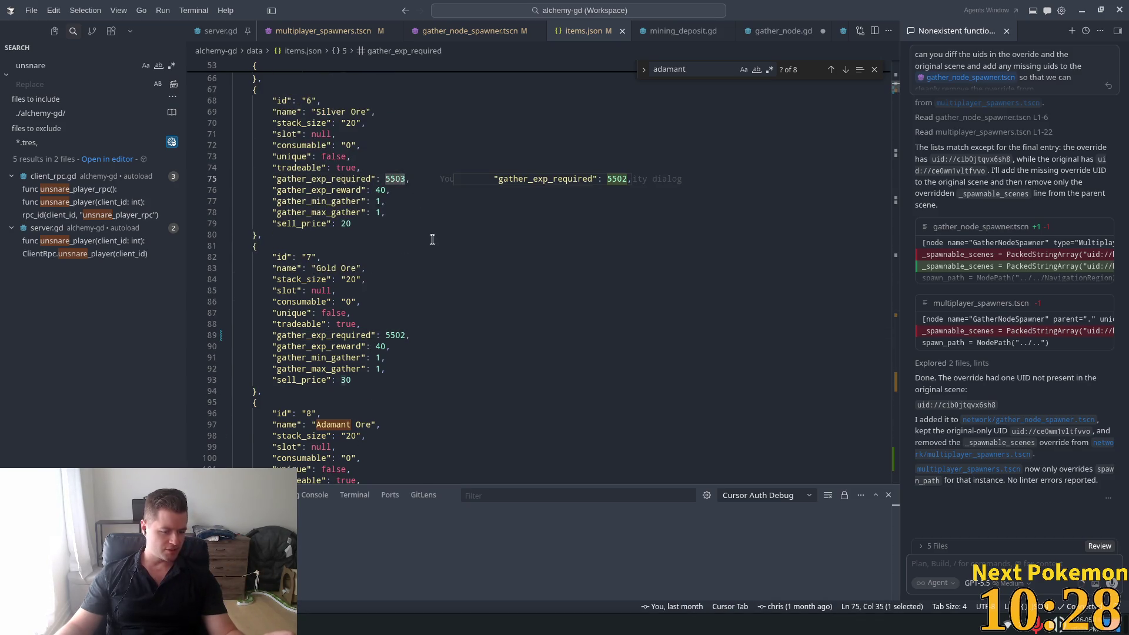
{"action": "key", "text": "Tab"}
{"action": "scroll", "coordinate": [423, 235], "scroll_direction": "up", "scroll_amount": 4}
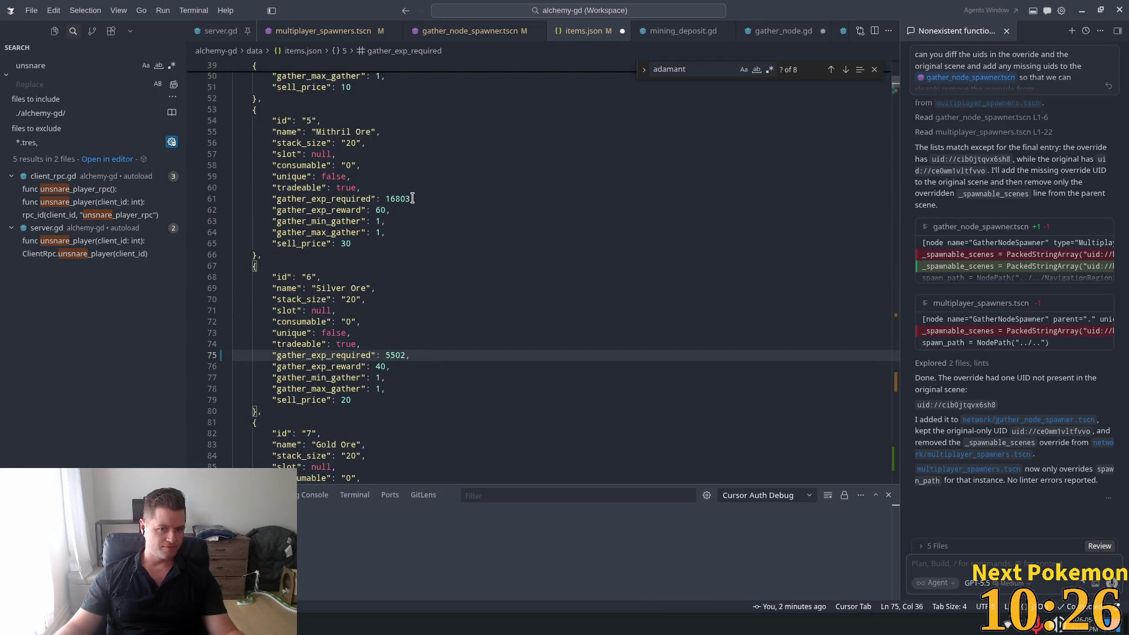
{"action": "left_click_drag", "start_coordinate": [413, 199], "coordinate": [408, 199]}
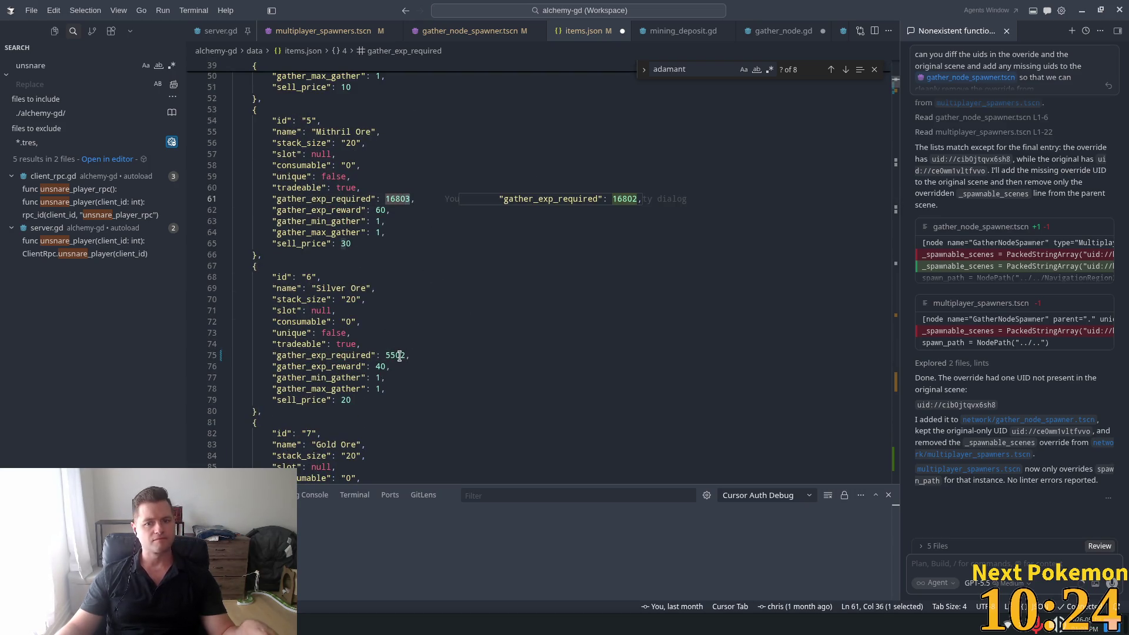
{"action": "key", "text": "alt+Tab"}
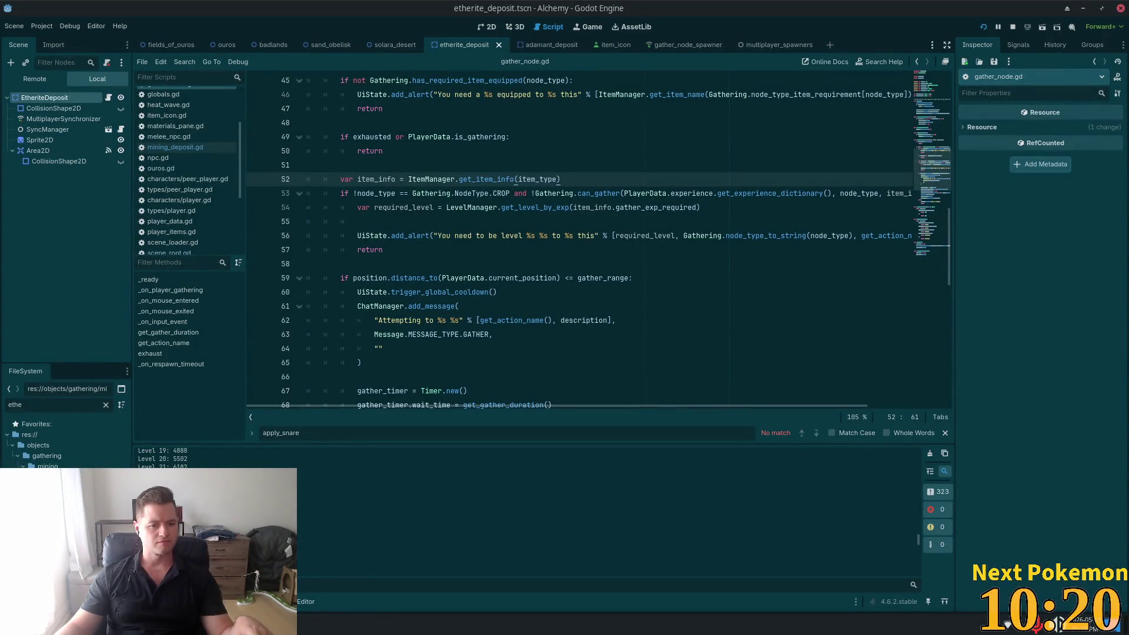
{"action": "key", "text": "alt+Tab"}
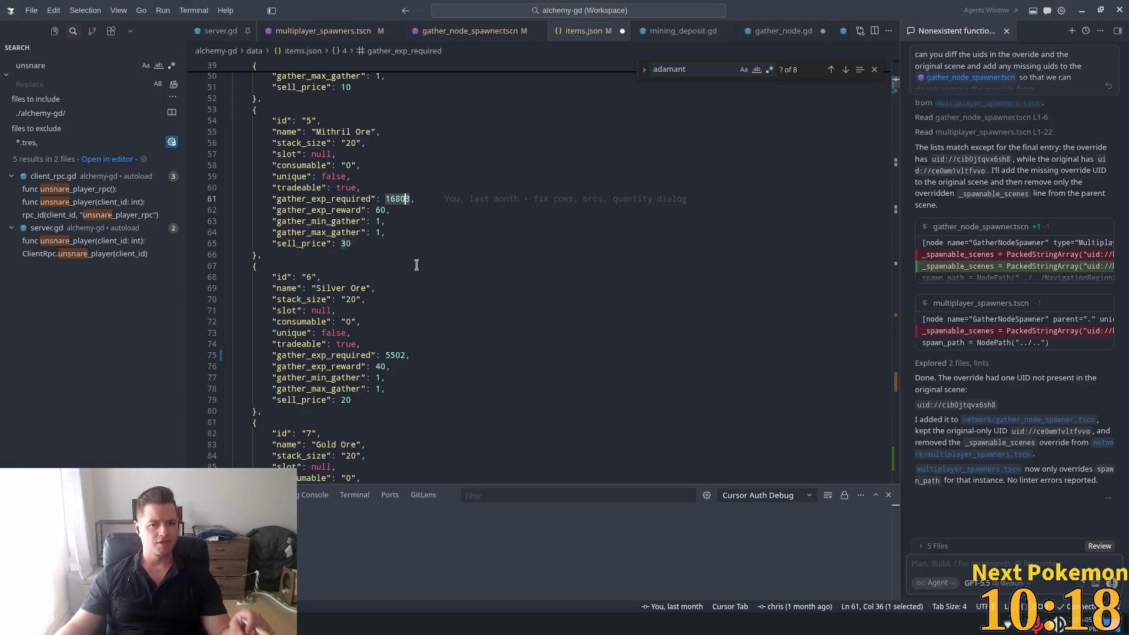
{"action": "type", "text": "3"}
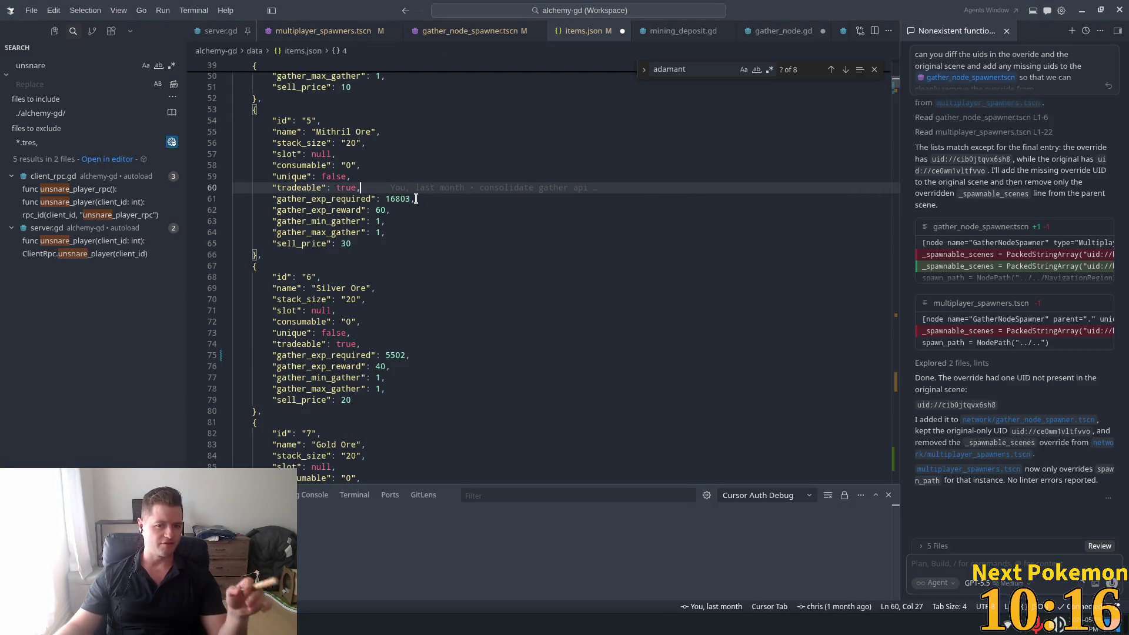
{"action": "key", "text": "Tab"}
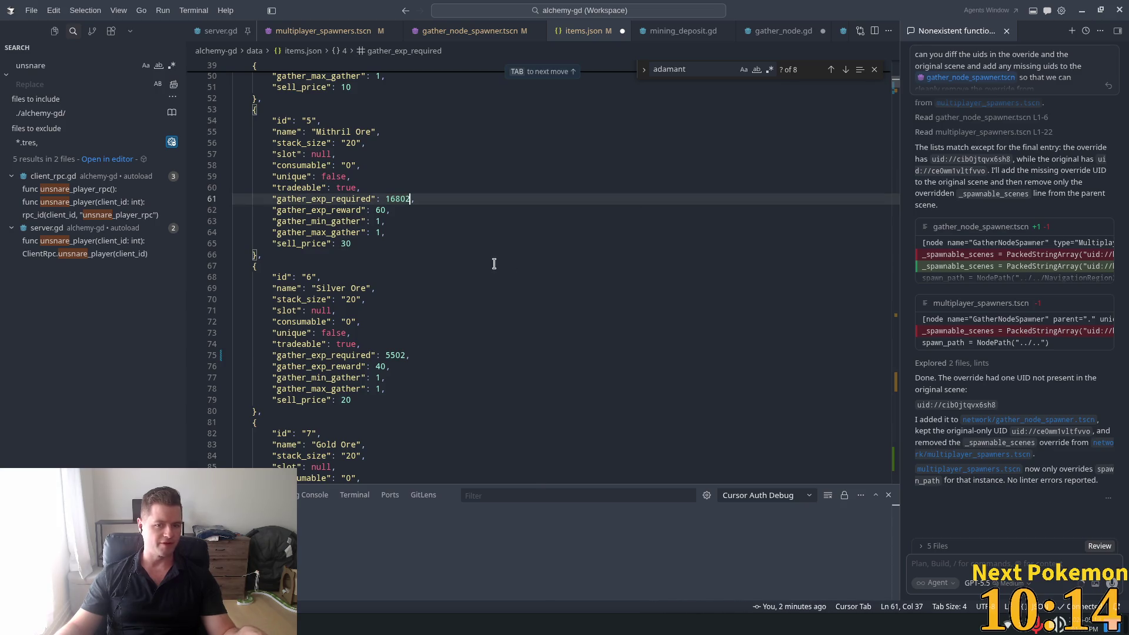
- Set Iron Ore's exp threshold to 5502 and correct Tin Ore's to 513
{"action": "scroll", "coordinate": [415, 273], "scroll_direction": "up", "scroll_amount": 5}
{"action": "scroll", "coordinate": [414, 272], "scroll_direction": "up", "scroll_amount": 2}
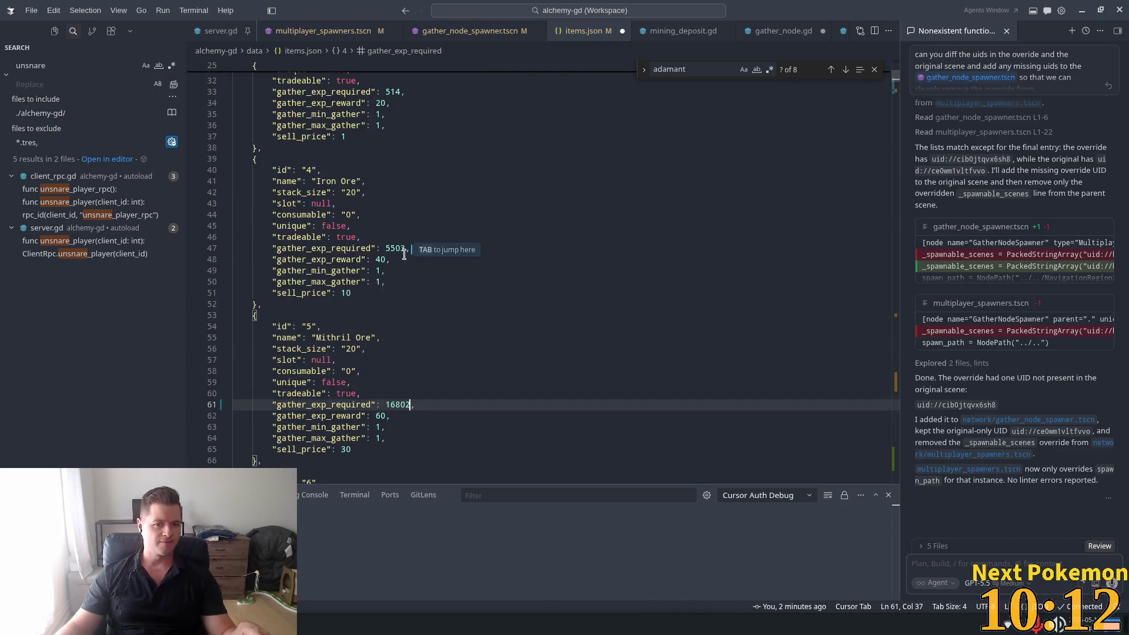
{"action": "key", "text": "Tab"}
{"action": "key", "text": "Tab"}
{"action": "scroll", "coordinate": [427, 215], "scroll_direction": "up", "scroll_amount": 6}
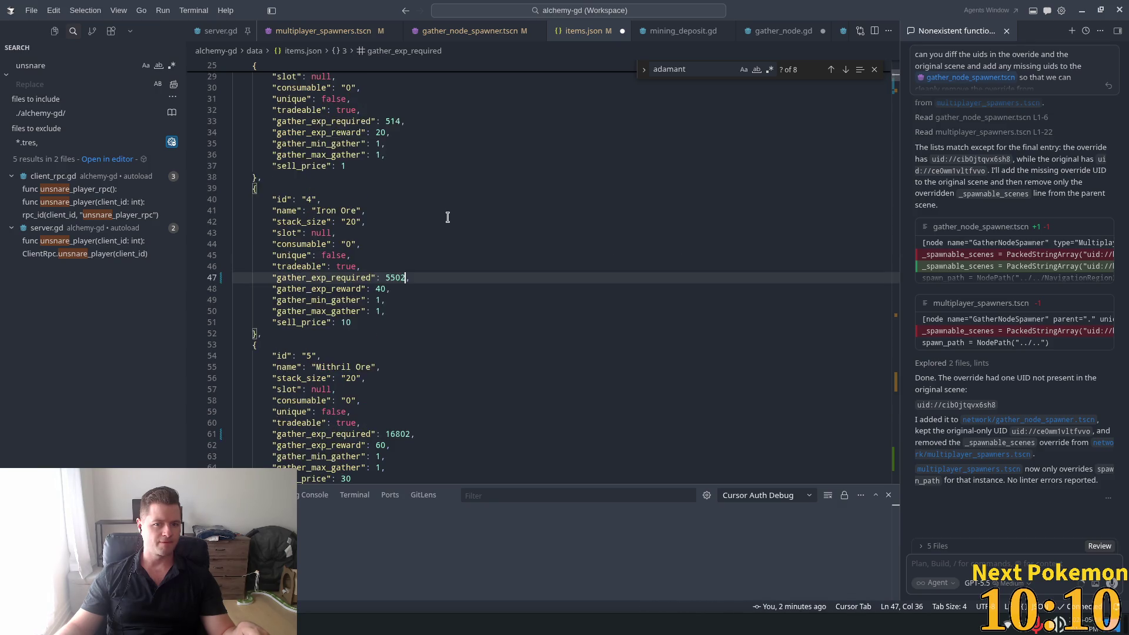
{"action": "left_click", "coordinate": [399, 268]}
{"action": "key", "text": "BackSpace"}
{"action": "type", "text": "3"}
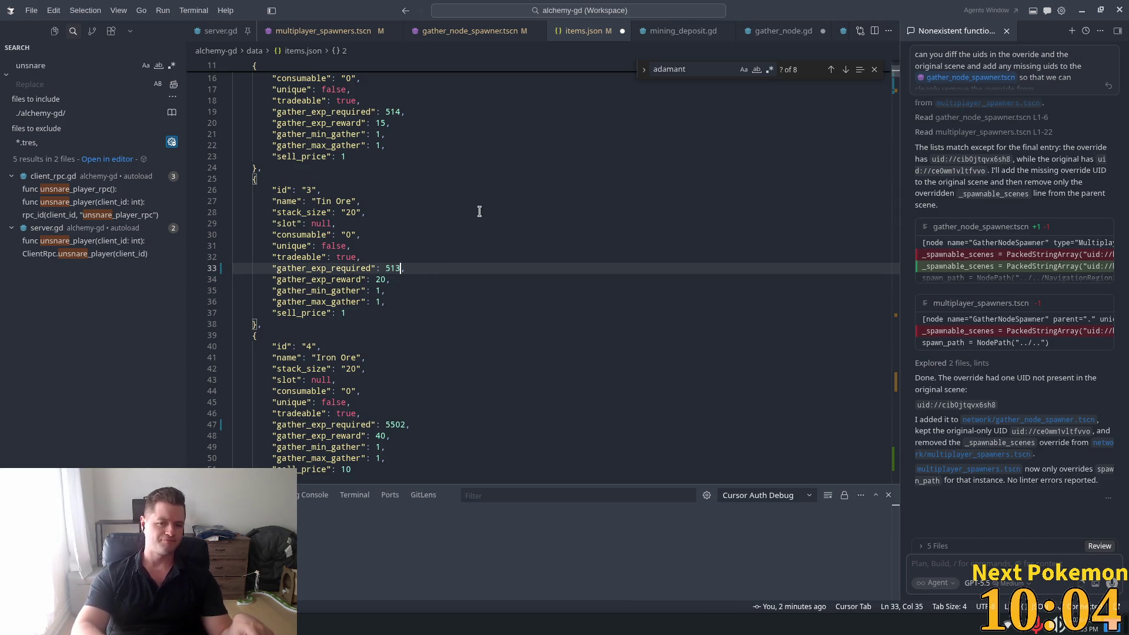
- Compare against Godot's level exp table, then set Copper Ore's threshold to 513
{"action": "key", "text": "alt+Tab"}
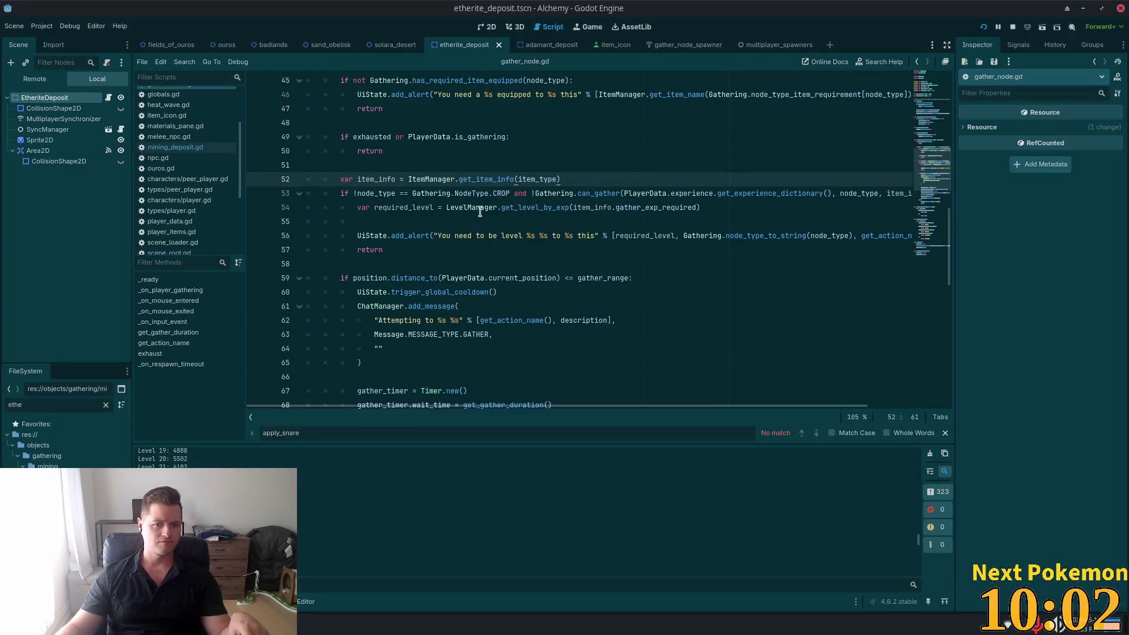
{"action": "scroll", "coordinate": [527, 512], "scroll_direction": "up", "scroll_amount": 2}
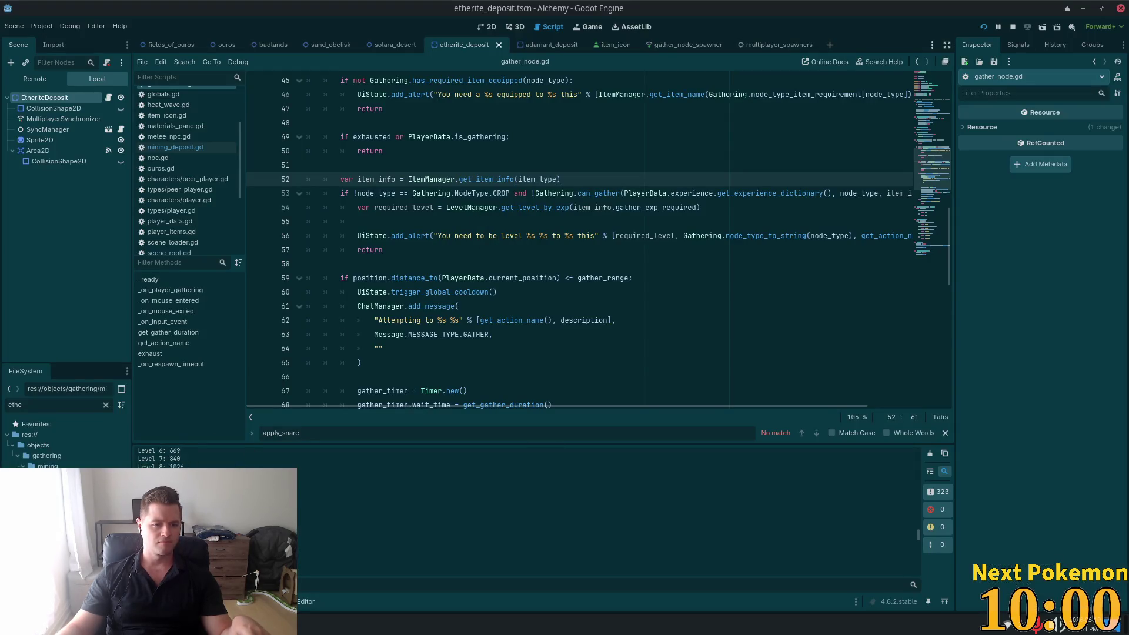
{"action": "scroll", "coordinate": [527, 512], "scroll_direction": "up", "scroll_amount": 3}
{"action": "key", "text": "alt+Tab"}
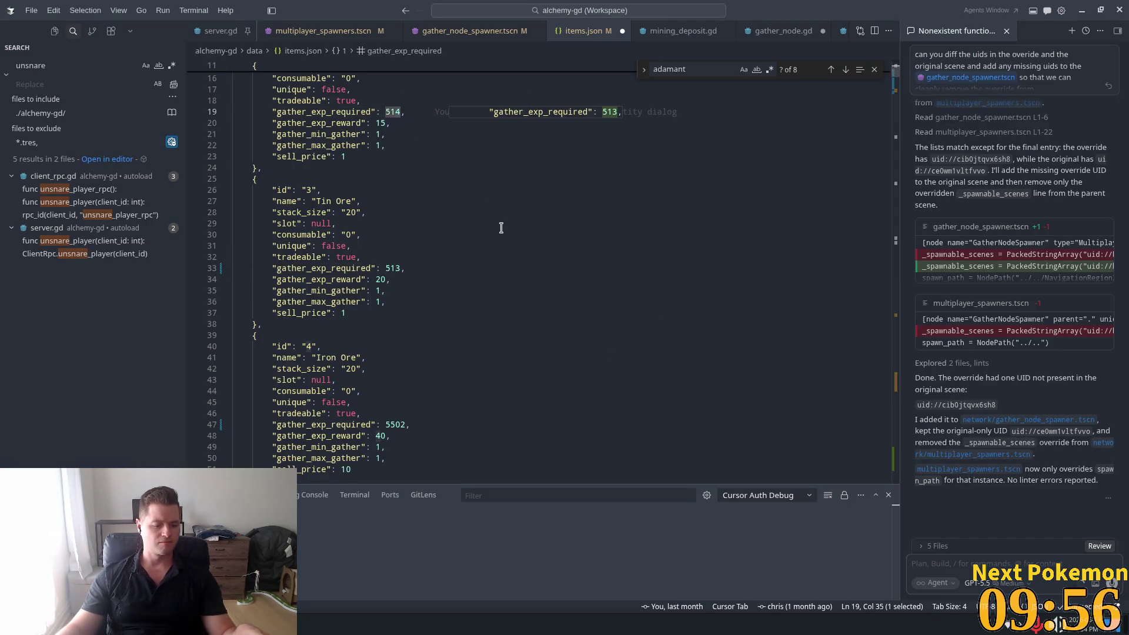
{"action": "key", "text": "Tab"}
{"action": "scroll", "coordinate": [438, 251], "scroll_direction": "up", "scroll_amount": 2}
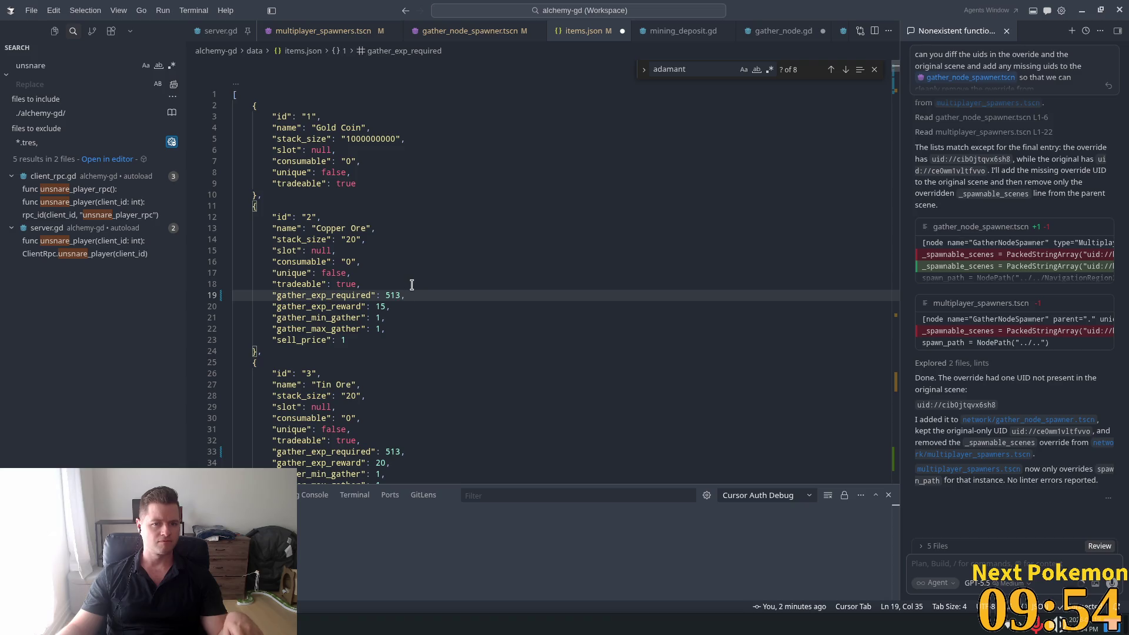
- Review the edited ore thresholds in items.json against the Godot editor
{"action": "left_click", "coordinate": [471, 263]}
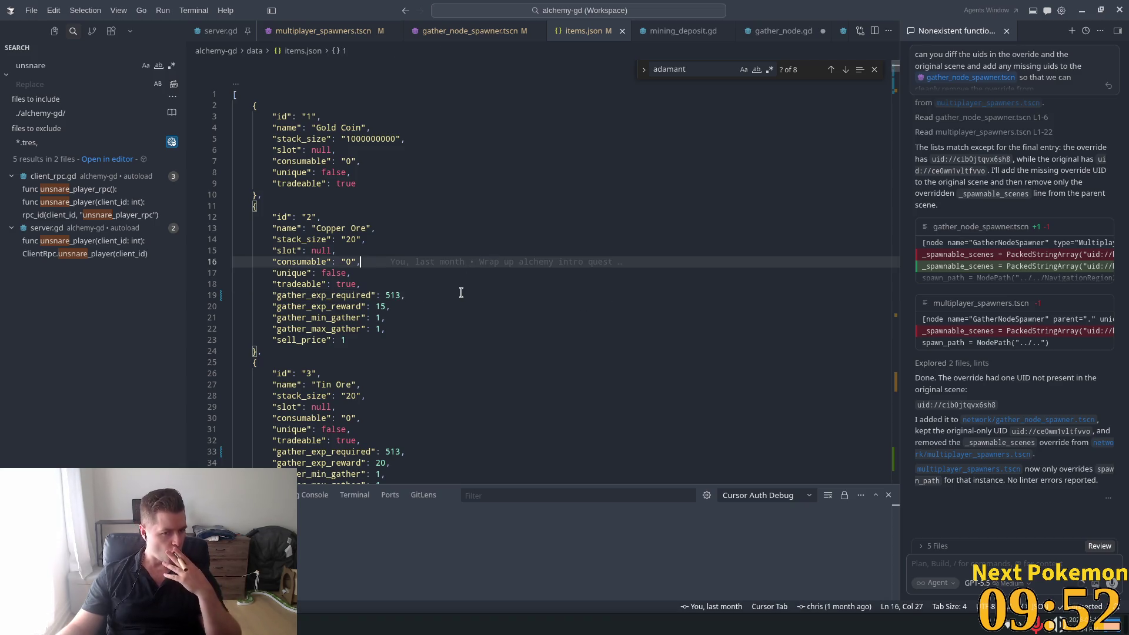
{"action": "scroll", "coordinate": [452, 318], "scroll_direction": "down", "scroll_amount": 8}
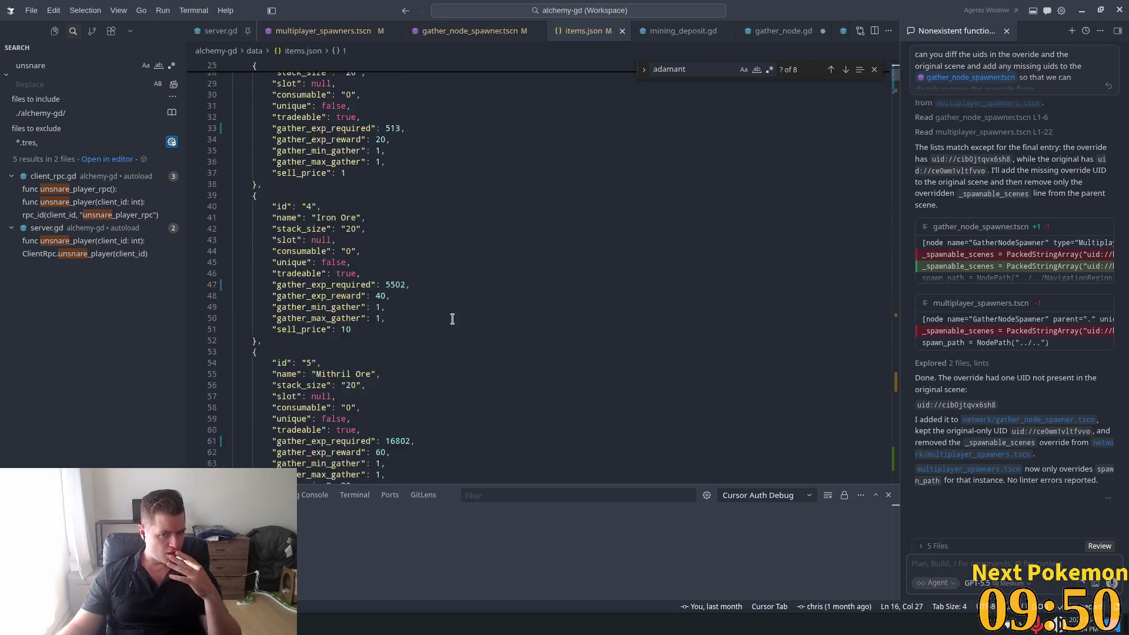
{"action": "scroll", "coordinate": [452, 319], "scroll_direction": "down", "scroll_amount": 14}
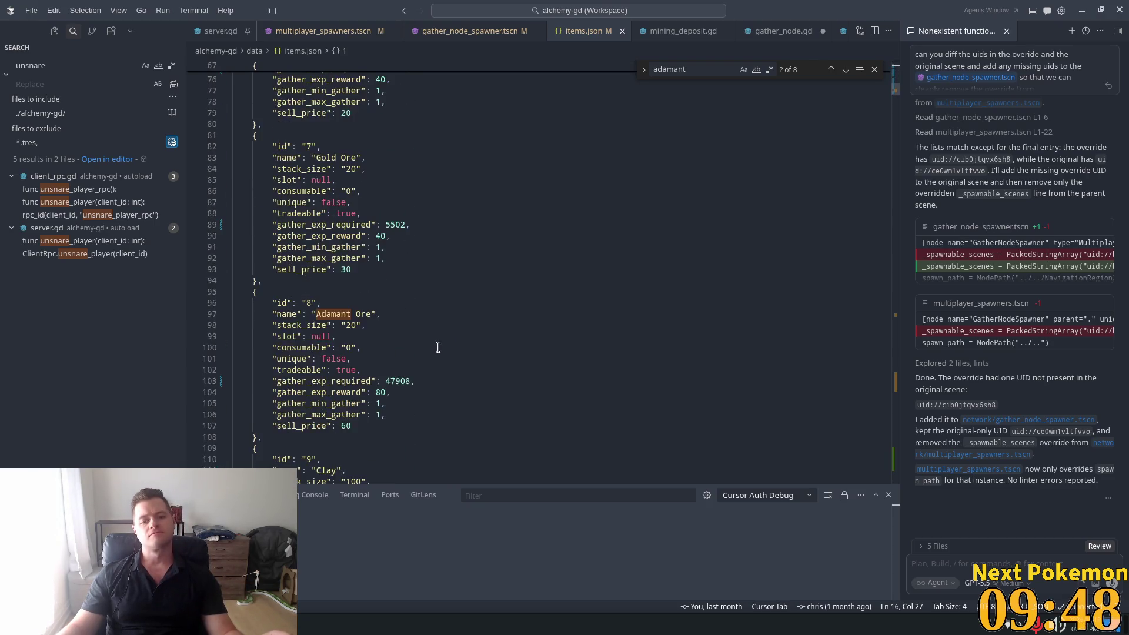
{"action": "scroll", "coordinate": [439, 347], "scroll_direction": "down", "scroll_amount": 15}
{"action": "scroll", "coordinate": [436, 360], "scroll_direction": "down", "scroll_amount": 9}
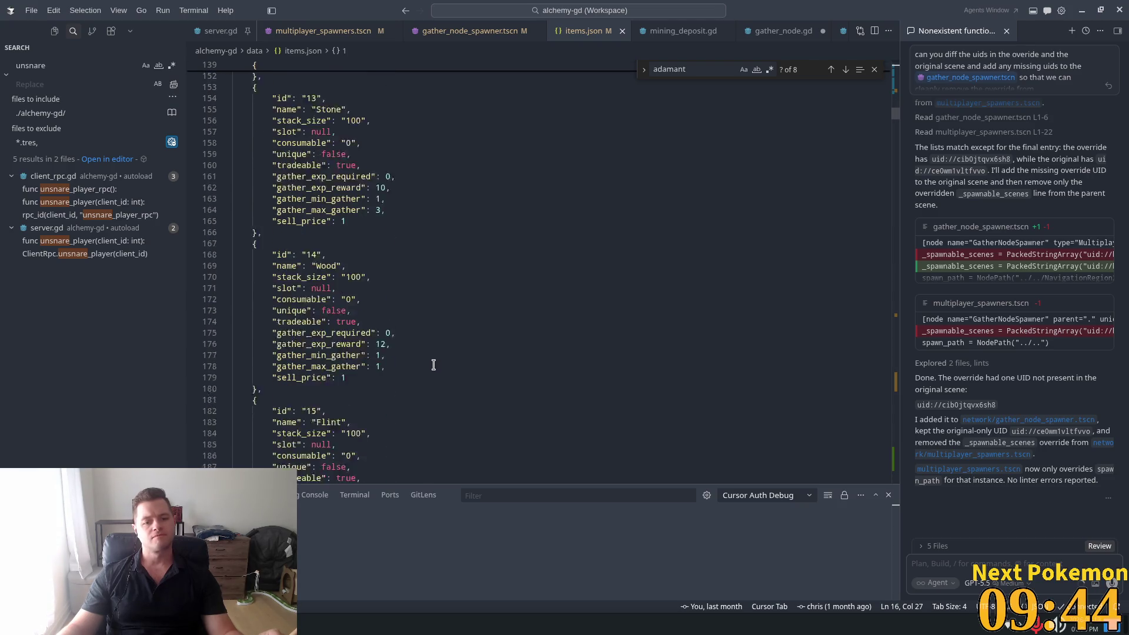
{"action": "key", "text": "alt+Tab"}
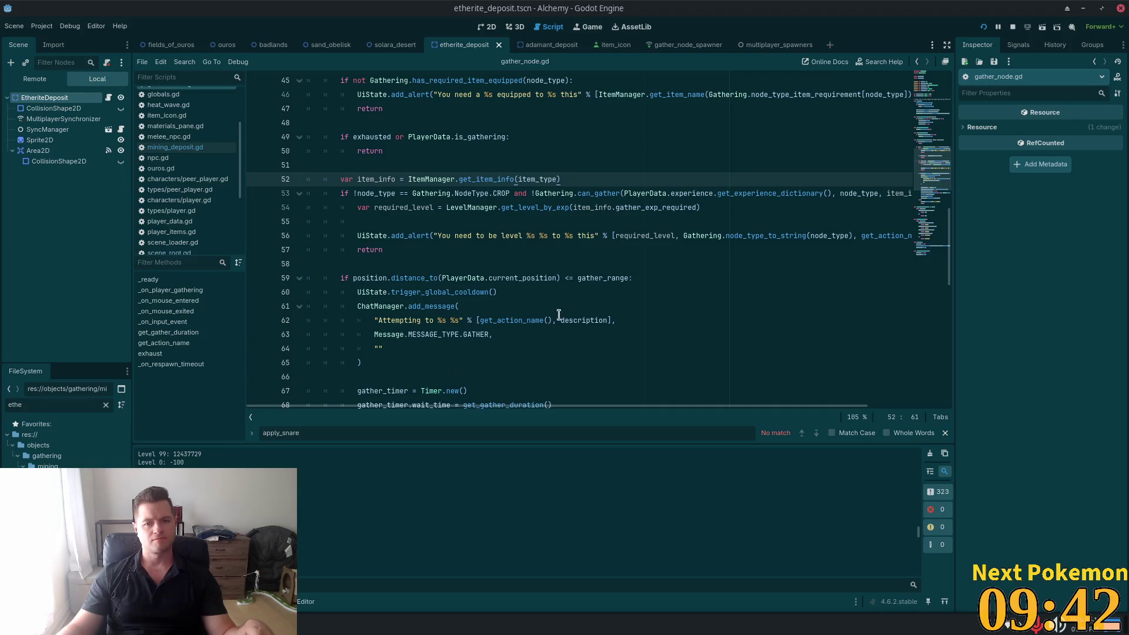
{"action": "key", "text": "alt+Tab"}
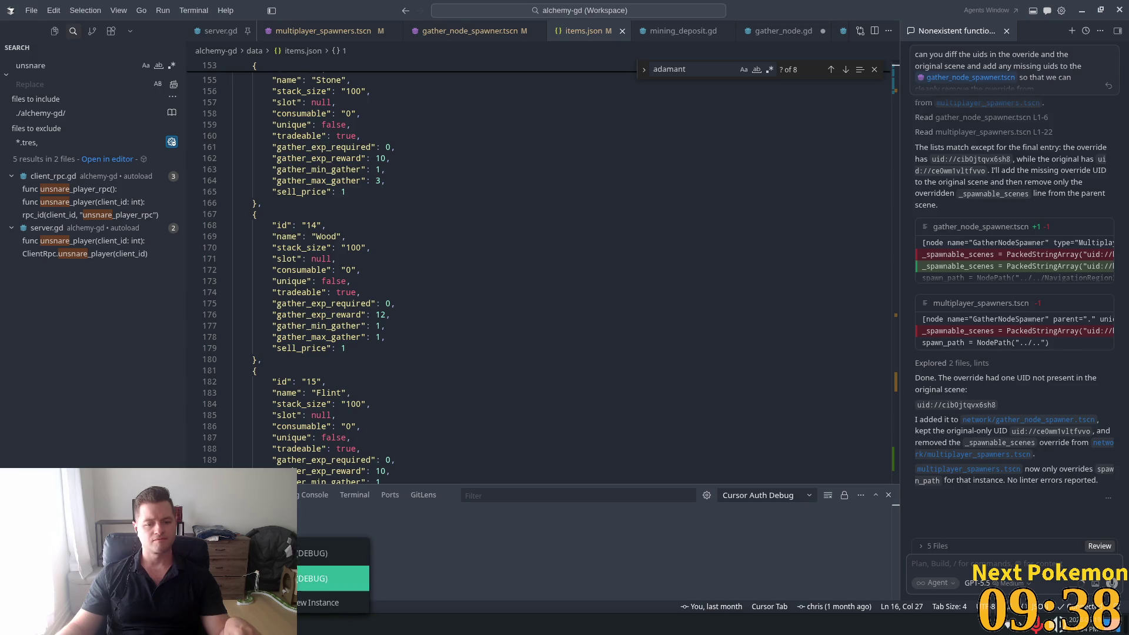
- Bring the Alchemy game forward and try mining the Etherite Deposit from beside it
{"action": "left_click", "coordinate": [323, 580]}
{"action": "left_click", "coordinate": [599, 315]}
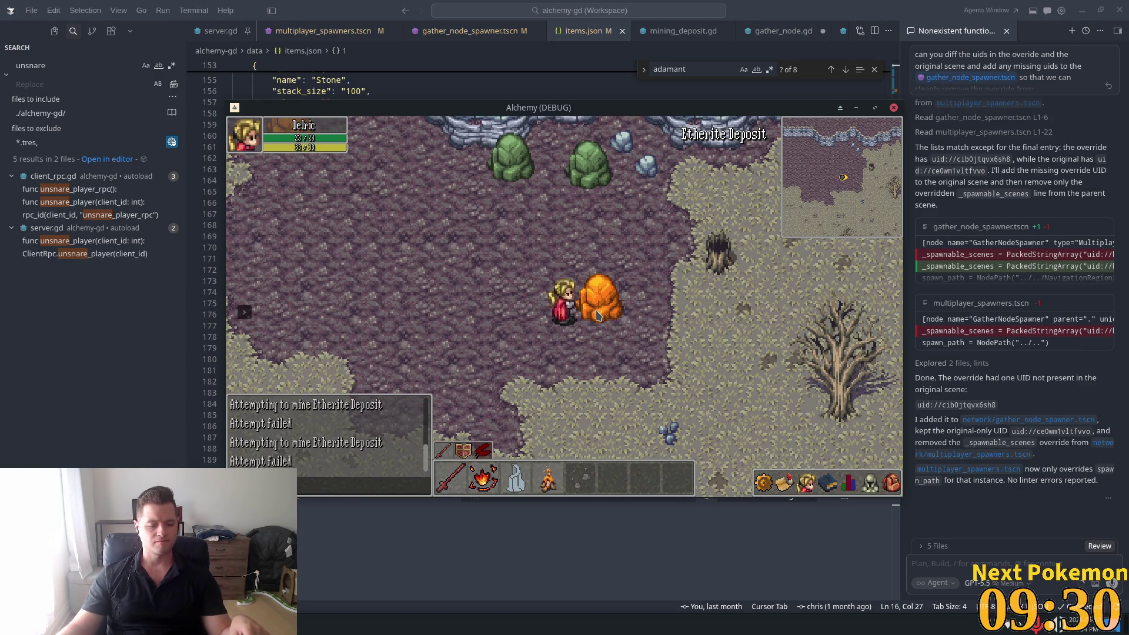
{"action": "key", "text": "w"}
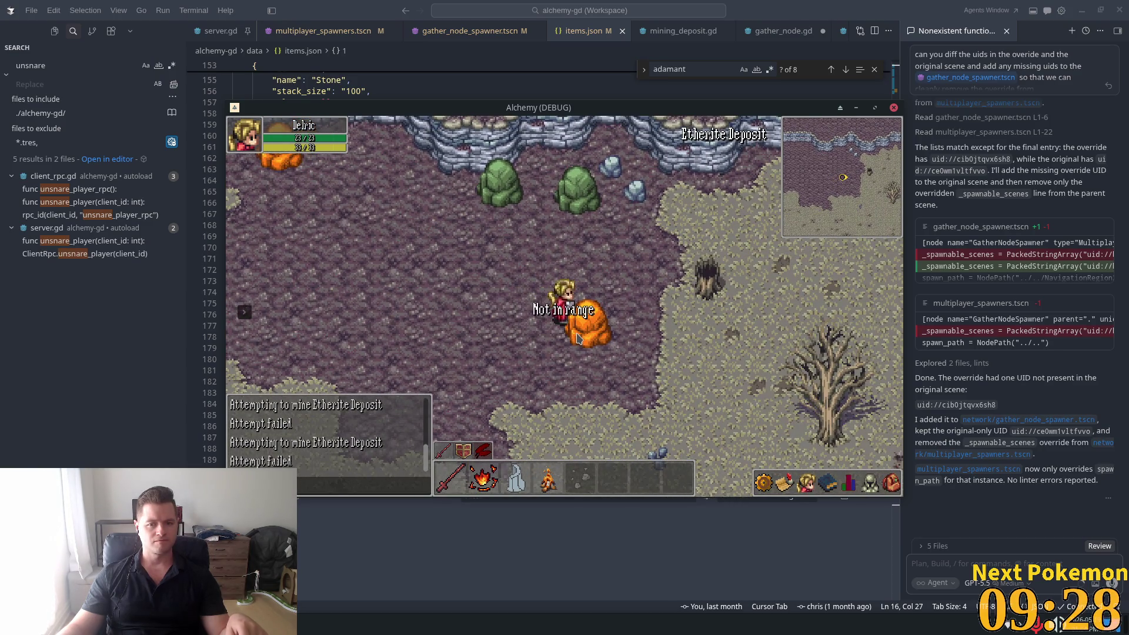
{"action": "key", "text": "s"}
{"action": "key", "text": "a"}
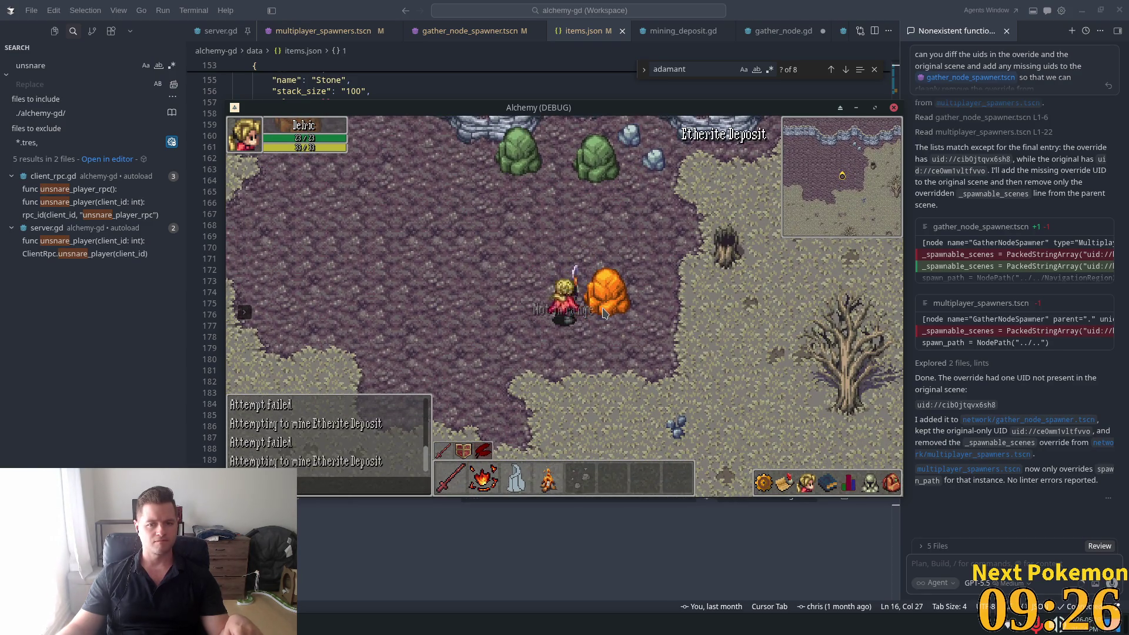
{"action": "key", "text": "d"}
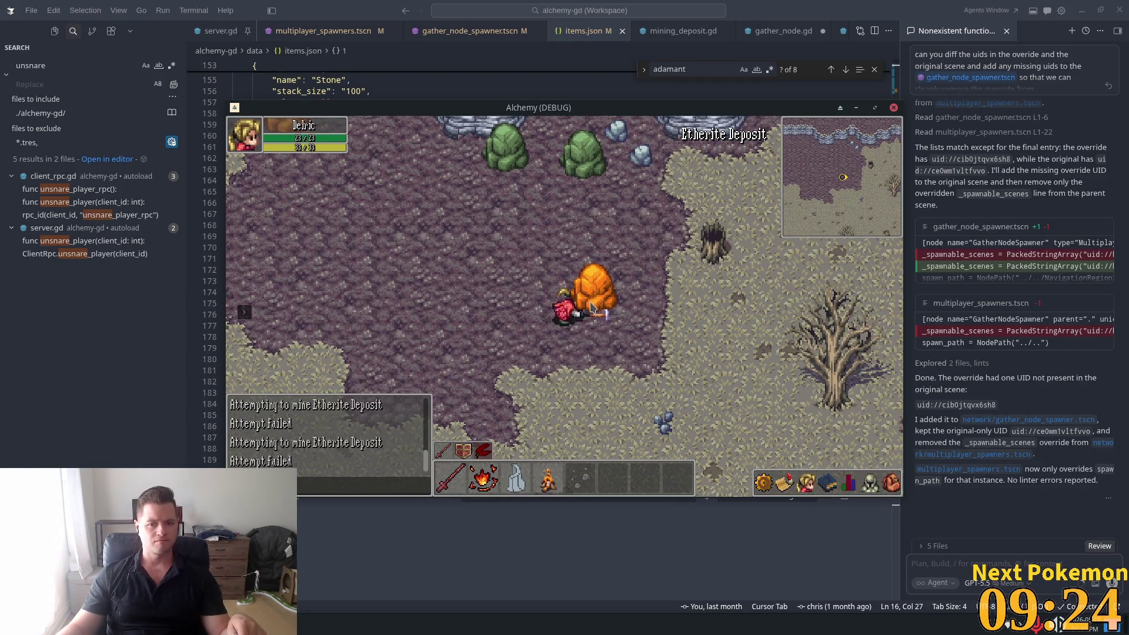
- Walk away and back to the Etherite Deposit, retrying mining from its left side
{"action": "key", "text": "s"}
{"action": "key", "text": "d"}
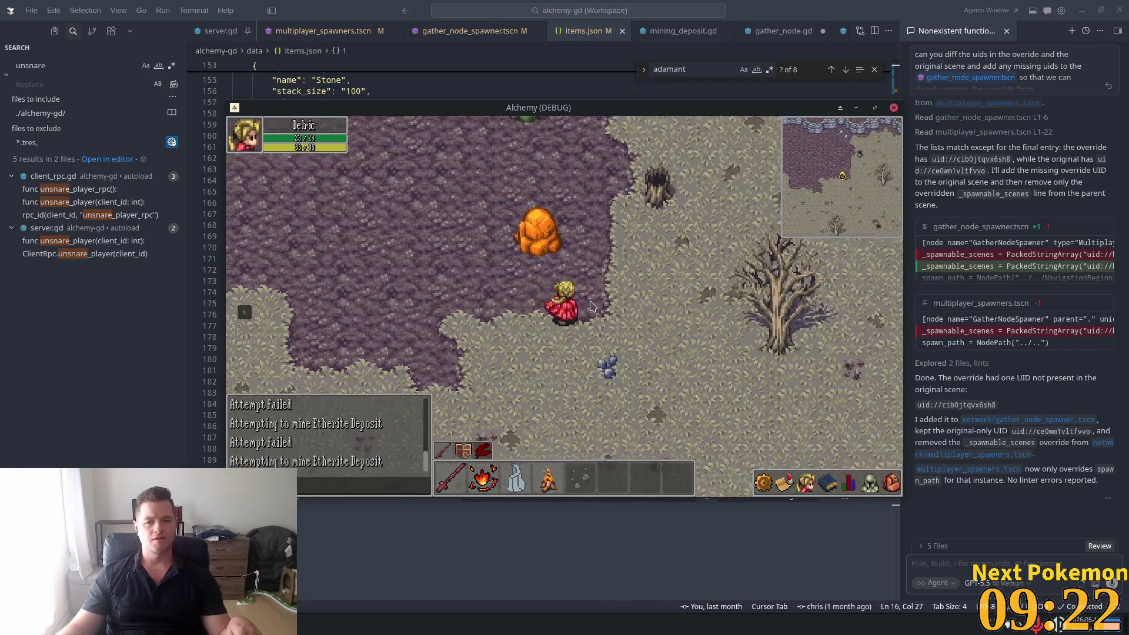
{"action": "key", "text": "w"}
{"action": "key", "text": "a"}
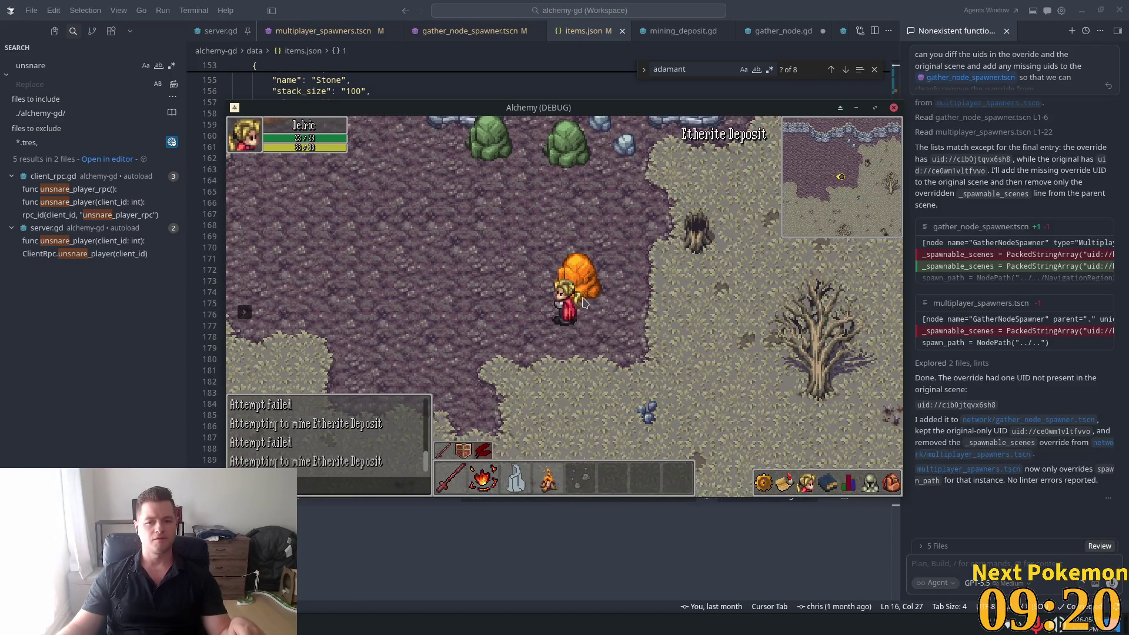
{"action": "key", "text": "w"}
{"action": "key", "text": "a"}
{"action": "key", "text": "w"}
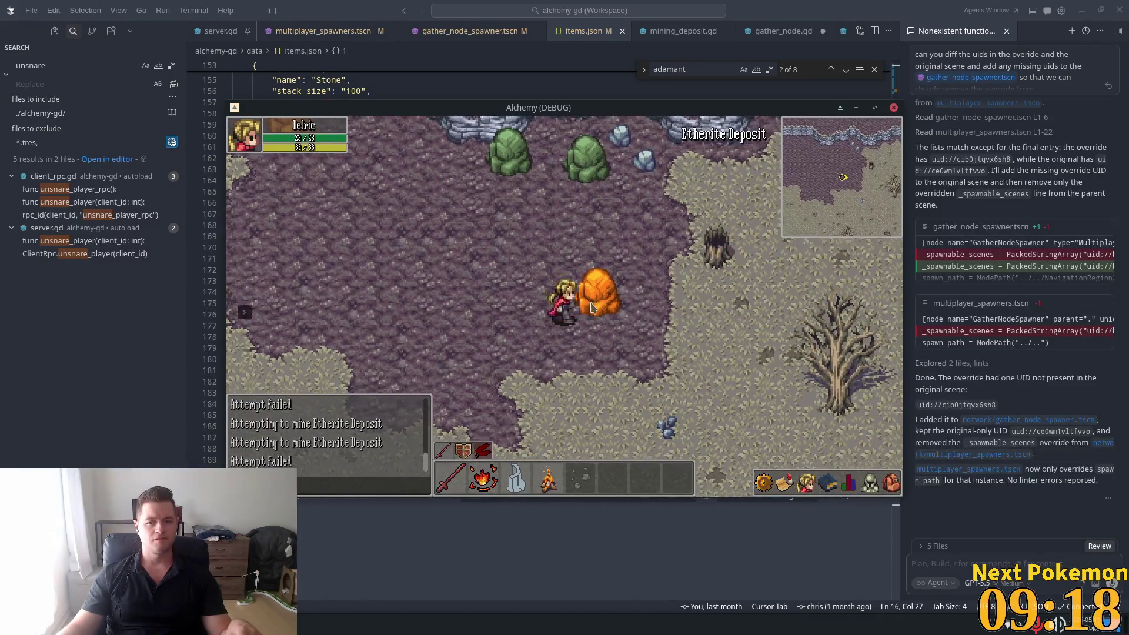
{"action": "key", "text": "d"}
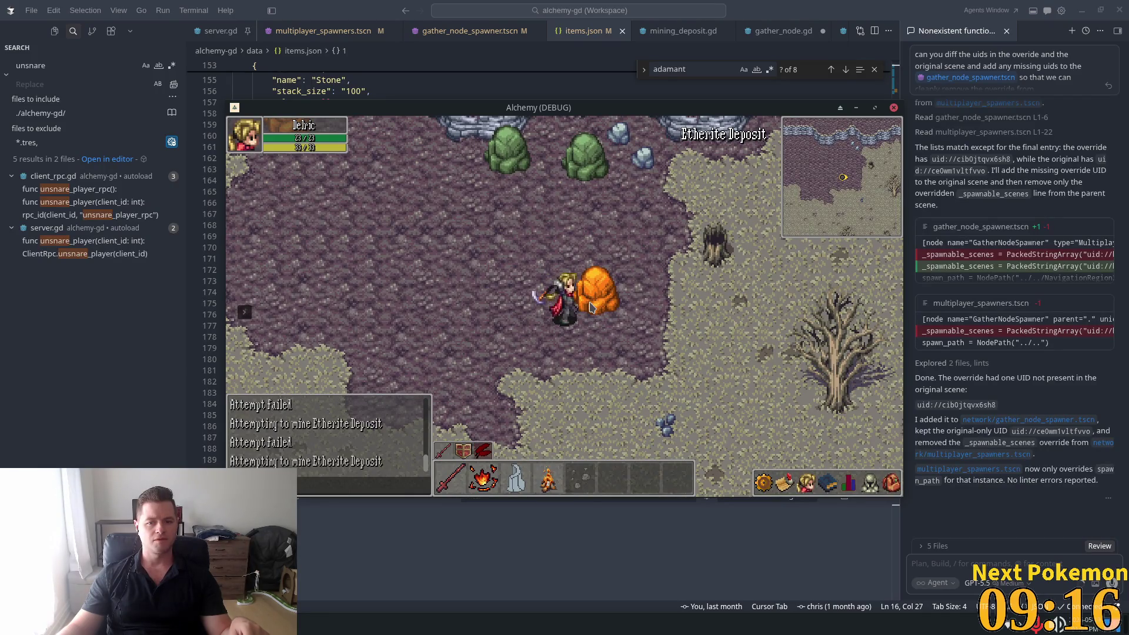
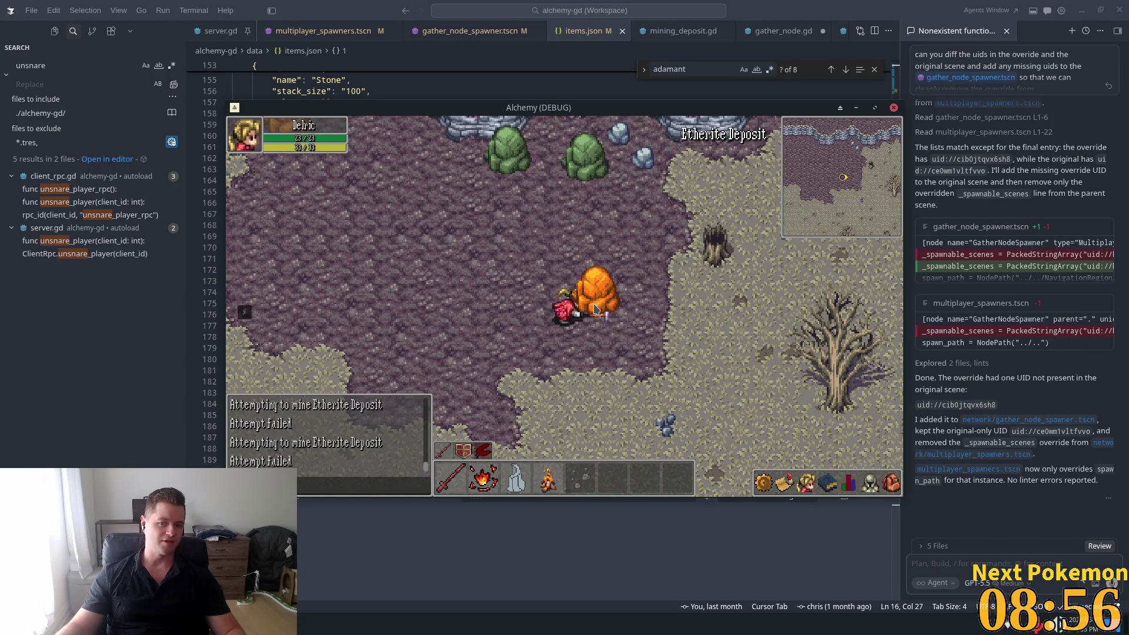
- Walk the character back beside the Etherite Deposit, then go to gather_node.gd's level-requirement alert line in Godot
{"action": "key", "text": "w"}
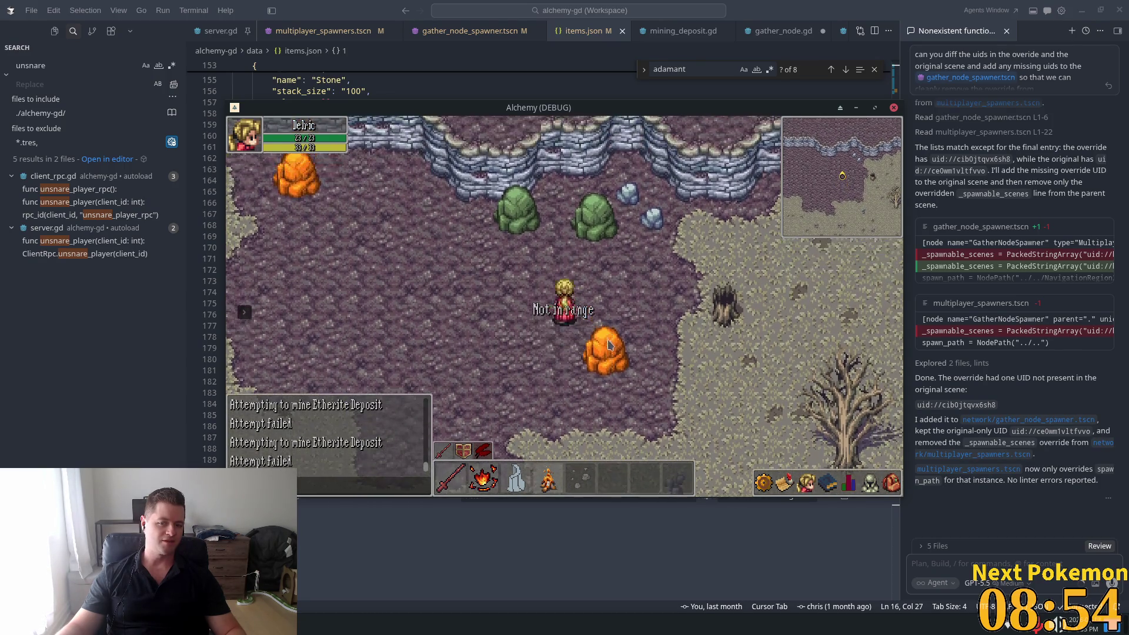
{"action": "left_click", "coordinate": [609, 344]}
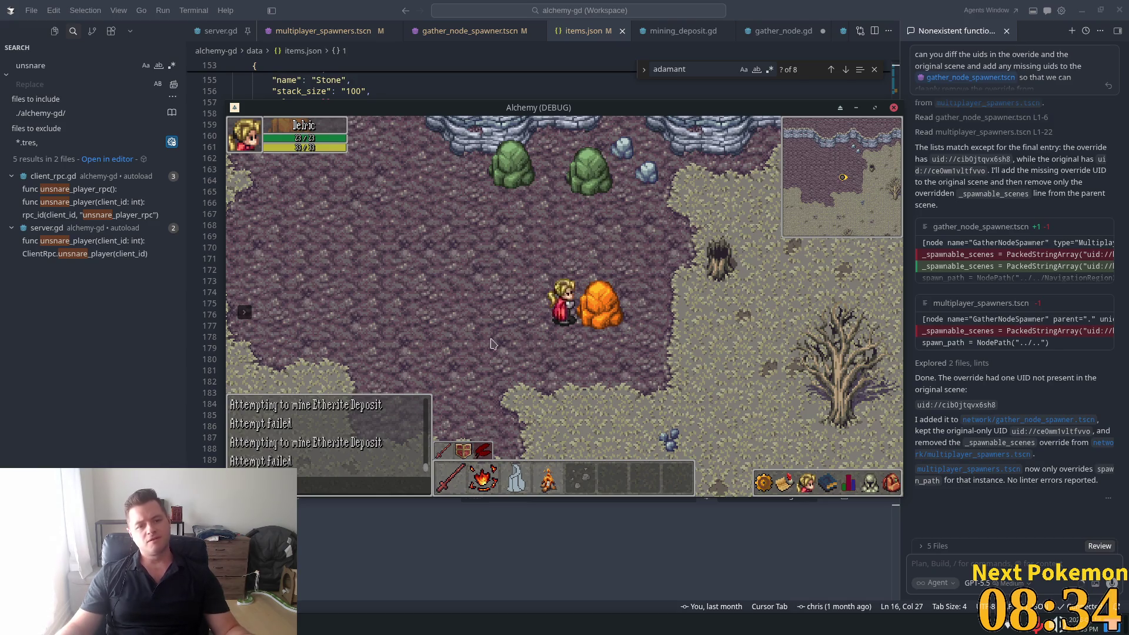
{"action": "key", "text": "alt+Tab"}
{"action": "left_click", "coordinate": [669, 236]}
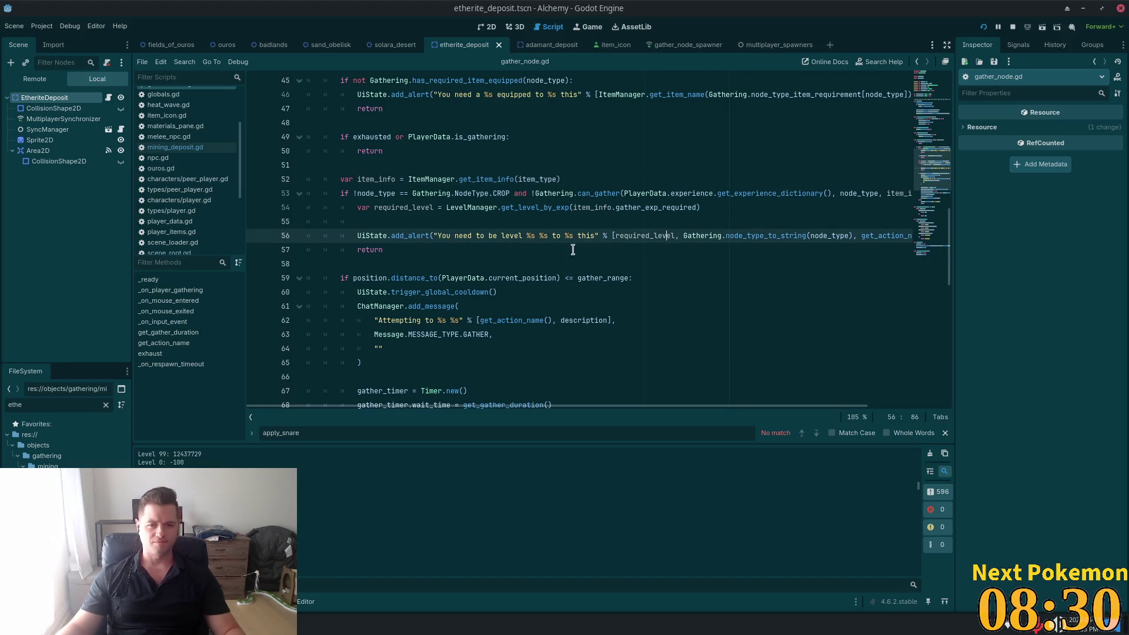
- In gather_node.gd, highlight gather_timer's uses and select the gather_node call on line 73
{"action": "scroll", "coordinate": [470, 236], "scroll_direction": "down", "scroll_amount": 5}
{"action": "left_click", "coordinate": [388, 224]}
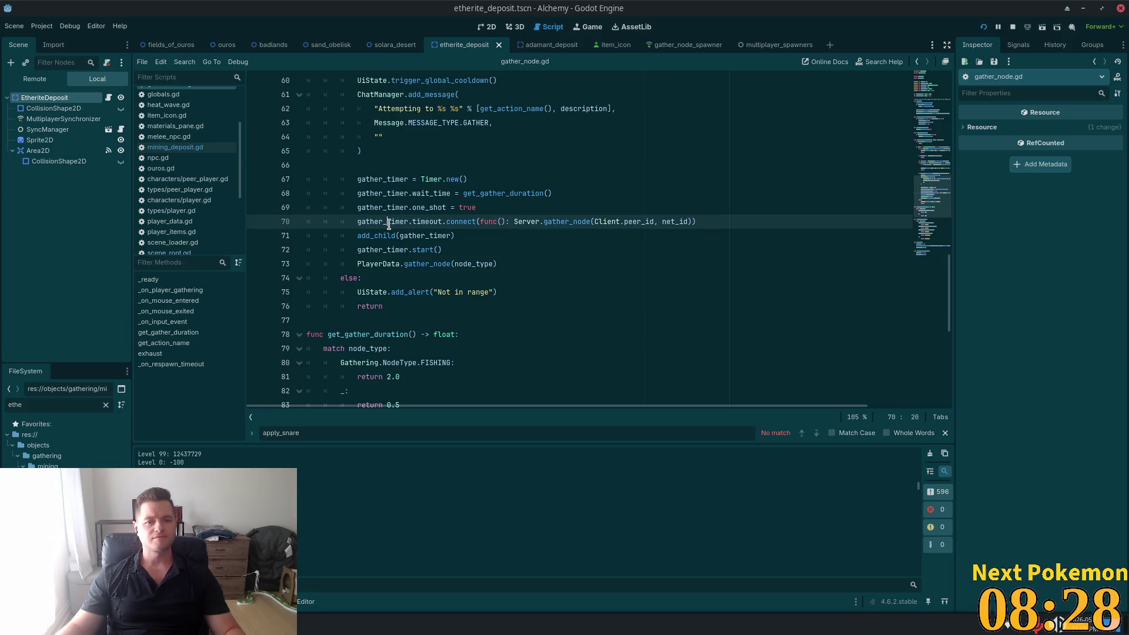
{"action": "double_click", "coordinate": [389, 225]}
{"action": "scroll", "coordinate": [527, 253], "scroll_direction": "up", "scroll_amount": 2}
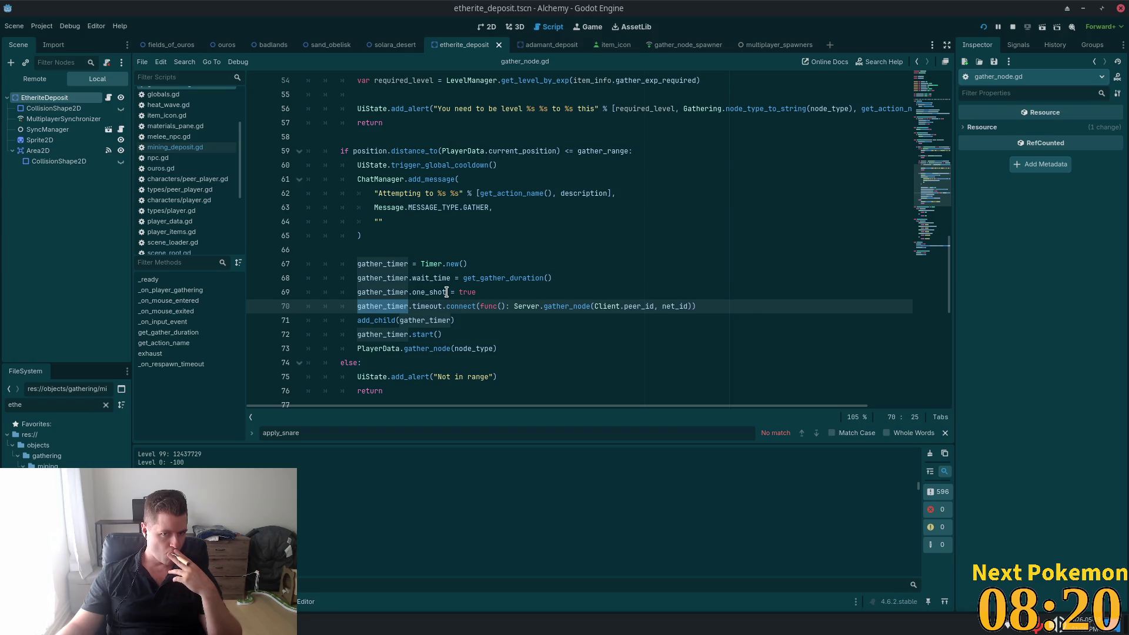
{"action": "mouse_move", "coordinate": [447, 293]}
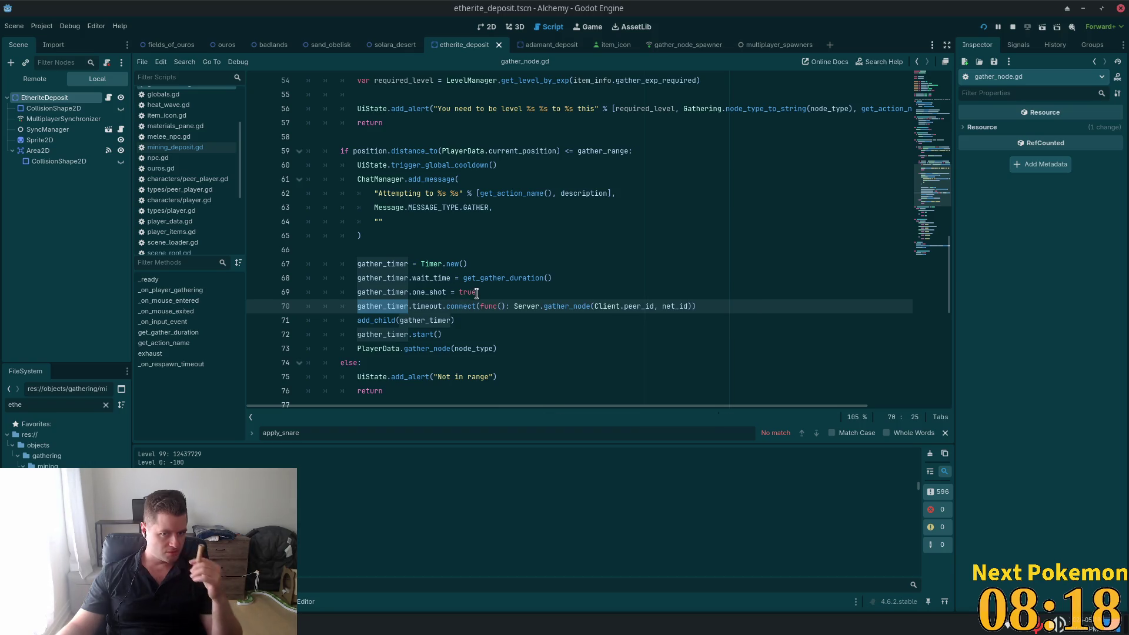
{"action": "left_click", "coordinate": [396, 318]}
{"action": "key", "text": "Up"}
{"action": "key", "text": "ctrl+Right"}
{"action": "key", "text": "ctrl+Right"}
{"action": "key", "text": "ctrl+Right"}
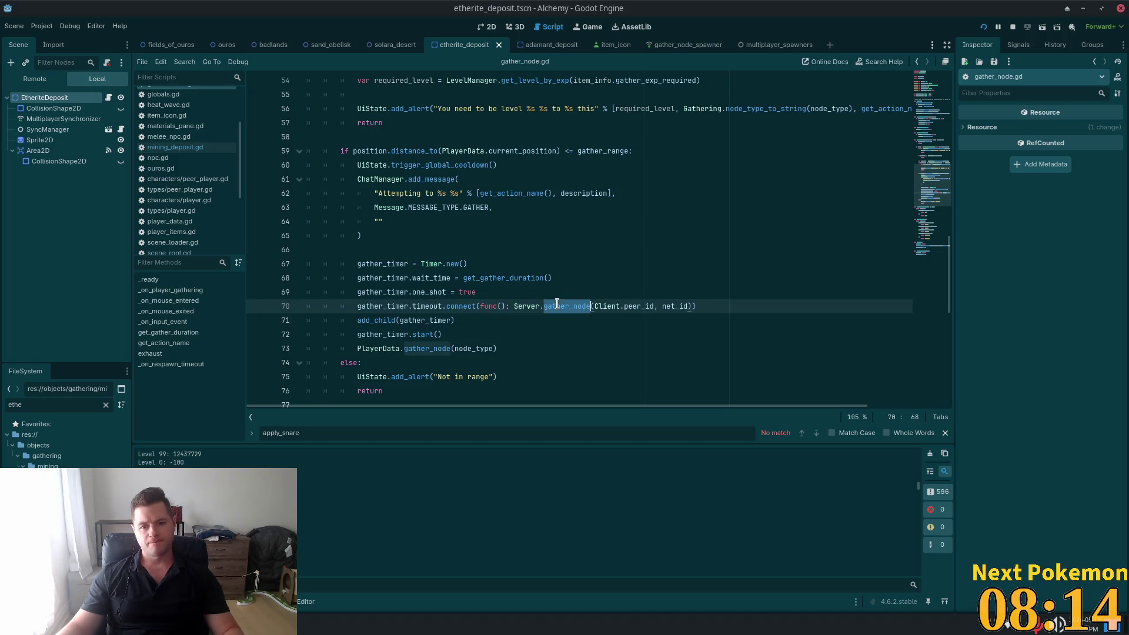
{"action": "double_click", "coordinate": [419, 349]}
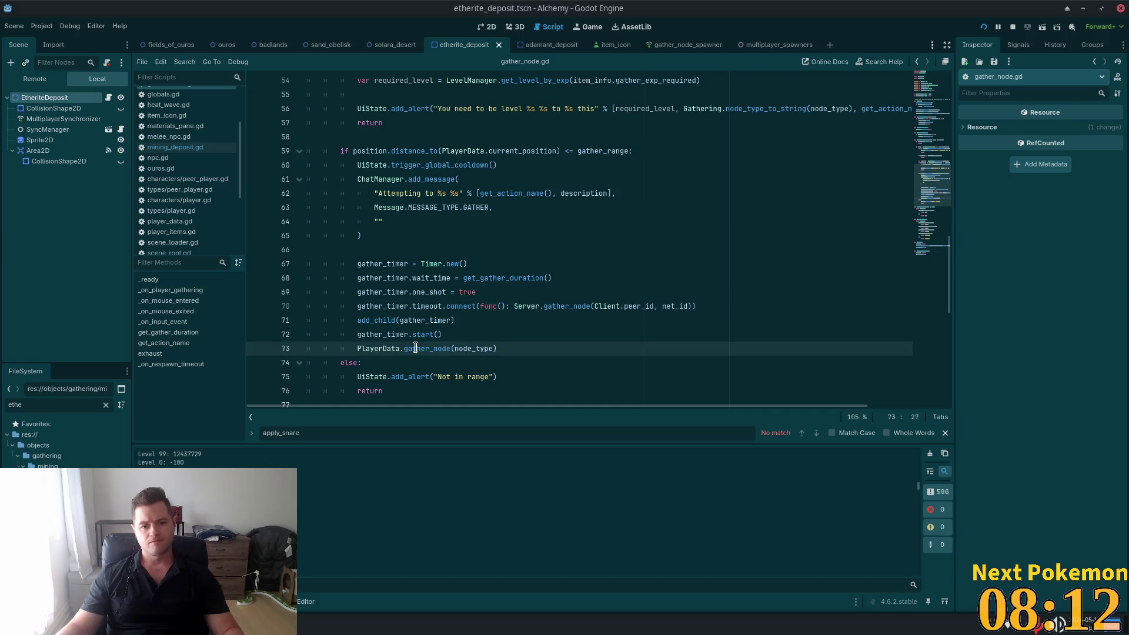
- Follow gather_node and gather_node_rpc in server.gd to attempt_gather in gathering.gd
{"action": "left_click", "coordinate": [568, 307], "text": "ctrl"}
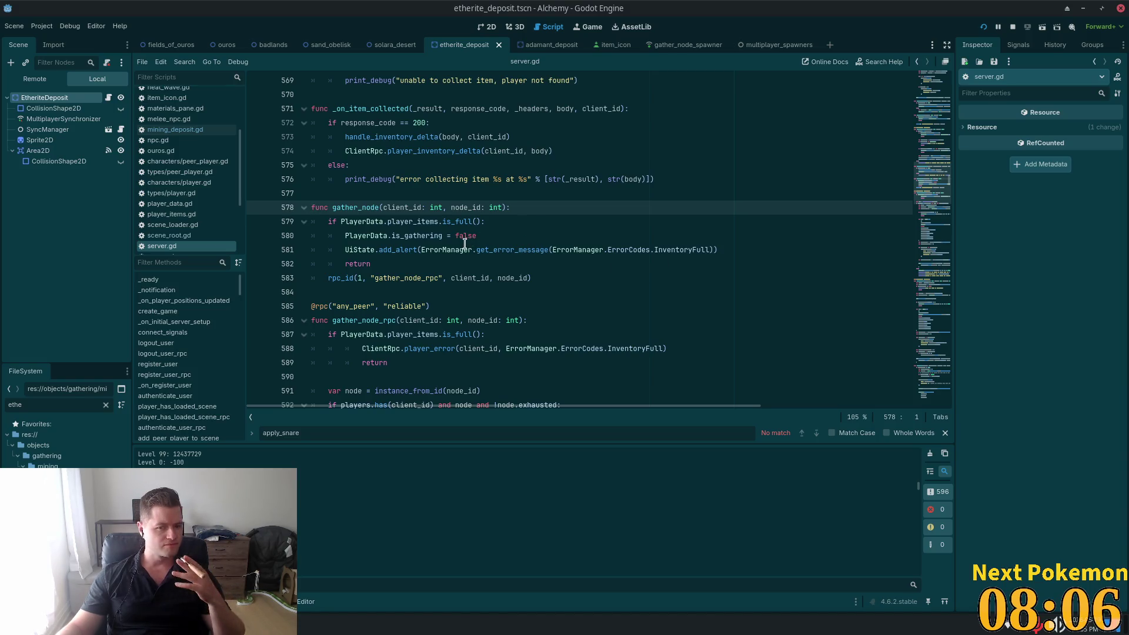
{"action": "mouse_move", "coordinate": [464, 247]}
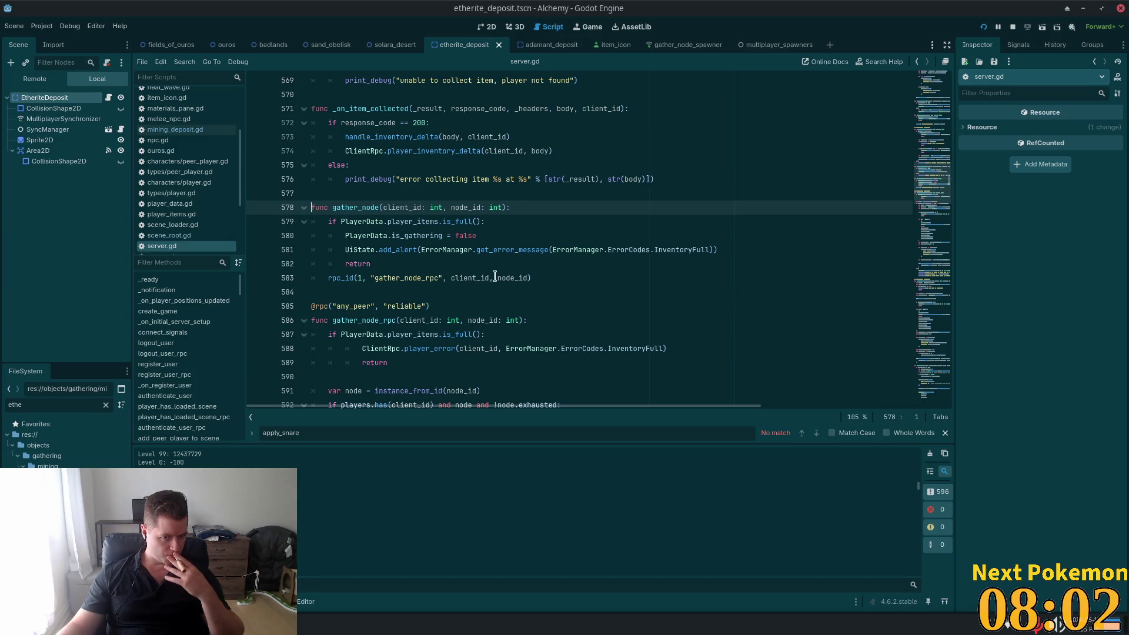
{"action": "left_click", "coordinate": [406, 278], "text": "ctrl"}
{"action": "scroll", "coordinate": [557, 276], "scroll_direction": "down", "scroll_amount": 4}
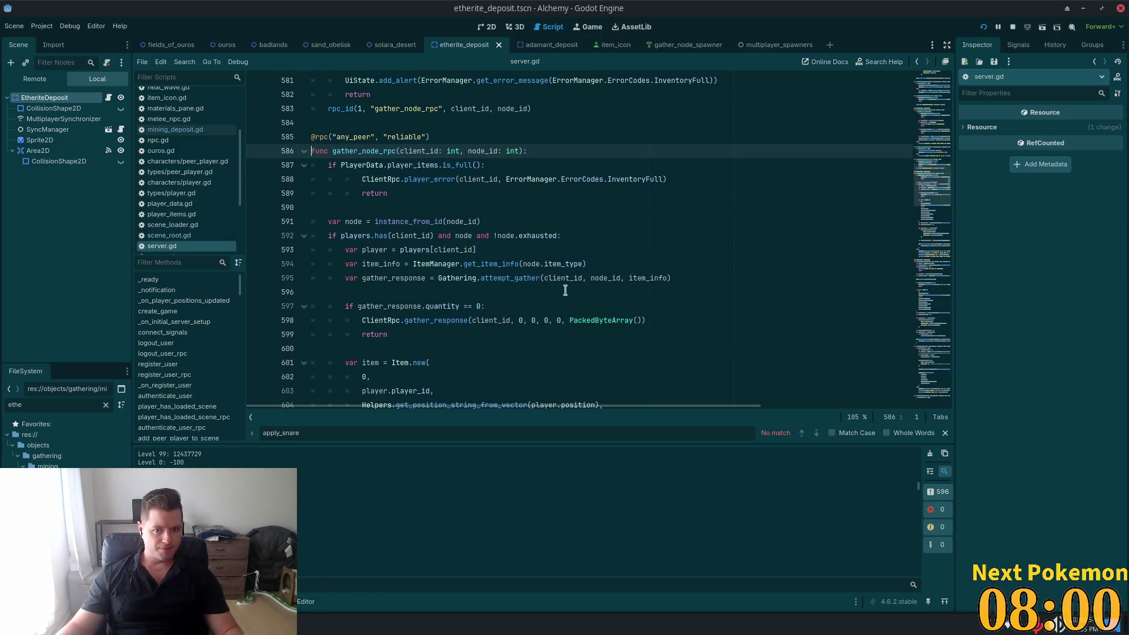
{"action": "double_click", "coordinate": [513, 191]}
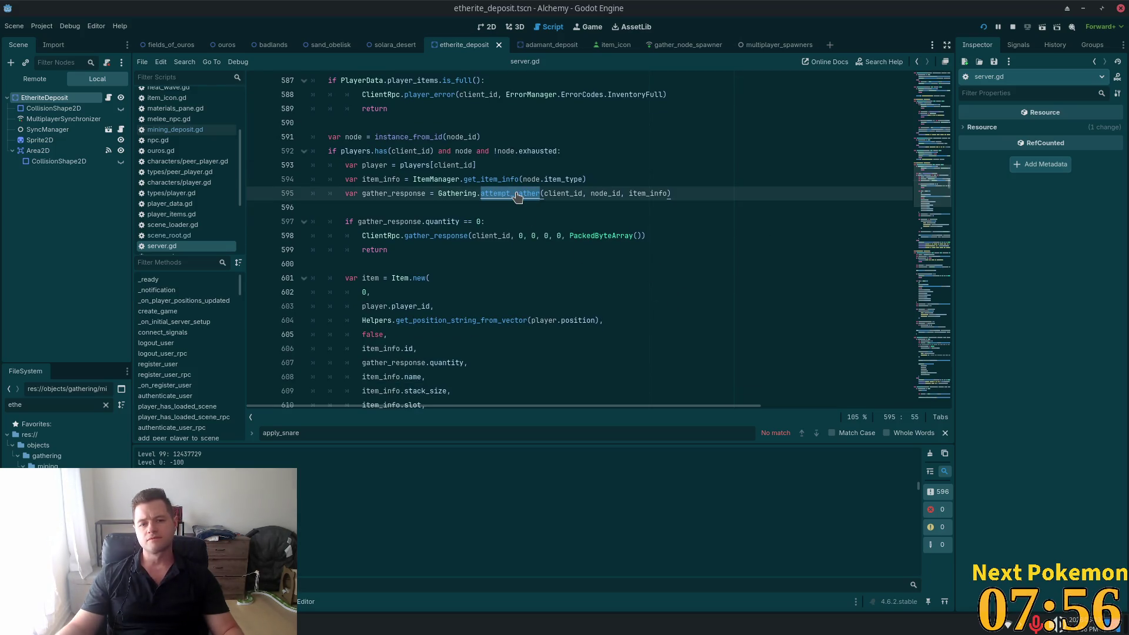
{"action": "left_click", "coordinate": [517, 195], "text": "ctrl"}
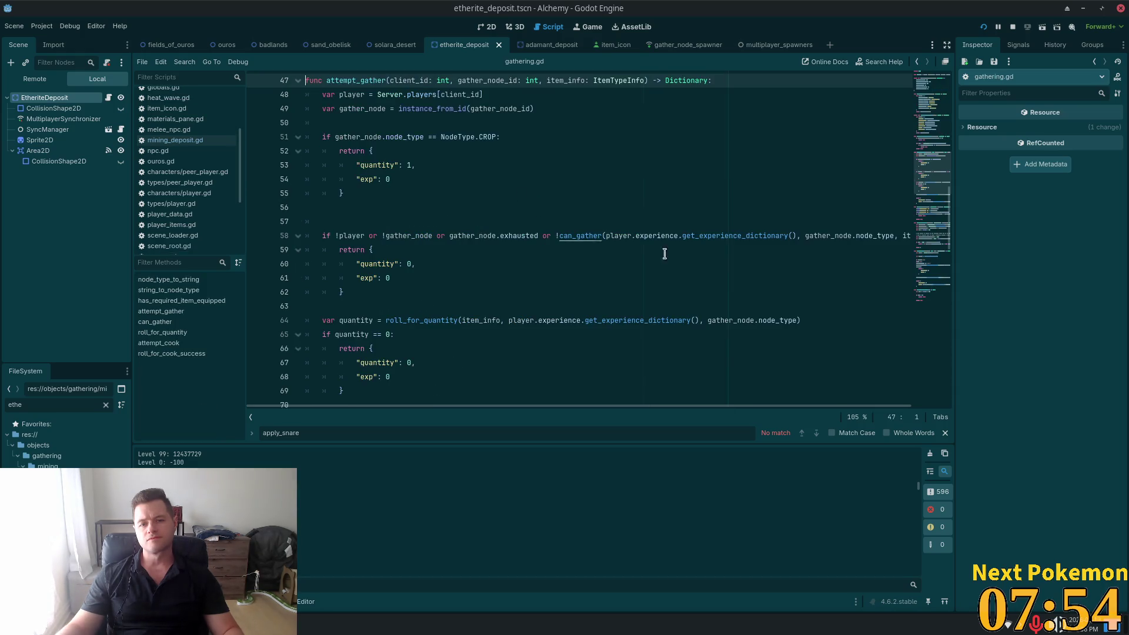
- Read through attempt_gather's node lookup, crop-type check and get_experience_dictionary call
{"action": "scroll", "coordinate": [531, 232], "scroll_direction": "up", "scroll_amount": 1}
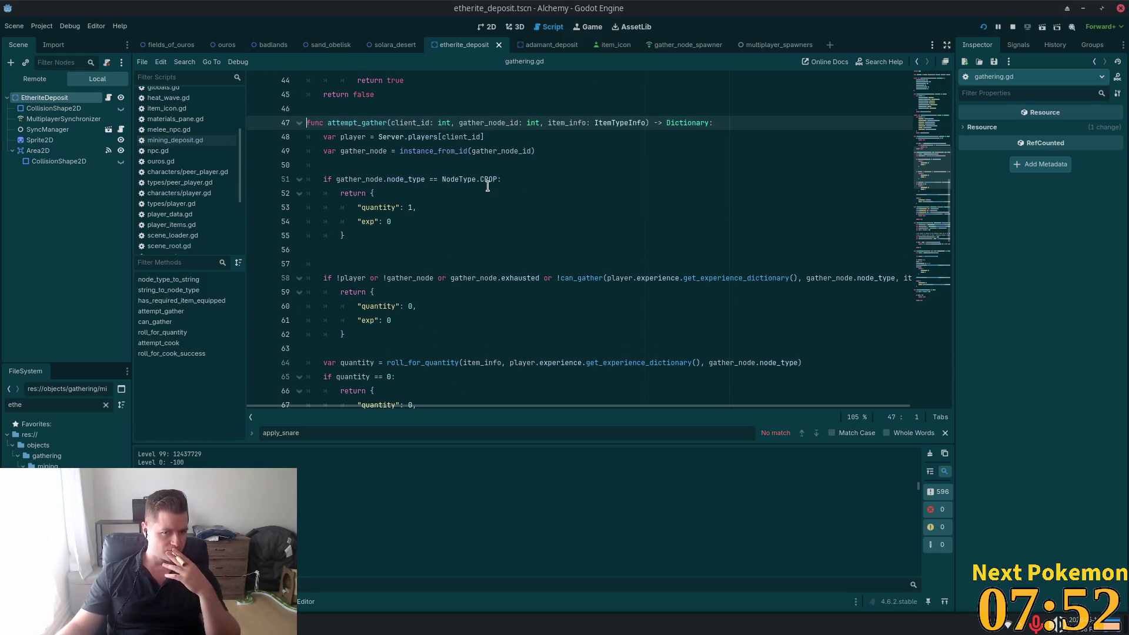
{"action": "left_click", "coordinate": [447, 151]}
{"action": "left_click", "coordinate": [365, 179]}
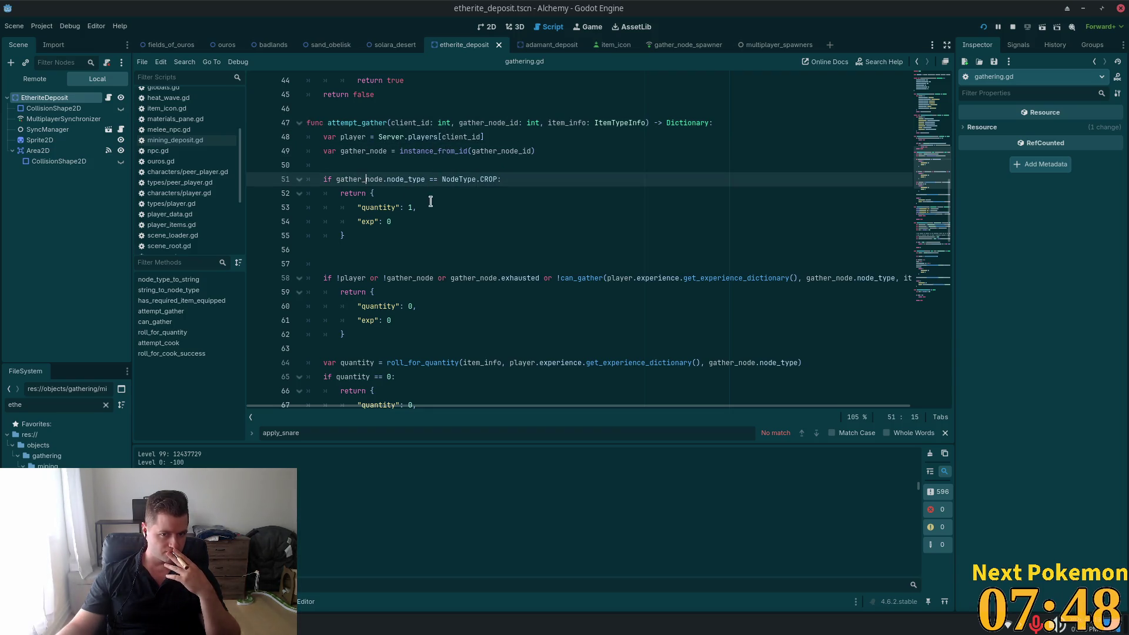
{"action": "scroll", "coordinate": [427, 167], "scroll_direction": "down", "scroll_amount": 3}
{"action": "scroll", "coordinate": [427, 167], "scroll_direction": "up", "scroll_amount": 2}
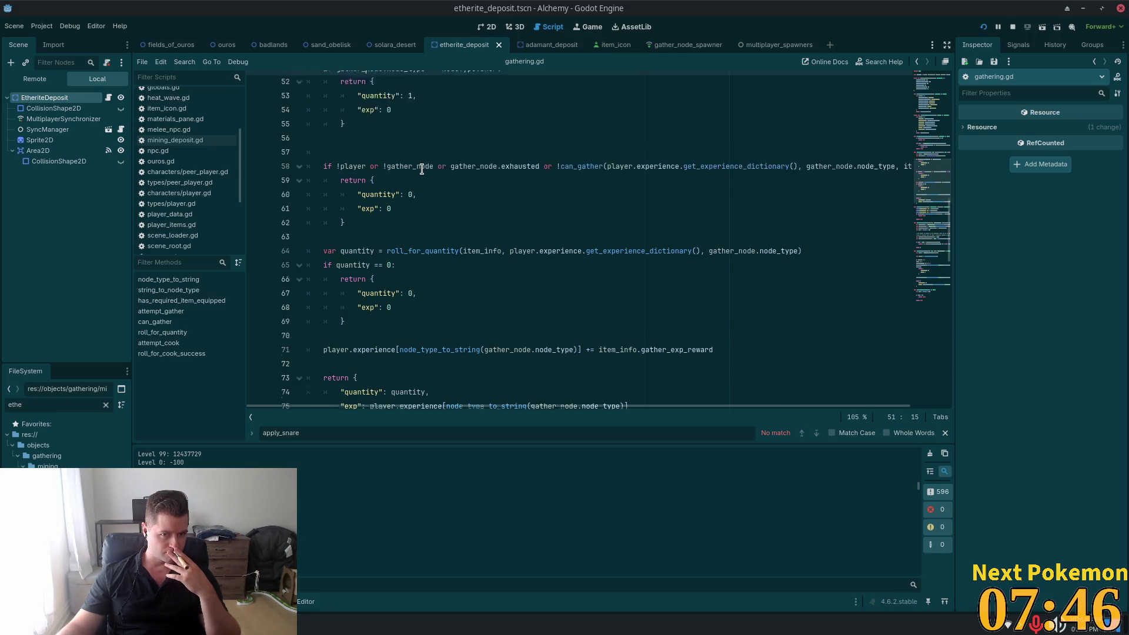
{"action": "scroll", "coordinate": [444, 190], "scroll_direction": "down", "scroll_amount": 2}
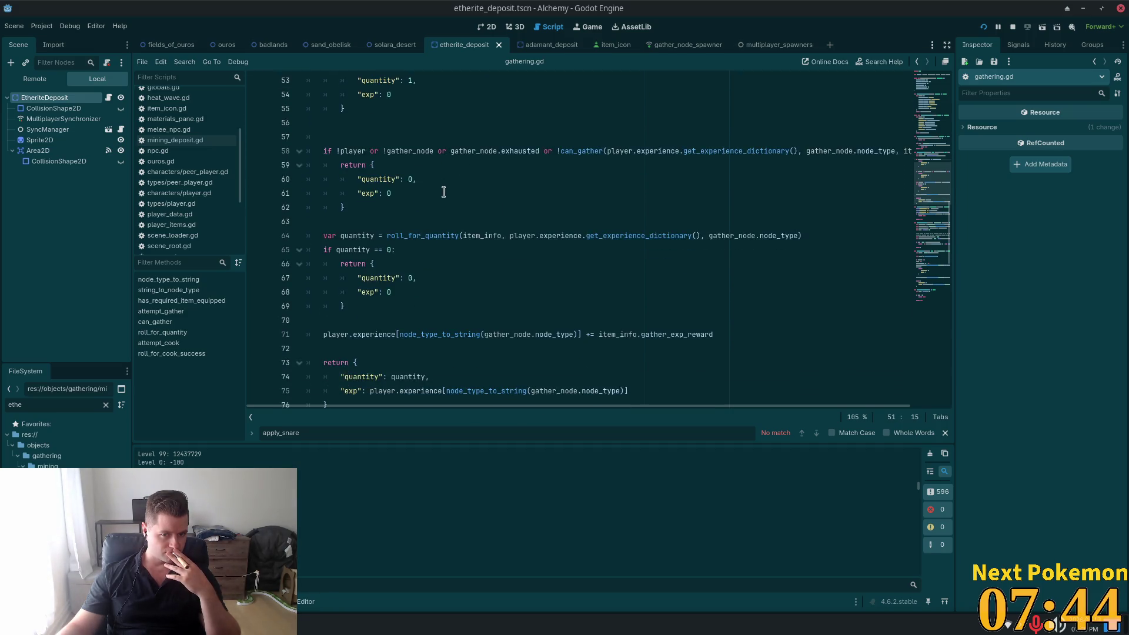
{"action": "left_click", "coordinate": [566, 163]}
{"action": "double_click", "coordinate": [740, 151]}
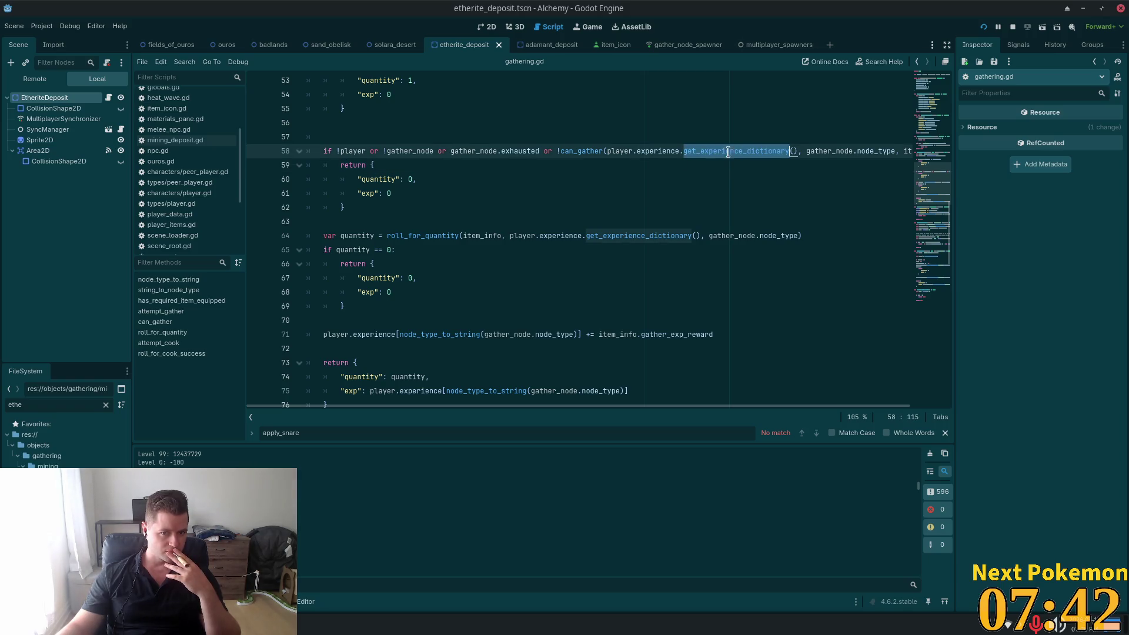
- Follow roll_for_quantity on line 64 to its definition
{"action": "scroll", "coordinate": [424, 216], "scroll_direction": "down", "scroll_amount": 2}
{"action": "double_click", "coordinate": [459, 151]}
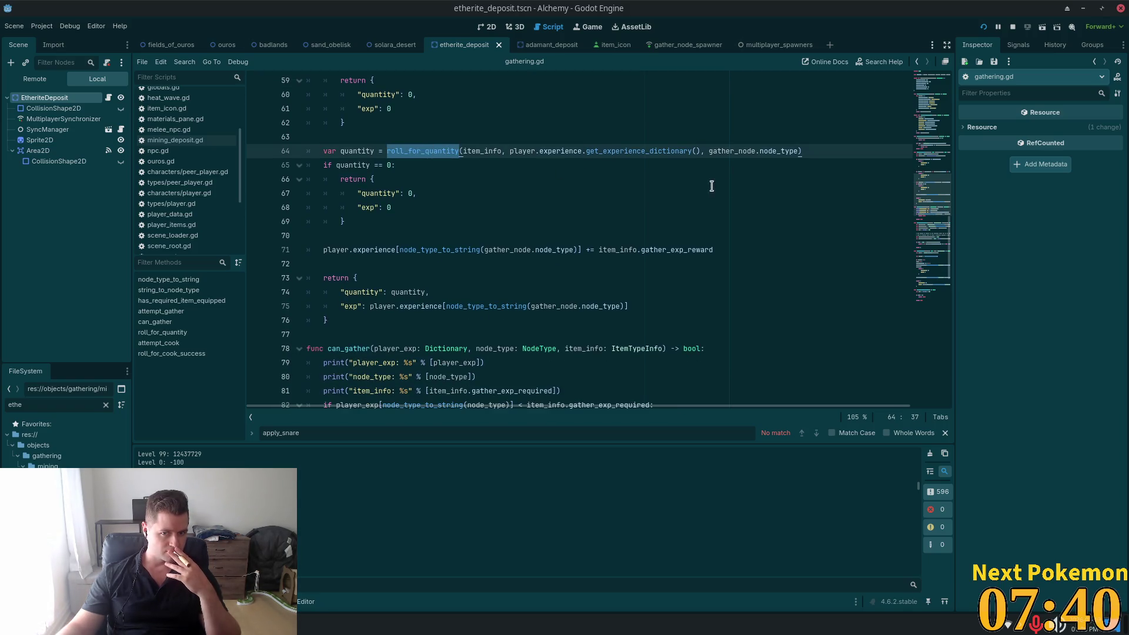
{"action": "double_click", "coordinate": [623, 151]}
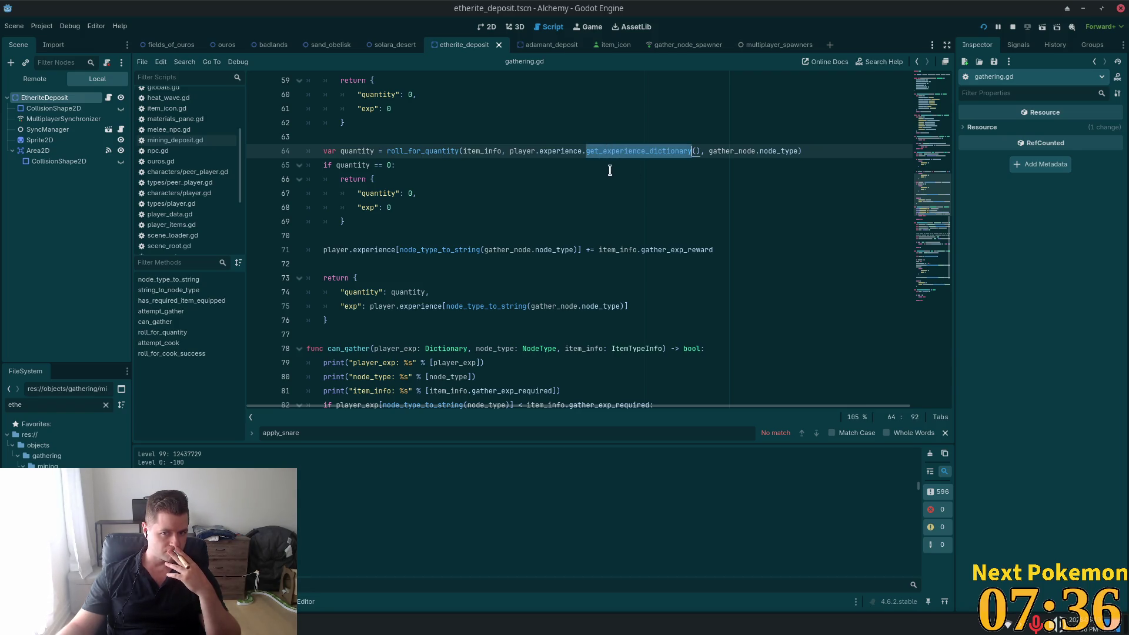
{"action": "double_click", "coordinate": [410, 150]}
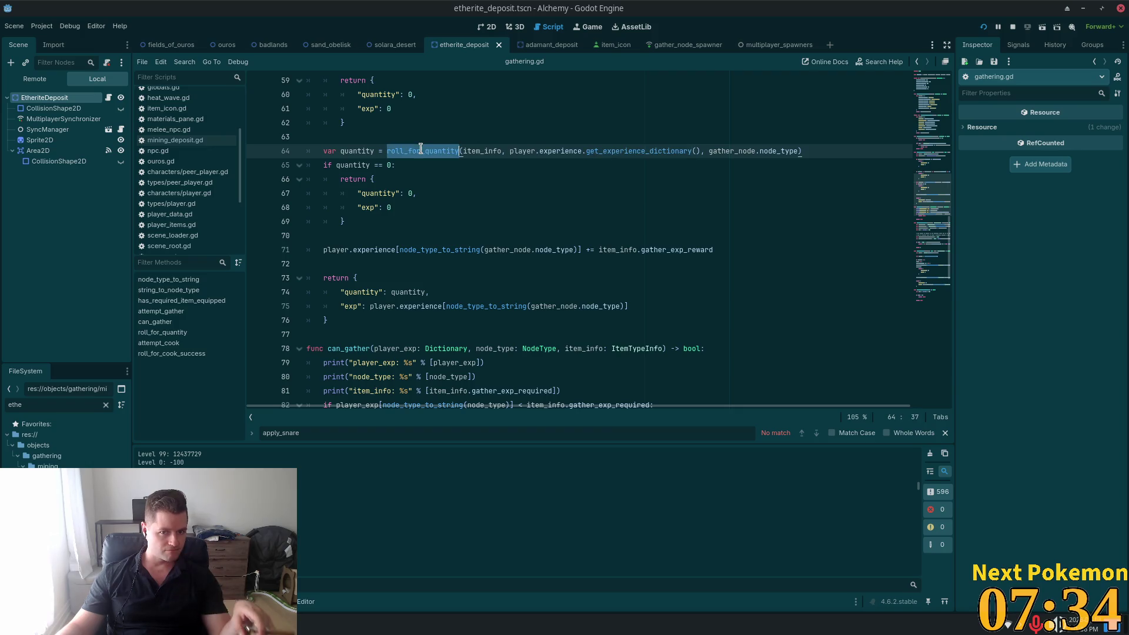
{"action": "left_click", "coordinate": [410, 150], "text": "ctrl"}
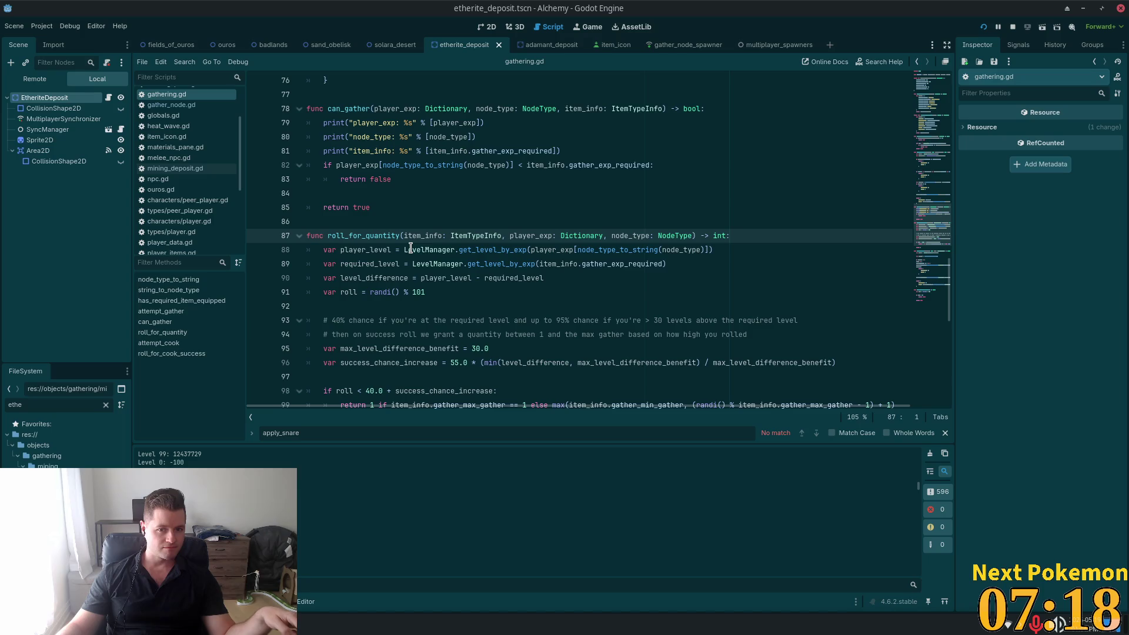
{"action": "mouse_move", "coordinate": [411, 247]}
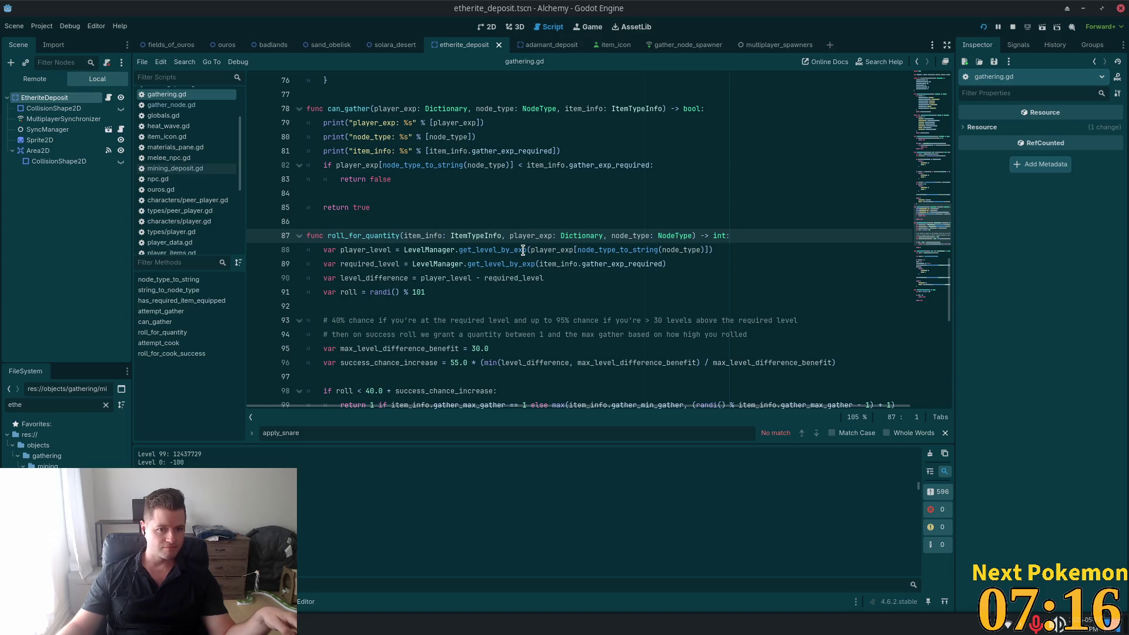
{"action": "mouse_move", "coordinate": [523, 251]}
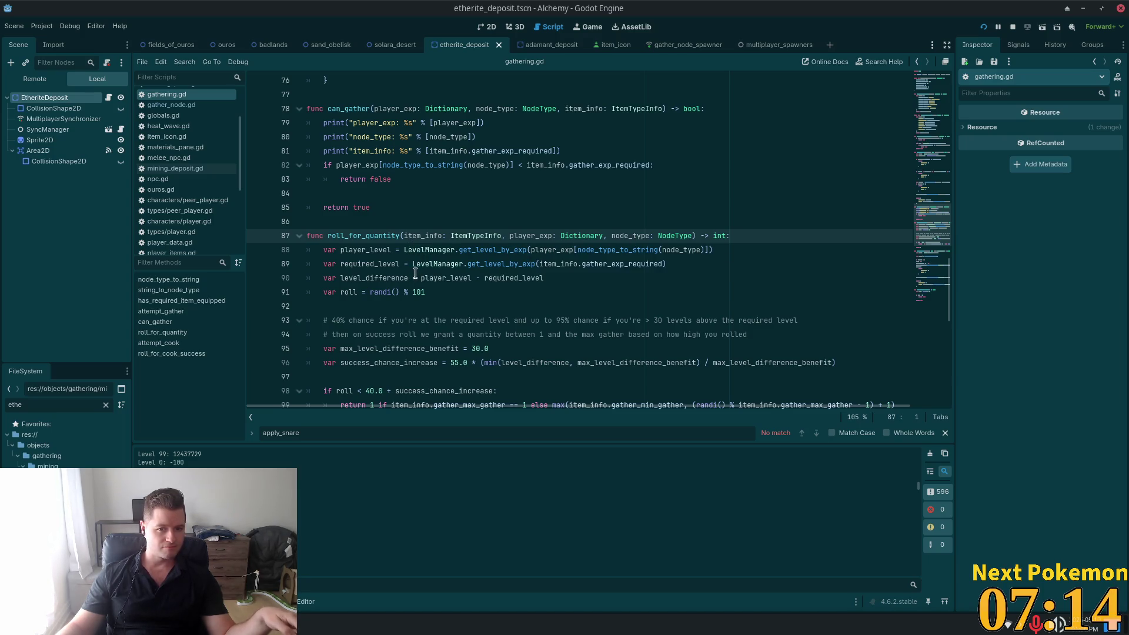
{"action": "mouse_move", "coordinate": [439, 271]}
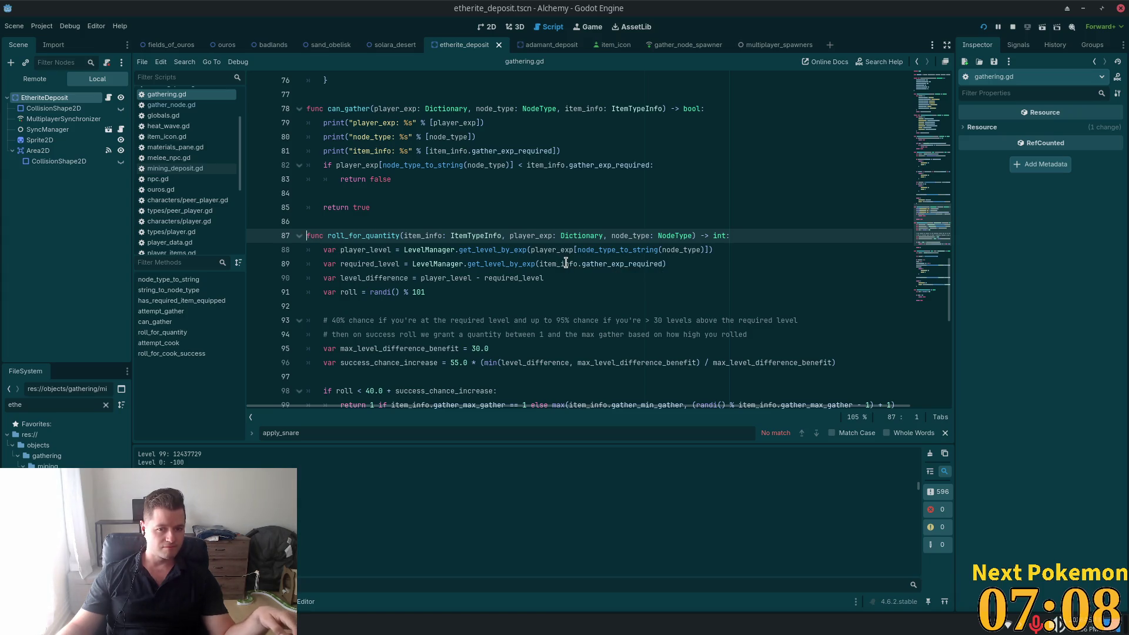
{"action": "mouse_move", "coordinate": [566, 263]}
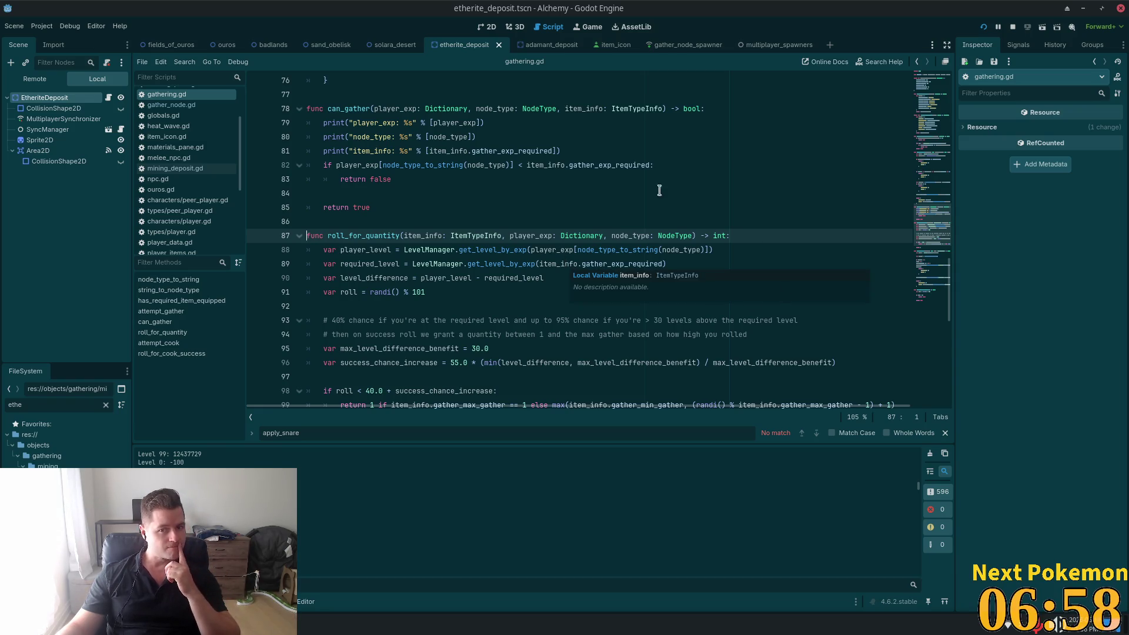
{"action": "double_click", "coordinate": [629, 250]}
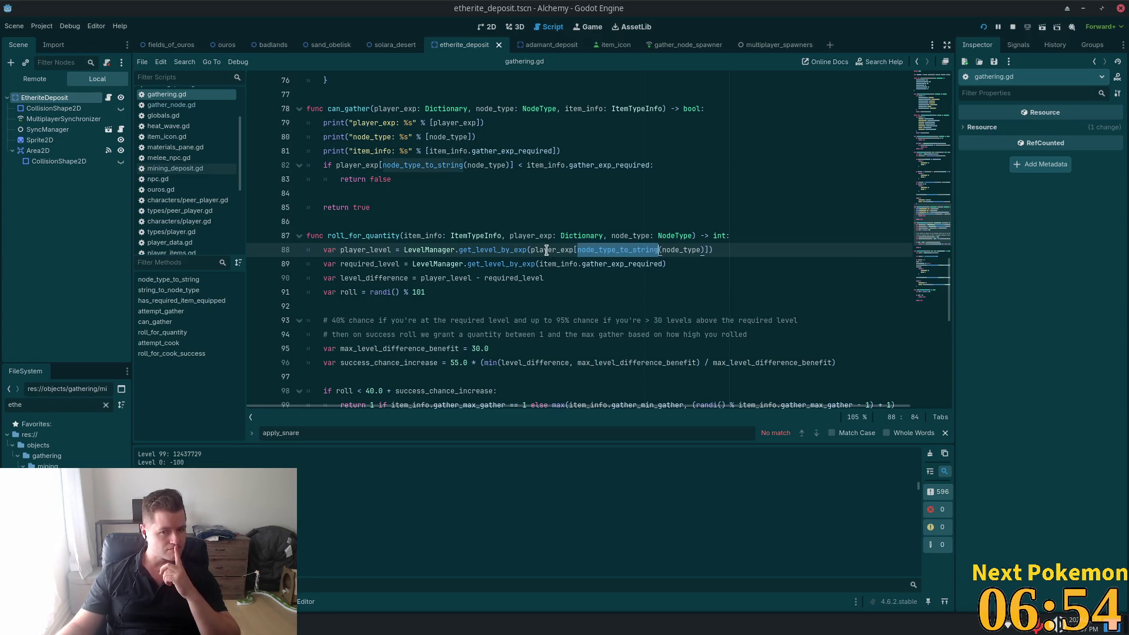
{"action": "left_click", "coordinate": [411, 292]}
{"action": "left_click", "coordinate": [454, 277]}
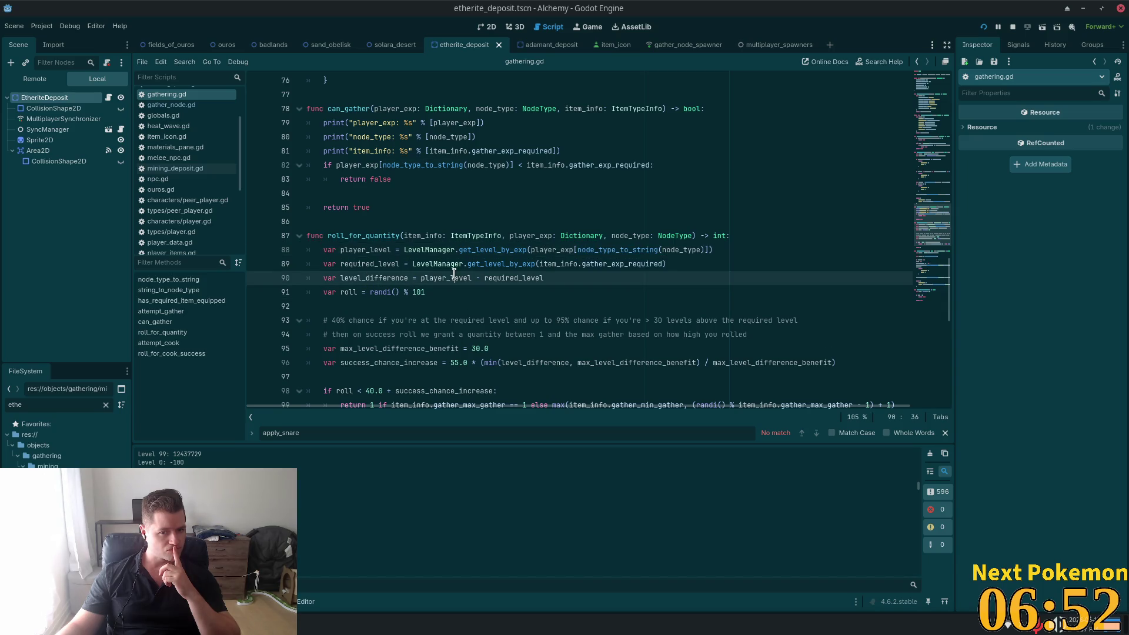
{"action": "double_click", "coordinate": [374, 277]}
{"action": "scroll", "coordinate": [529, 277], "scroll_direction": "down", "scroll_amount": 2}
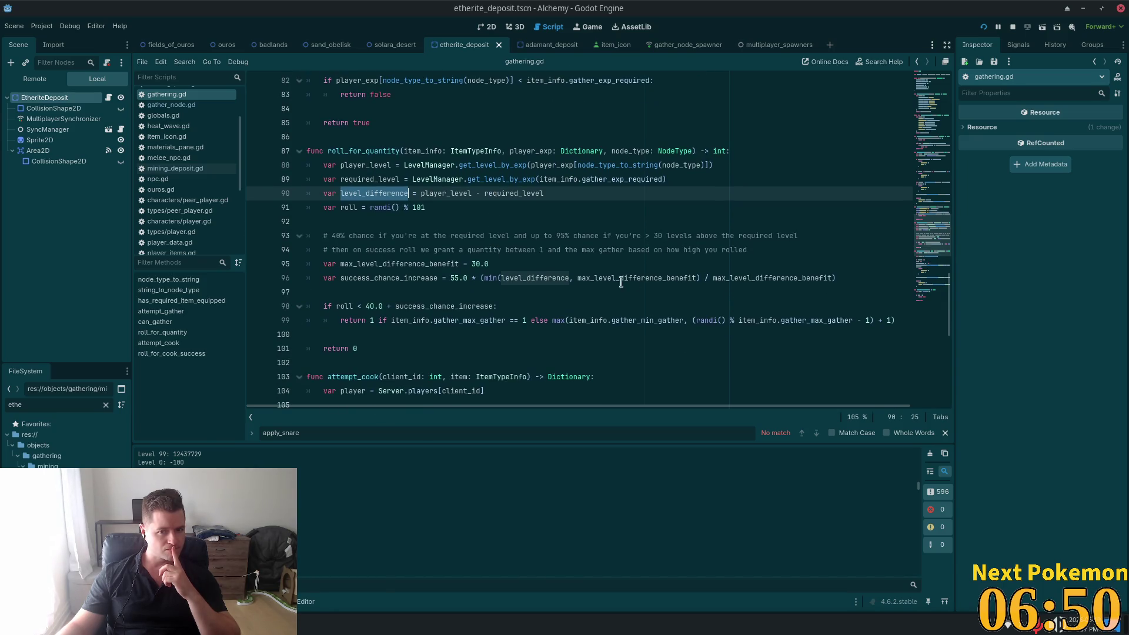
{"action": "double_click", "coordinate": [679, 279]}
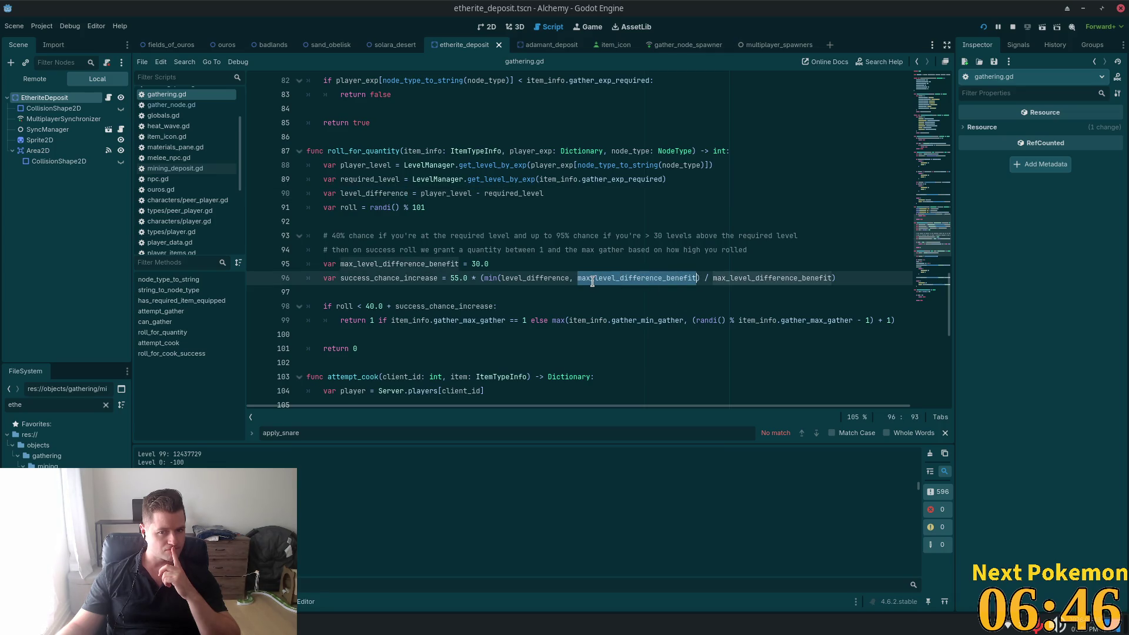
{"action": "double_click", "coordinate": [527, 279]}
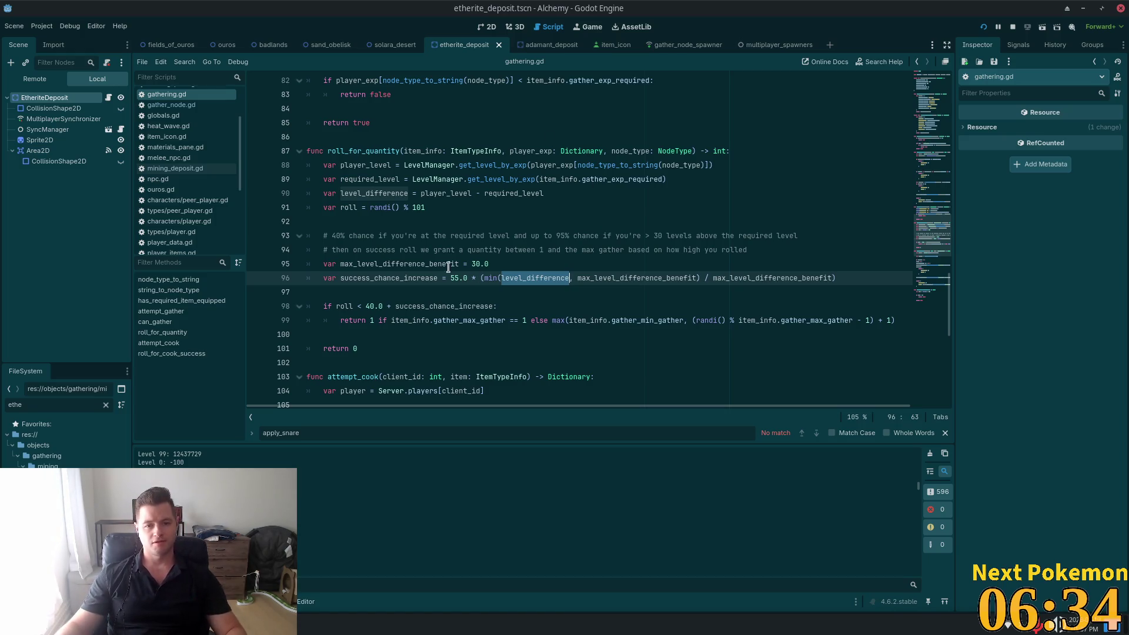
{"action": "left_click_drag", "start_coordinate": [361, 235], "coordinate": [584, 231]}
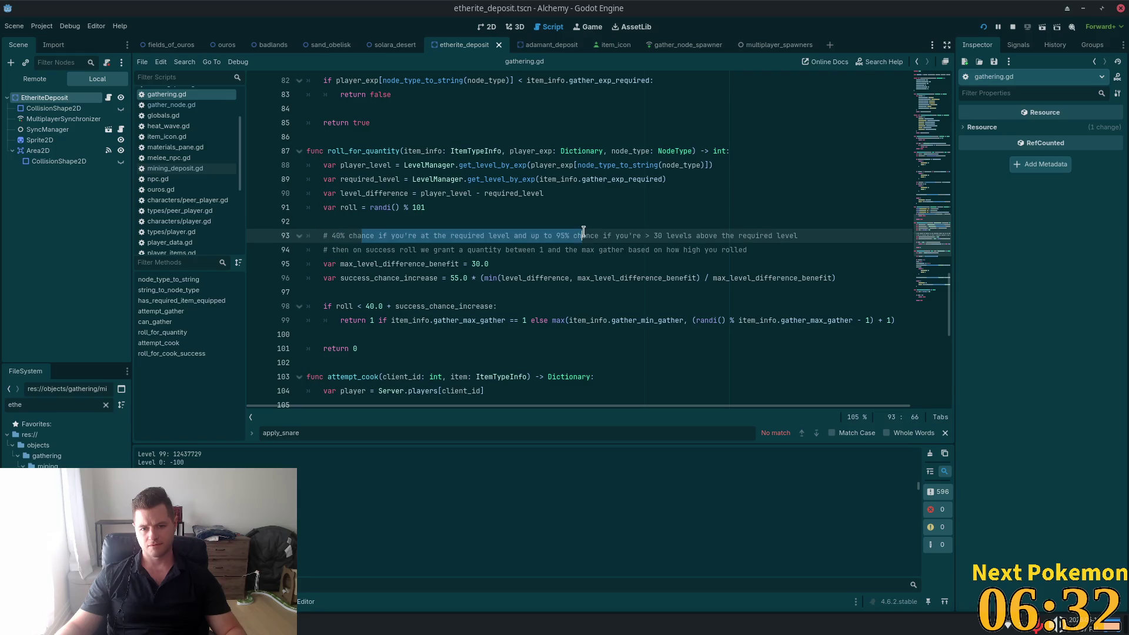
{"action": "left_click", "coordinate": [547, 222]}
{"action": "scroll", "coordinate": [539, 217], "scroll_direction": "down", "scroll_amount": 1}
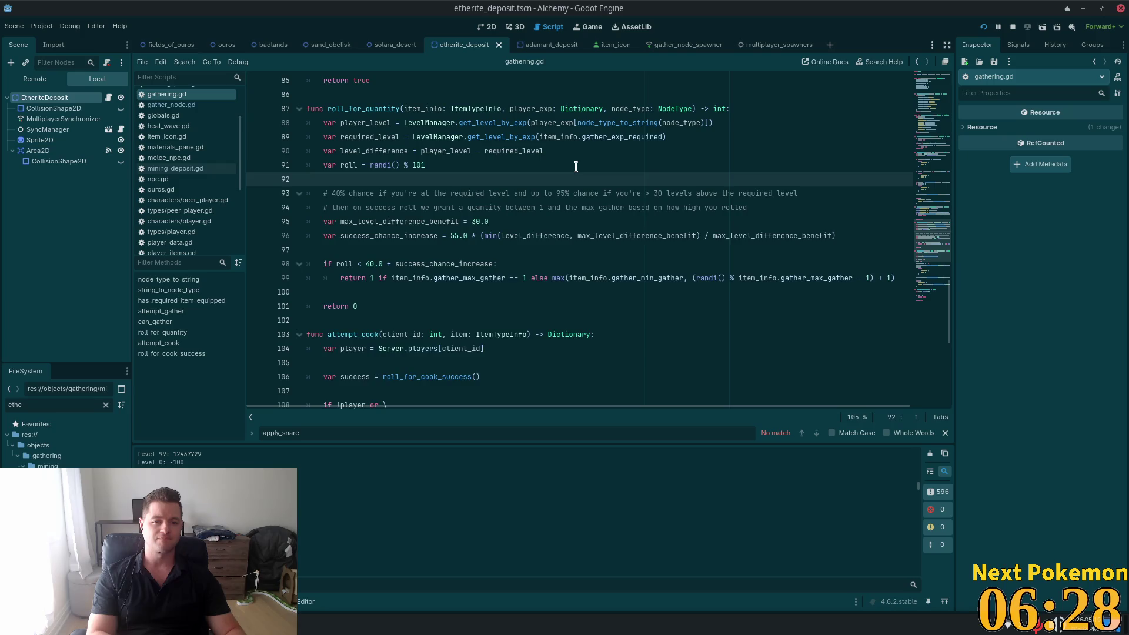
- Add a blank line above the chance comment and examine success_chance_increase and the roll check
{"action": "key", "text": "Return"}
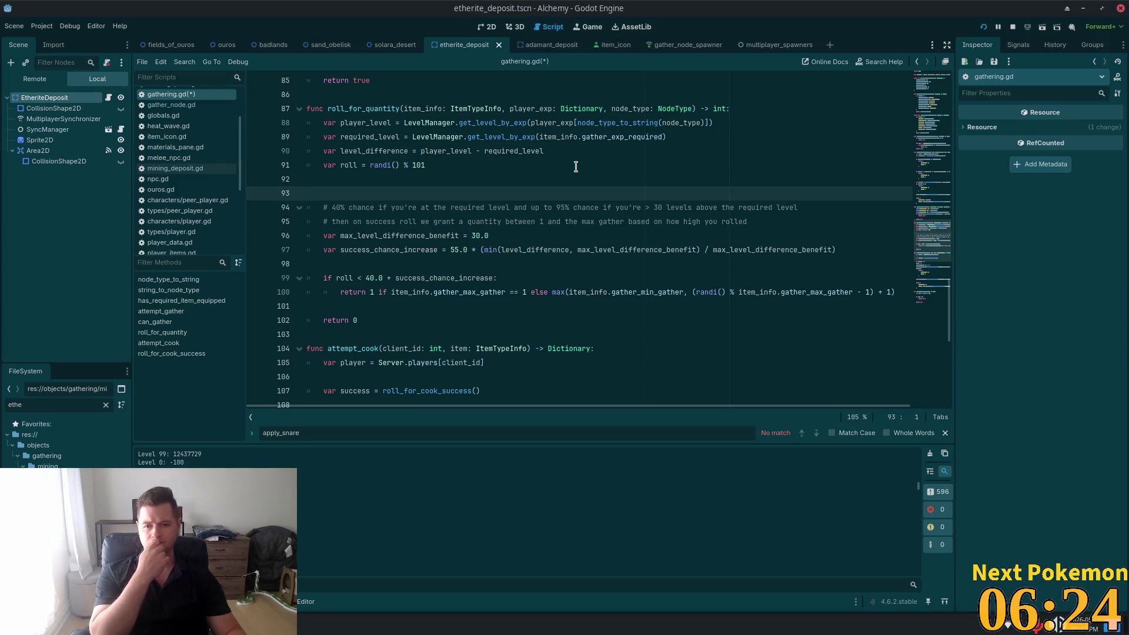
{"action": "left_click_drag", "start_coordinate": [403, 250], "coordinate": [706, 257]}
{"action": "left_click", "coordinate": [501, 250]}
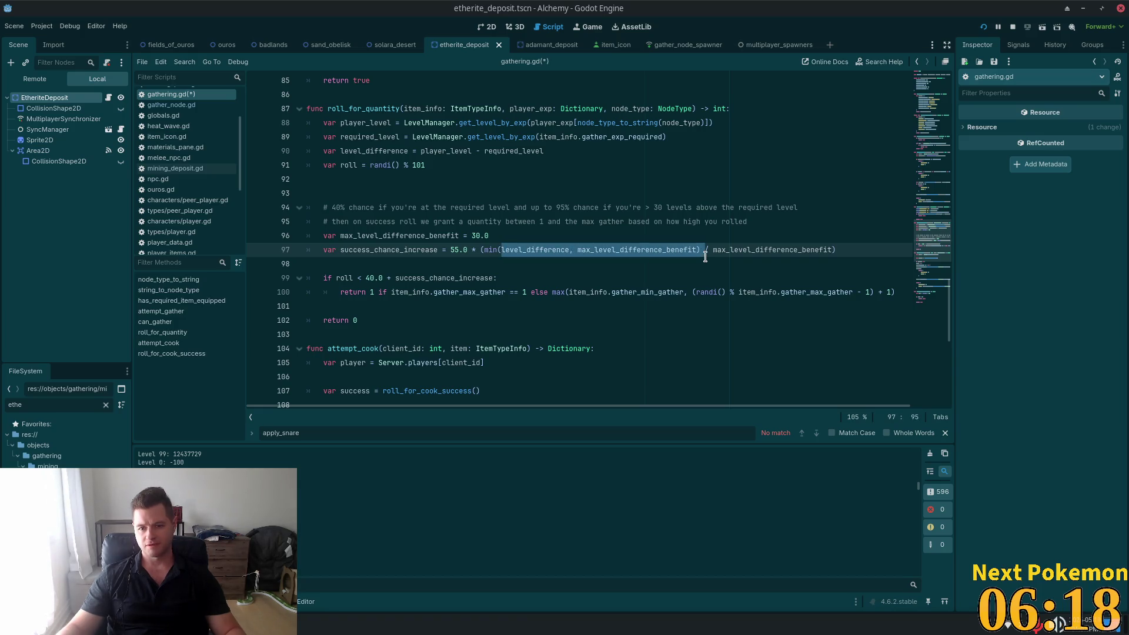
{"action": "key", "text": "ctrl+shift+Left"}
{"action": "key", "text": "ctrl+shift+Left"}
{"action": "key", "text": "ctrl+shift+Left"}
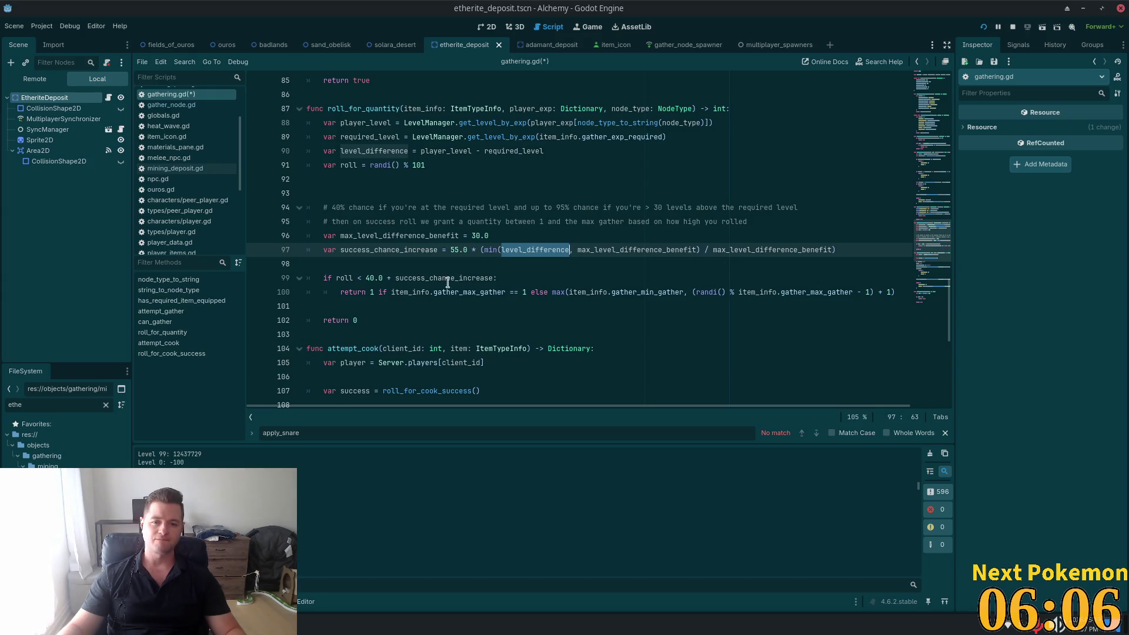
{"action": "left_click", "coordinate": [370, 277]}
{"action": "double_click", "coordinate": [412, 278]}
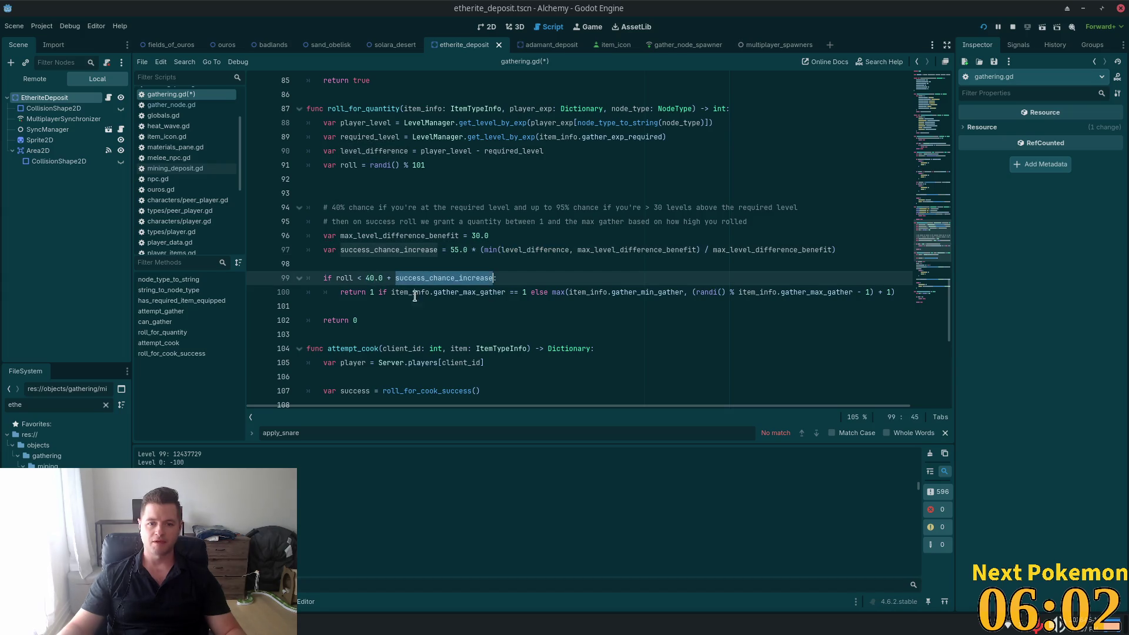
{"action": "left_click", "coordinate": [353, 278]}
{"action": "left_click_drag", "start_coordinate": [395, 278], "coordinate": [324, 278]}
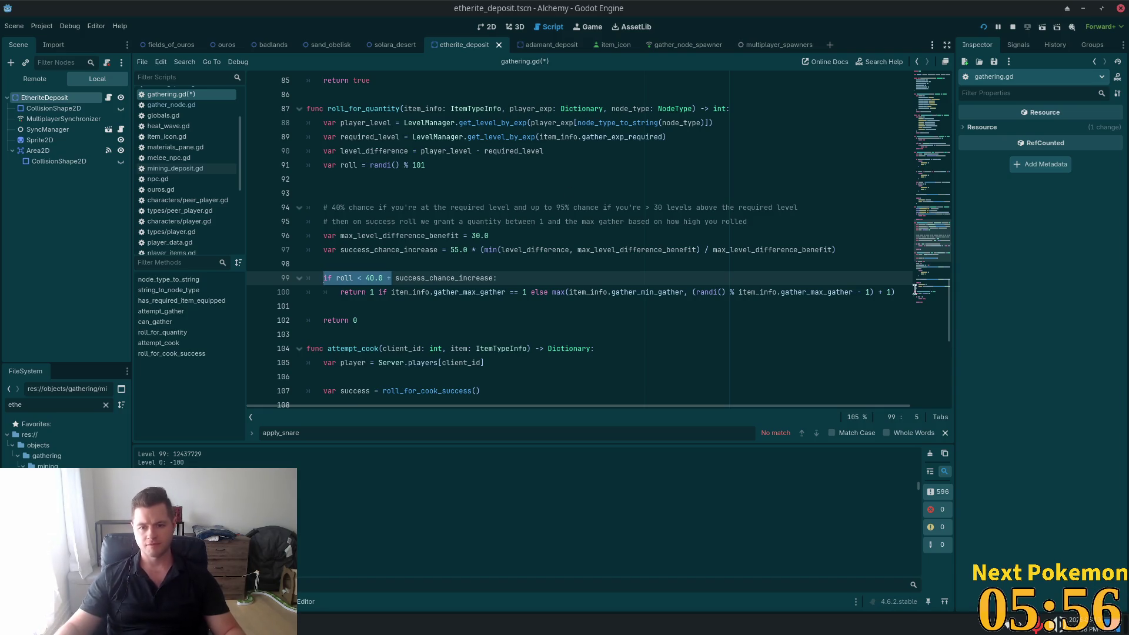
- Examine the quantity return line with gather_min_gather and its else branch on line 100
{"action": "left_click", "coordinate": [633, 292]}
{"action": "double_click", "coordinate": [633, 293]}
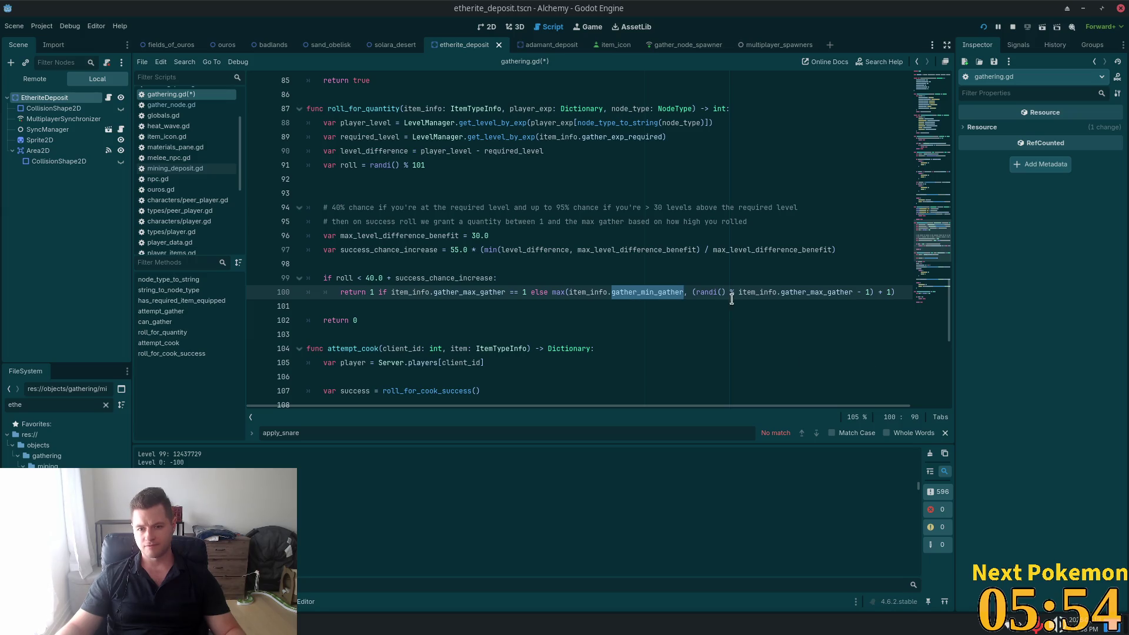
{"action": "left_click", "coordinate": [641, 292]}
{"action": "left_click", "coordinate": [533, 292]}
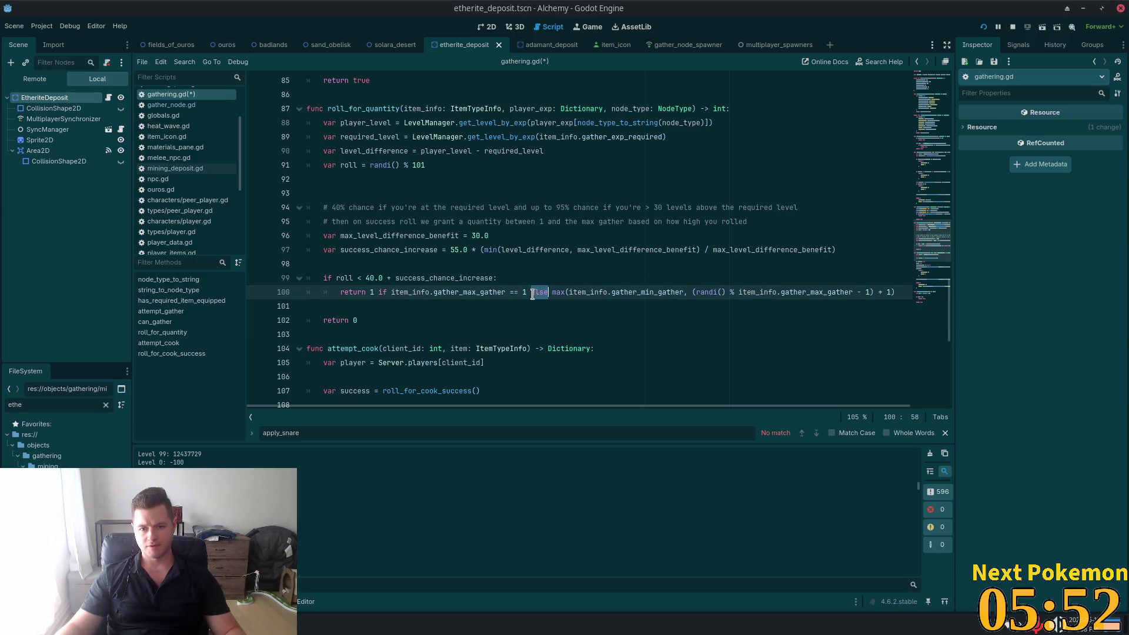
{"action": "double_click", "coordinate": [533, 293]}
{"action": "scroll", "coordinate": [733, 340], "scroll_direction": "down", "scroll_amount": 2}
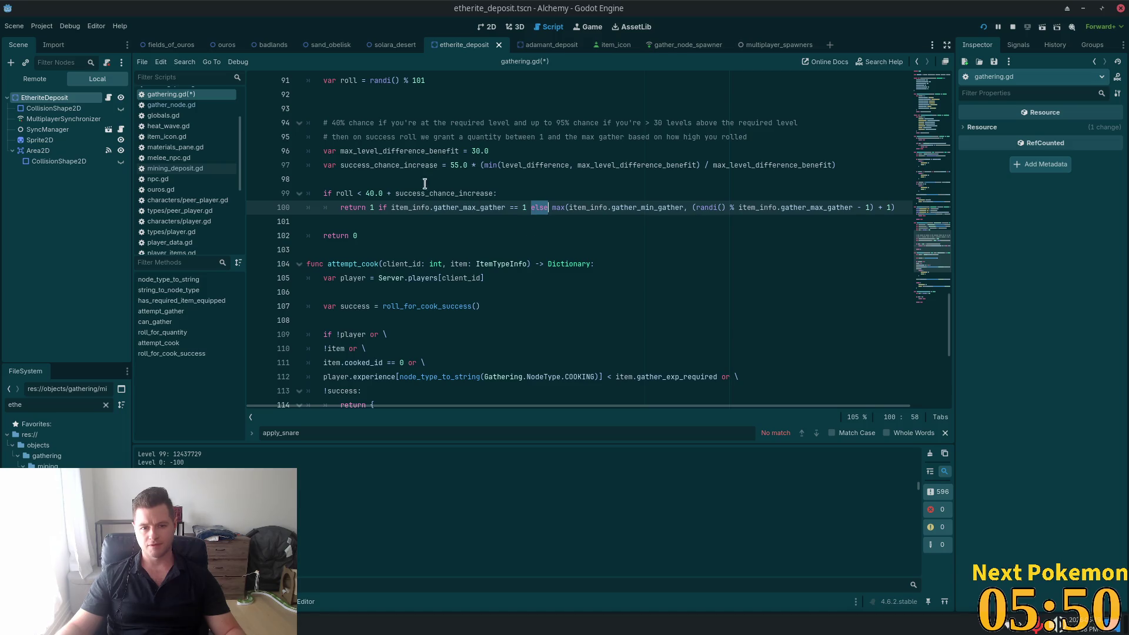
- Try a new line under the roll check, remove it, and highlight the 55 and every use of roll
{"action": "left_click", "coordinate": [510, 193]}
{"action": "key", "text": "Return"}
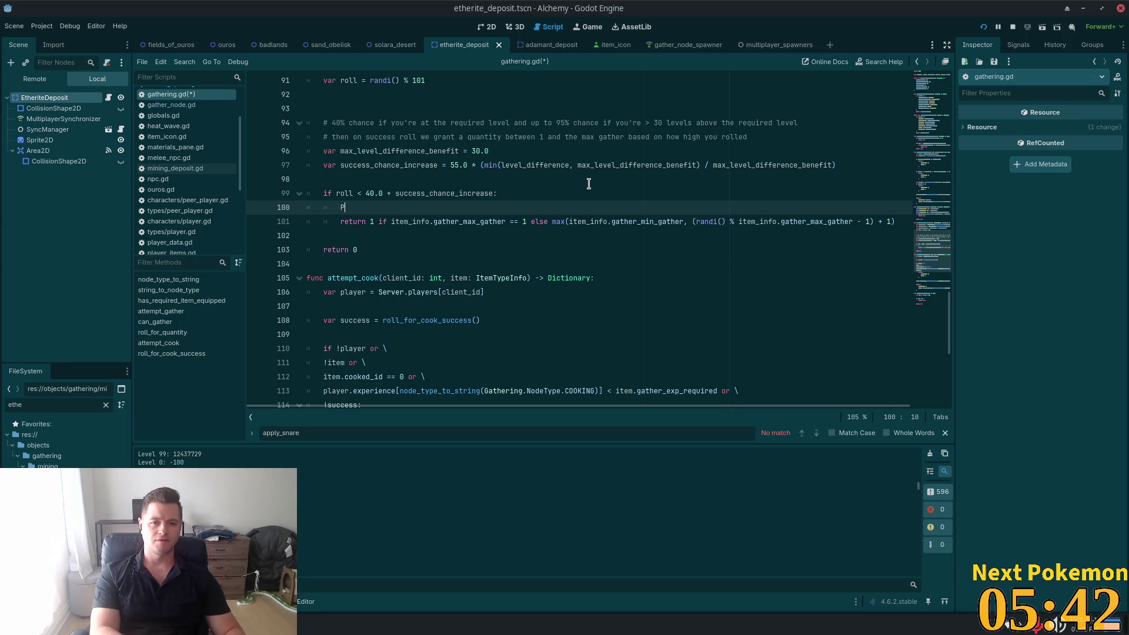
{"action": "key", "text": "ctrl+space"}
{"action": "key", "text": "BackSpace"}
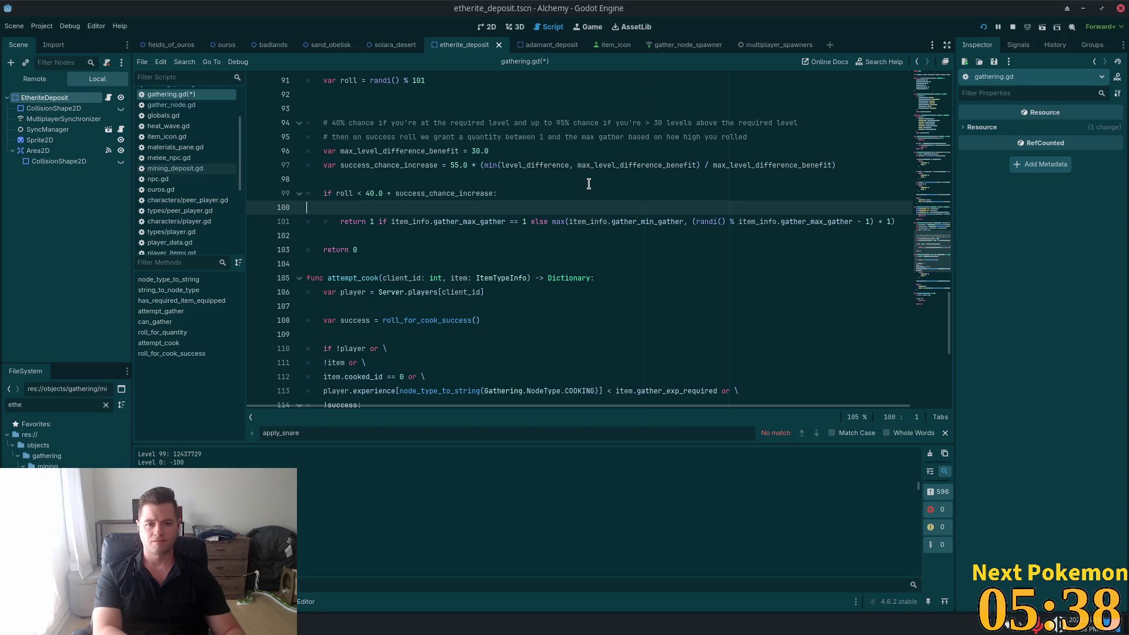
{"action": "key", "text": "BackSpace"}
{"action": "scroll", "coordinate": [462, 198], "scroll_direction": "up", "scroll_amount": 2}
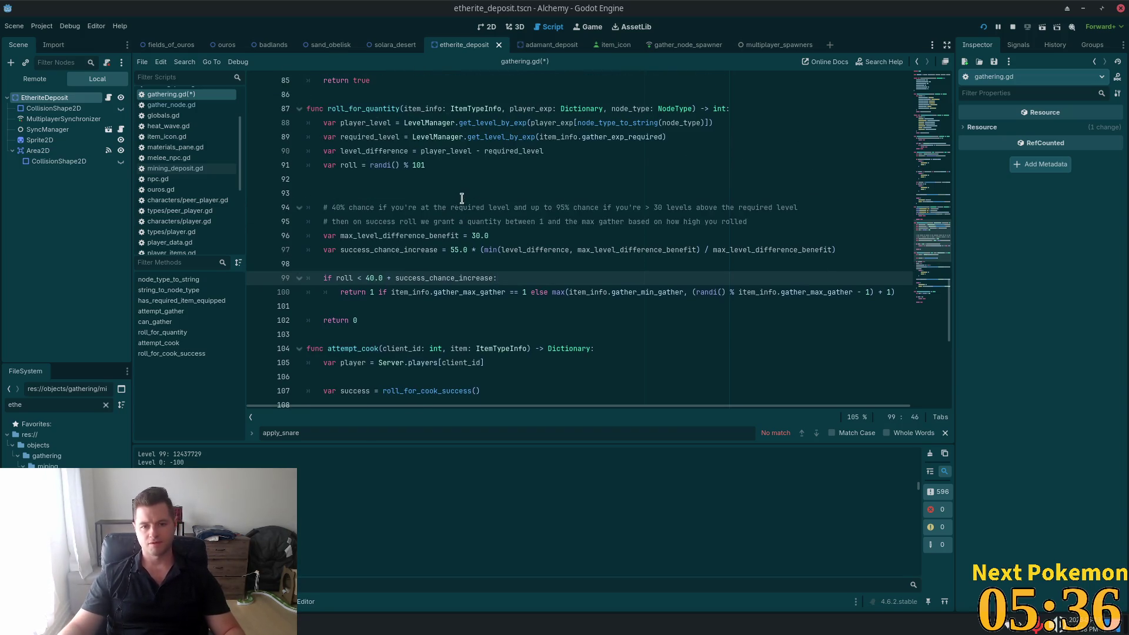
{"action": "double_click", "coordinate": [456, 249]}
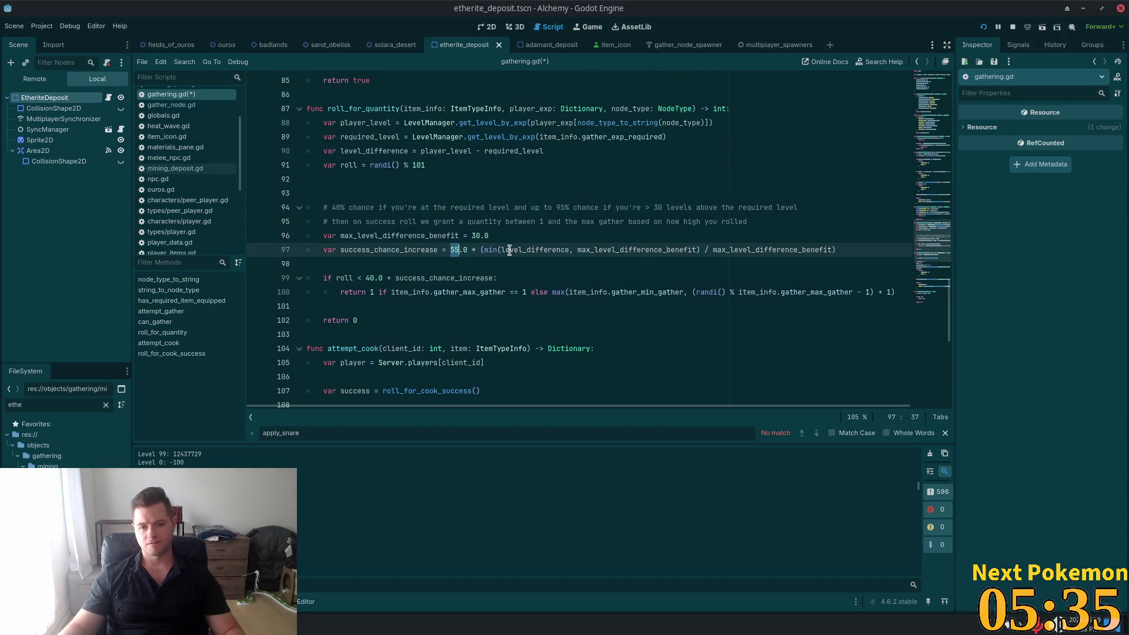
{"action": "left_click", "coordinate": [416, 262]}
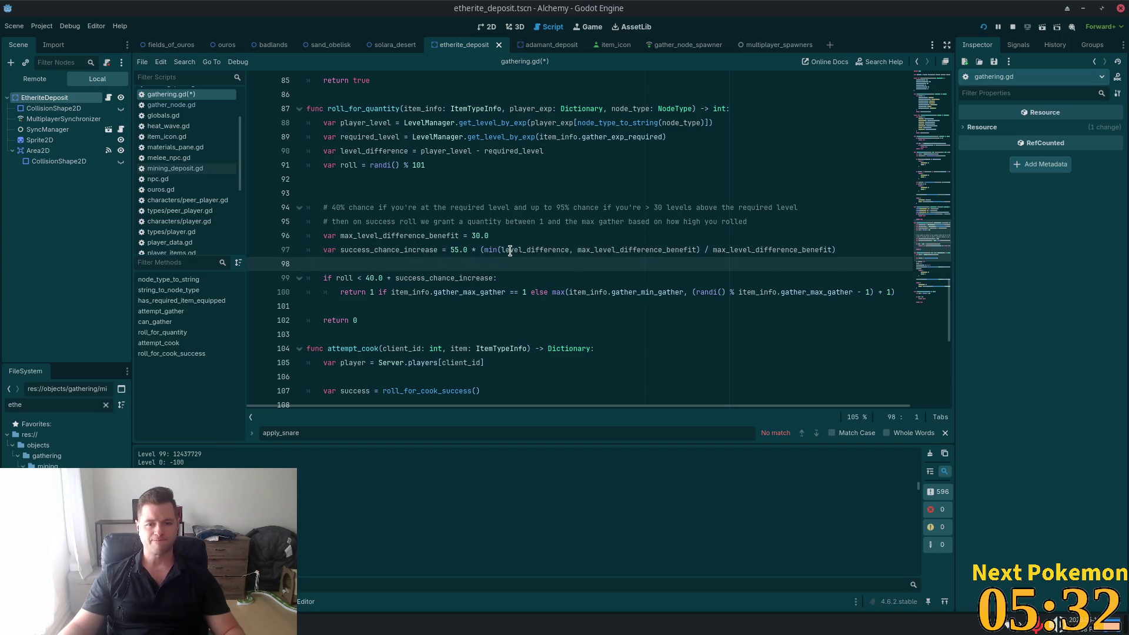
{"action": "double_click", "coordinate": [347, 278]}
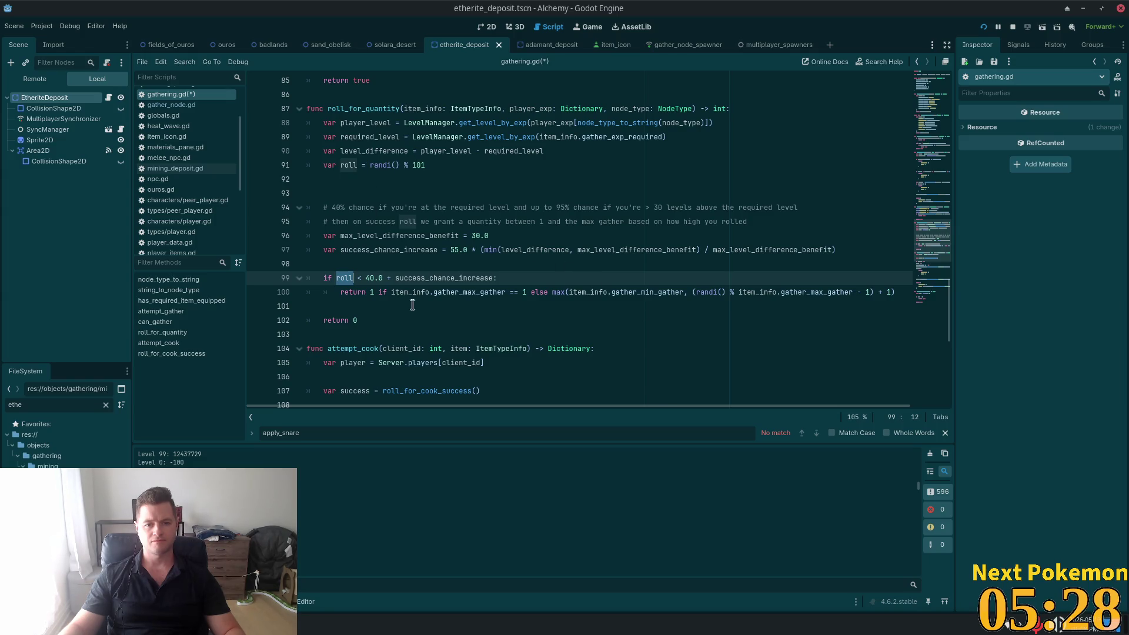
{"action": "left_click", "coordinate": [341, 264]}
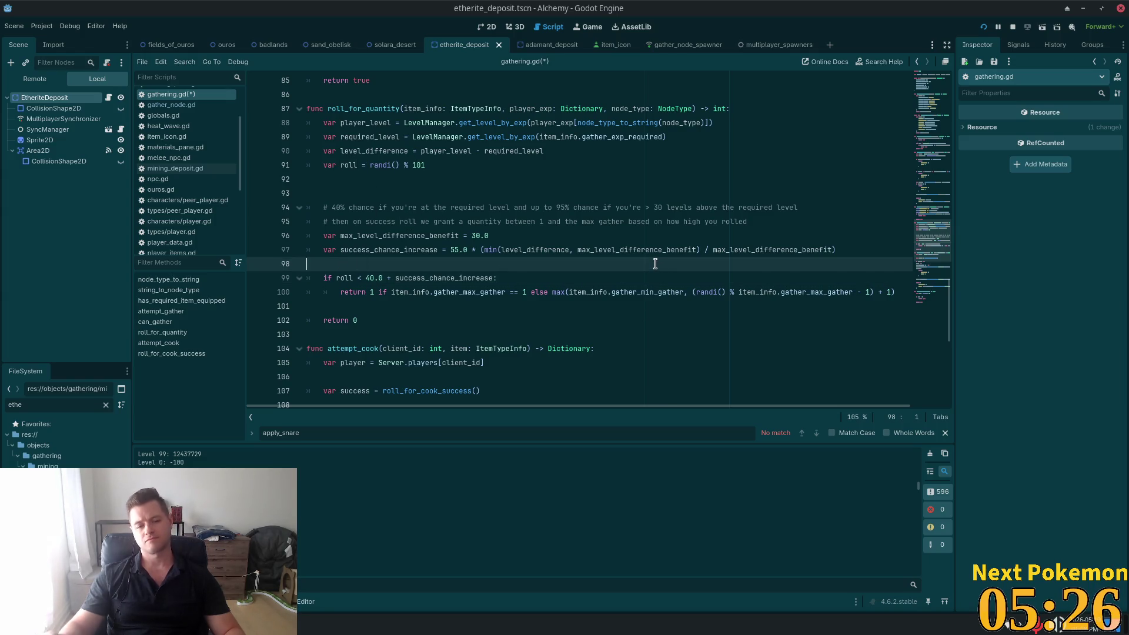
- Insert a print("roll ") debug line before the roll check and save gathering.gd
{"action": "key", "text": "Return"}
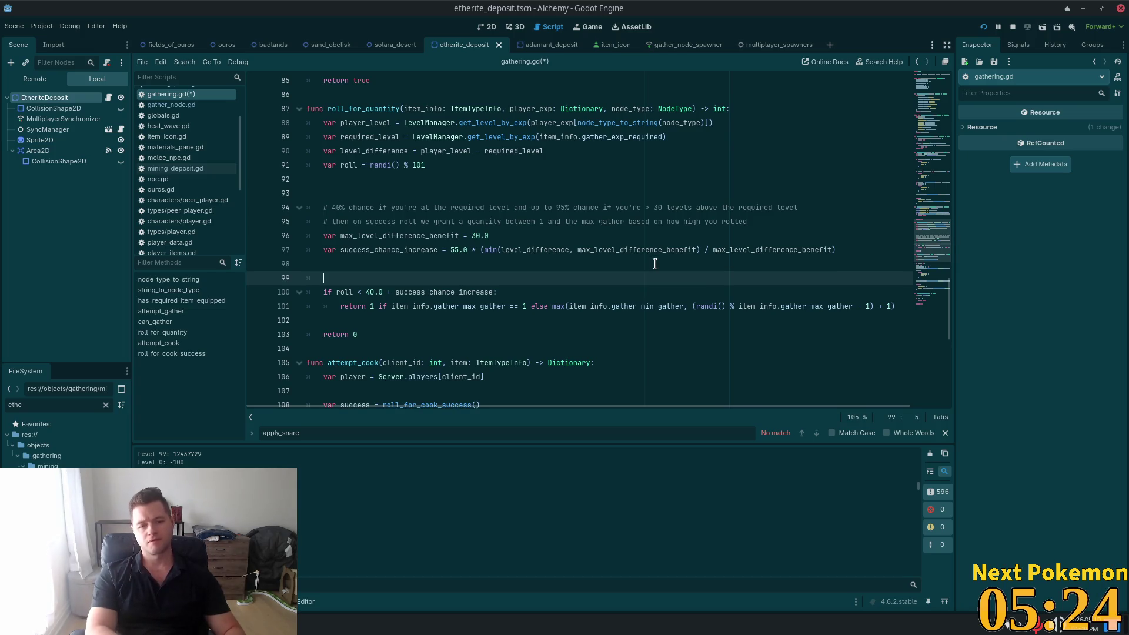
{"action": "type", "text": "print(ro"}
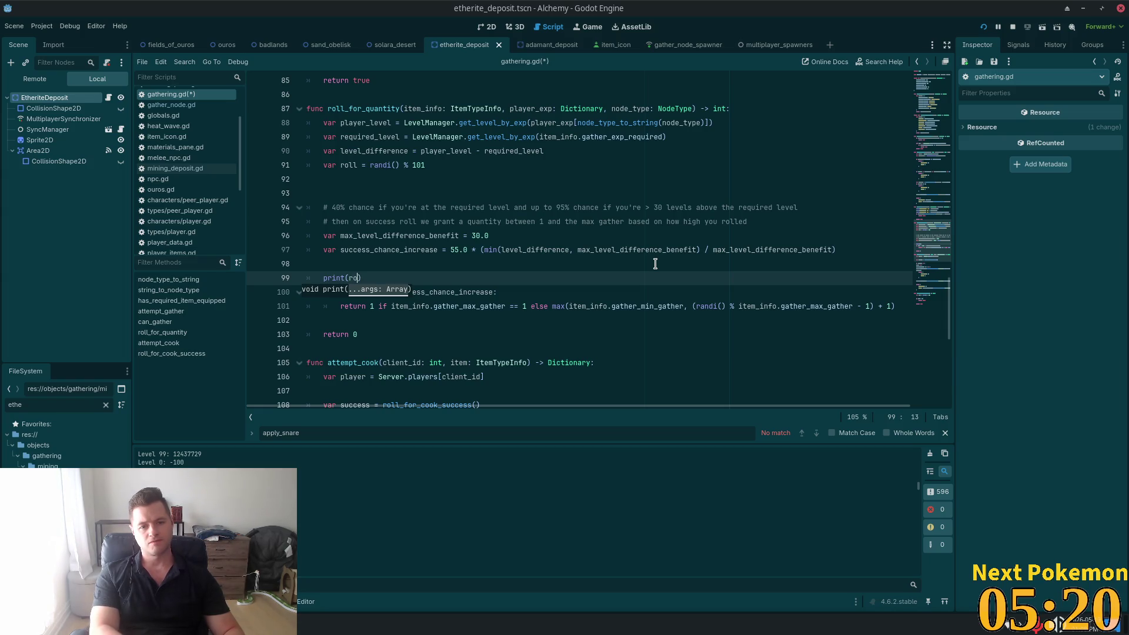
{"action": "key", "text": "BackSpace"}
{"action": "key", "text": "BackSpace"}
{"action": "type", "text": "\""}
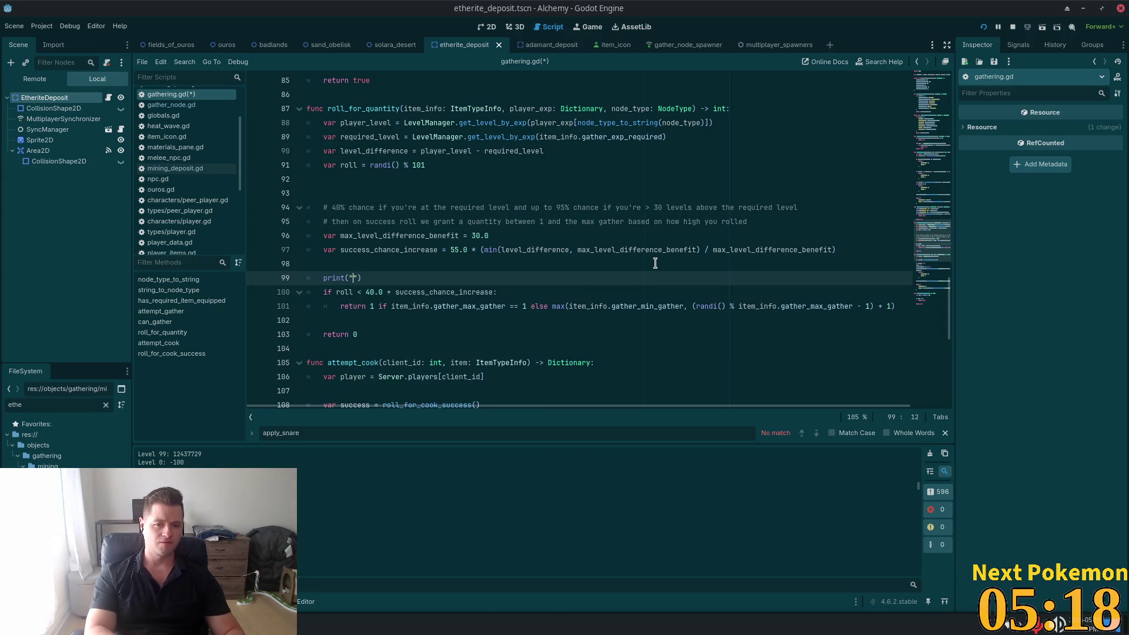
{"action": "type", "text": "oll \""}
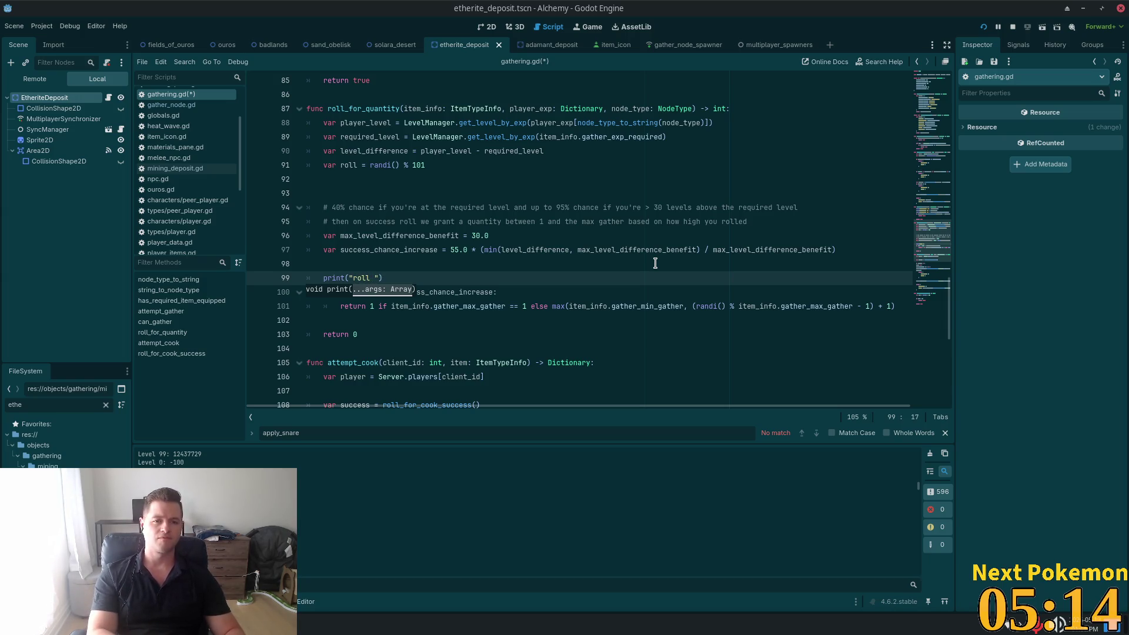
{"action": "key", "text": "ctrl+s"}
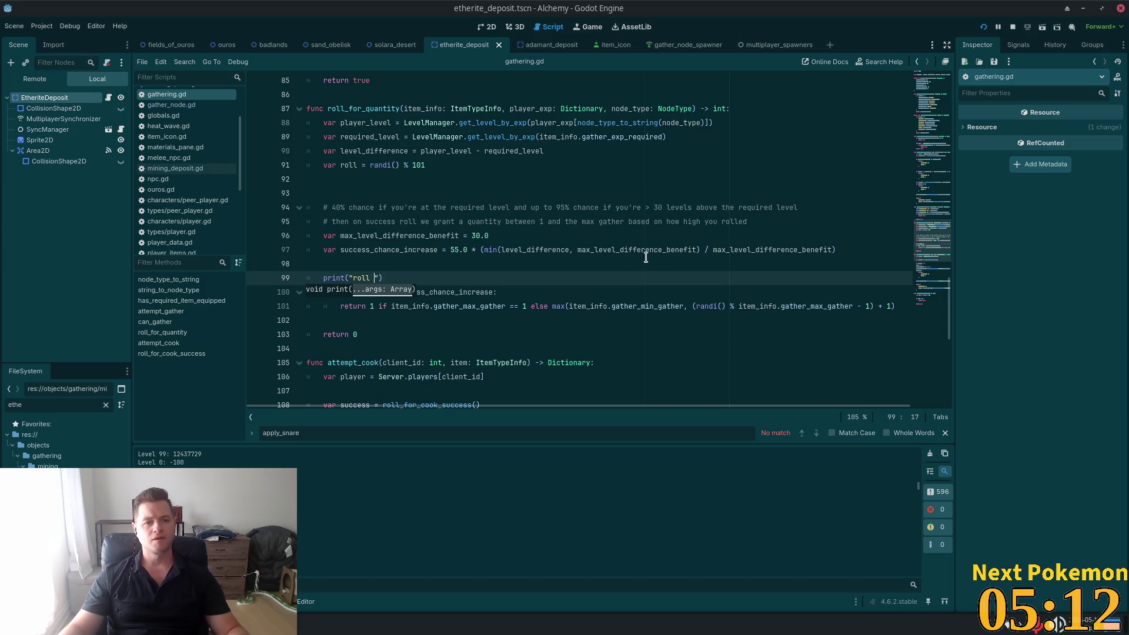
{"action": "key", "text": "alt+Tab"}
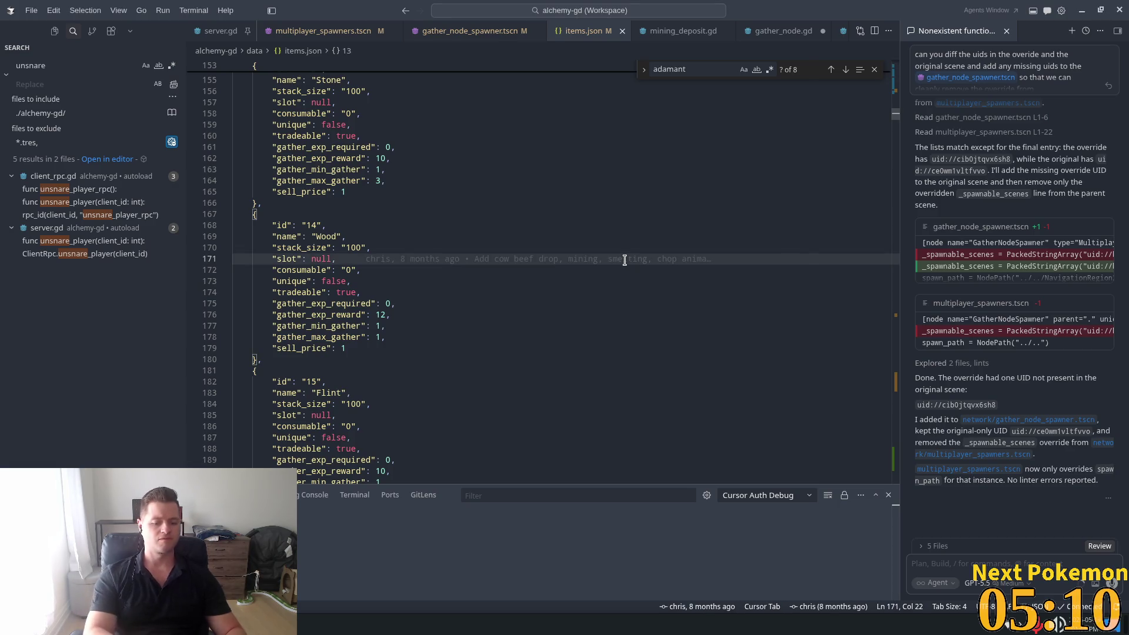
- Open gathering.gd and delete the three debug print lines in can_gather
{"action": "key", "text": "ctrl+p"}
{"action": "type", "text": "gather"}
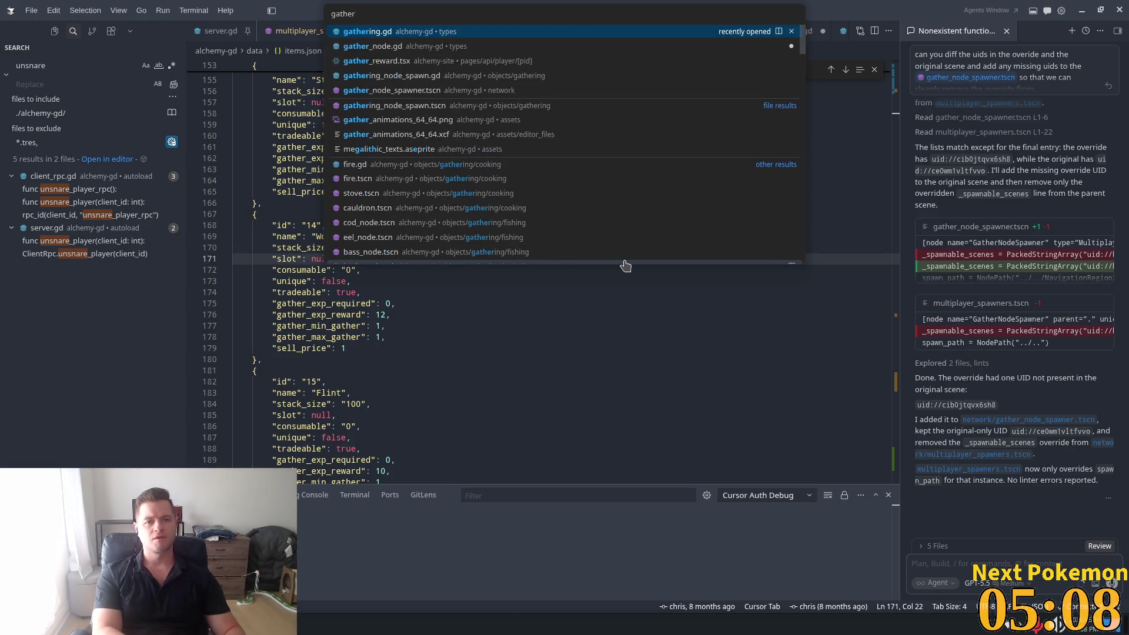
{"action": "key", "text": "Return"}
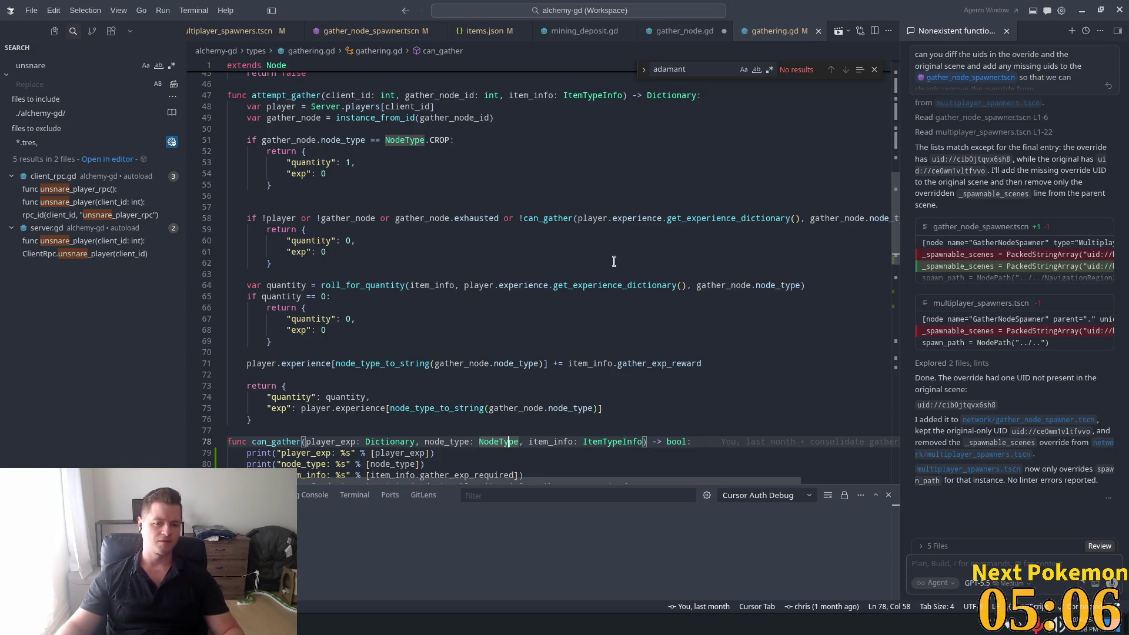
{"action": "key", "text": "ctrl+f"}
{"action": "scroll", "coordinate": [588, 317], "scroll_direction": "down", "scroll_amount": 4}
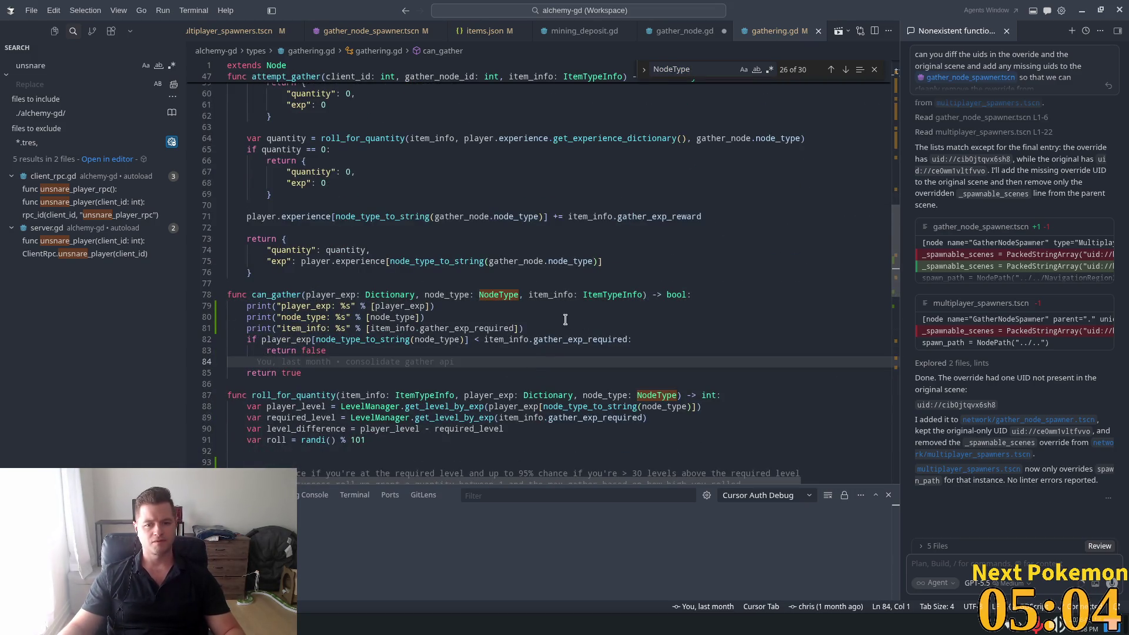
{"action": "left_click_drag", "start_coordinate": [566, 328], "coordinate": [697, 295]}
{"action": "key", "text": "BackSpace"}
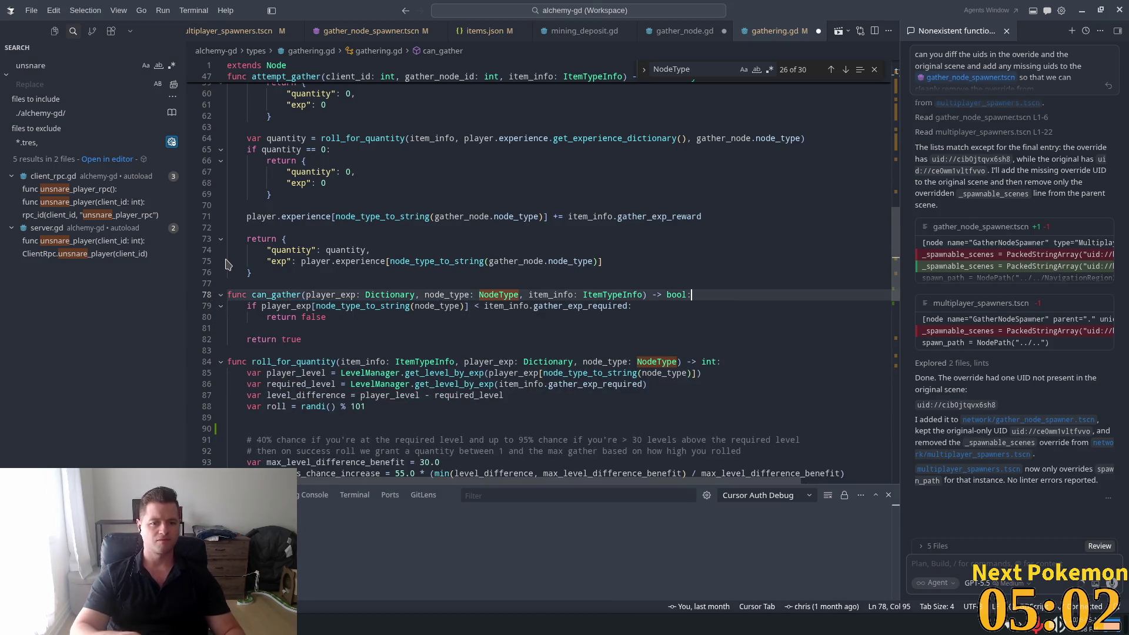
{"action": "left_click", "coordinate": [511, 261]}
- Search gathering.gd for roll and accept suggested prints of the roll and success chance
{"action": "key", "text": "ctrl+p"}
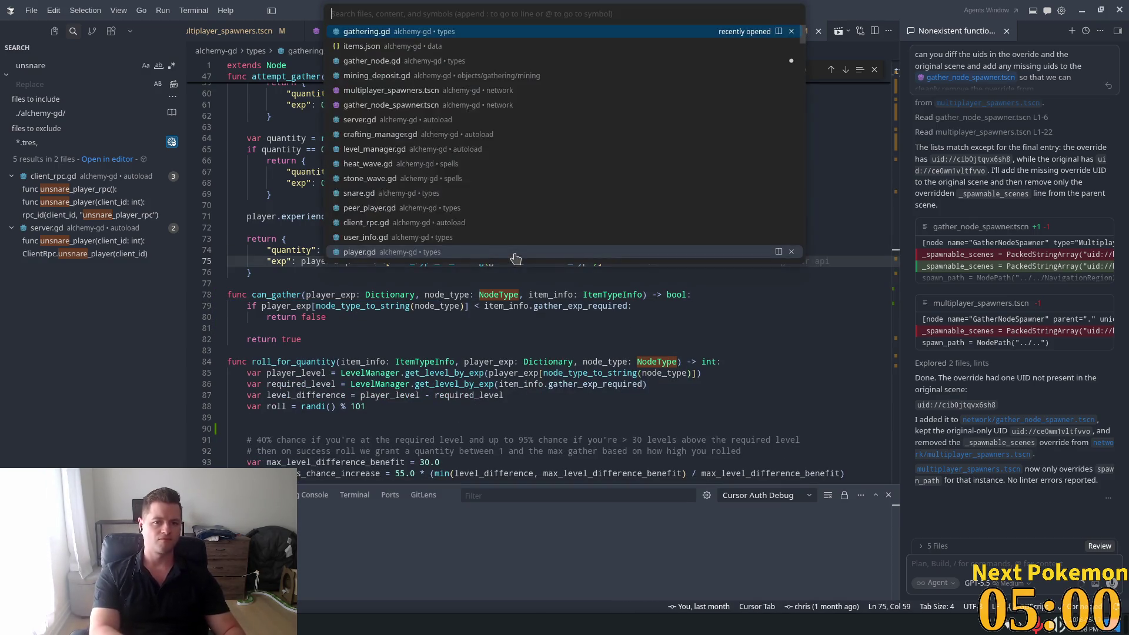
{"action": "type", "text": "roll"}
{"action": "key", "text": "Escape"}
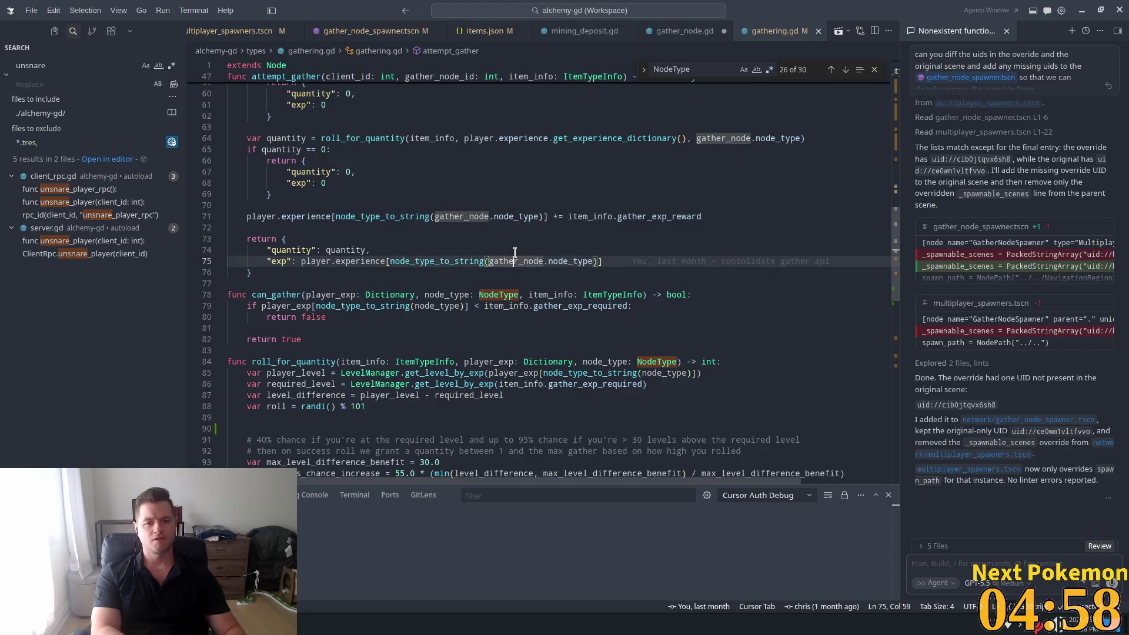
{"action": "key", "text": "ctrl+f"}
{"action": "type", "text": "roll"}
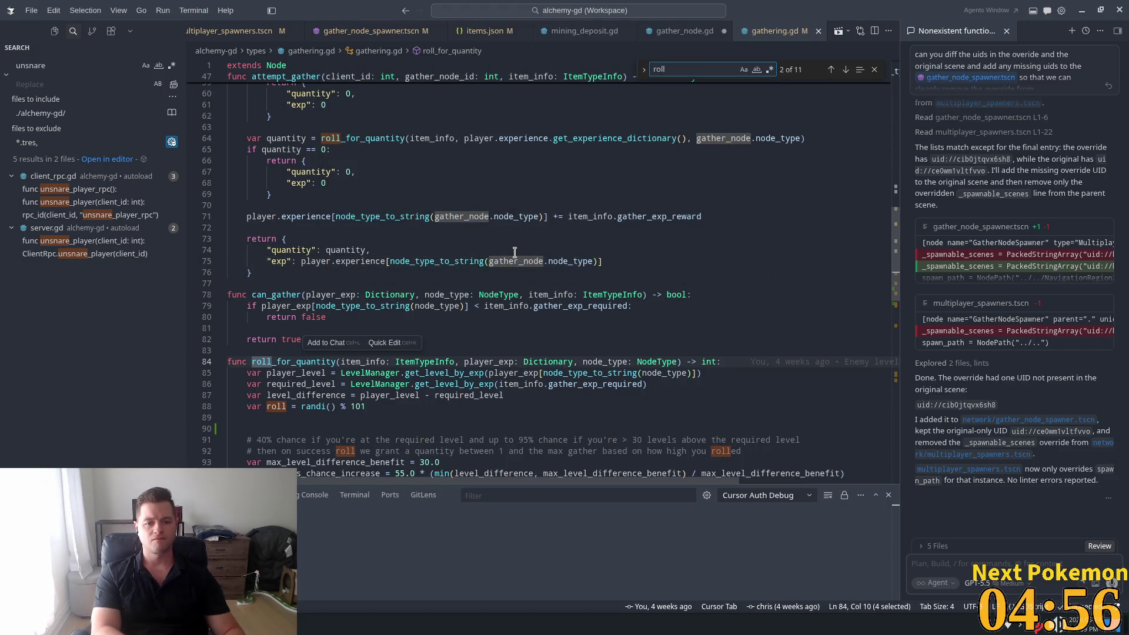
{"action": "scroll", "coordinate": [514, 252], "scroll_direction": "down", "scroll_amount": 5}
{"action": "left_click", "coordinate": [283, 348]}
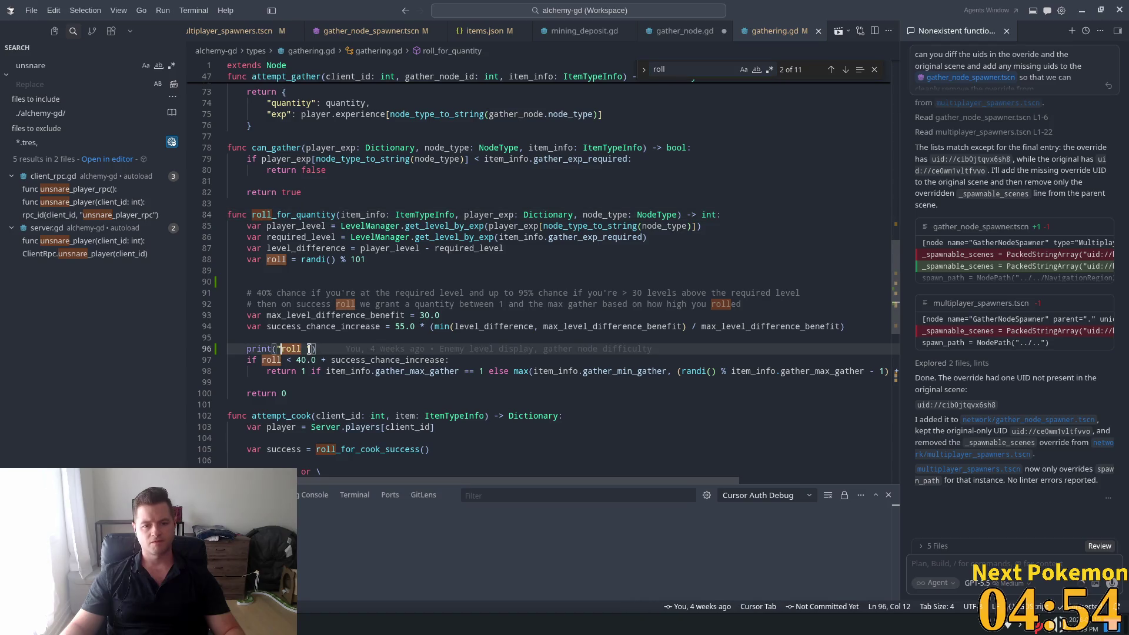
{"action": "key", "text": "Tab"}
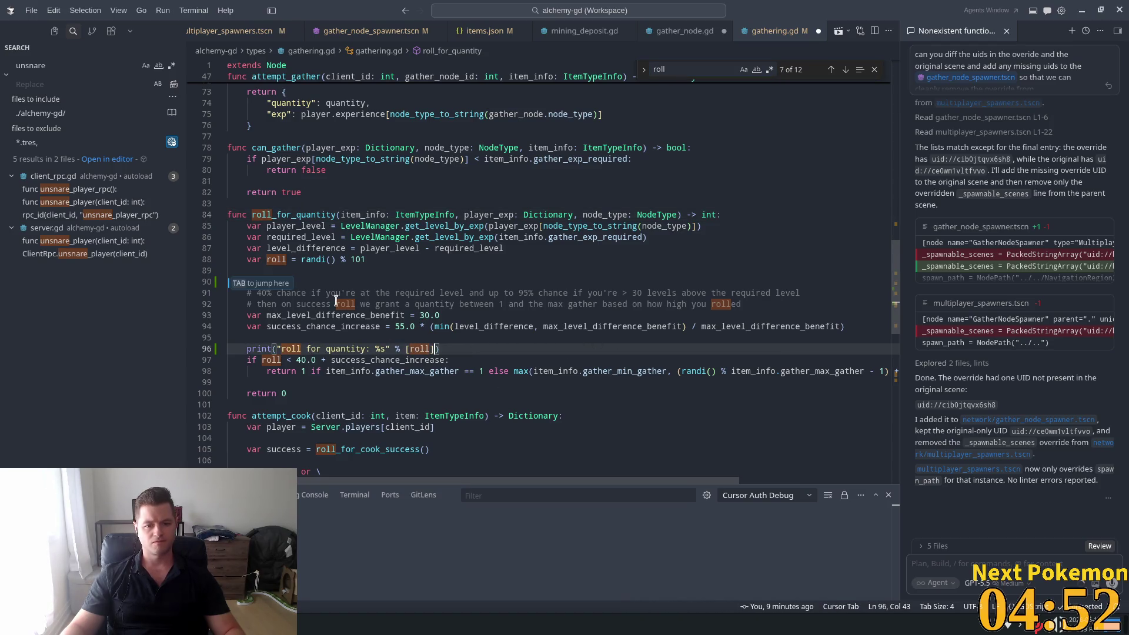
{"action": "left_click", "coordinate": [474, 347]}
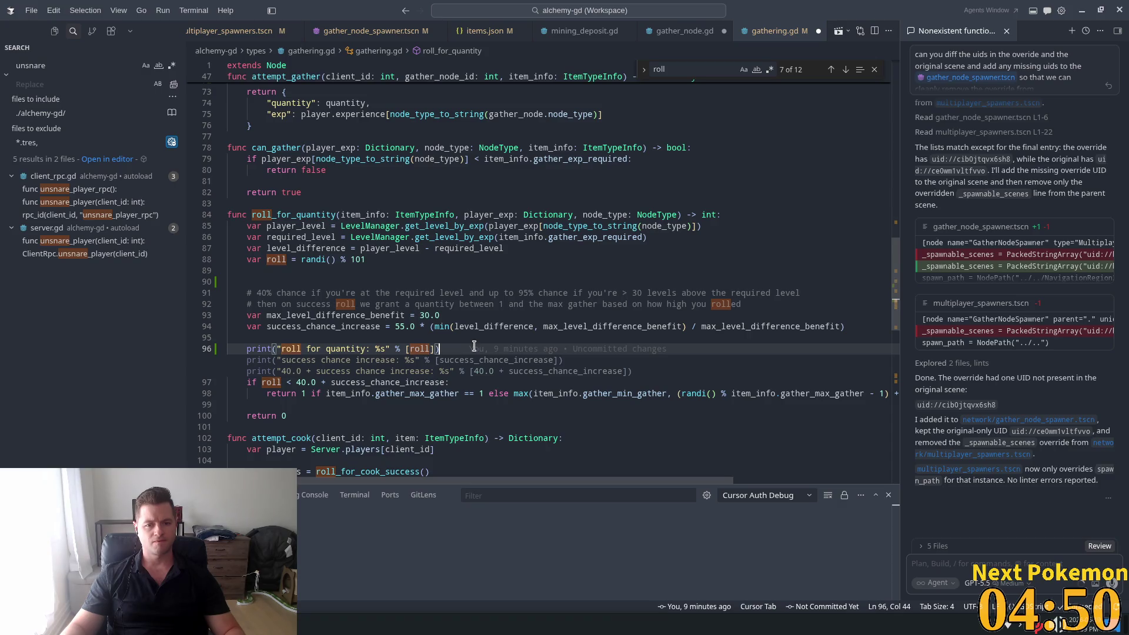
{"action": "key", "text": "Tab"}
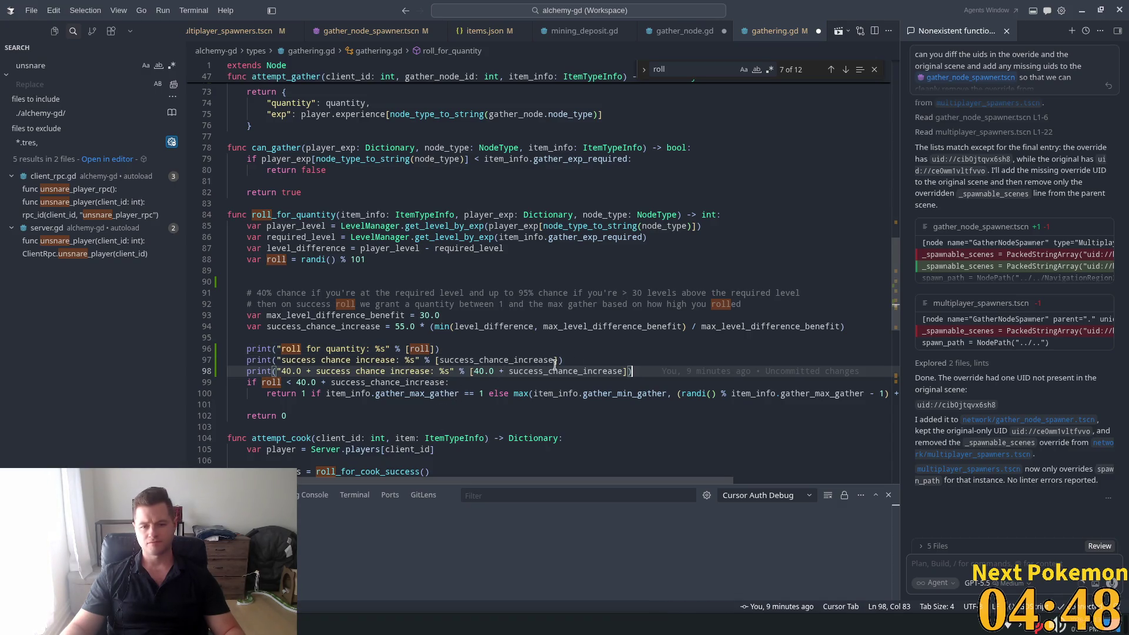
- Insert a print of level_difference right after its calculation line, then list the running game windows
{"action": "left_click", "coordinate": [615, 360]}
{"action": "left_click", "coordinate": [582, 326]}
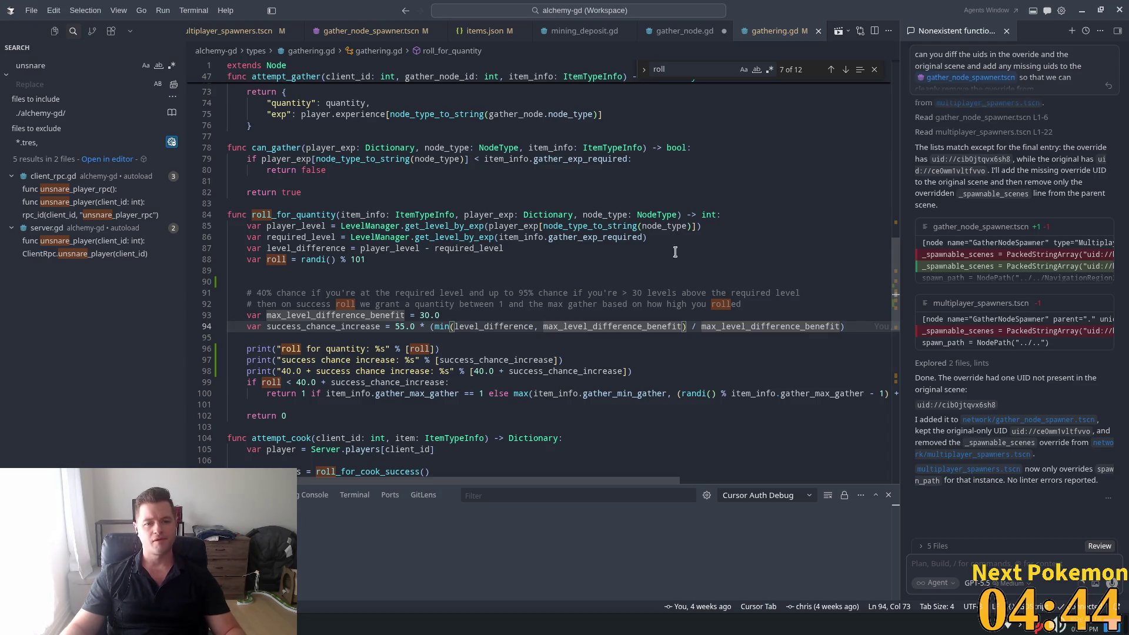
{"action": "left_click", "coordinate": [478, 265]}
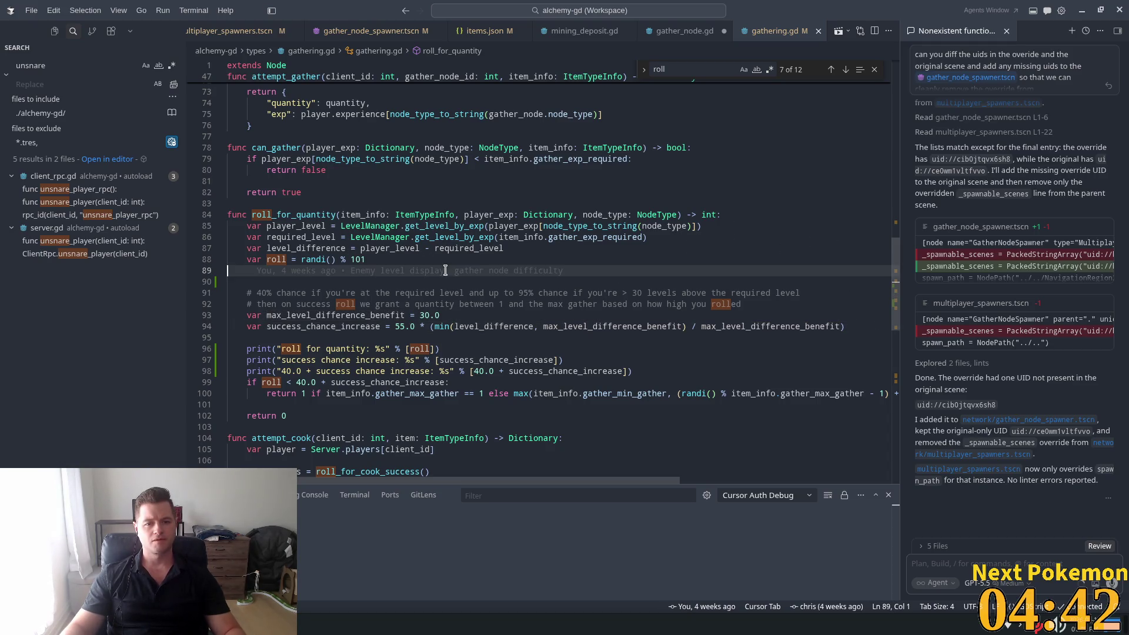
{"action": "left_click", "coordinate": [592, 247]}
{"action": "key", "text": "Return"}
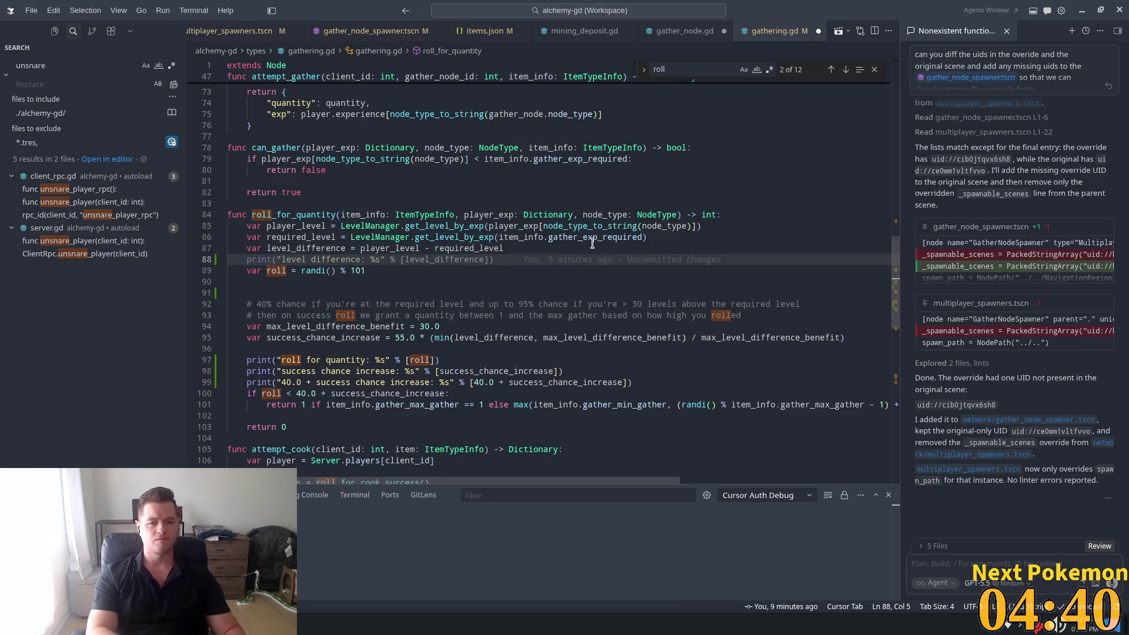
{"action": "key", "text": "Tab"}
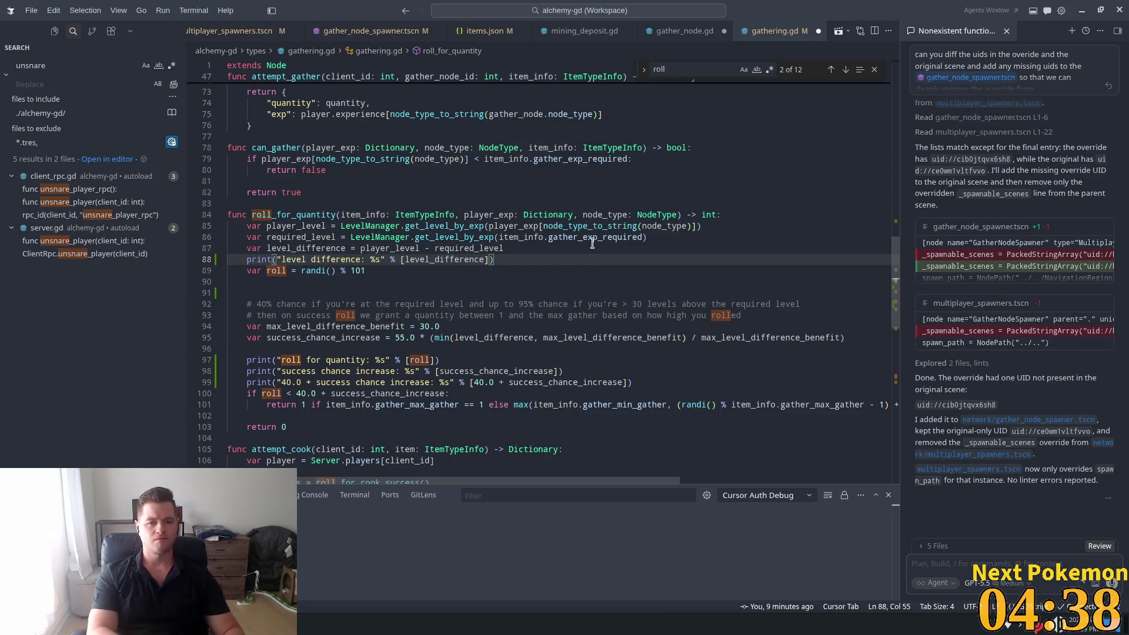
{"action": "left_click", "coordinate": [588, 192]}
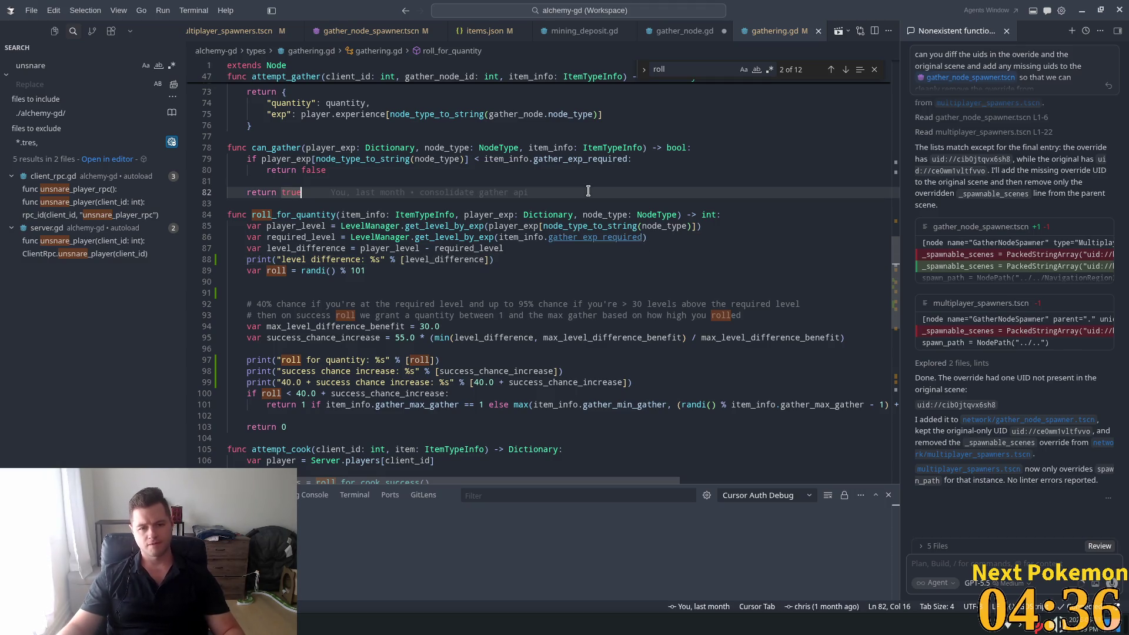
{"action": "left_click", "coordinate": [588, 304]}
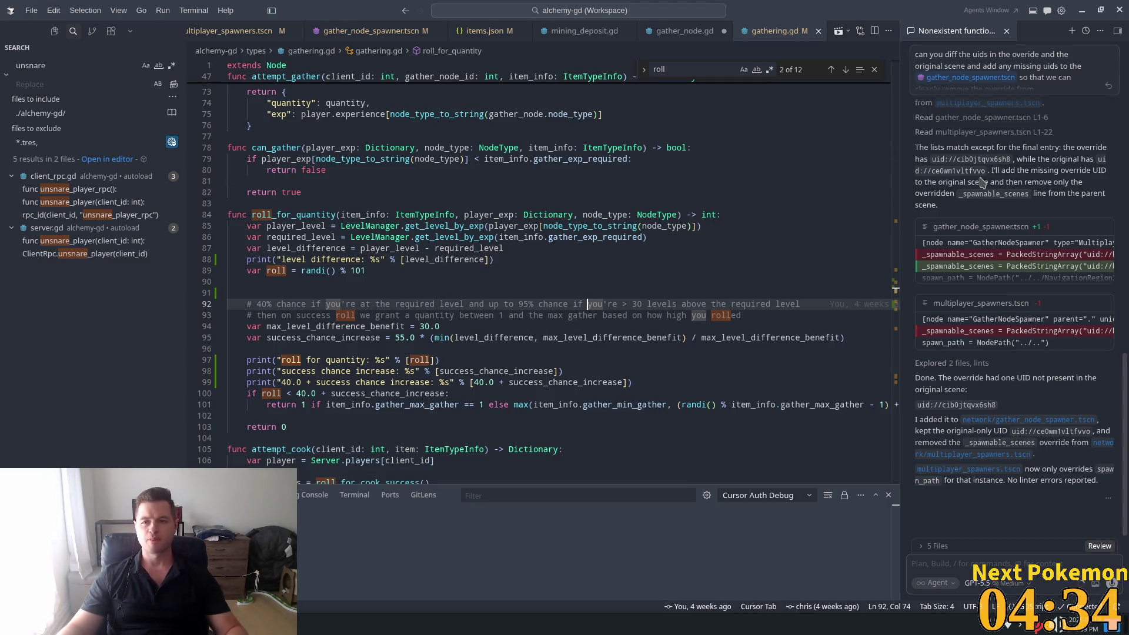
{"action": "key", "text": "alt+Tab"}
{"action": "key", "text": "alt+Tab"}
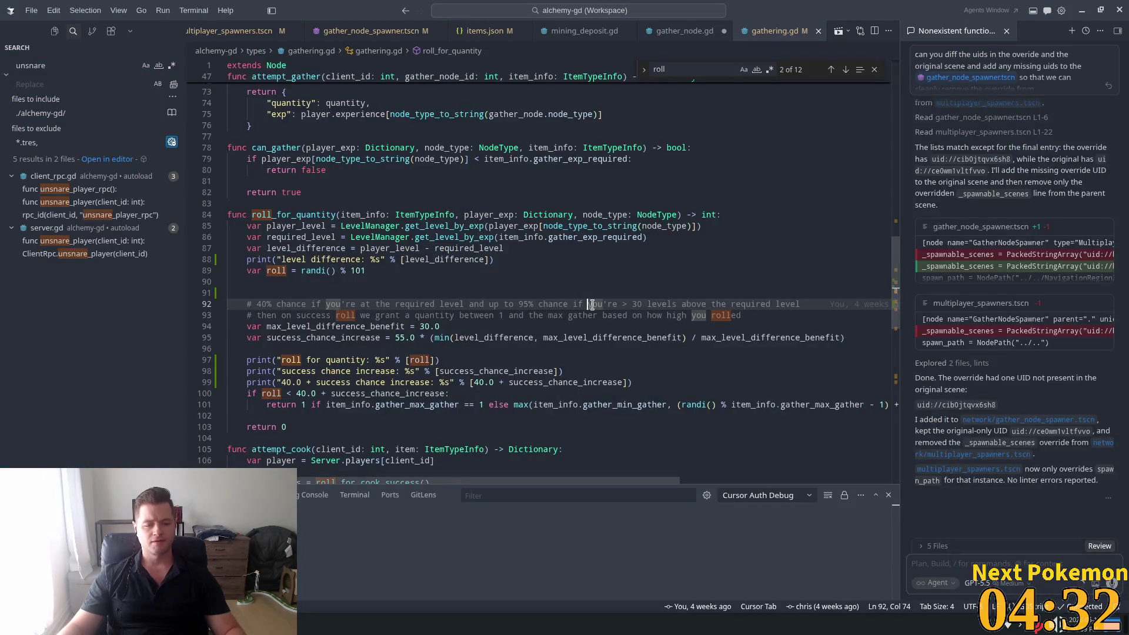
{"action": "right_click", "coordinate": [294, 625]}
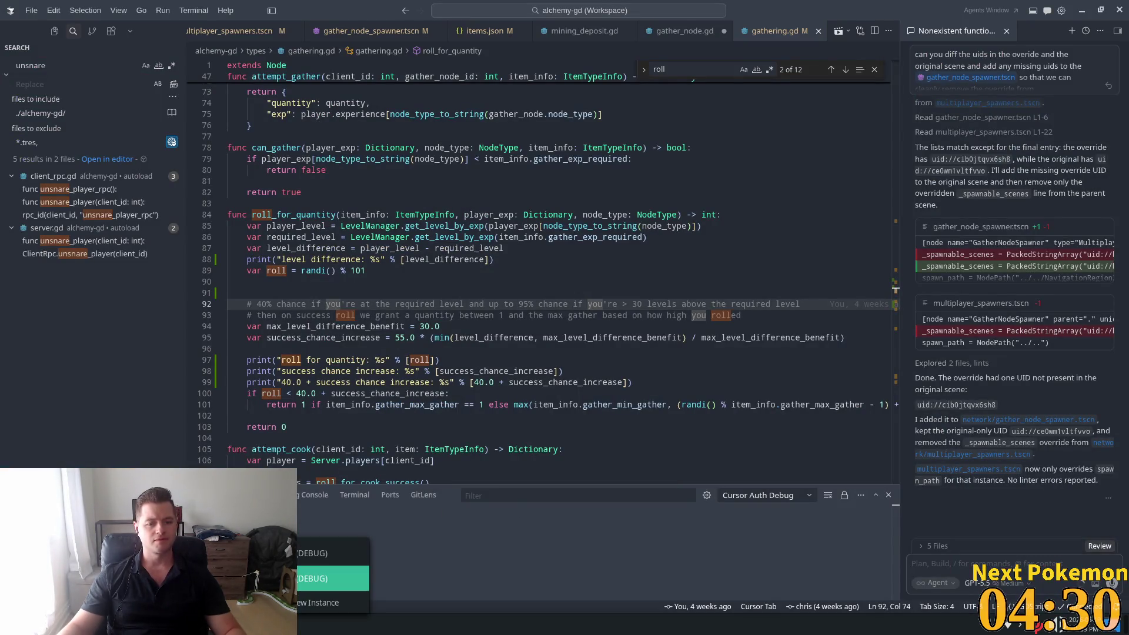
- Bring up the other Alchemy debug client to retry mining the Etherite Deposit, then return to Godot
{"action": "left_click", "coordinate": [333, 579]}
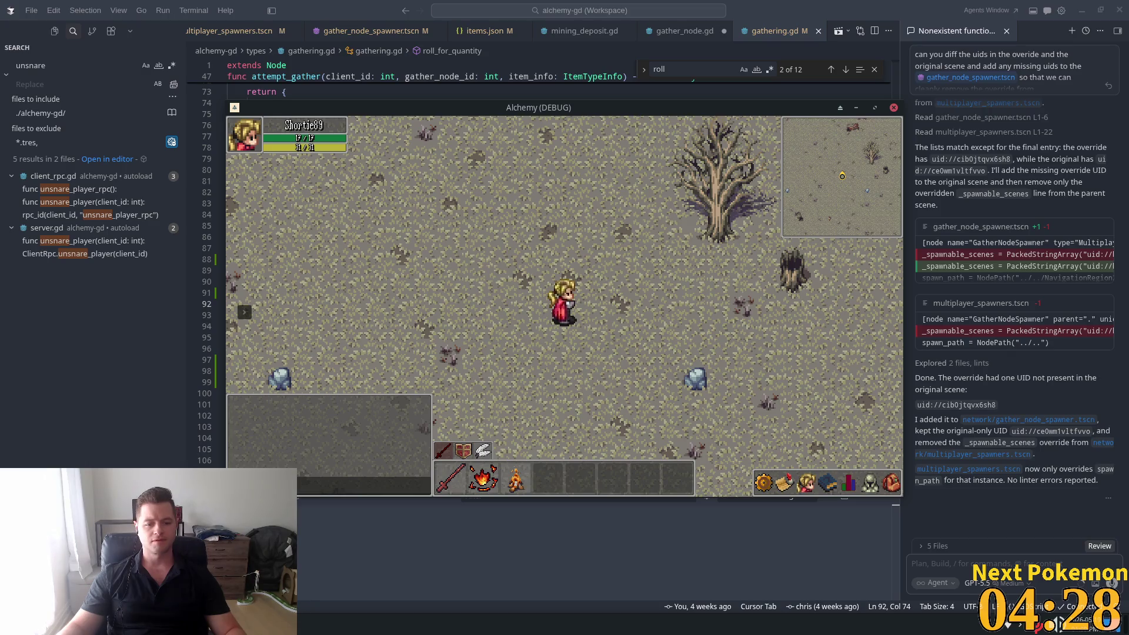
{"action": "left_click", "coordinate": [333, 600]}
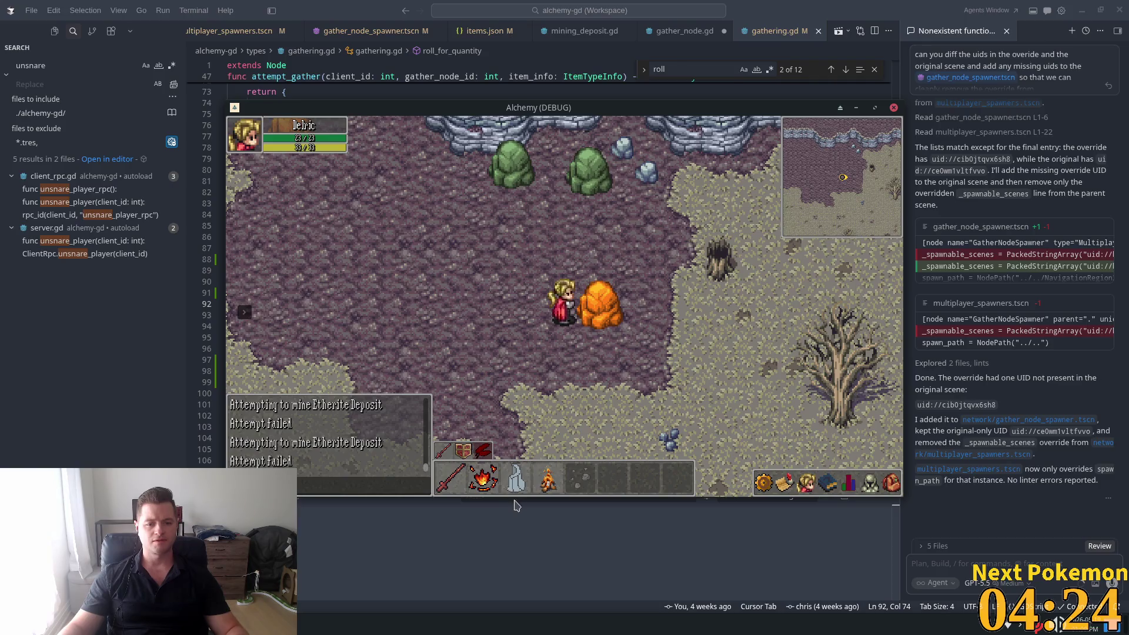
{"action": "left_click", "coordinate": [491, 613]}
{"action": "scroll", "coordinate": [466, 556], "scroll_direction": "down", "scroll_amount": 3}
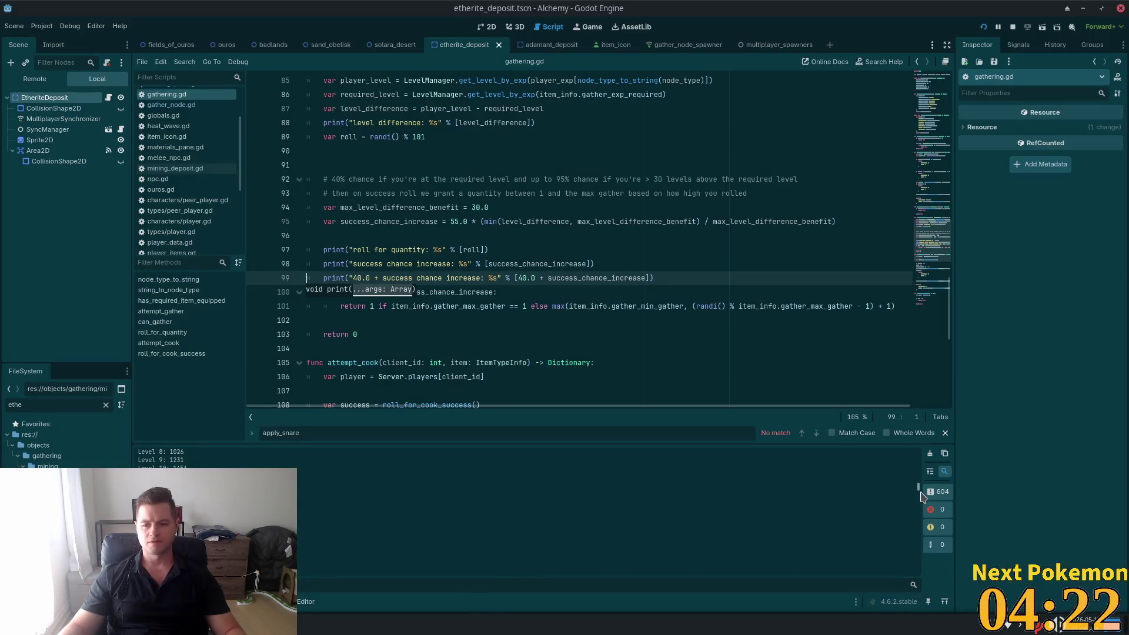
- Scroll Godot's output to the bottom and select the 'cannot add or update child row' sqlState/sqlMessage error
{"action": "scroll", "coordinate": [921, 493], "scroll_direction": "down", "scroll_amount": 5}
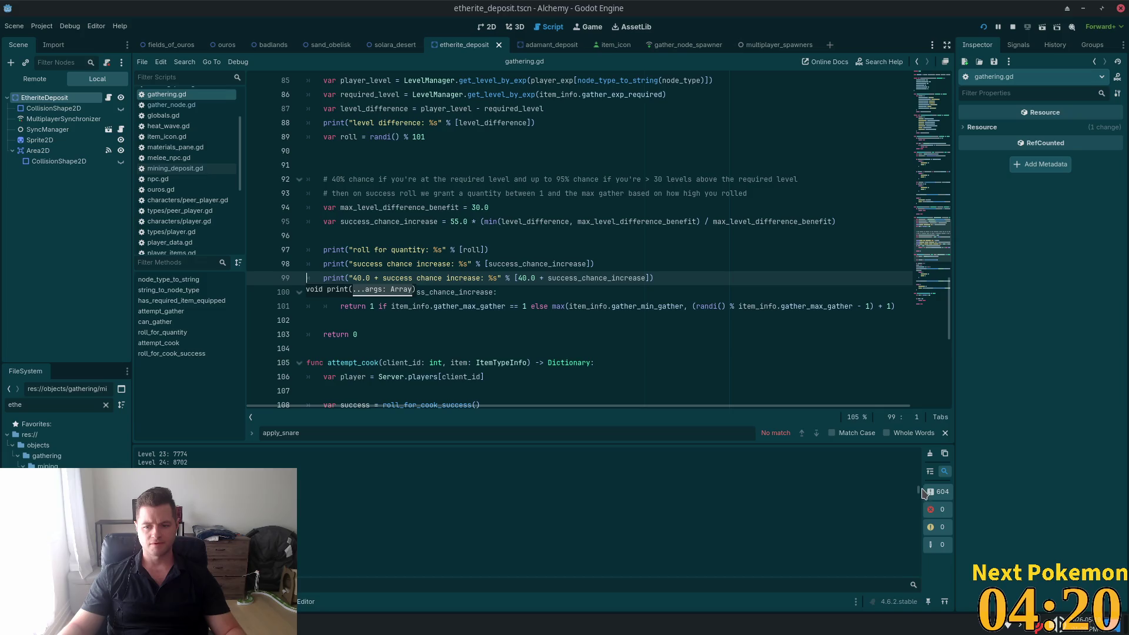
{"action": "left_click_drag", "start_coordinate": [921, 492], "coordinate": [928, 594]}
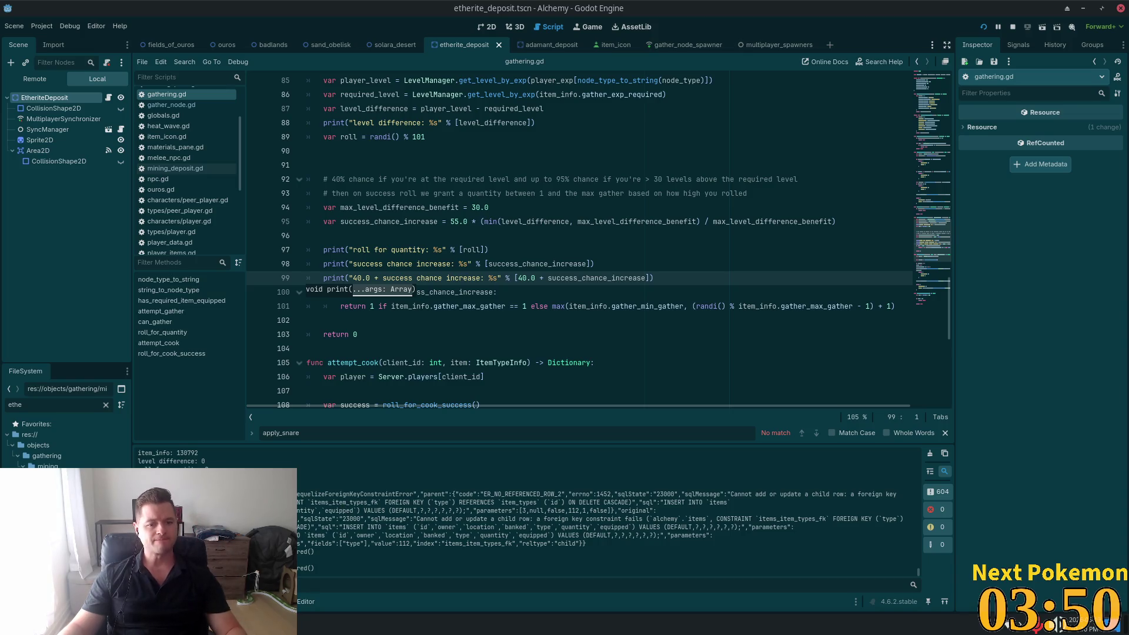
{"action": "left_click_drag", "start_coordinate": [283, 494], "coordinate": [671, 500]}
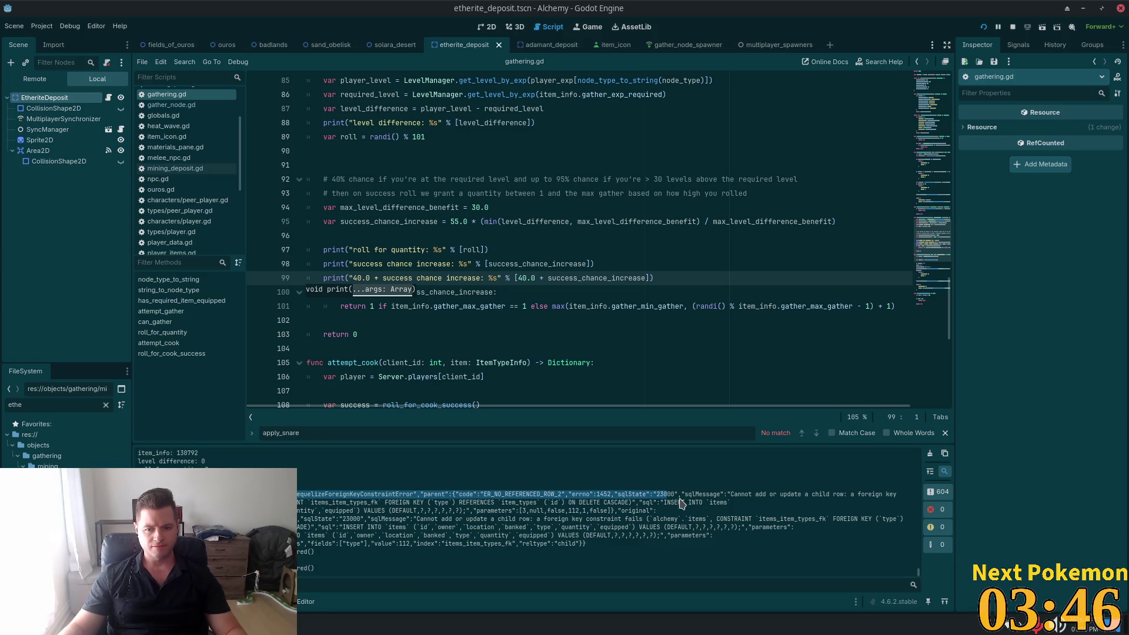
{"action": "mouse_move", "coordinate": [742, 494]}
{"action": "left_mouse_down"}
{"action": "mouse_move", "coordinate": [845, 495]}
{"action": "mouse_move", "coordinate": [282, 502]}
{"action": "left_mouse_up"}
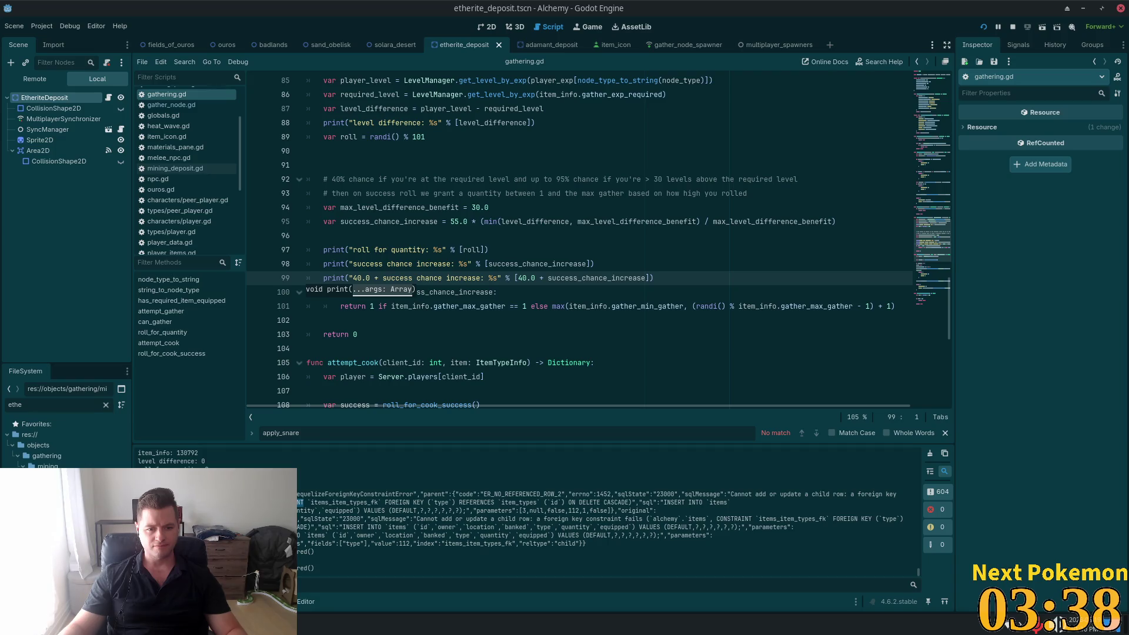
{"action": "left_click_drag", "start_coordinate": [298, 519], "coordinate": [450, 517]}
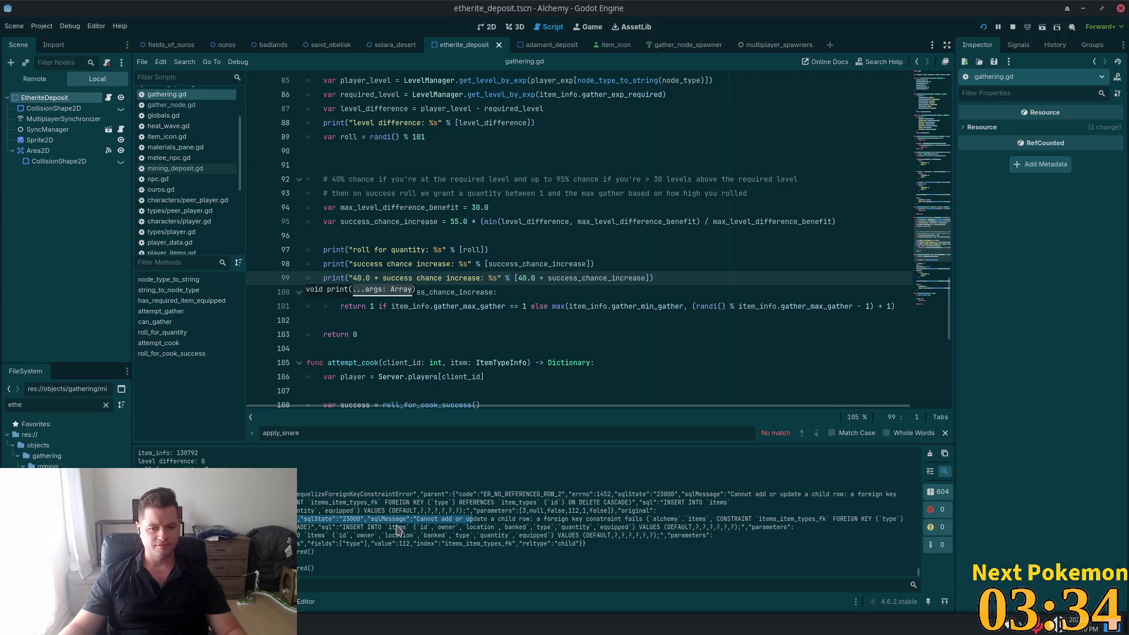
{"action": "key", "text": "alt+Tab"}
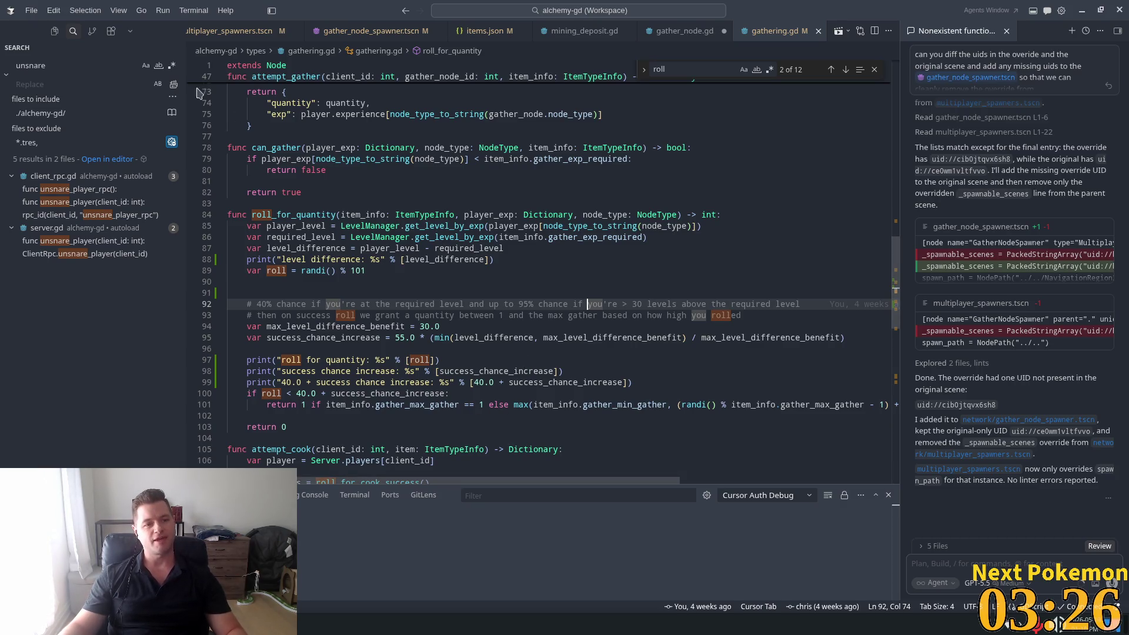
- Delete the three debug prints and the level difference print from roll_for_quantity
{"action": "key", "text": "ctrl+p"}
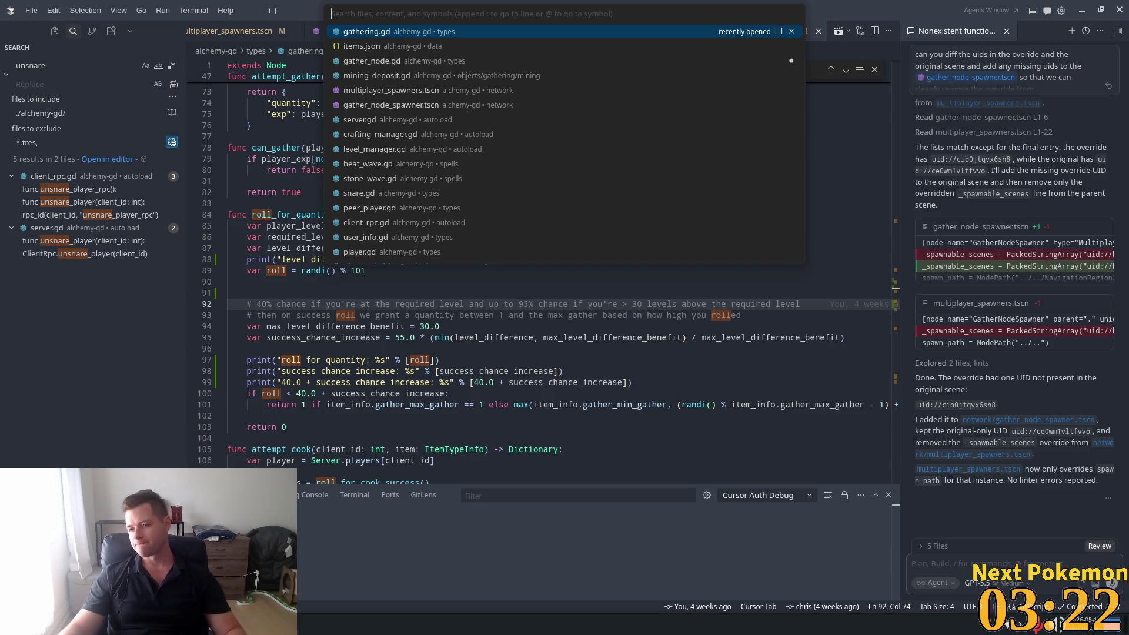
{"action": "key", "text": "Escape"}
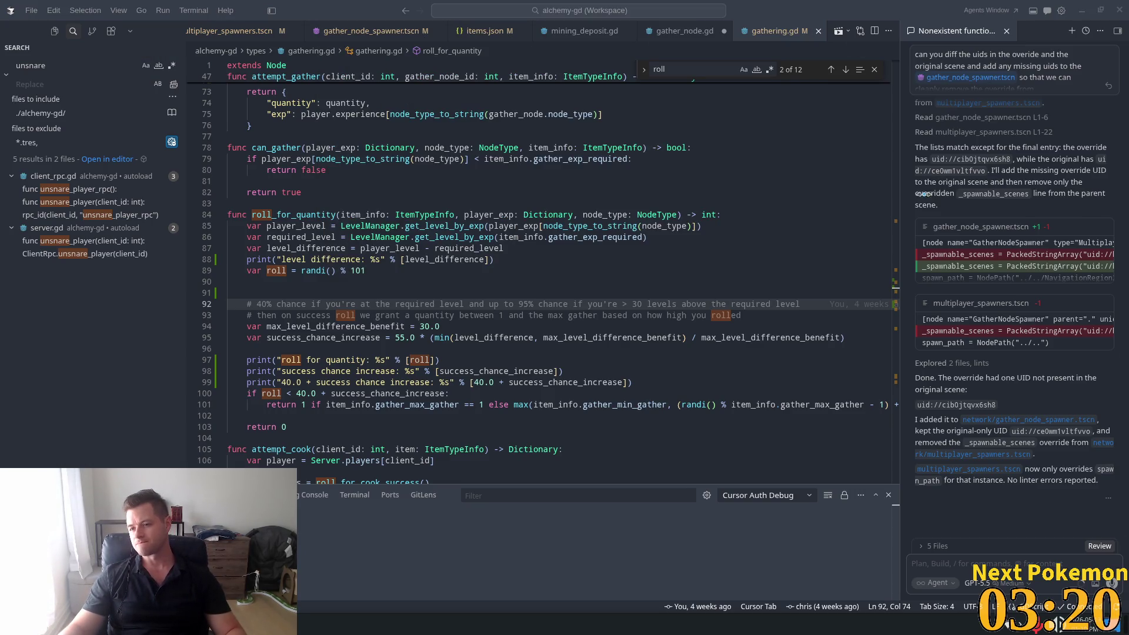
{"action": "left_click", "coordinate": [398, 272]}
{"action": "key", "text": "ctrl+p"}
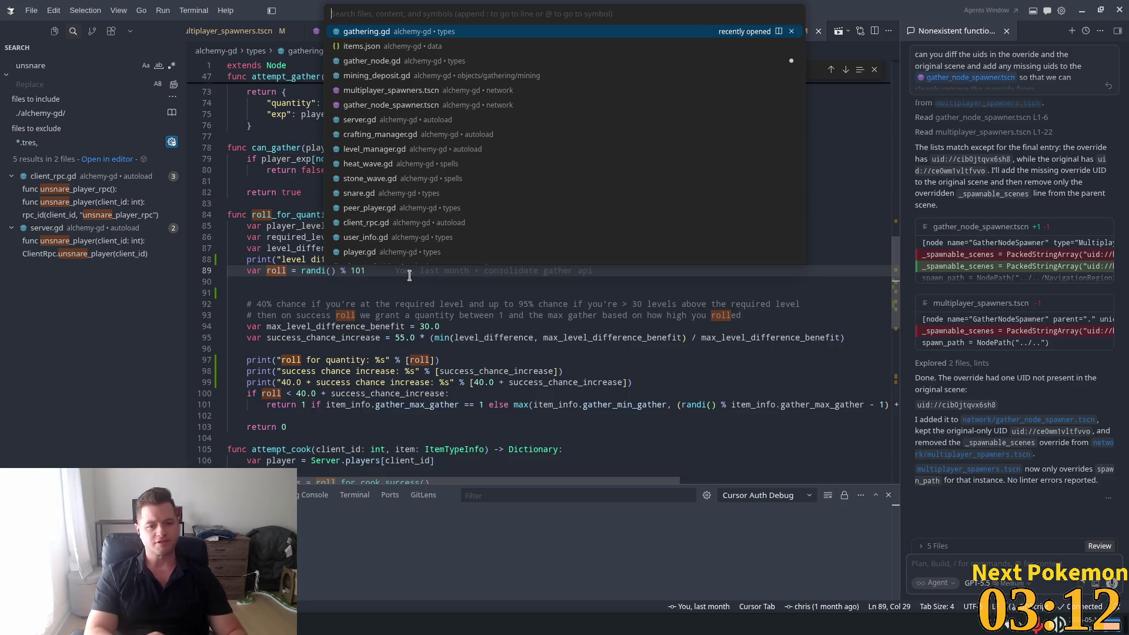
{"action": "left_click", "coordinate": [579, 348]}
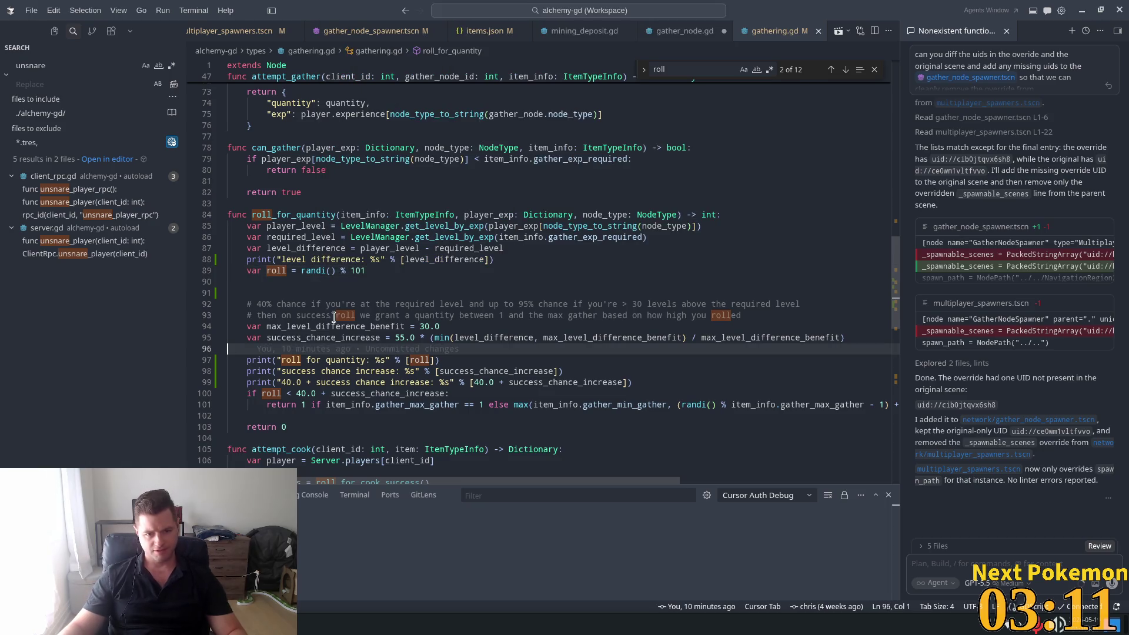
{"action": "left_click", "coordinate": [648, 379], "text": "shift"}
{"action": "key", "text": "BackSpace"}
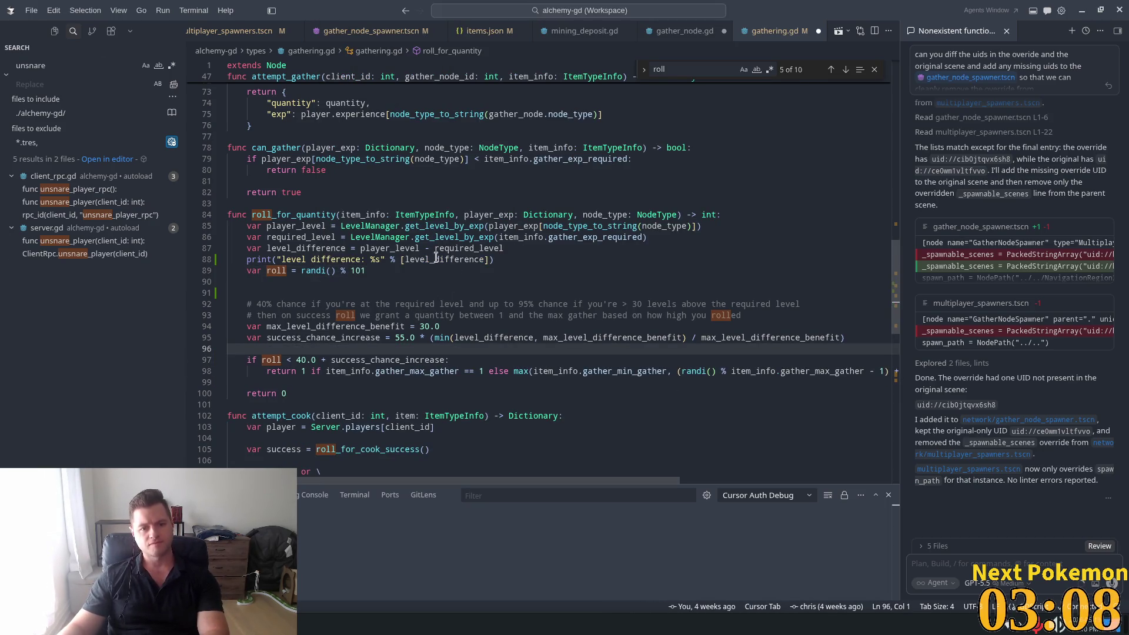
{"action": "left_click_drag", "start_coordinate": [512, 259], "coordinate": [229, 260]}
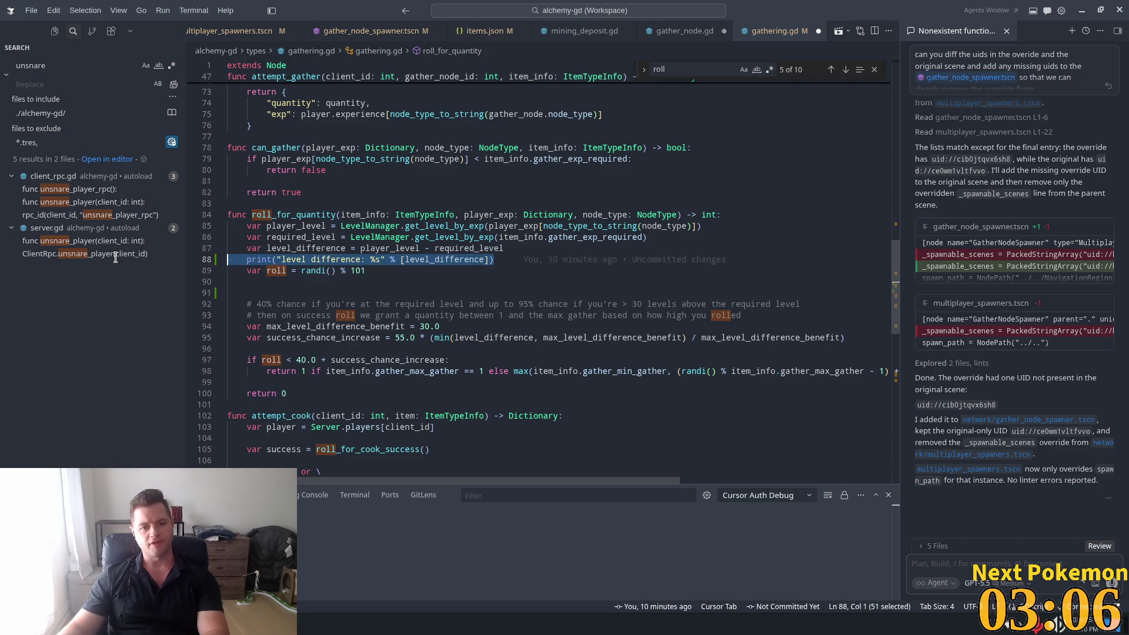
{"action": "key", "text": "ctrl+shift+k"}
{"action": "left_click", "coordinate": [382, 248]}
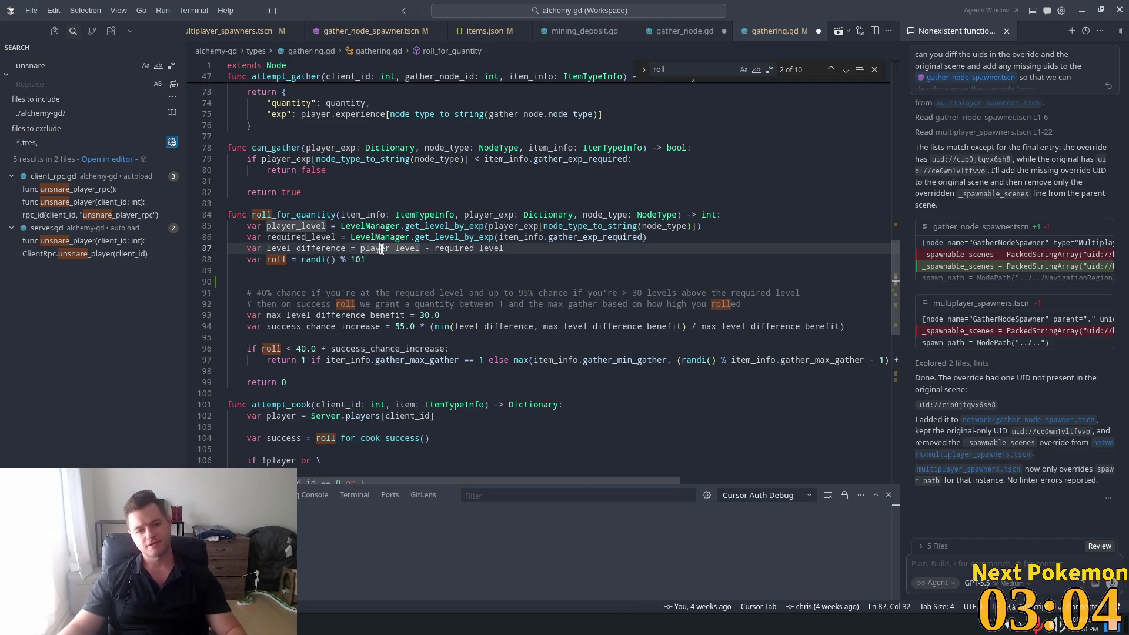
{"action": "left_click", "coordinate": [371, 237]}
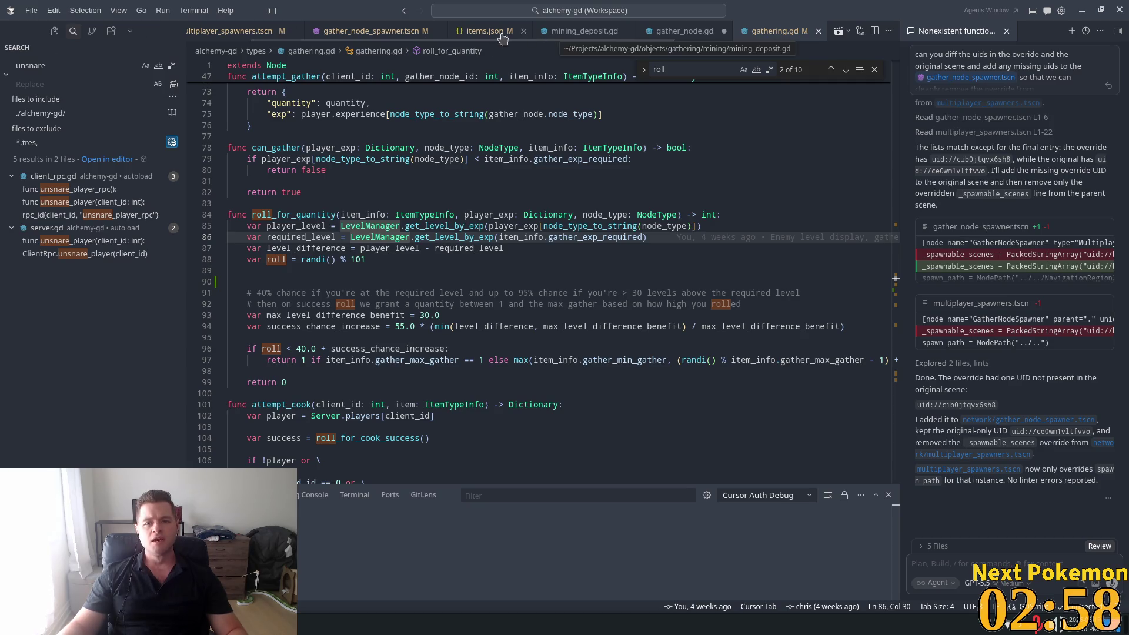
- Switch to gather_node.gd and scroll through the _on_input_event handler's checks
{"action": "left_click", "coordinate": [688, 34]}
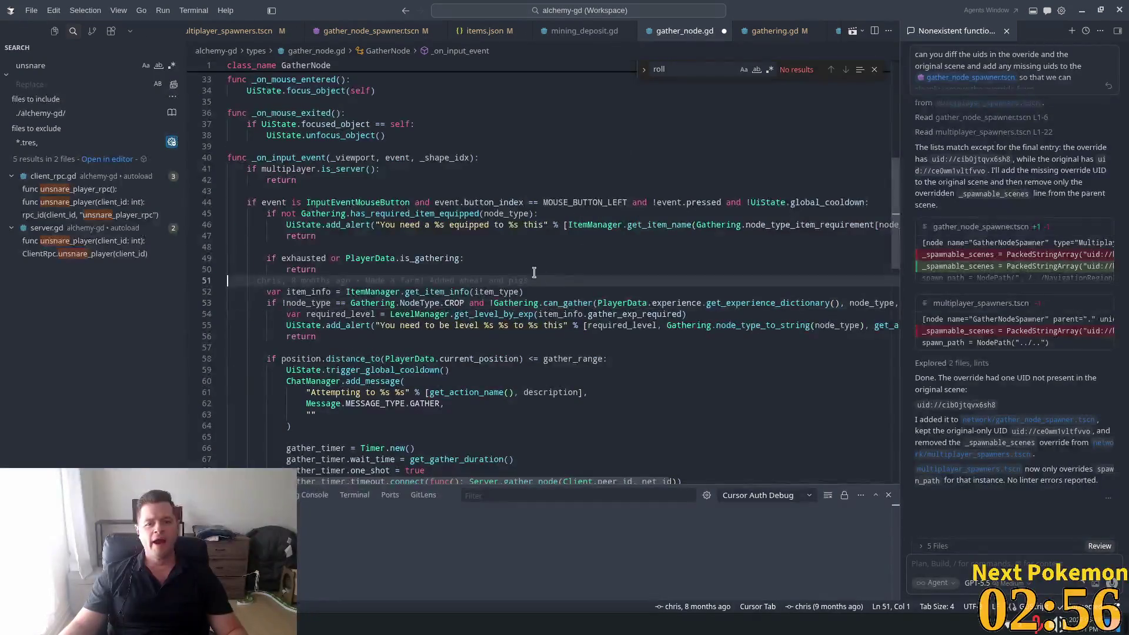
{"action": "scroll", "coordinate": [561, 280], "scroll_direction": "down", "scroll_amount": 4}
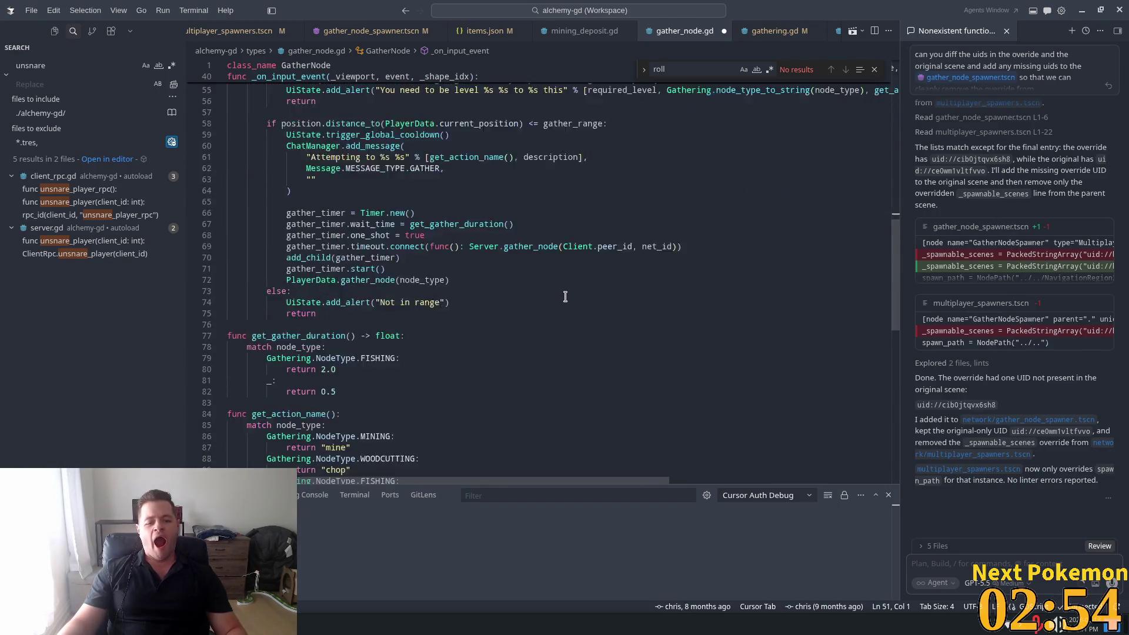
{"action": "scroll", "coordinate": [567, 301], "scroll_direction": "up", "scroll_amount": 5}
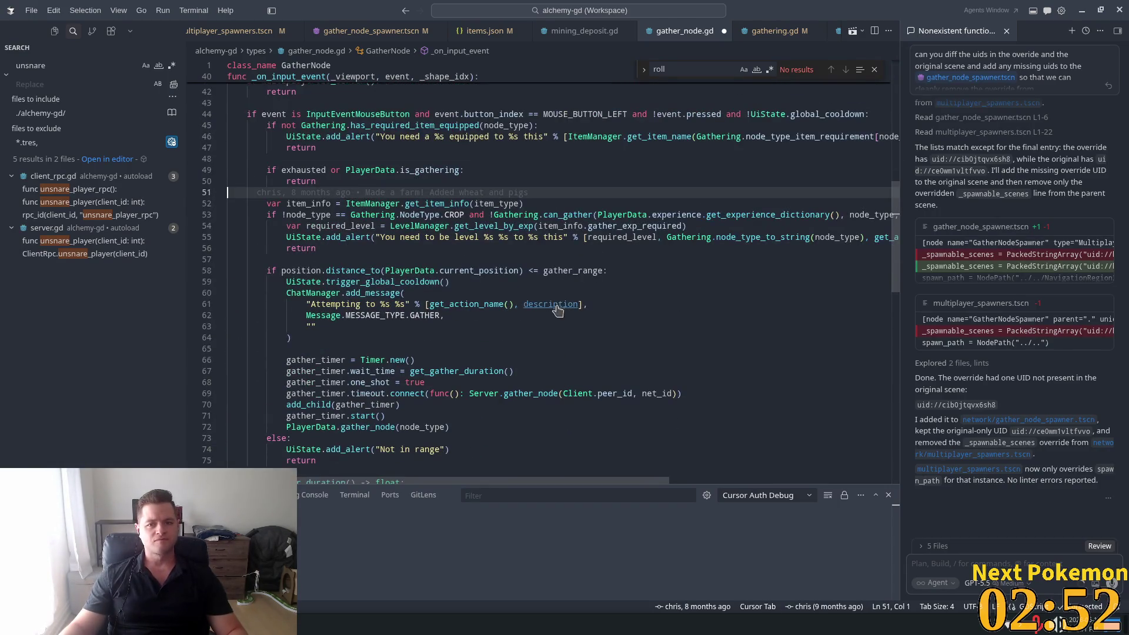
{"action": "scroll", "coordinate": [445, 238], "scroll_direction": "up", "scroll_amount": 2}
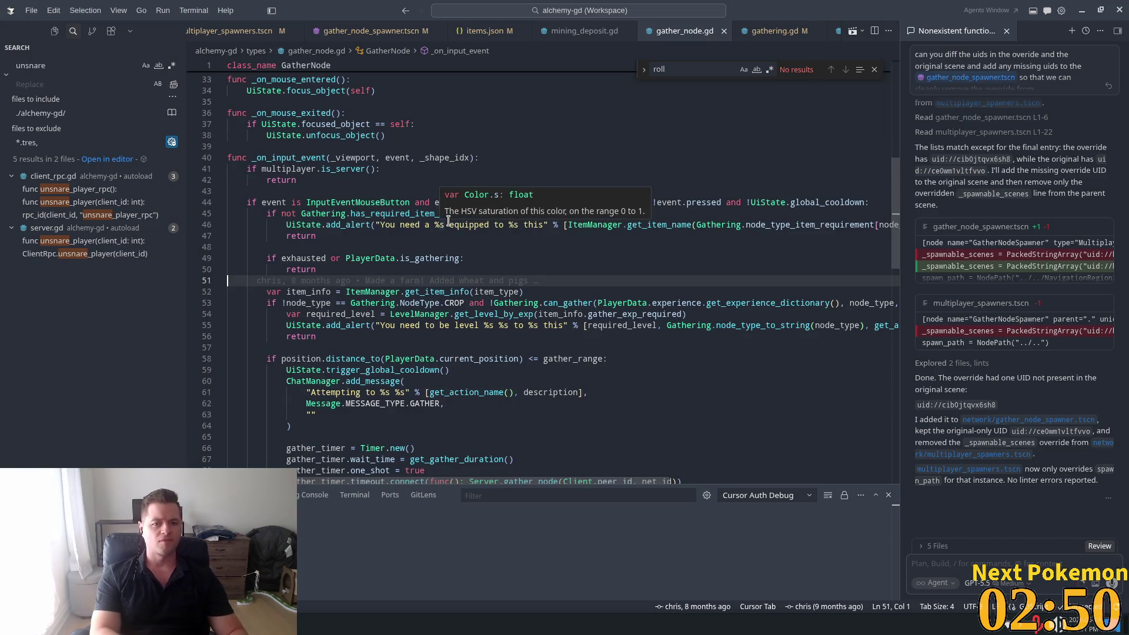
{"action": "key", "text": "ctrl+p"}
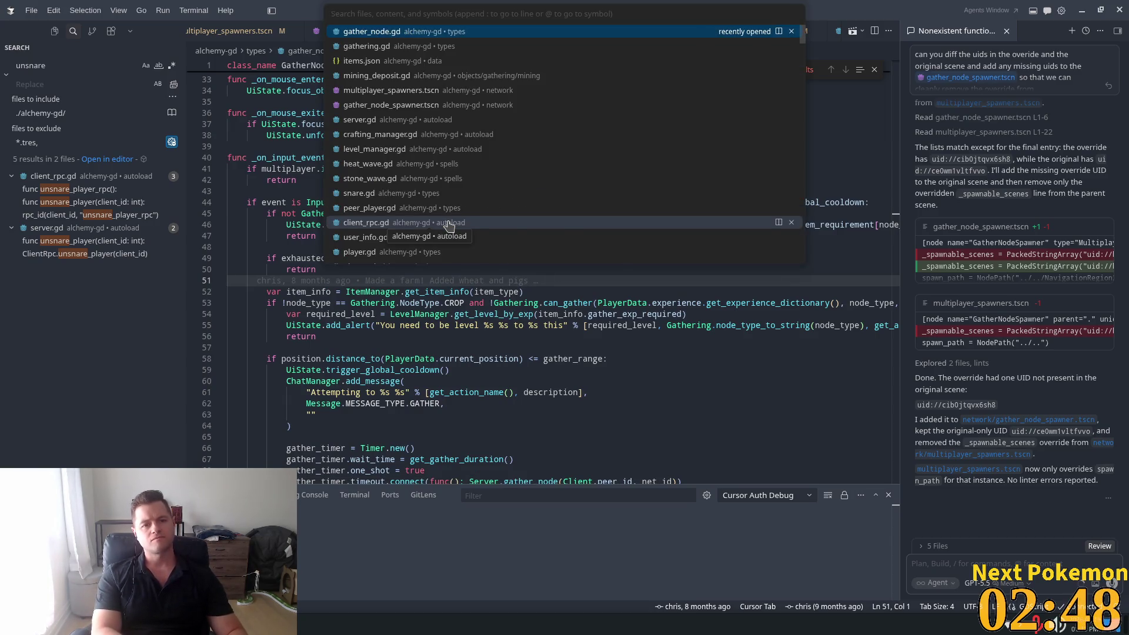
- Open server.gd, search for gather_node and go to the gather_node_rpc definition on line 586
{"action": "type", "text": "server"}
{"action": "key", "text": "Return"}
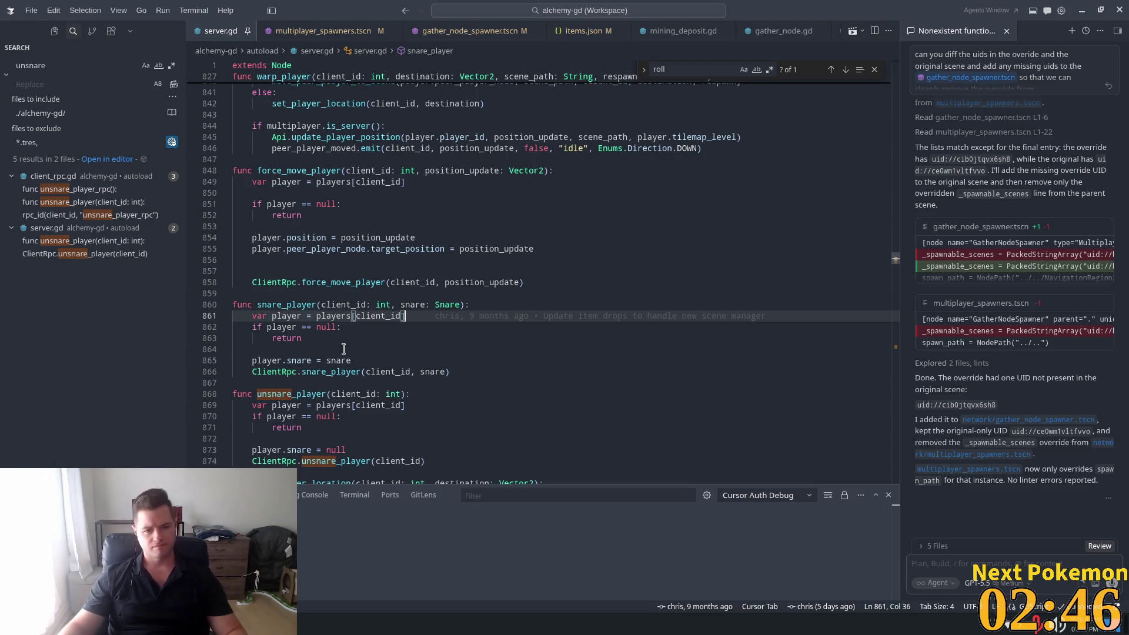
{"action": "left_click", "coordinate": [560, 227]}
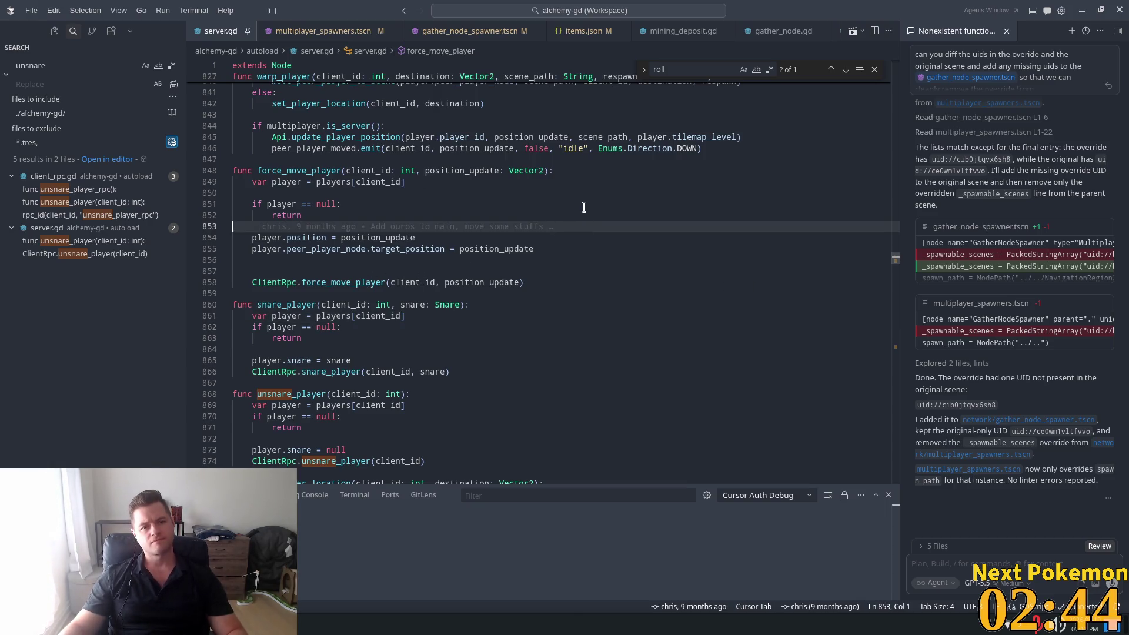
{"action": "key", "text": "ctrl+f"}
{"action": "type", "text": "gather"}
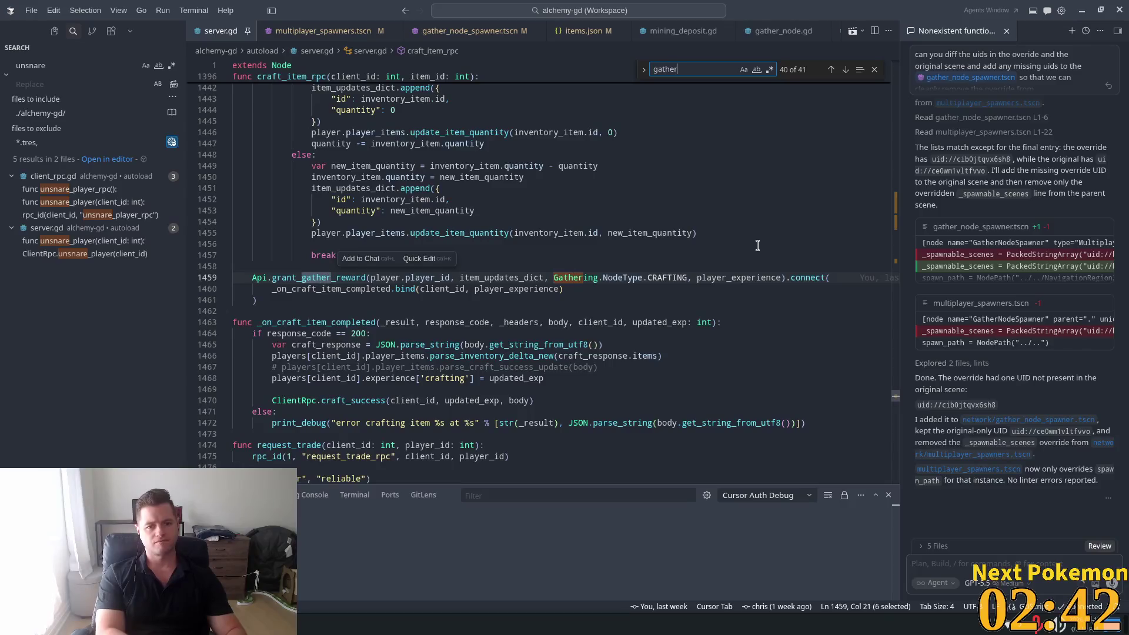
{"action": "type", "text": "_node"}
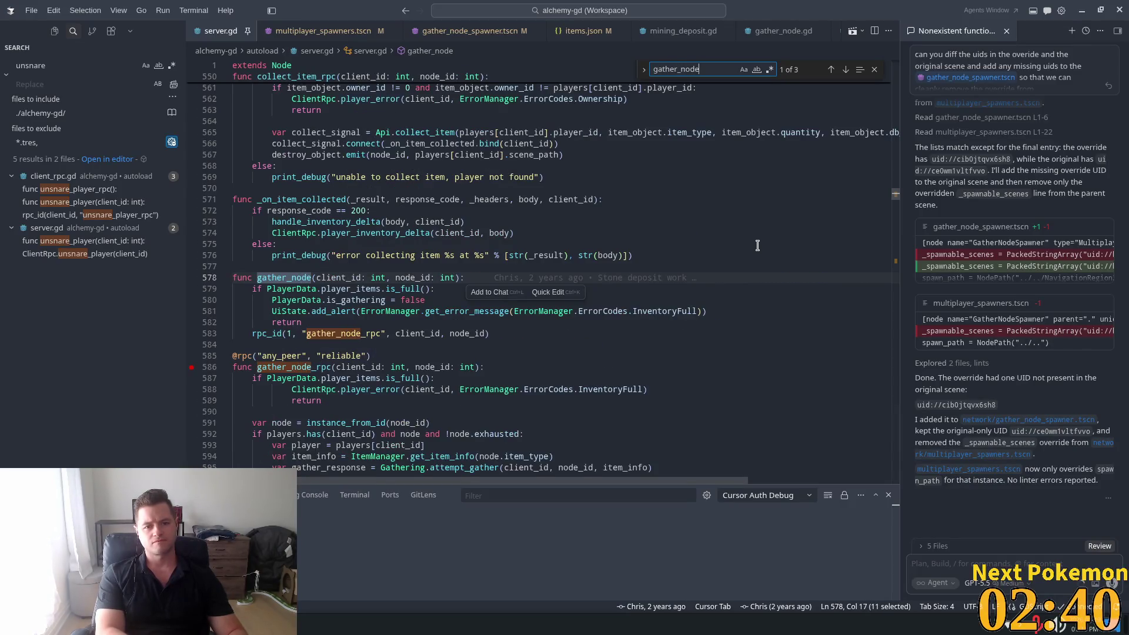
{"action": "left_click", "coordinate": [349, 335]}
{"action": "left_click", "coordinate": [348, 335], "text": "ctrl"}
{"action": "scroll", "coordinate": [349, 337], "scroll_direction": "down", "scroll_amount": 5}
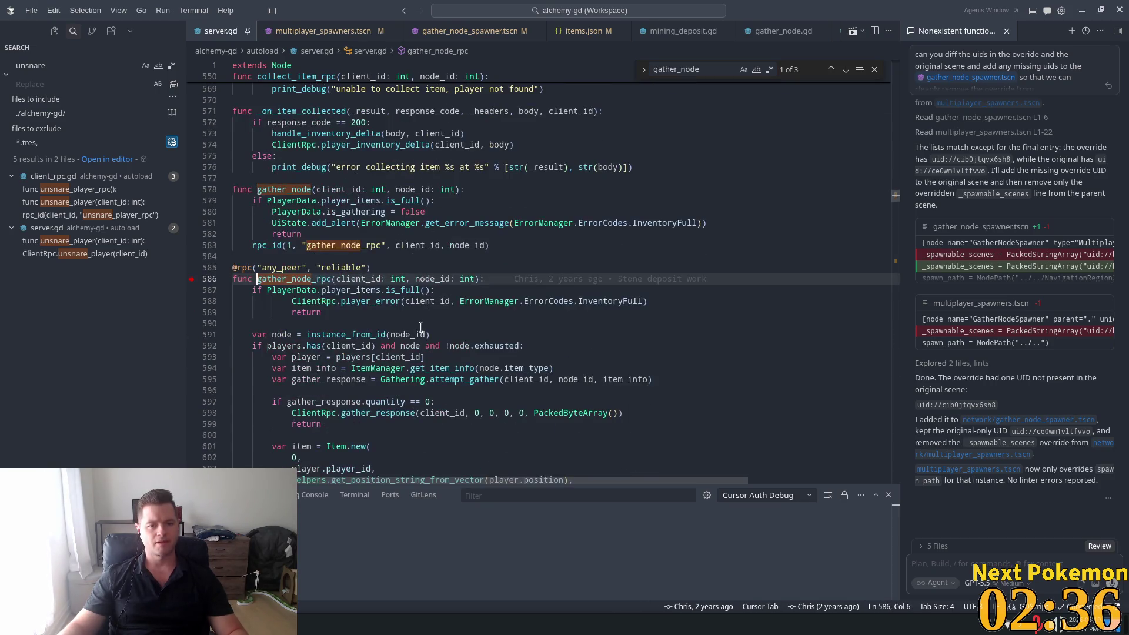
{"action": "scroll", "coordinate": [424, 329], "scroll_direction": "down", "scroll_amount": 5}
{"action": "scroll", "coordinate": [483, 329], "scroll_direction": "down", "scroll_amount": 2}
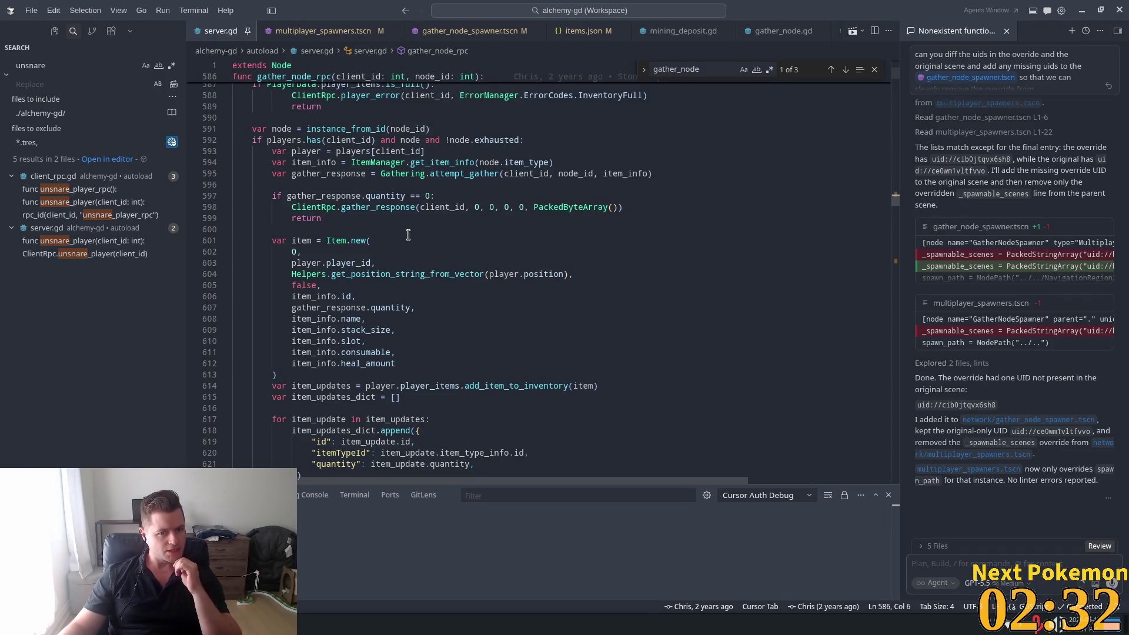
{"action": "left_click_drag", "start_coordinate": [317, 163], "coordinate": [316, 153]}
{"action": "scroll", "coordinate": [357, 189], "scroll_direction": "down", "scroll_amount": 1}
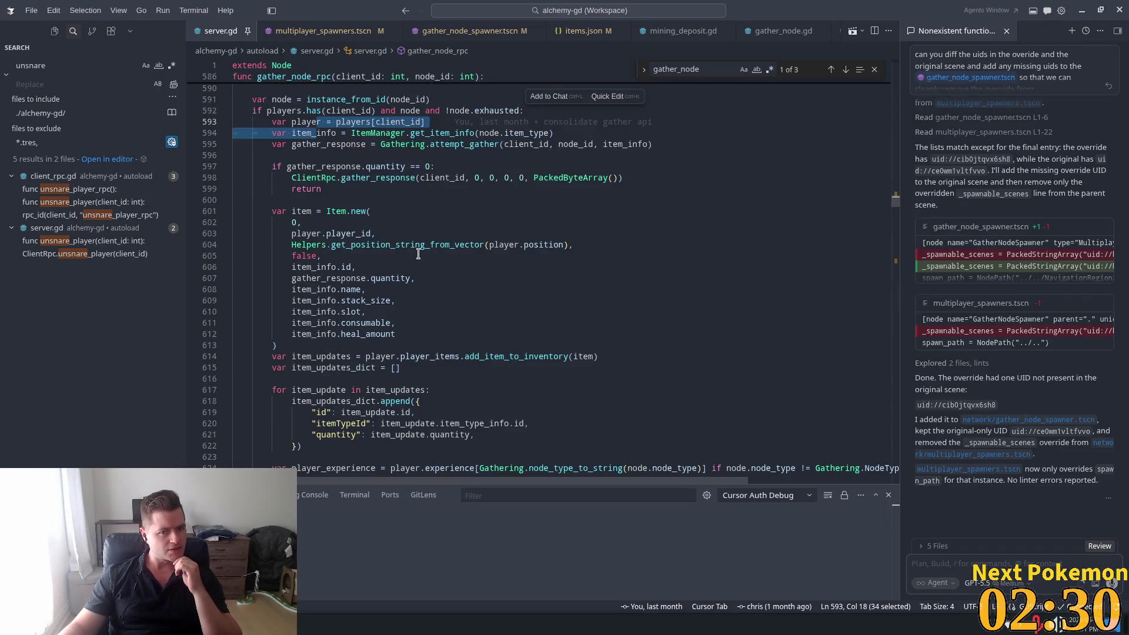
- Follow the gather_response call on line 598 to its definition in client_rpc.gd
{"action": "double_click", "coordinate": [381, 180]}
{"action": "scroll", "coordinate": [373, 222], "scroll_direction": "up", "scroll_amount": 3}
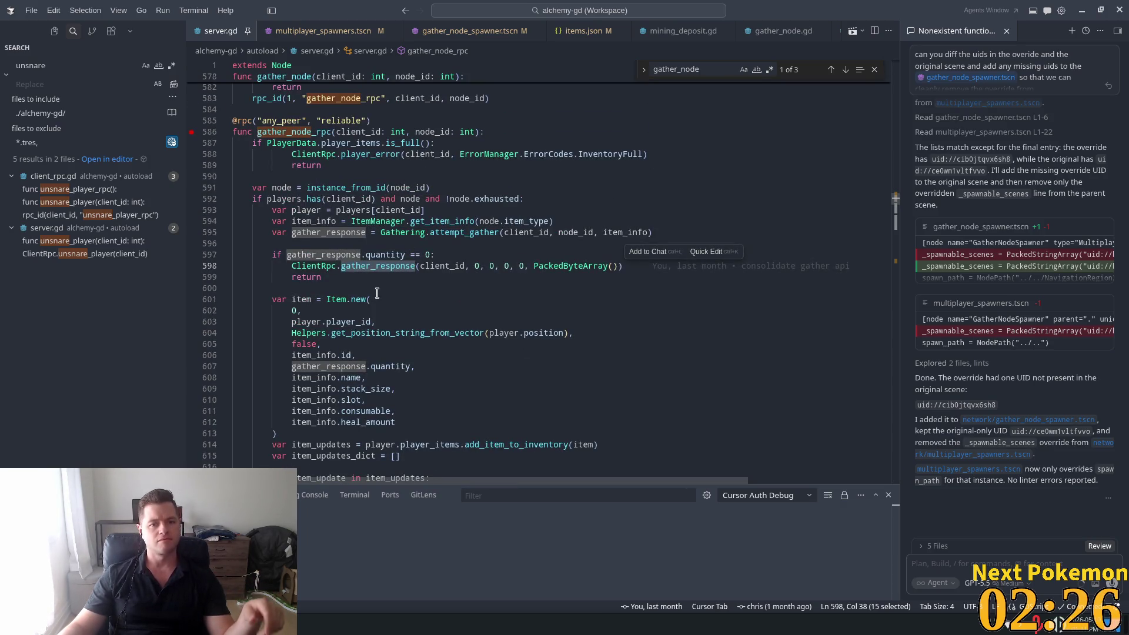
{"action": "left_click", "coordinate": [371, 233]}
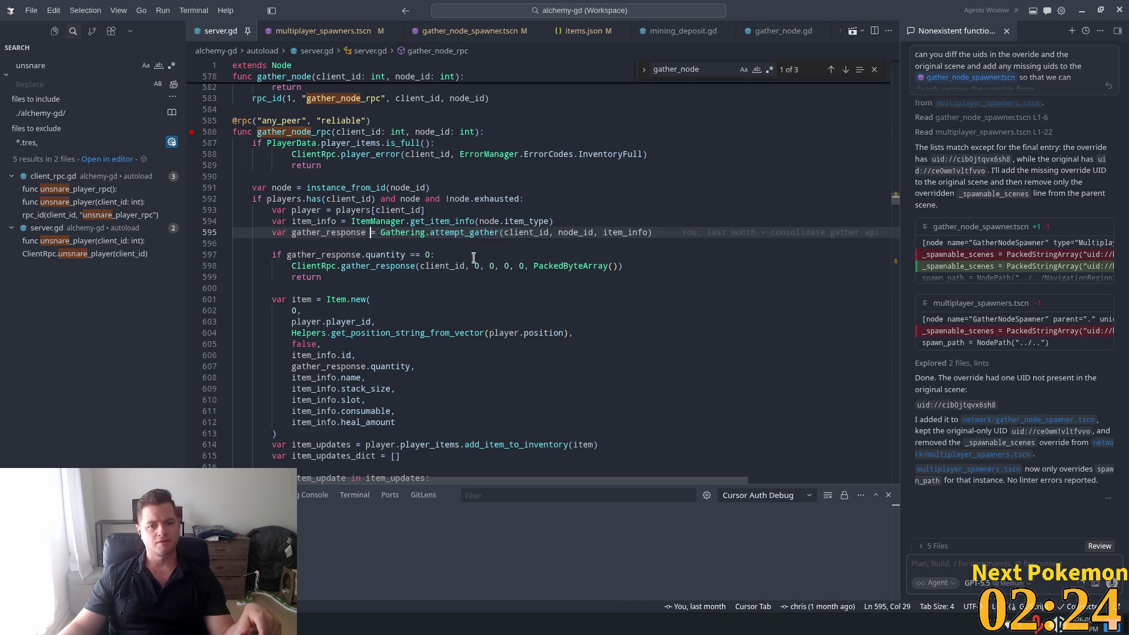
{"action": "key", "text": "Left"}
{"action": "key", "text": "ctrl+d"}
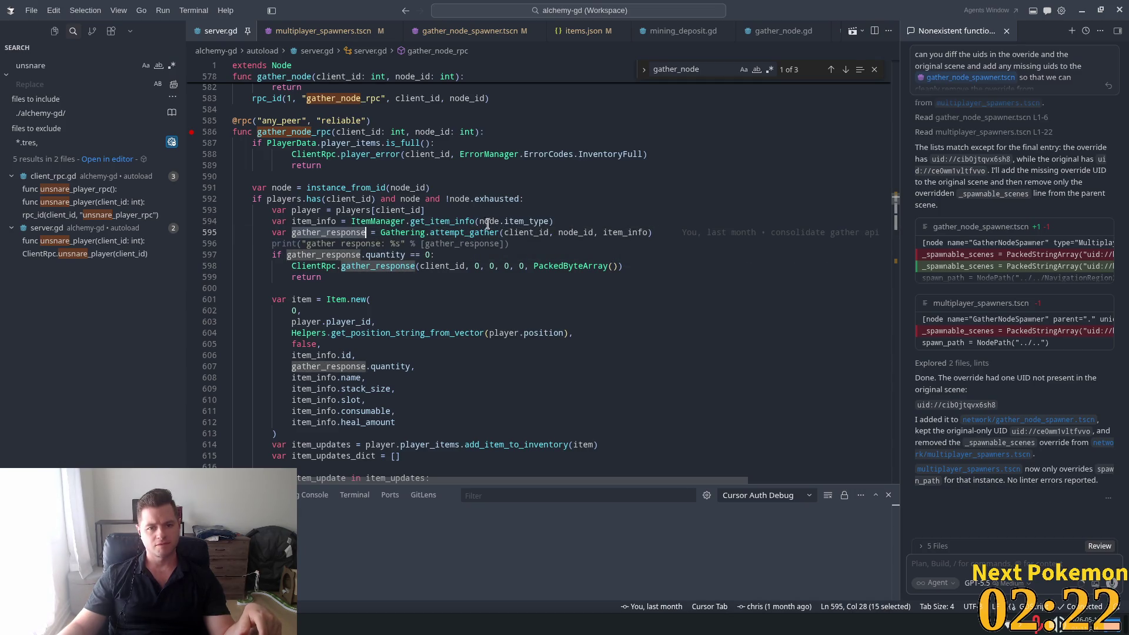
{"action": "double_click", "coordinate": [474, 232]}
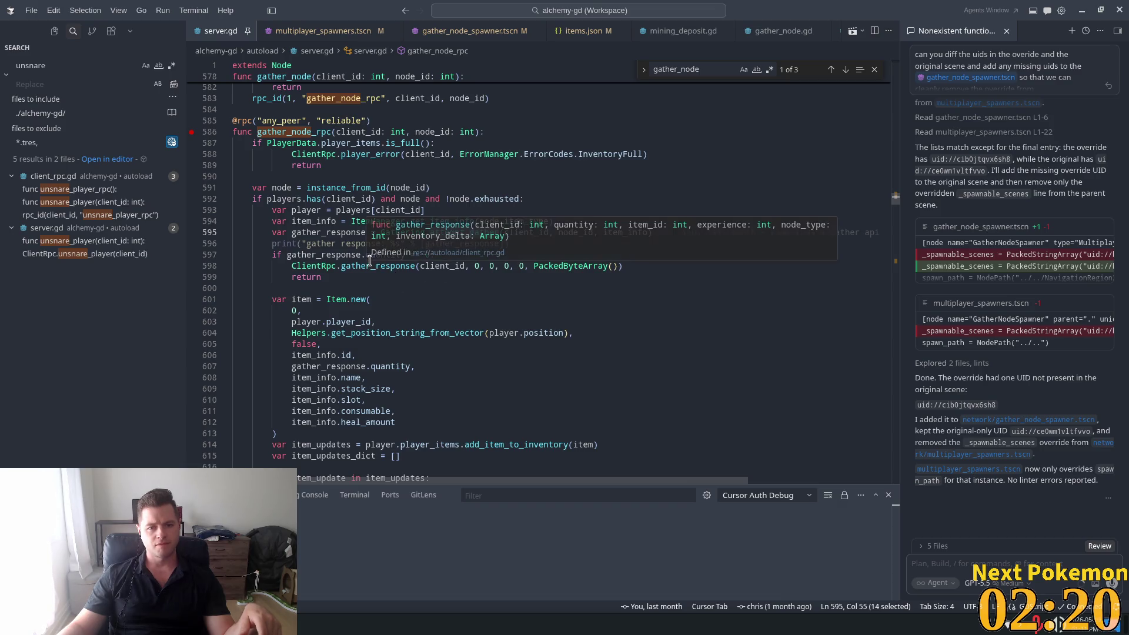
{"action": "left_click", "coordinate": [433, 299]}
{"action": "left_click", "coordinate": [402, 266]}
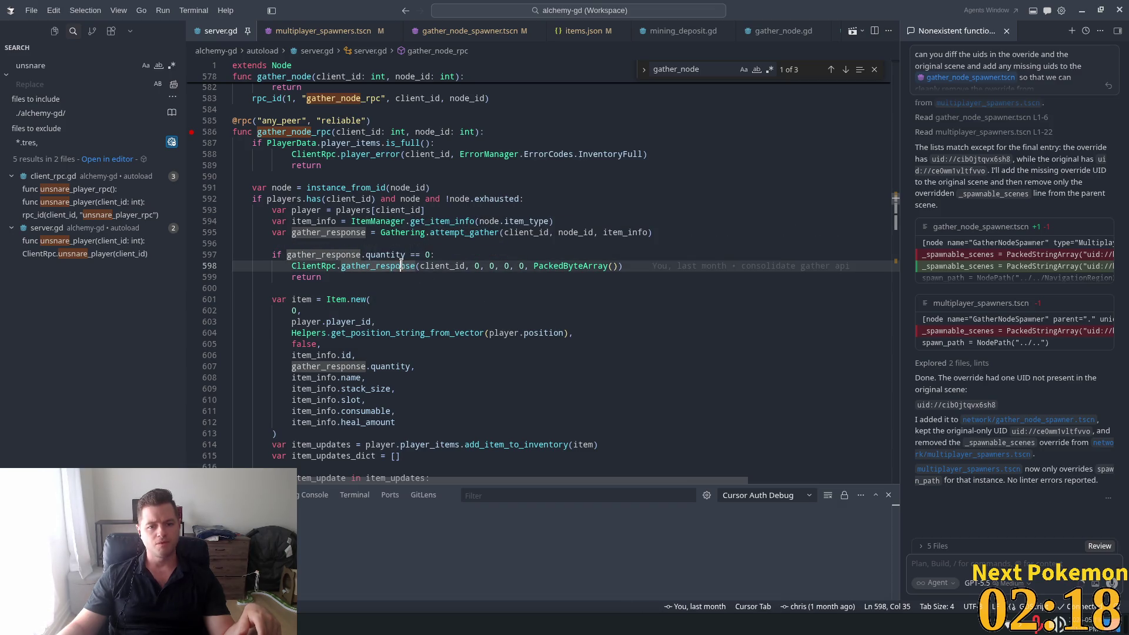
{"action": "left_click", "coordinate": [401, 266], "text": "ctrl"}
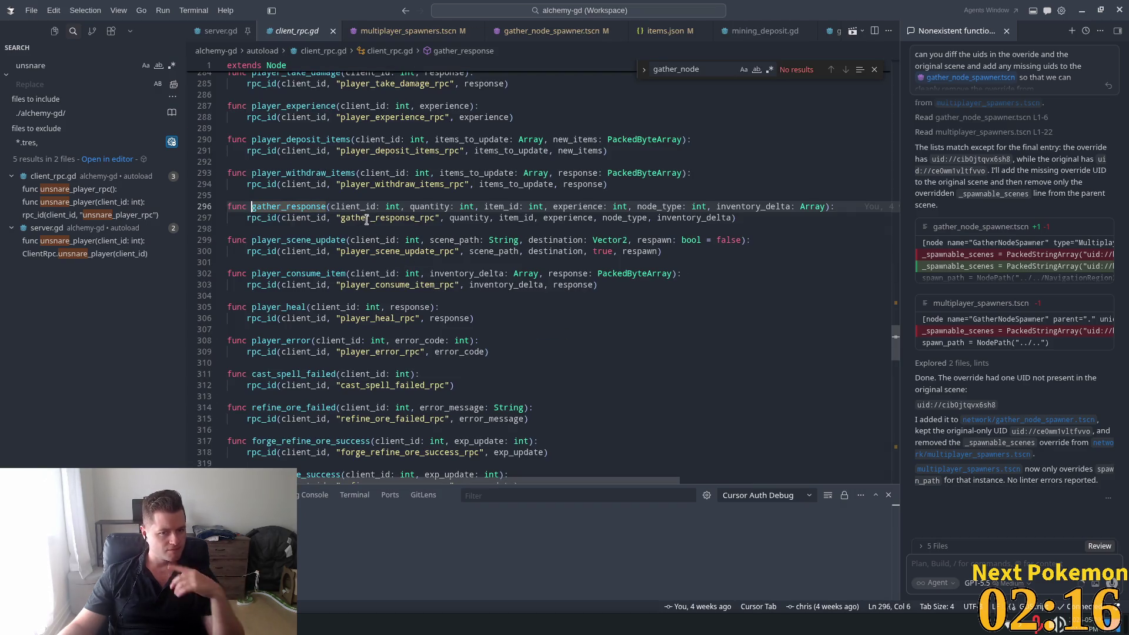
- Return to the gather_response call in server.gd and jump to grant_gather_reward's definition in api.gd
{"action": "mouse_move", "coordinate": [371, 222]}
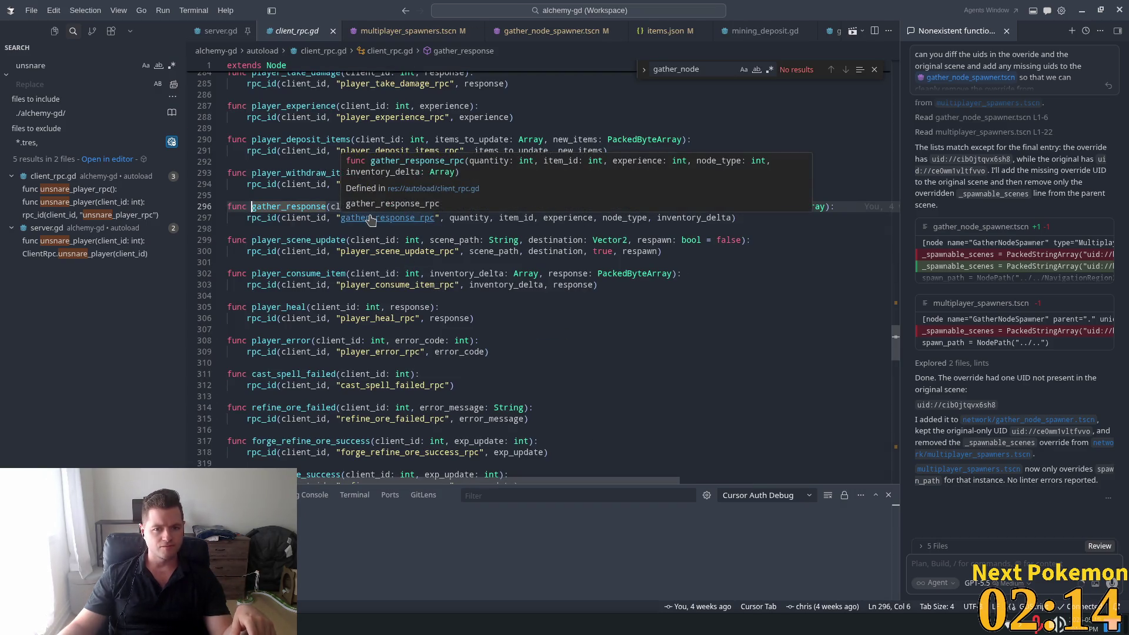
{"action": "key", "text": "ctrl+alt+minus"}
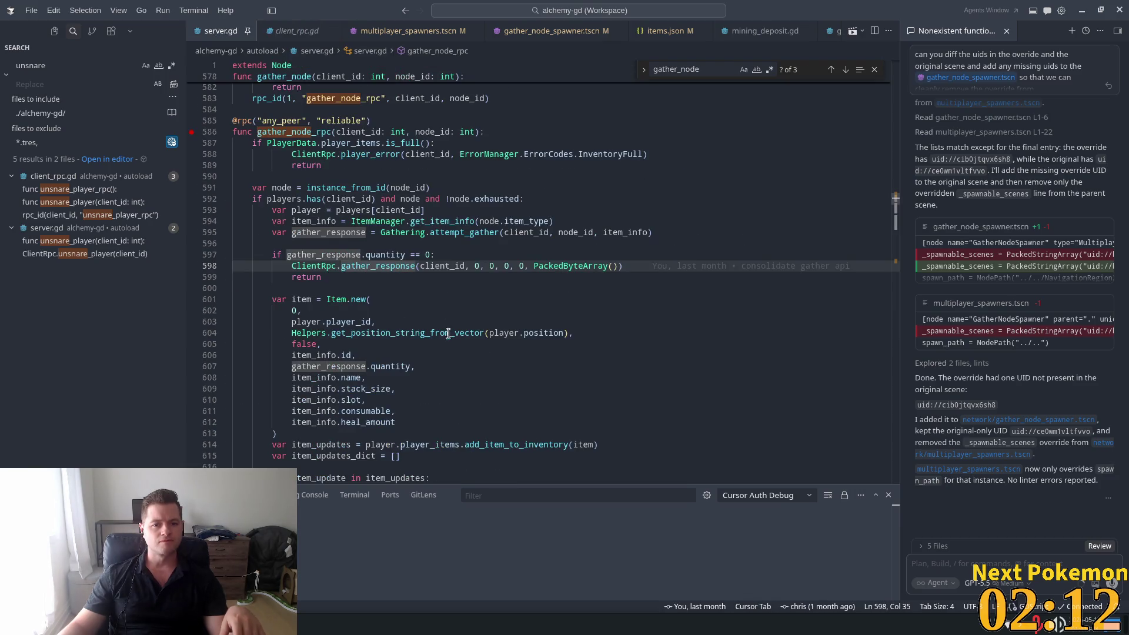
{"action": "scroll", "coordinate": [334, 206], "scroll_direction": "up", "scroll_amount": 2}
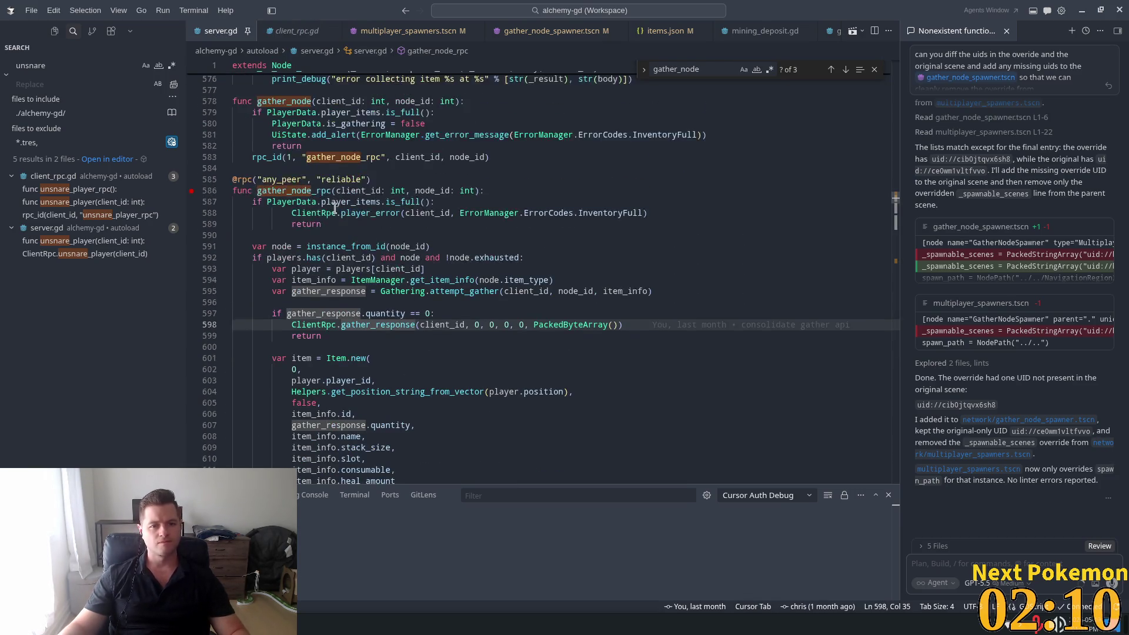
{"action": "scroll", "coordinate": [334, 207], "scroll_direction": "up", "scroll_amount": 1}
{"action": "double_click", "coordinate": [297, 242]}
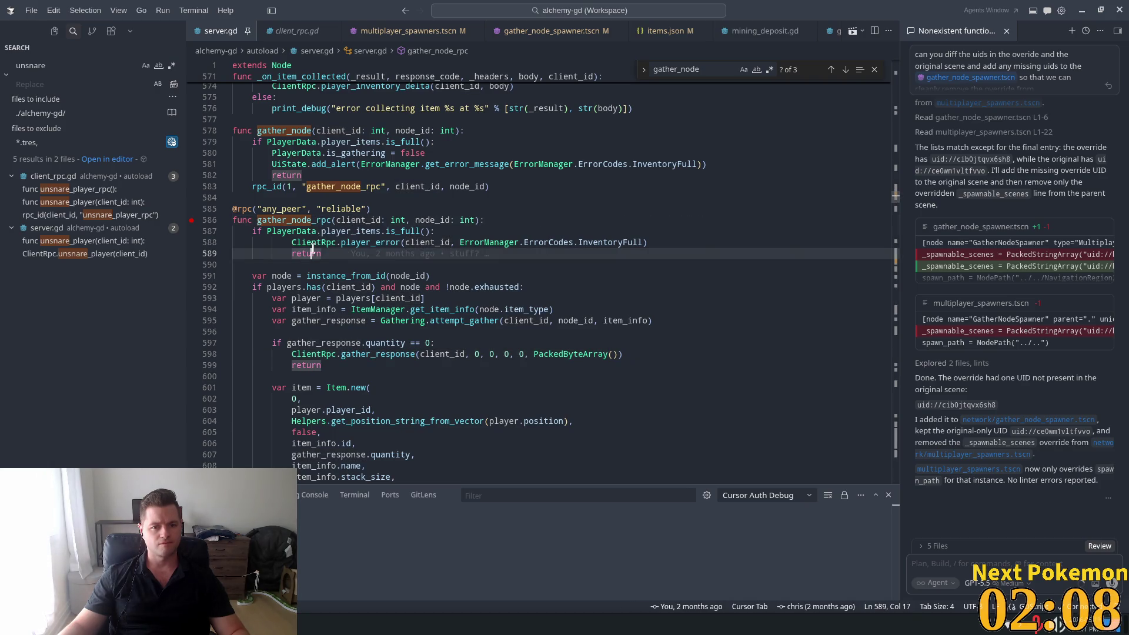
{"action": "double_click", "coordinate": [379, 310]}
{"action": "scroll", "coordinate": [356, 346], "scroll_direction": "down", "scroll_amount": 4}
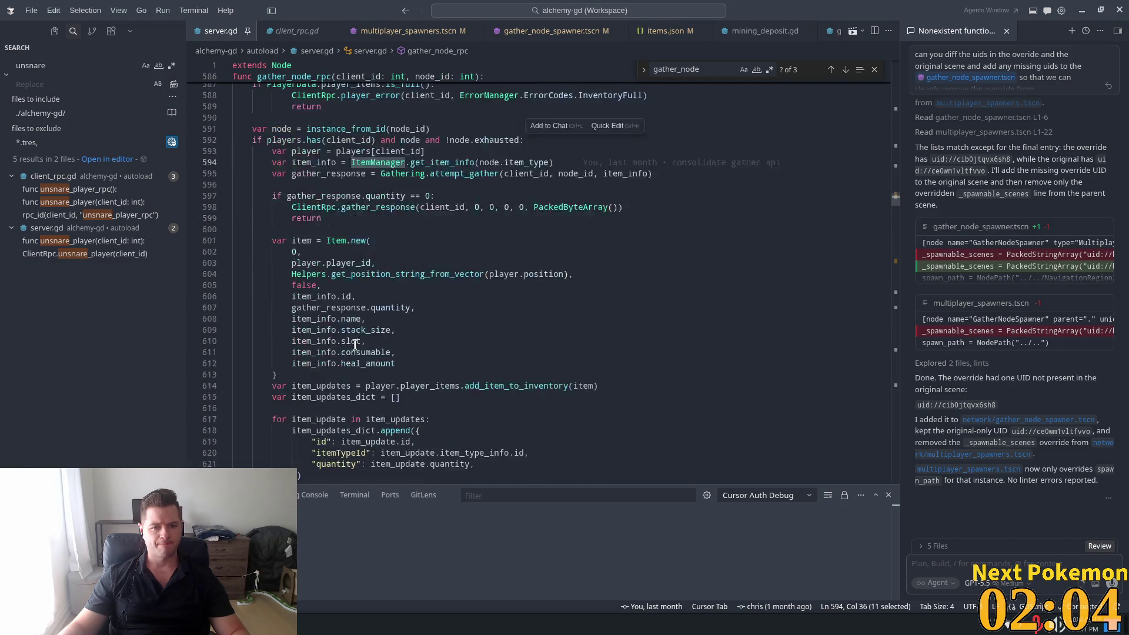
{"action": "scroll", "coordinate": [356, 345], "scroll_direction": "down", "scroll_amount": 4}
{"action": "left_click", "coordinate": [335, 363]}
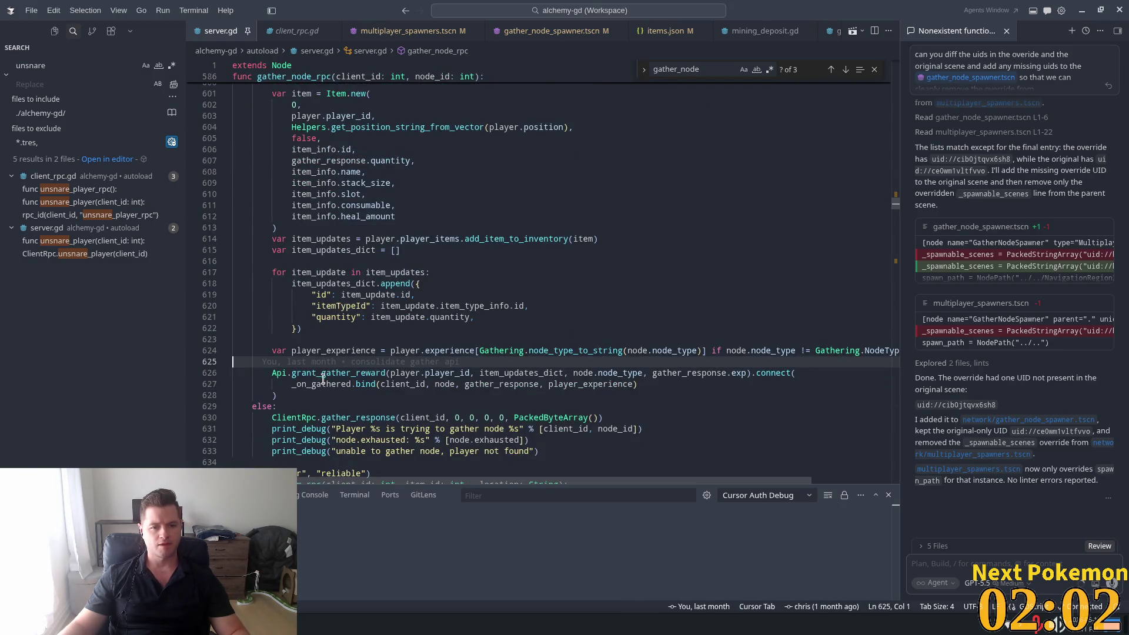
{"action": "left_click", "coordinate": [339, 373], "text": "ctrl"}
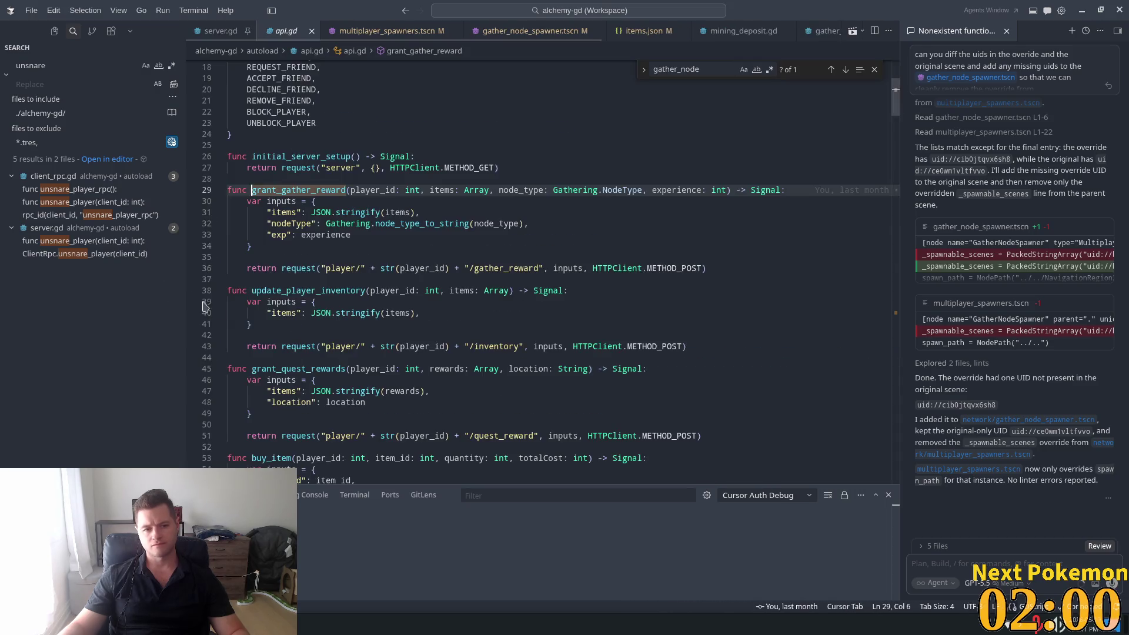
- Find the gather_reward endpoint and open gather_reward.tsx through file search with 'gather_re'
{"action": "double_click", "coordinate": [505, 269]}
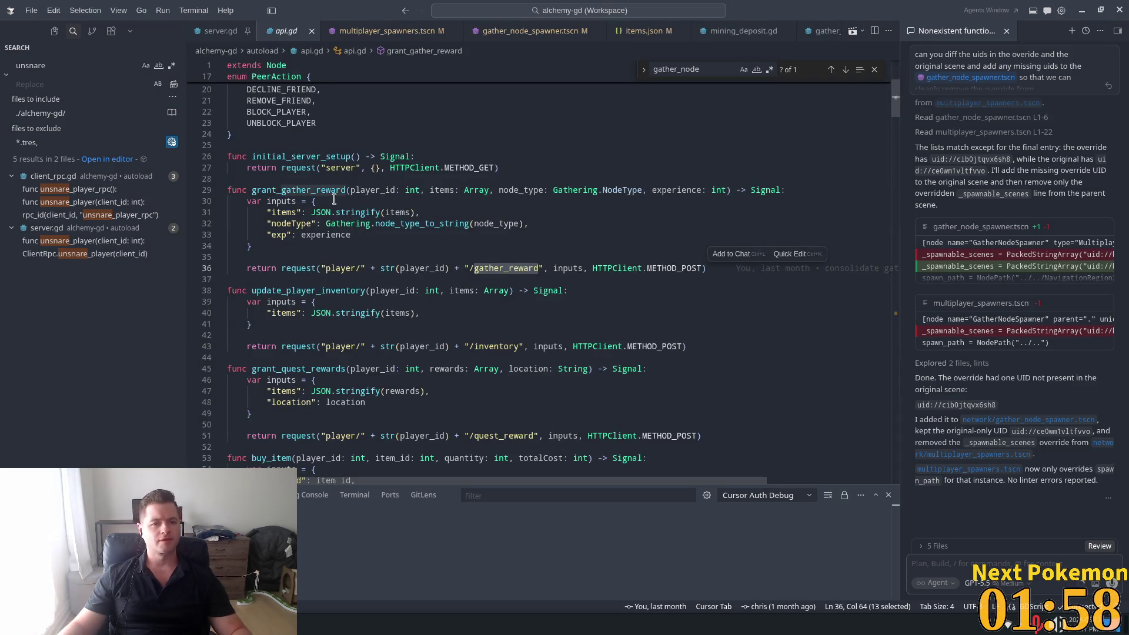
{"action": "key", "text": "ctrl+p"}
{"action": "type", "text": "h"}
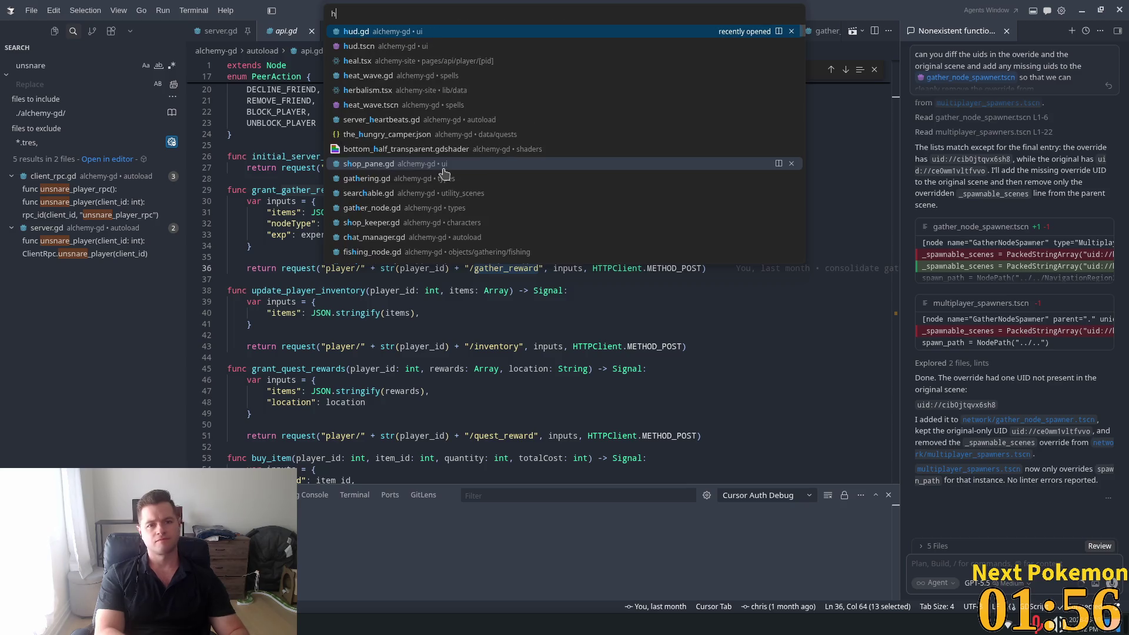
{"action": "key", "text": "BackSpace"}
{"action": "type", "text": "gather_re"}
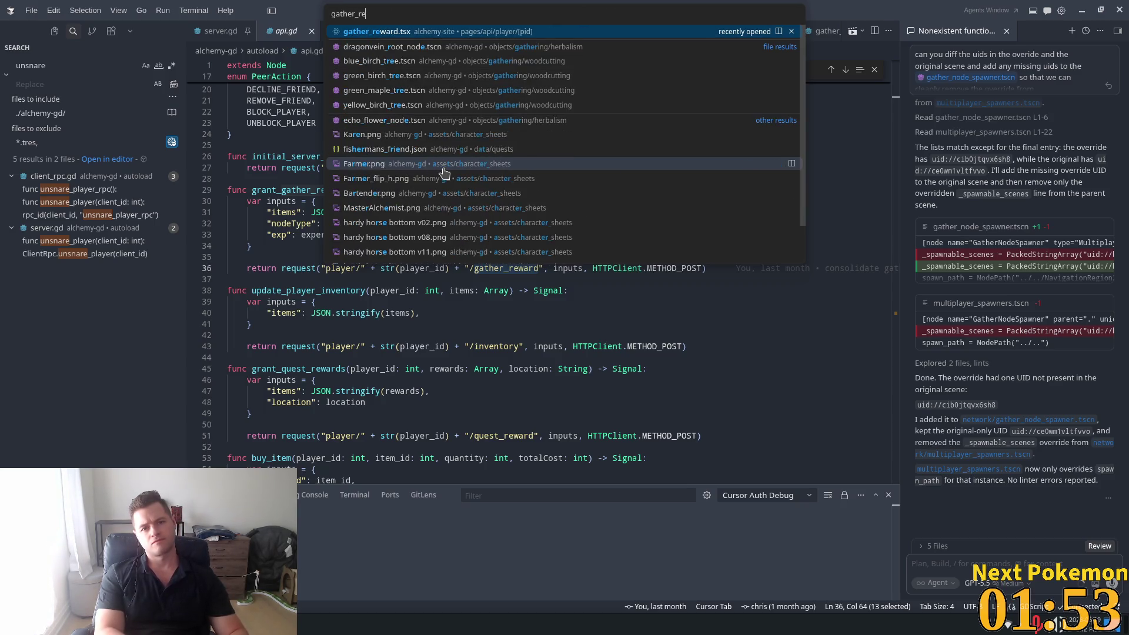
{"action": "left_click", "coordinate": [376, 46]}
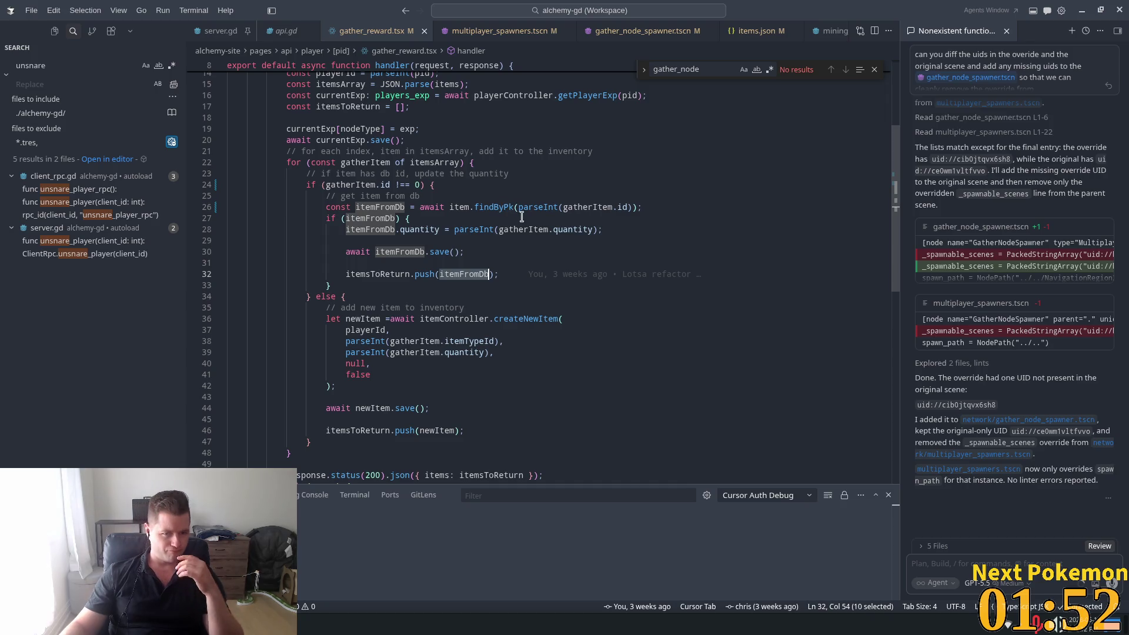
- Switch to the browser and show the alchemy database's item_types table in phpMyAdmin
{"action": "scroll", "coordinate": [459, 232], "scroll_direction": "up", "scroll_amount": 3}
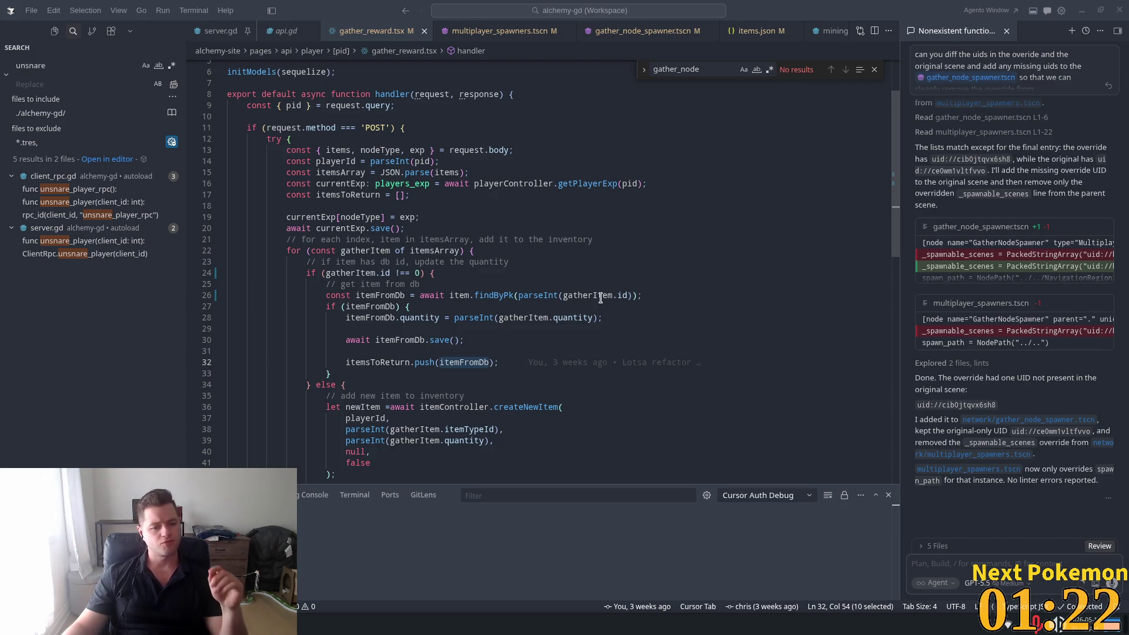
{"action": "mouse_move", "coordinate": [597, 318]}
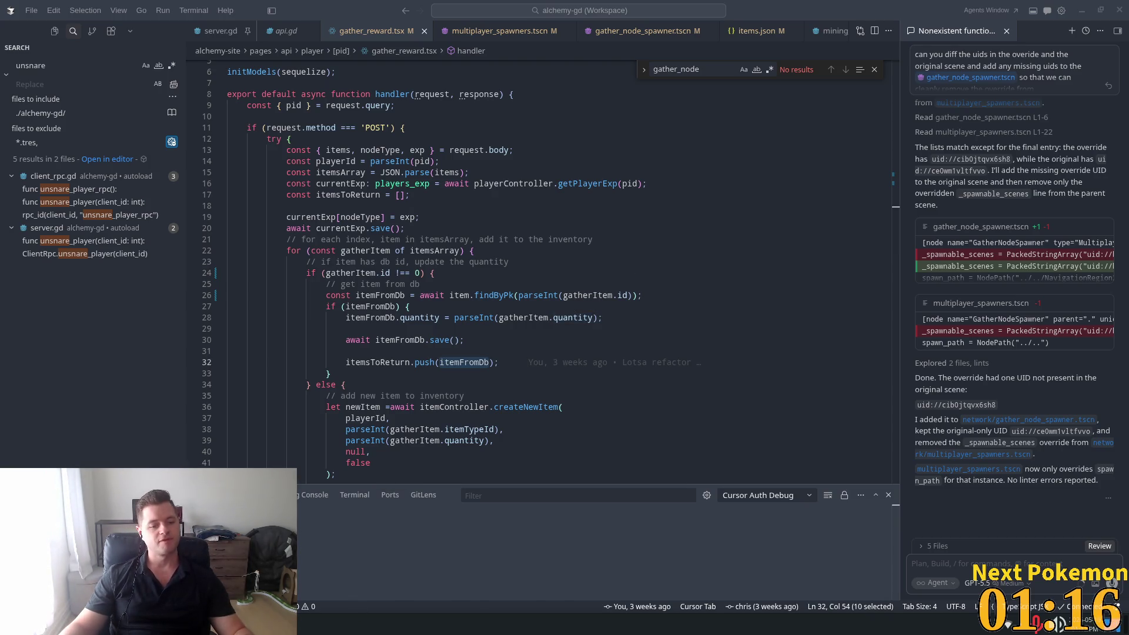
{"action": "key", "text": "alt+Tab"}
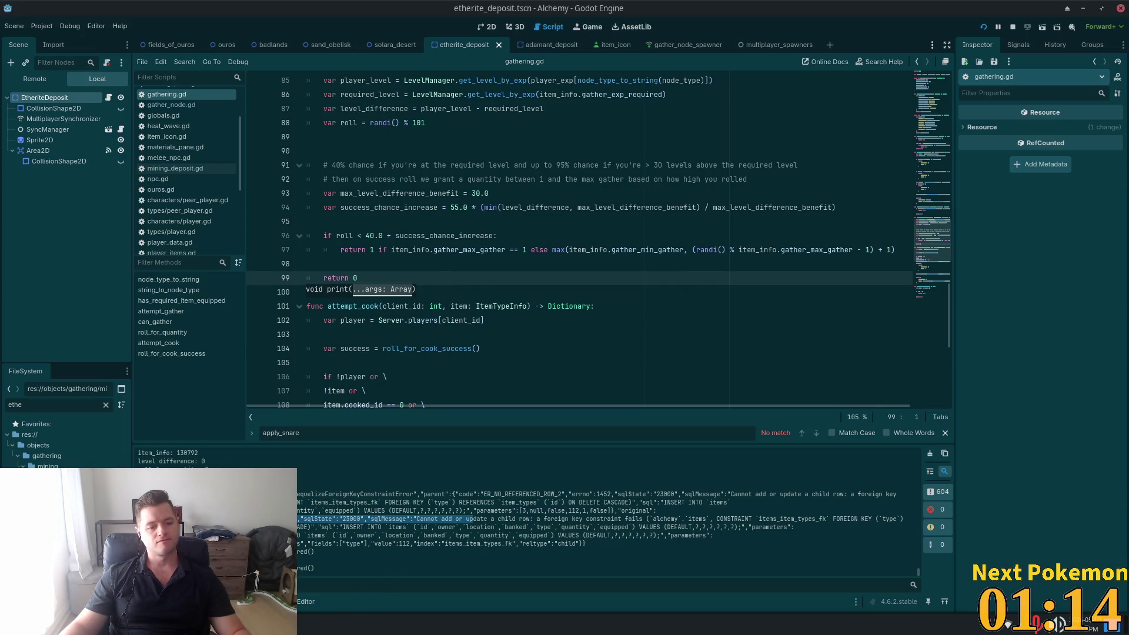
{"action": "key", "text": "alt+Tab"}
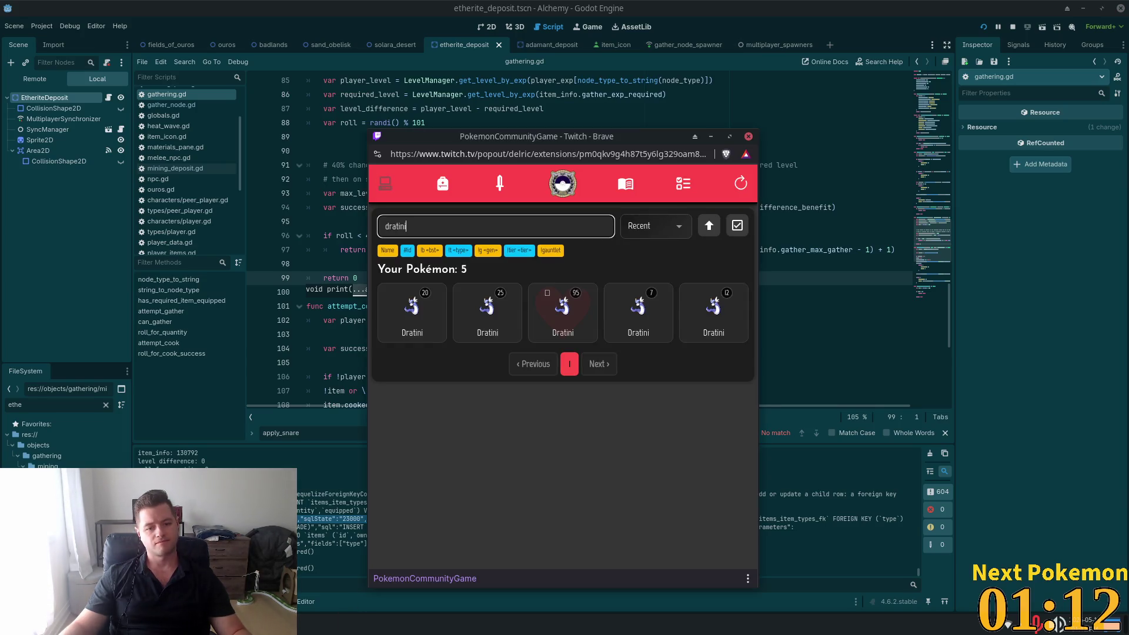
{"action": "key", "text": "alt+Tab"}
{"action": "left_click", "coordinate": [59, 232]}
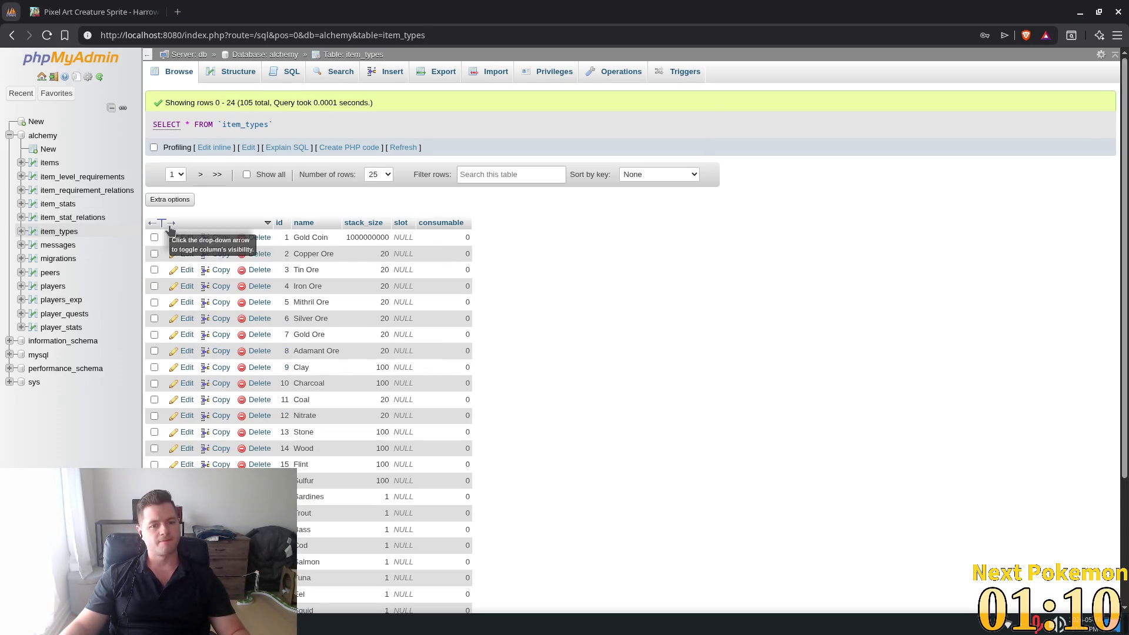
- Start a new item_types insert row with id 112 and name Etherite Ore
{"action": "scroll", "coordinate": [509, 312], "scroll_direction": "down", "scroll_amount": 3}
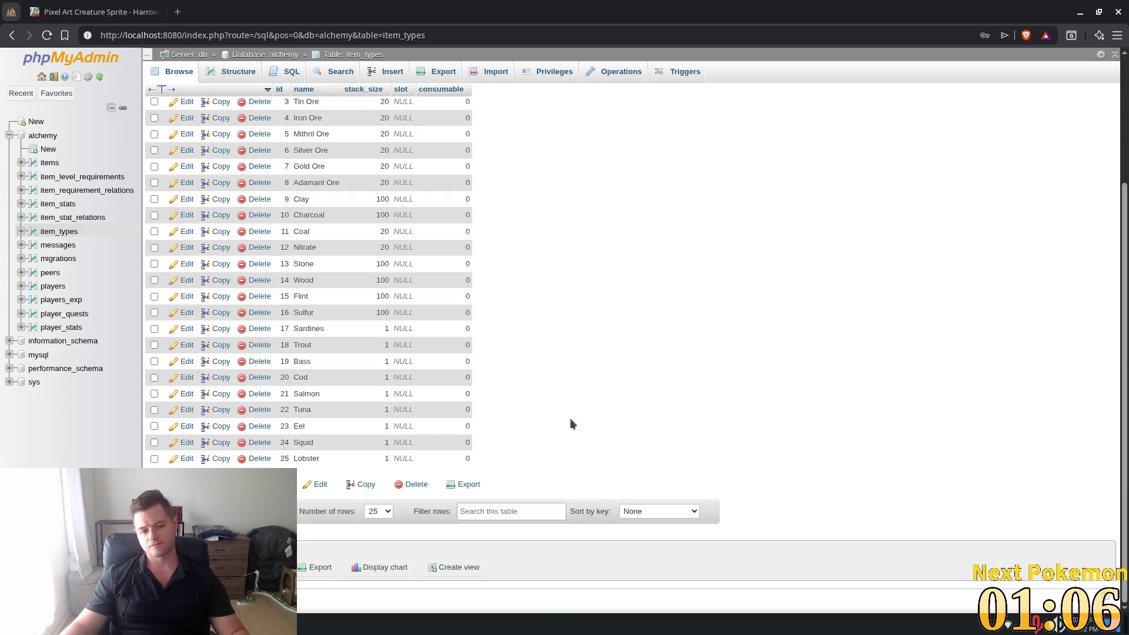
{"action": "scroll", "coordinate": [441, 225], "scroll_direction": "up", "scroll_amount": 3}
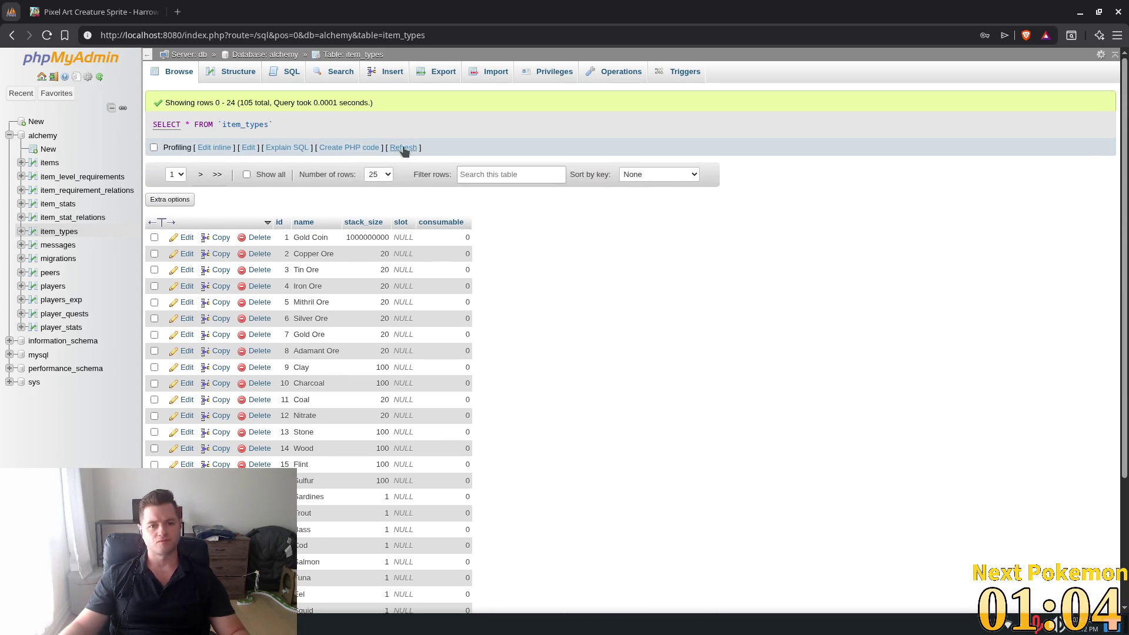
{"action": "left_click", "coordinate": [386, 84]}
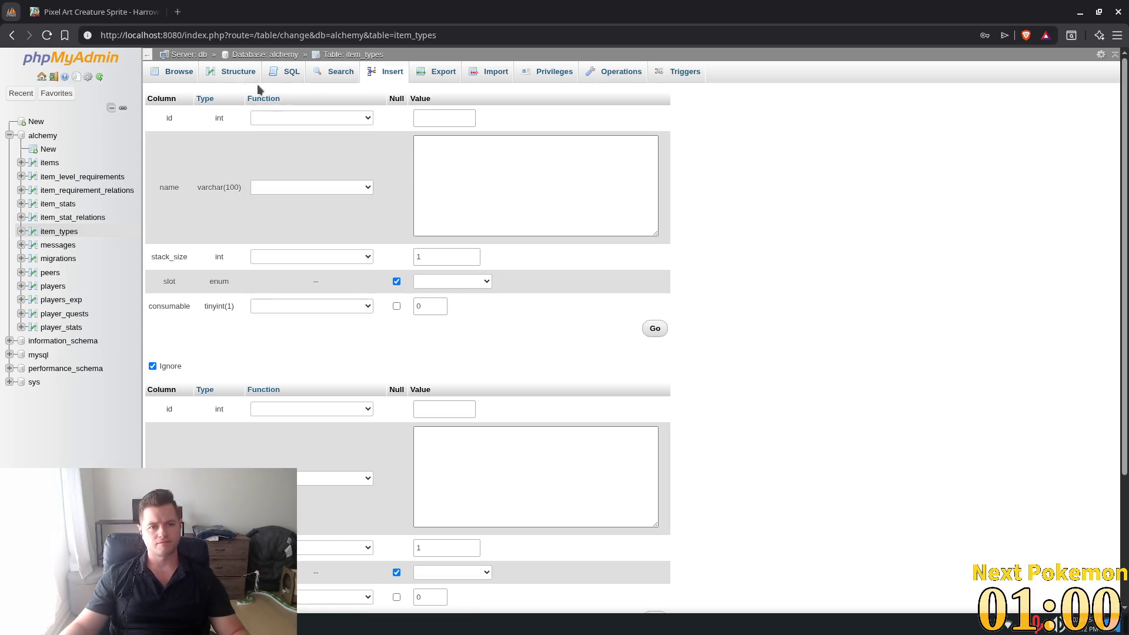
{"action": "left_click", "coordinate": [465, 118]}
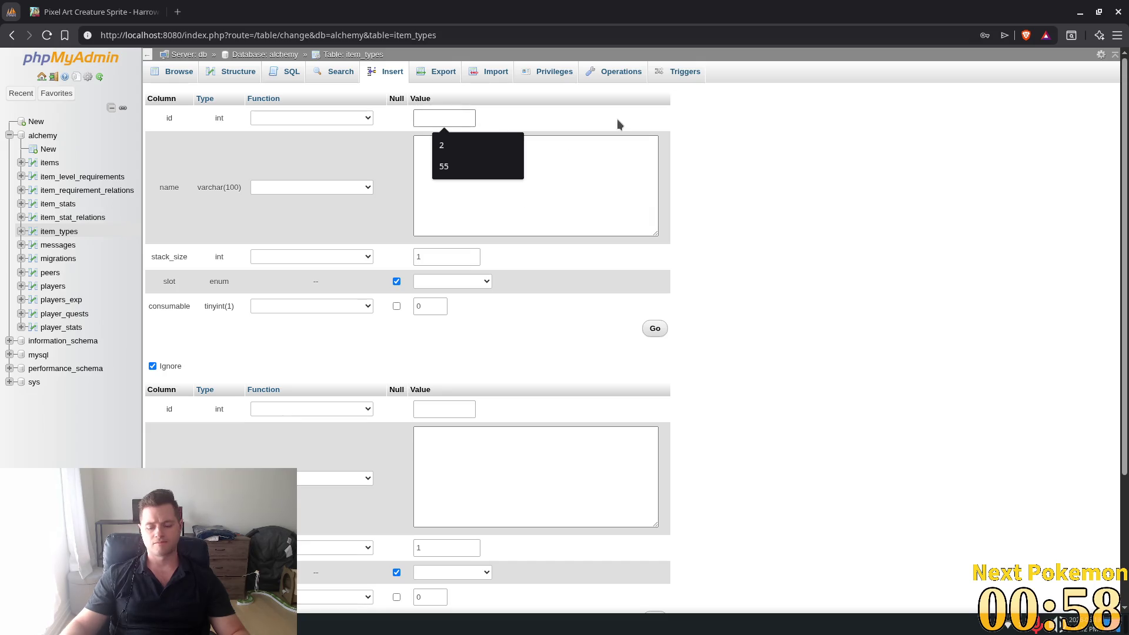
{"action": "type", "text": "112"}
{"action": "left_click", "coordinate": [516, 170]}
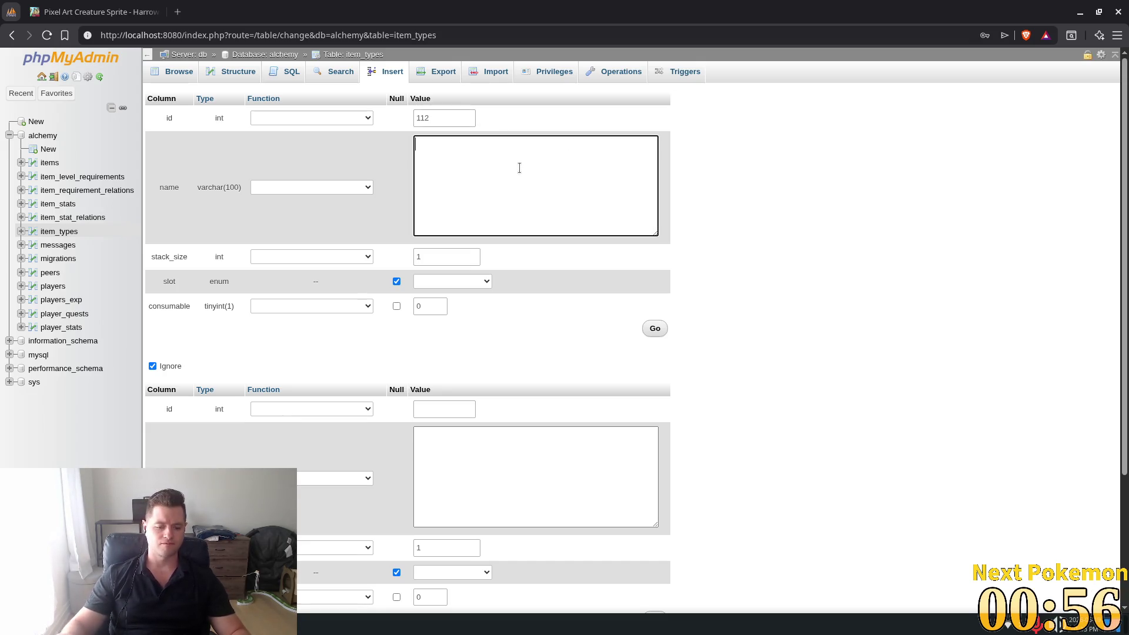
{"action": "type", "text": "therite"}
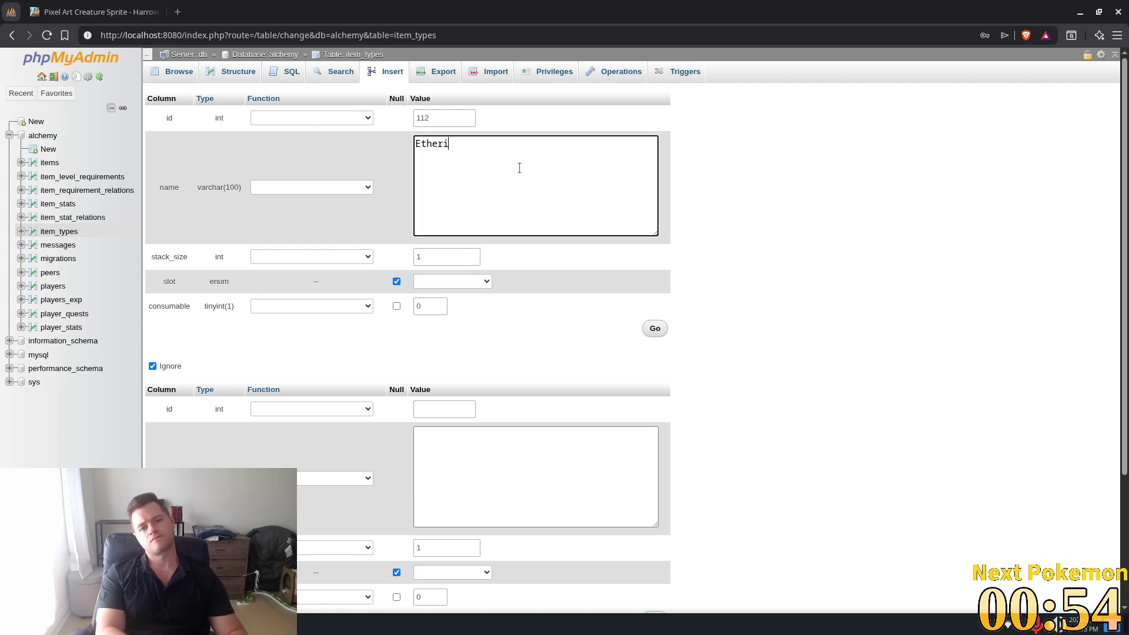
{"action": "type", "text": " Ore"}
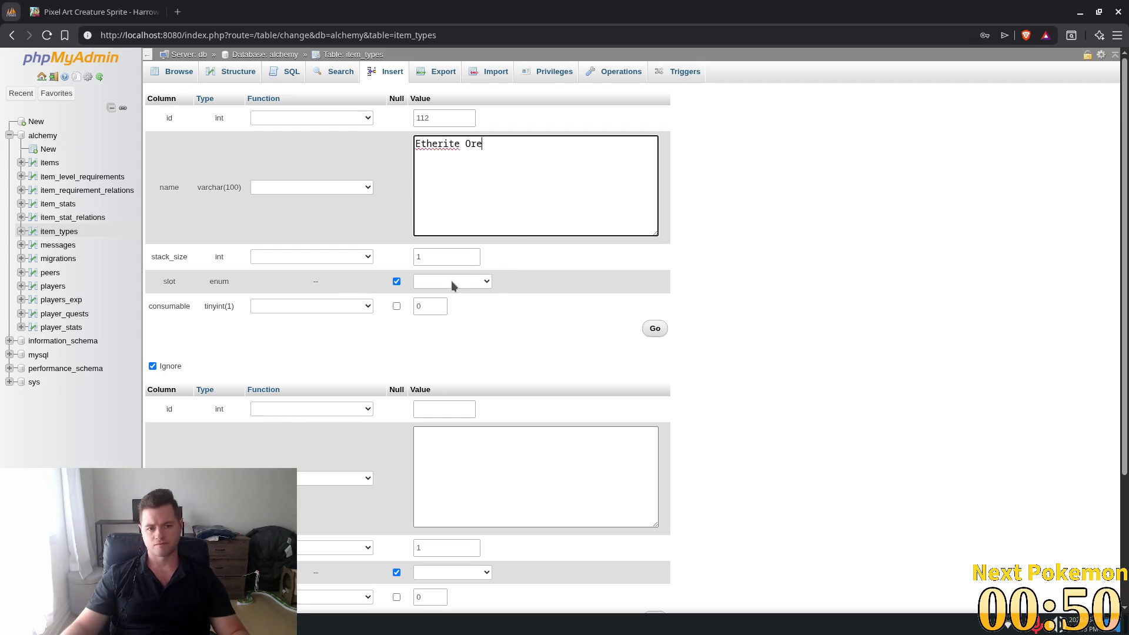
{"action": "left_click", "coordinate": [458, 256]}
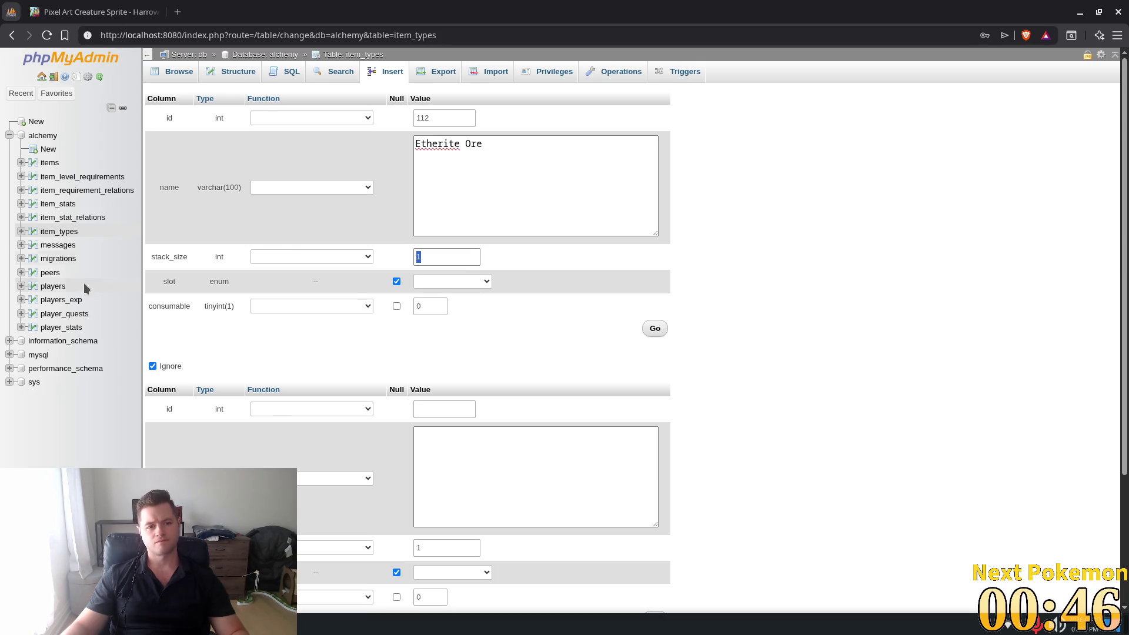
- Compare other ores' stack sizes and set Etherite Ore's stack size to 20
{"action": "left_click", "coordinate": [61, 231]}
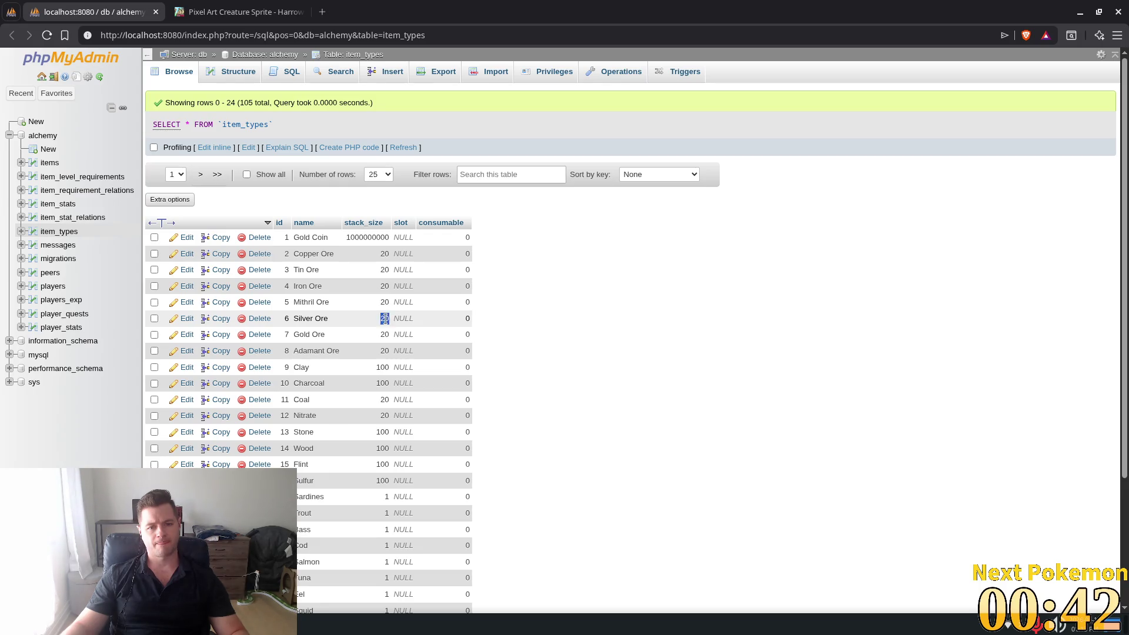
{"action": "left_click", "coordinate": [676, 467]}
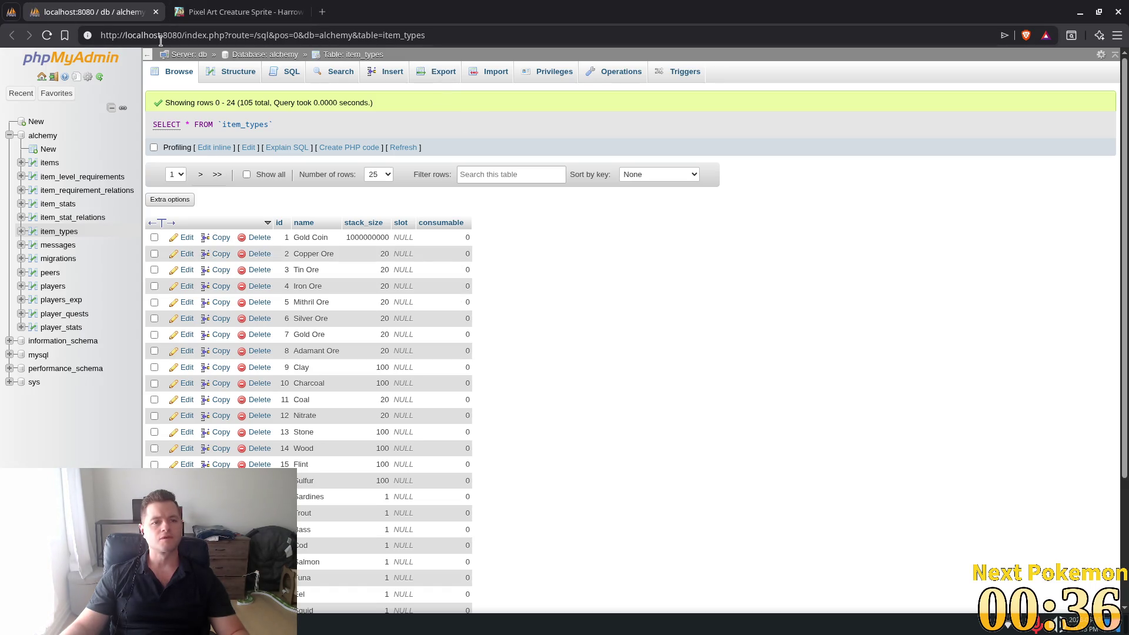
{"action": "key", "text": "alt+Left"}
{"action": "left_click", "coordinate": [431, 263]}
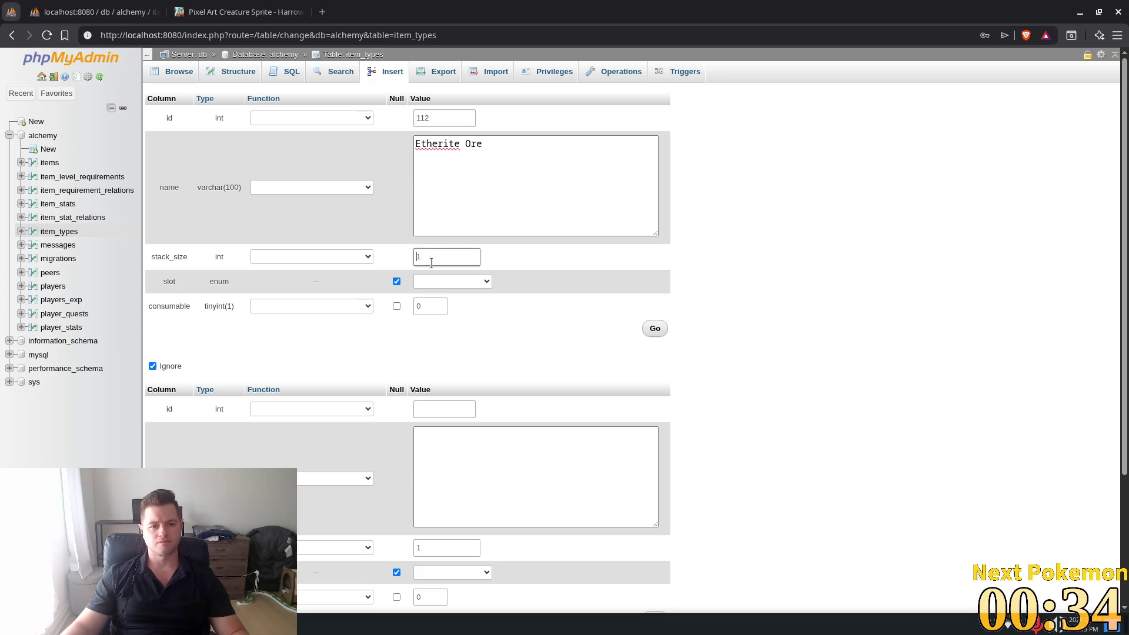
{"action": "key", "text": "BackSpace"}
{"action": "type", "text": "20"}
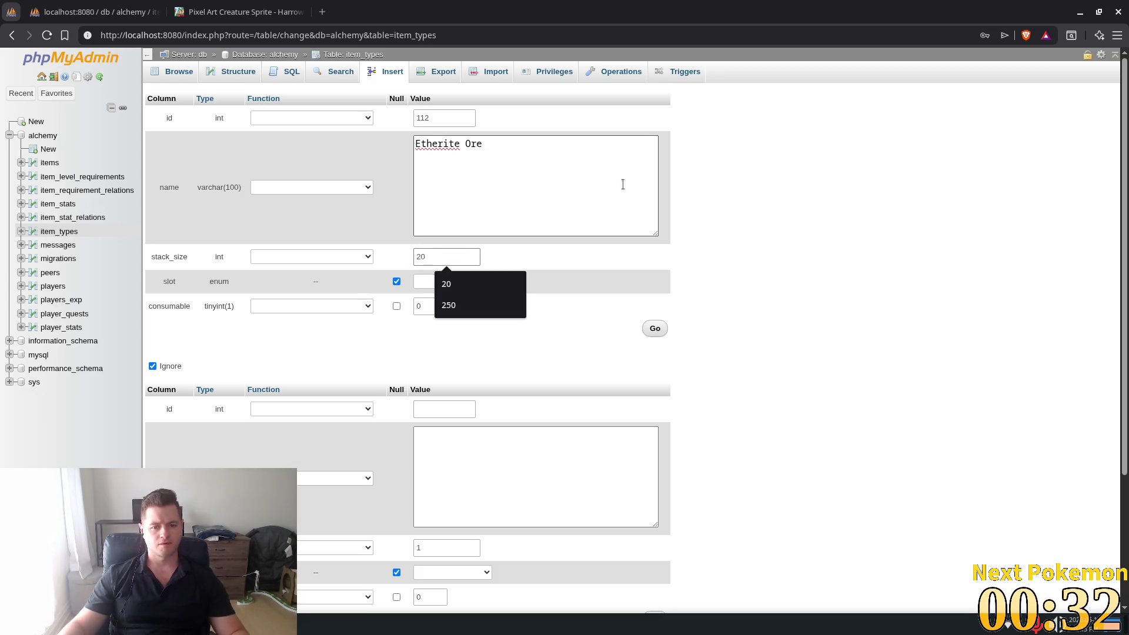
{"action": "left_click", "coordinate": [891, 266]}
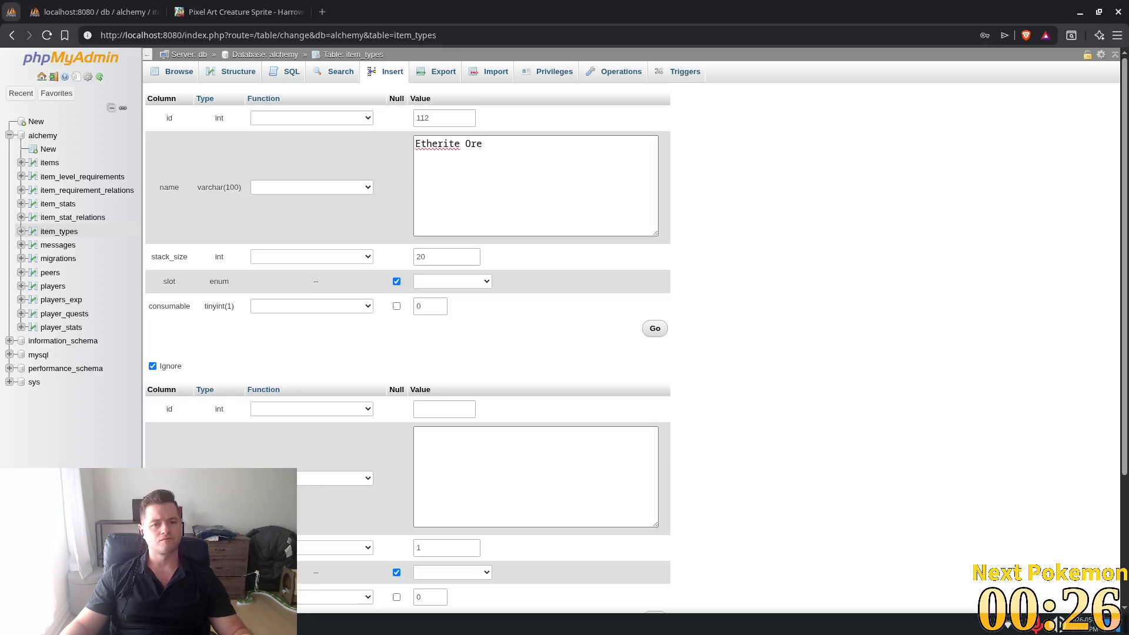
{"action": "key", "text": "alt+Tab"}
{"action": "key", "text": "ctrl+p"}
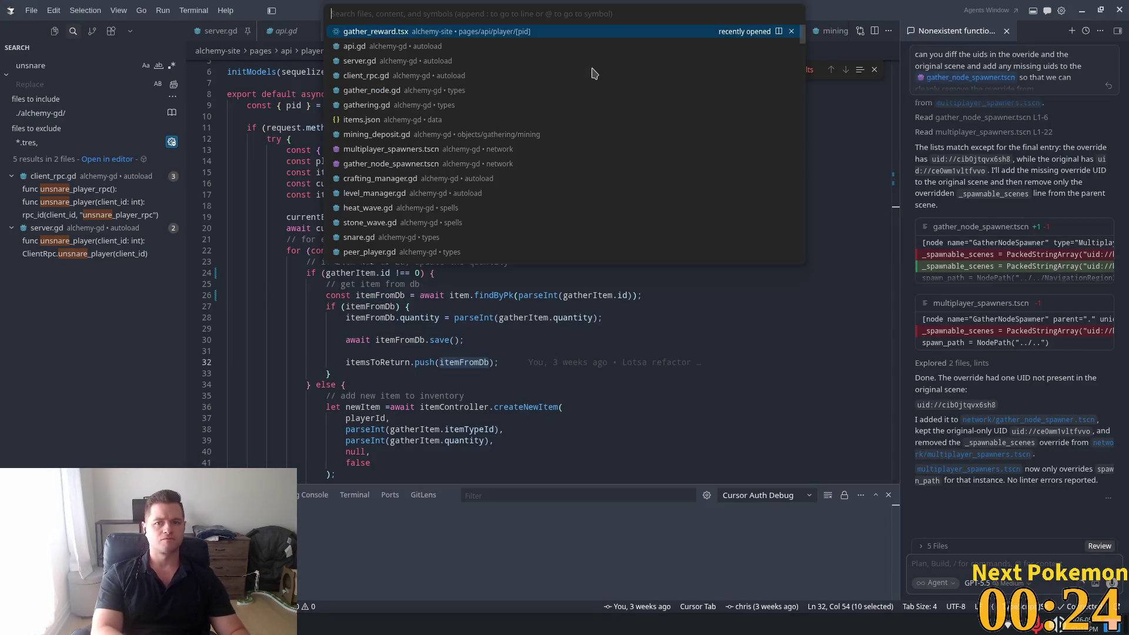
- Open items.json and review the Etherite entries near the end of the file
{"action": "type", "text": "items"}
{"action": "key", "text": "Return"}
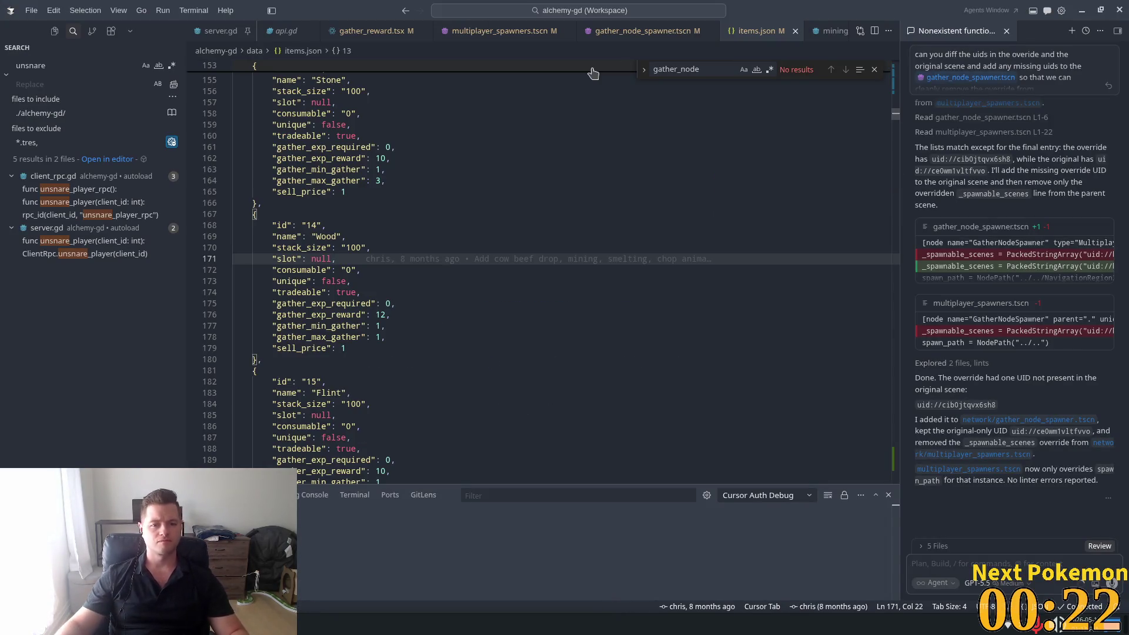
{"action": "key", "text": "ctrl+End"}
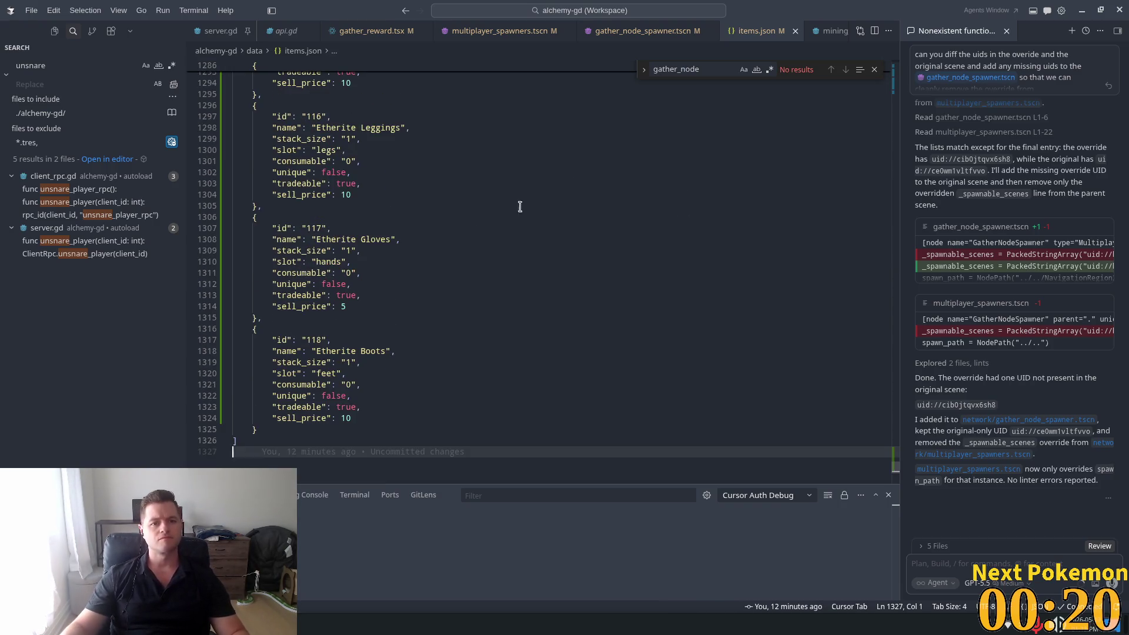
{"action": "scroll", "coordinate": [330, 174], "scroll_direction": "up", "scroll_amount": 8}
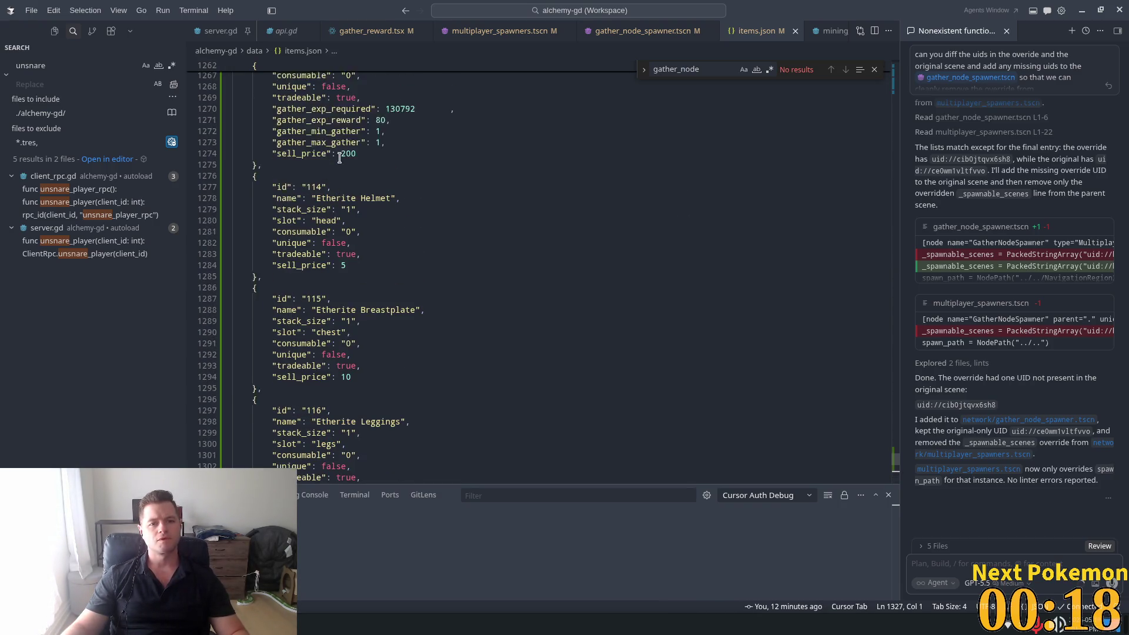
{"action": "scroll", "coordinate": [340, 153], "scroll_direction": "up", "scroll_amount": 6}
{"action": "left_click", "coordinate": [329, 114]}
{"action": "key", "text": "alt+Tab"}
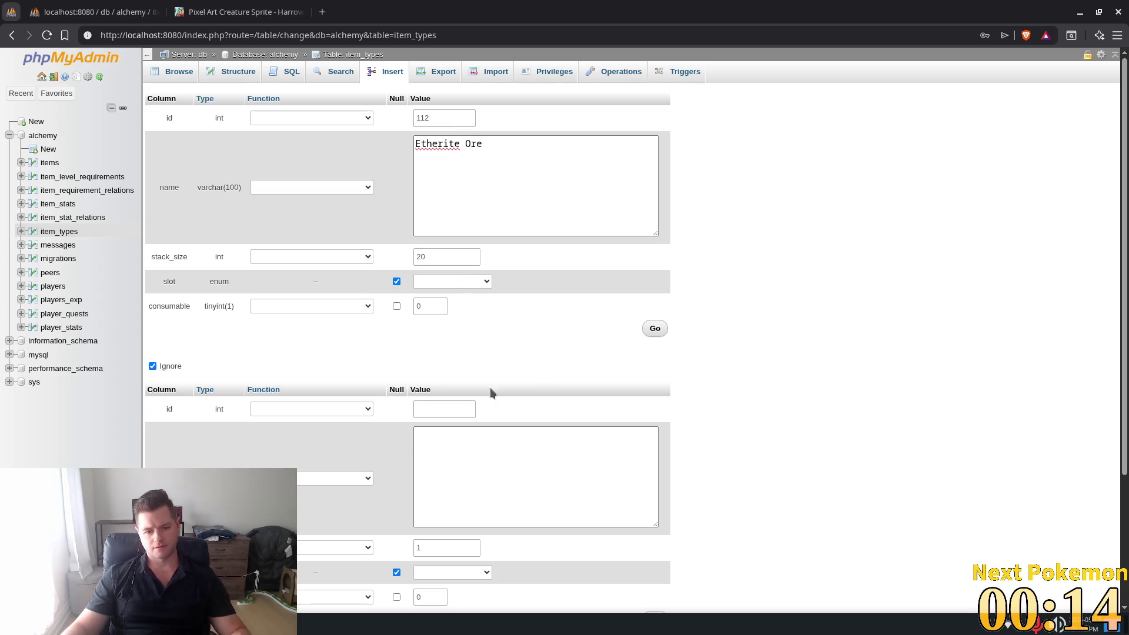
- Fill a second insert row with id 113 and name Etherite Bar, and submit the form
{"action": "left_click", "coordinate": [449, 411]}
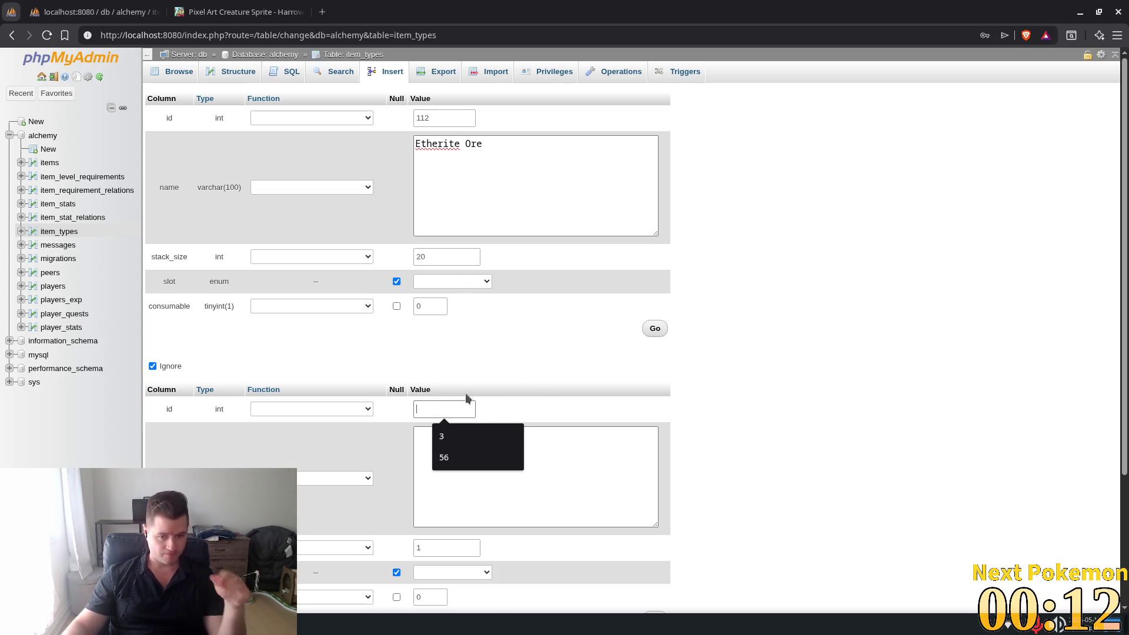
{"action": "type", "text": "113"}
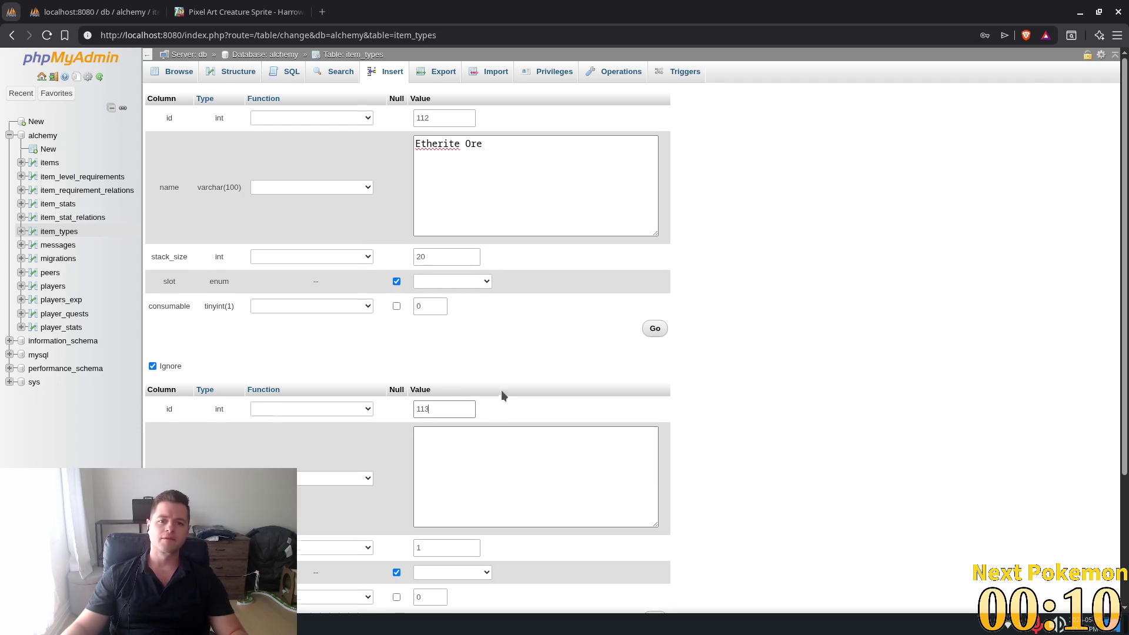
{"action": "scroll", "coordinate": [497, 365], "scroll_direction": "down", "scroll_amount": 3}
{"action": "left_click", "coordinate": [595, 292]}
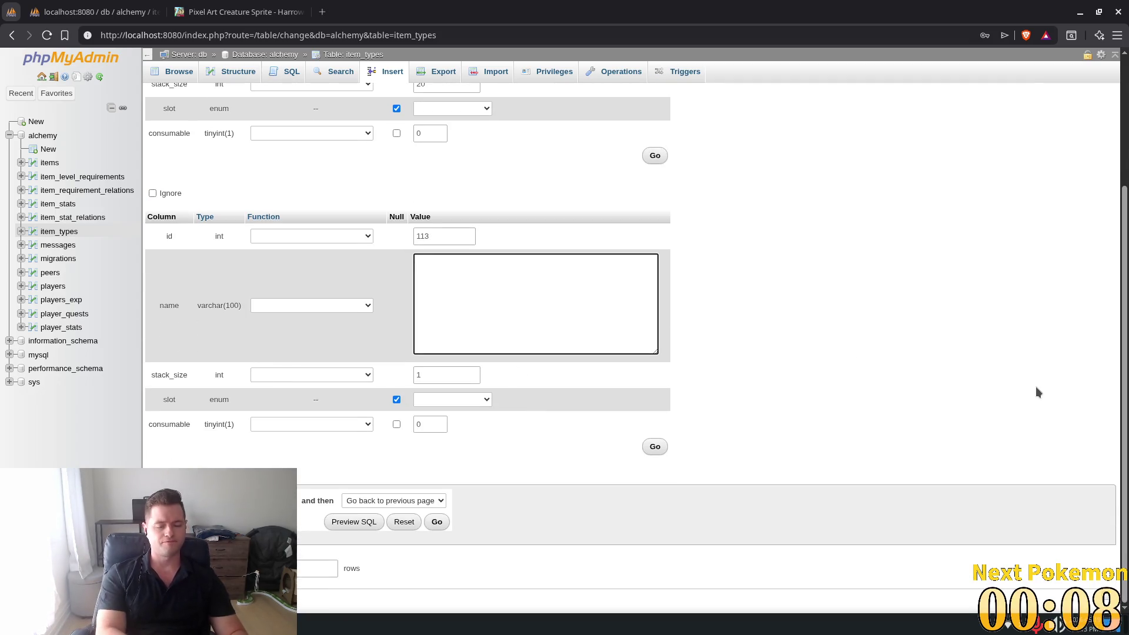
{"action": "type", "text": "Etherite "}
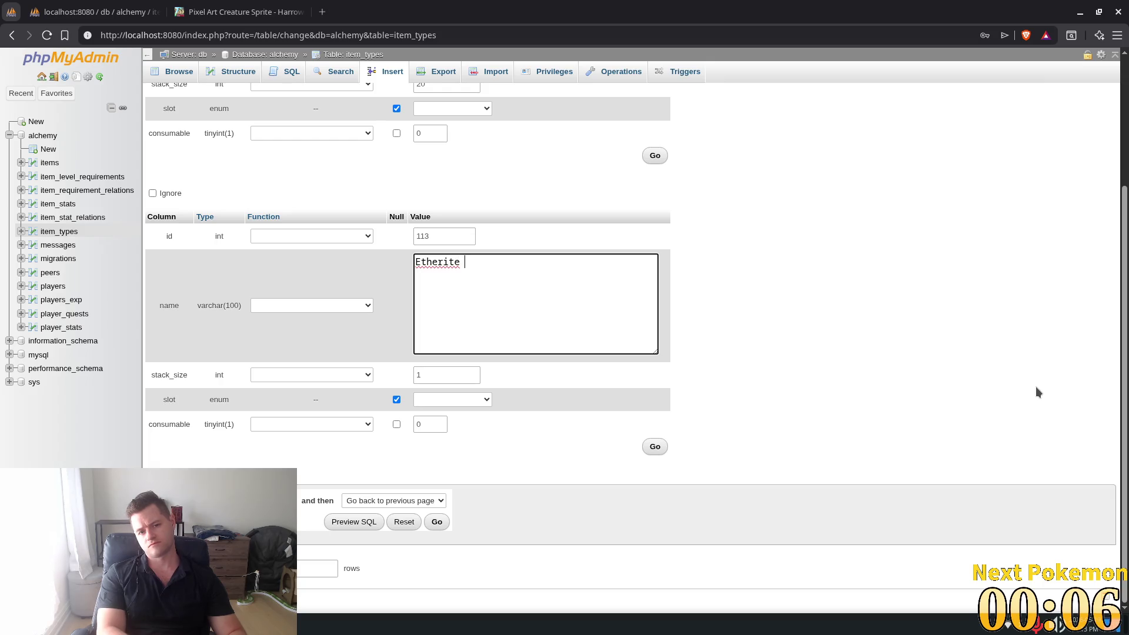
{"action": "type", "text": "Bar"}
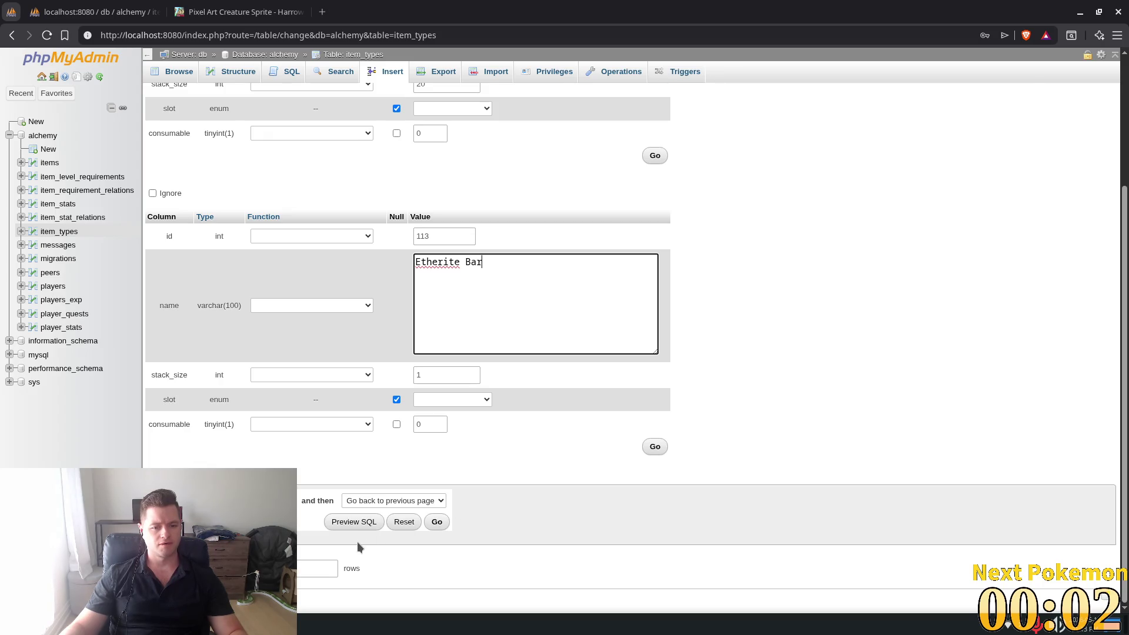
{"action": "left_click", "coordinate": [476, 462]}
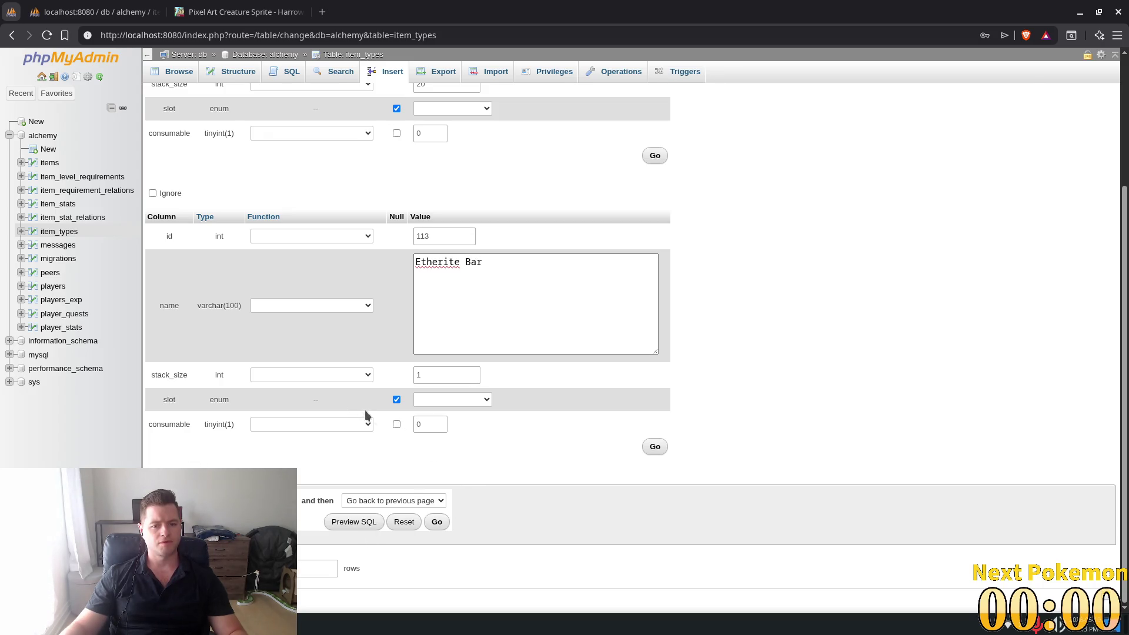
{"action": "left_click", "coordinate": [433, 373]}
{"action": "left_click", "coordinate": [494, 365]}
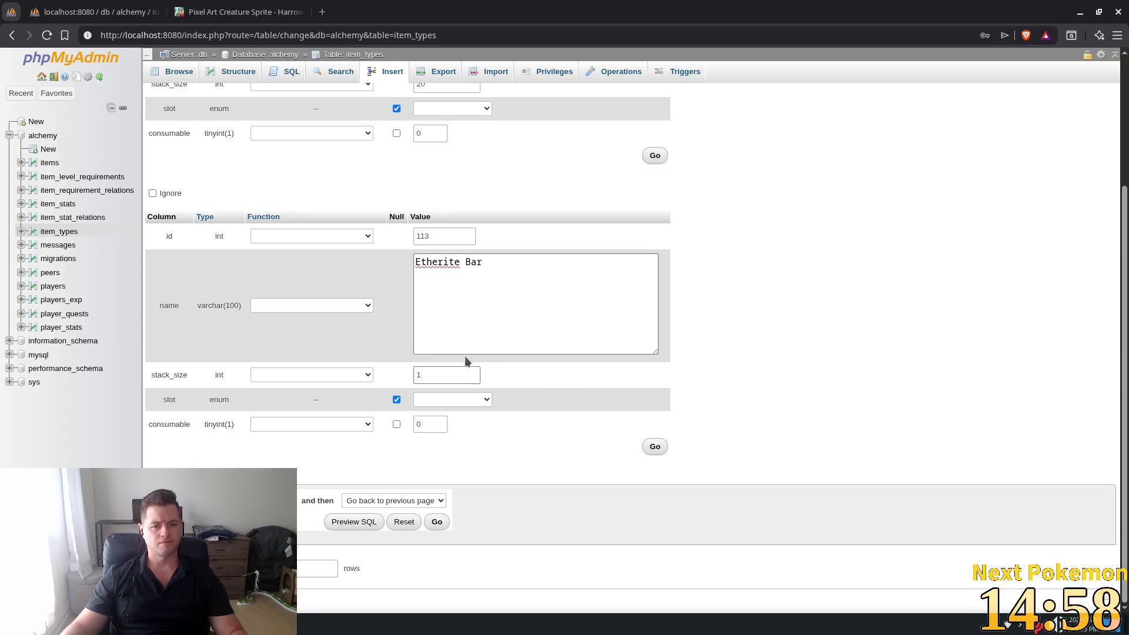
{"action": "key", "text": "Return"}
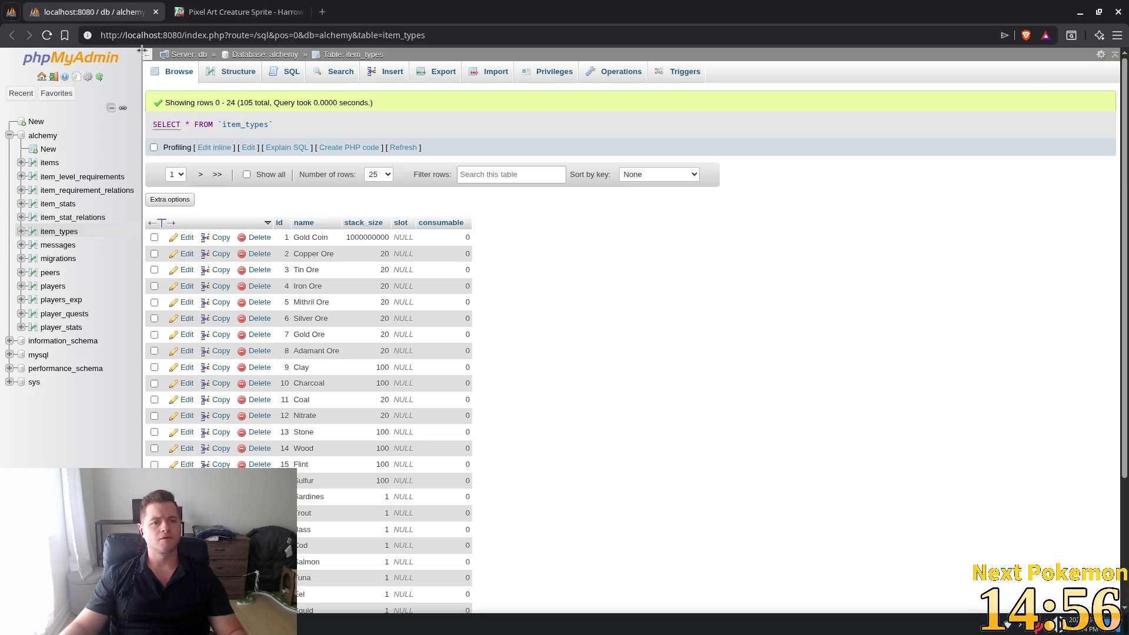
- List 500 item_types rows, search for existing Bar items, and set Etherite Bar's stack size to 20
{"action": "left_click", "coordinate": [375, 174]}
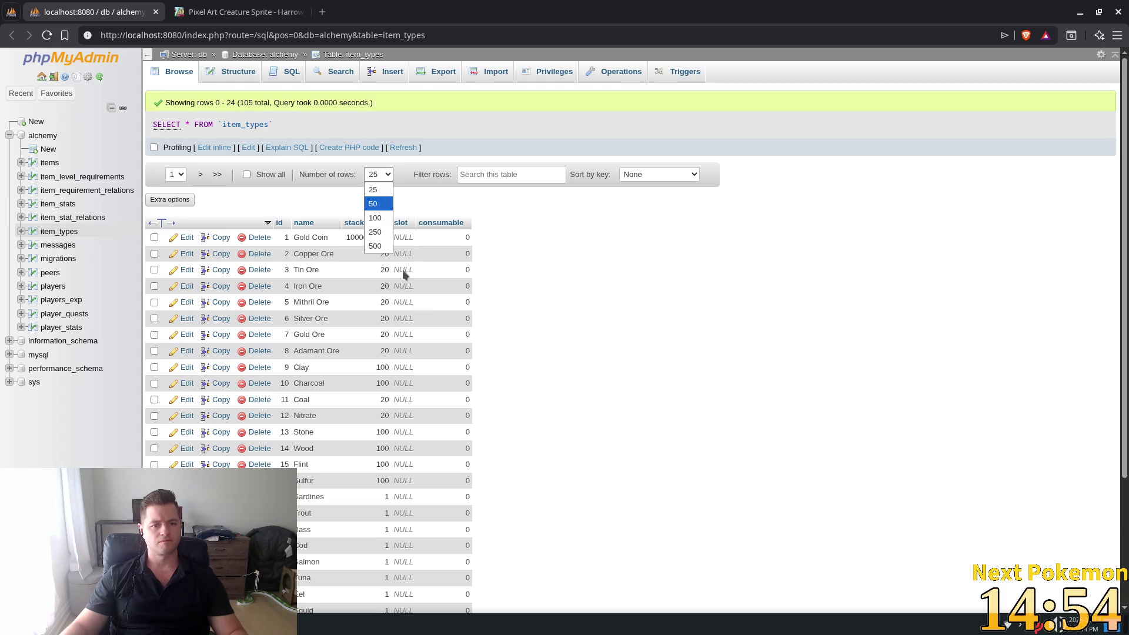
{"action": "left_click", "coordinate": [376, 247]}
{"action": "key", "text": "ctrl+f"}
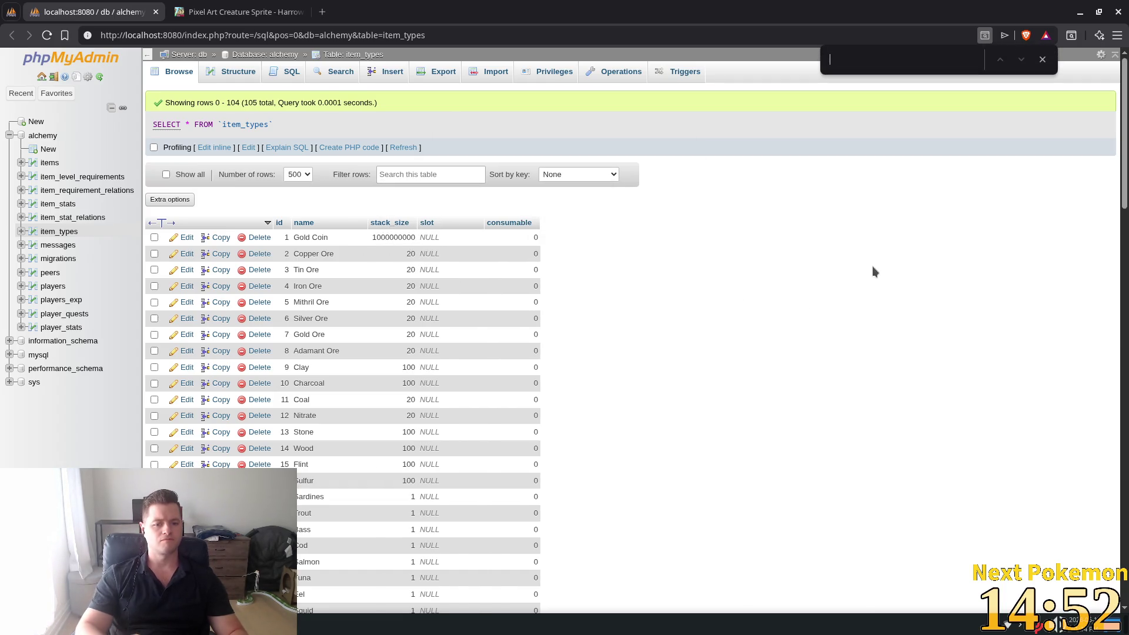
{"action": "key", "text": "BackSpace"}
{"action": "key", "text": "BackSpace"}
{"action": "type", "text": "bar"}
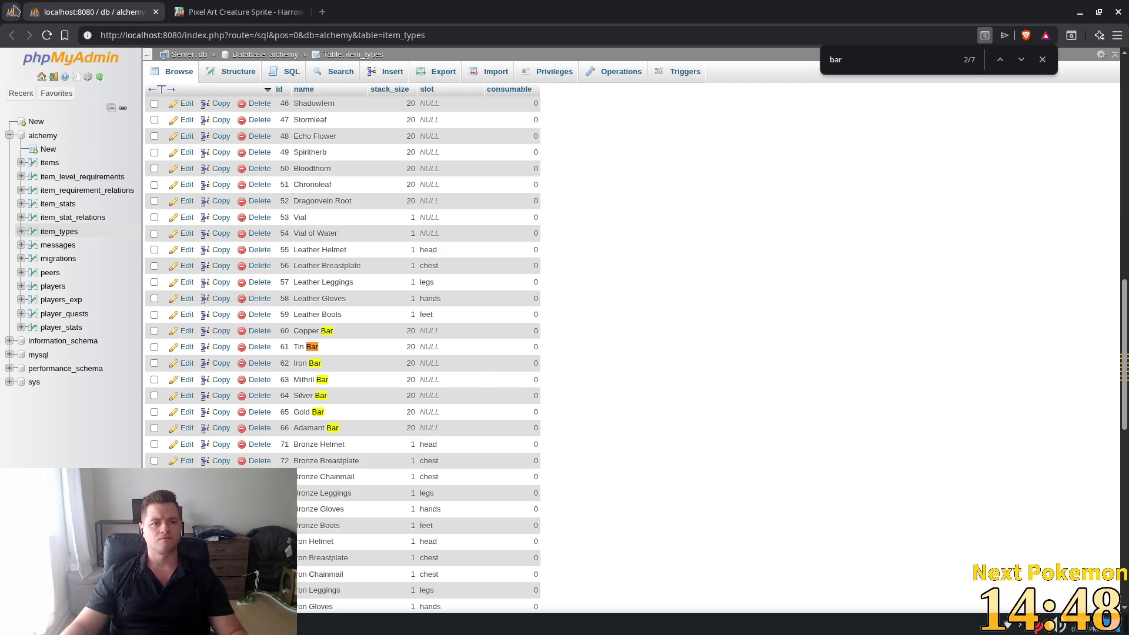
{"action": "left_click", "coordinate": [15, 34]}
{"action": "type", "text": "20"}
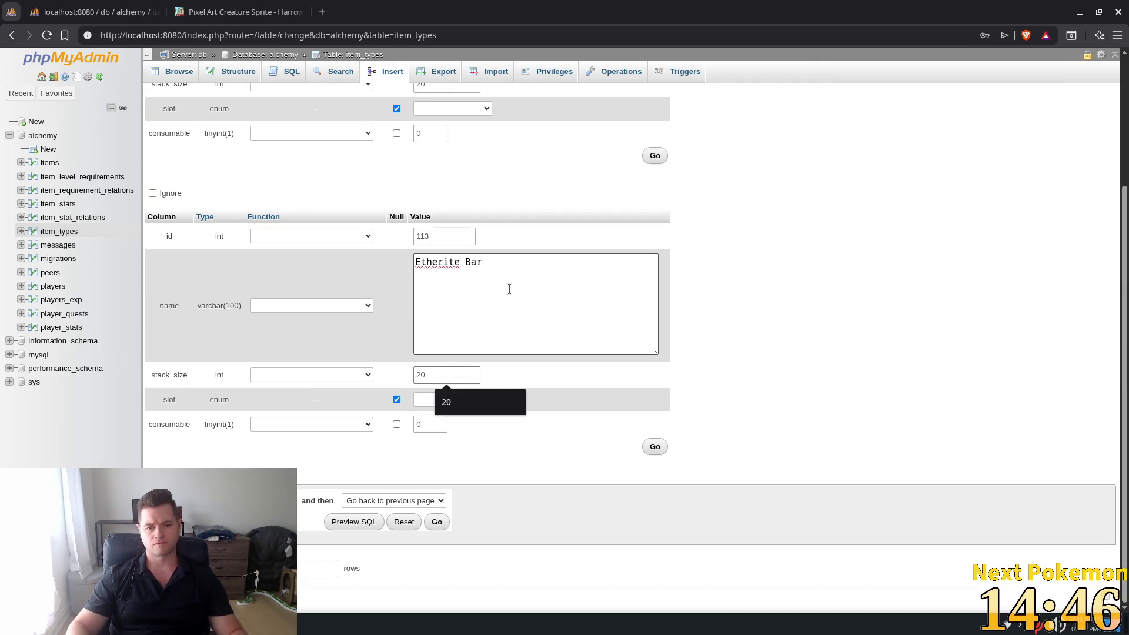
- Check the Etherite Bar entry in items.json, then switch to Godot's gathering.gd
{"action": "key", "text": "alt+Tab"}
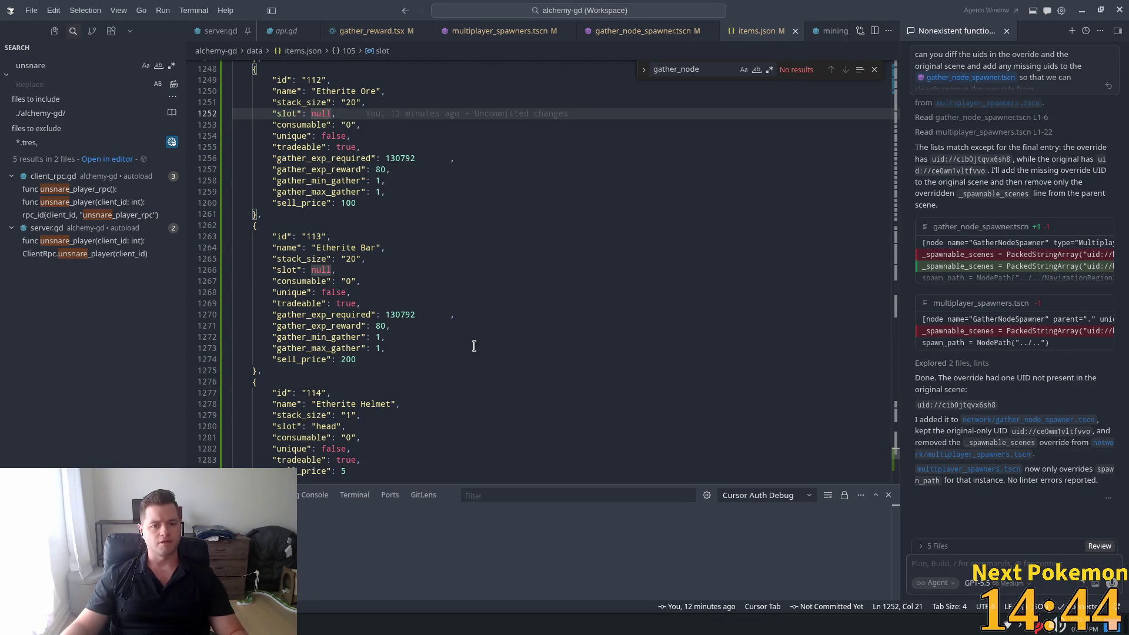
{"action": "left_click", "coordinate": [363, 246]}
{"action": "key", "text": "alt+Tab"}
{"action": "key", "text": "alt+Tab"}
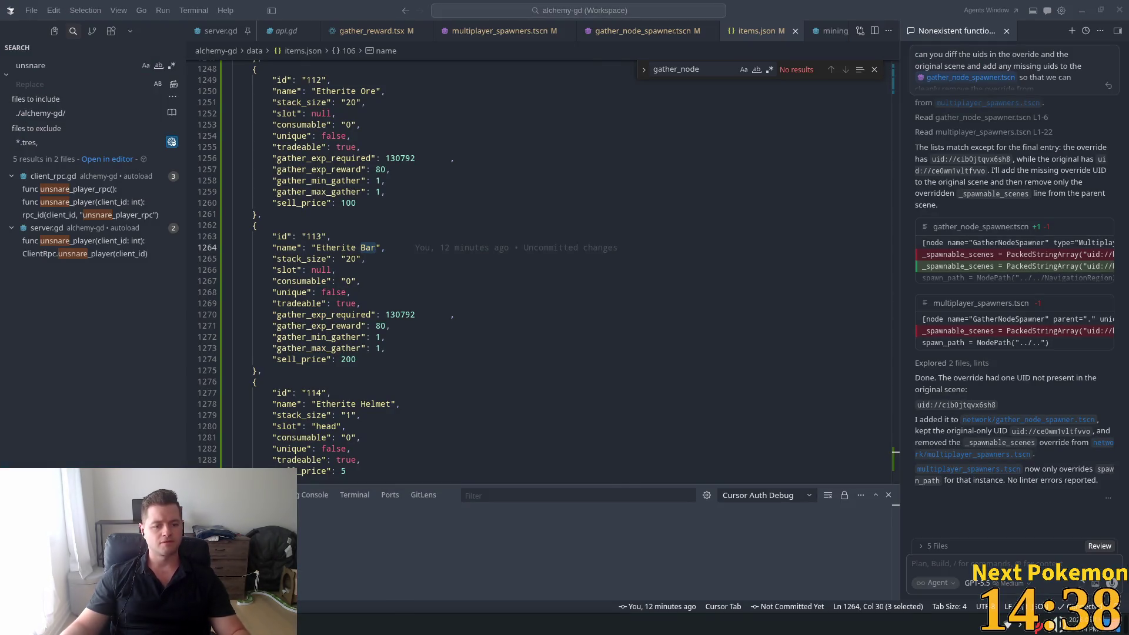
{"action": "key", "text": "alt+Tab"}
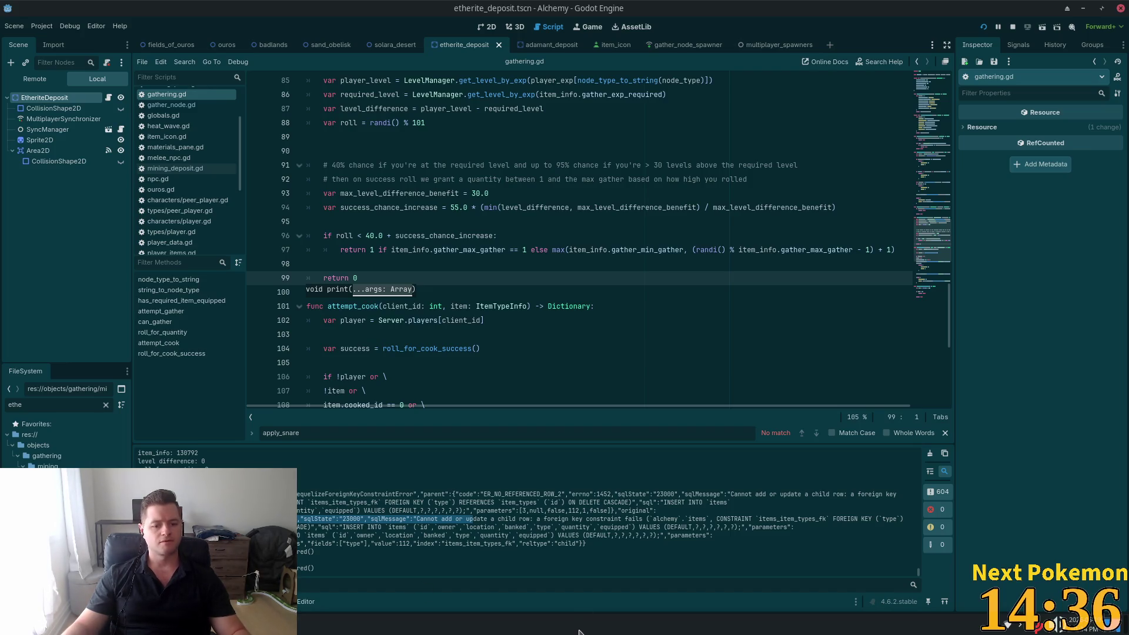
- Leave Godot's gathering.gd and switch back toward the phpMyAdmin insert form
{"action": "key", "text": "alt+Tab"}
{"action": "key", "text": "alt+Tab"}
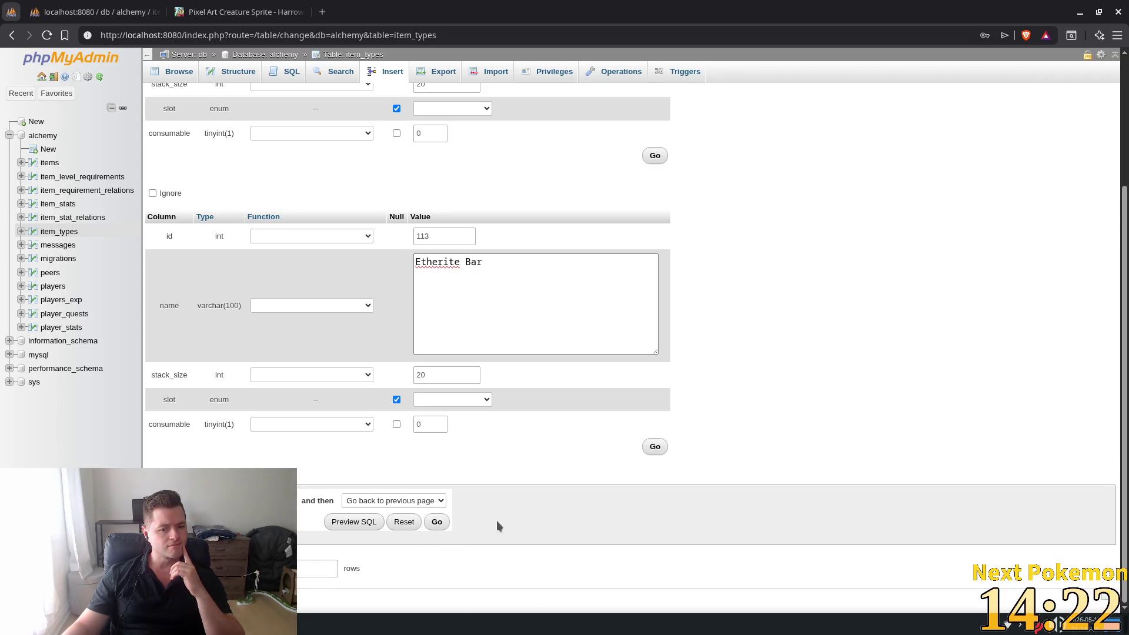
- Add a row to the insert form, include it, and enter id 114
{"action": "left_click", "coordinate": [333, 565]}
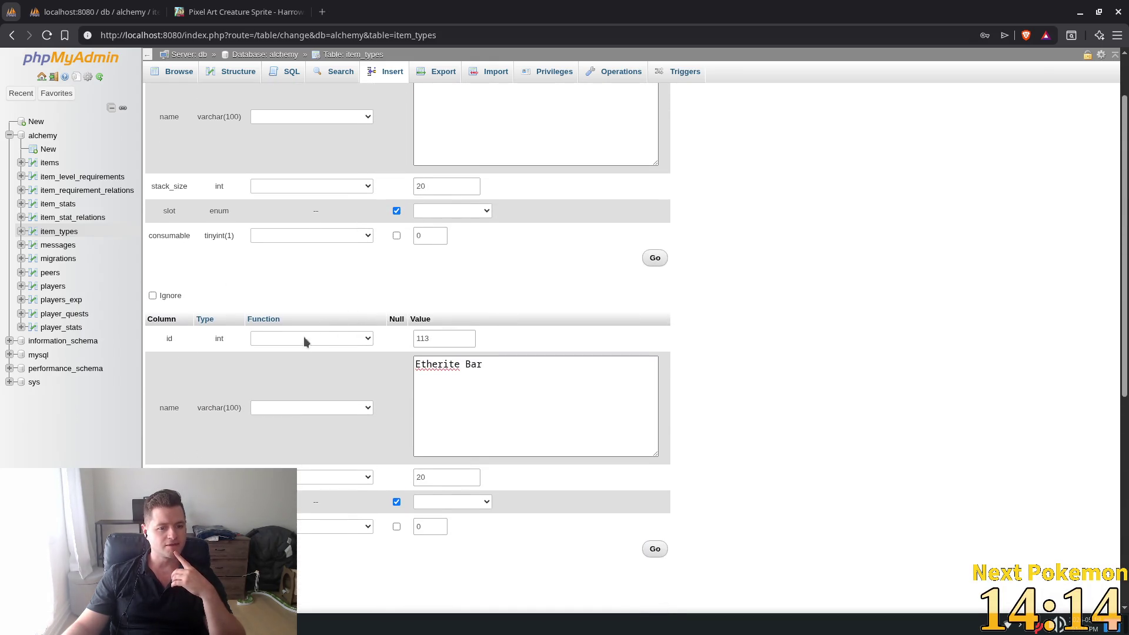
{"action": "scroll", "coordinate": [289, 375], "scroll_direction": "down", "scroll_amount": 1}
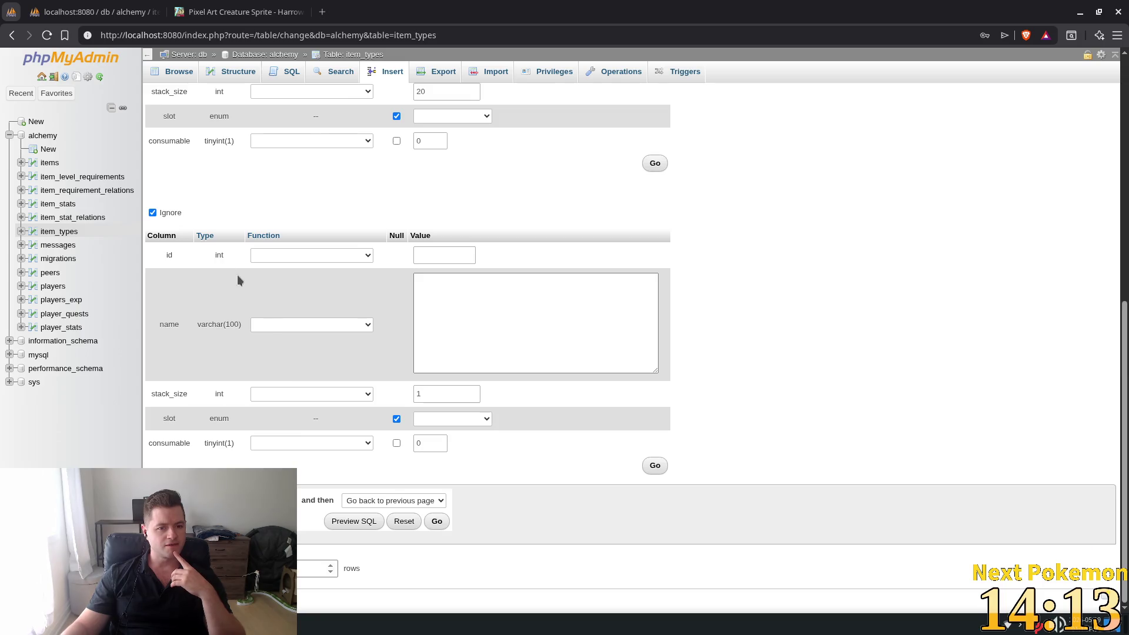
{"action": "left_click", "coordinate": [154, 214]}
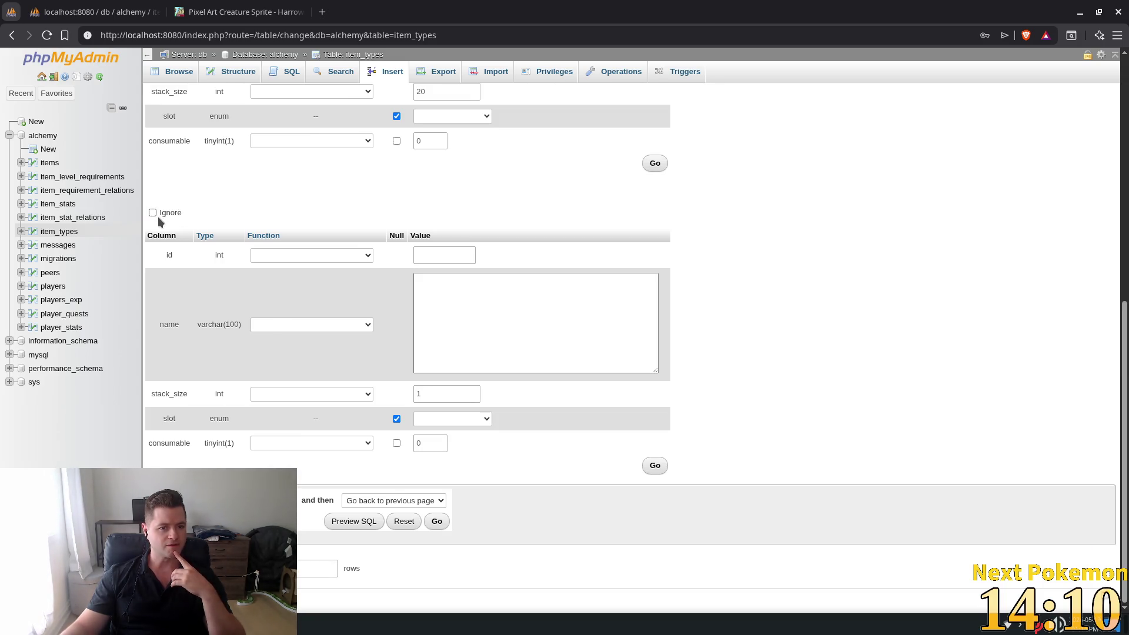
{"action": "left_click", "coordinate": [458, 256]}
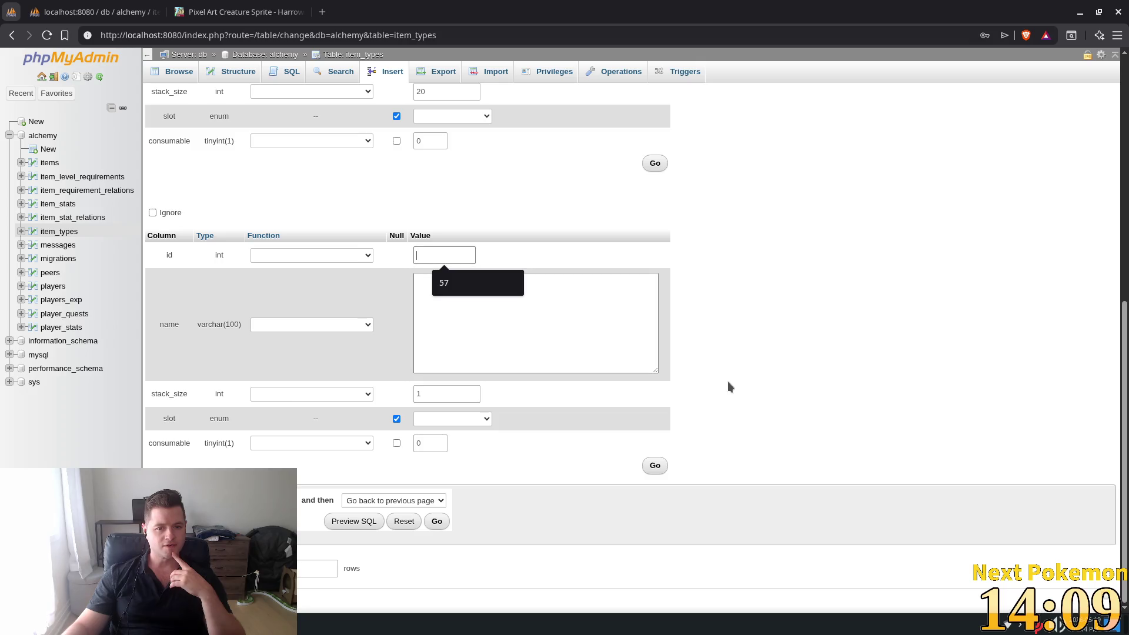
{"action": "type", "text": "114"}
{"action": "left_click", "coordinate": [546, 308]}
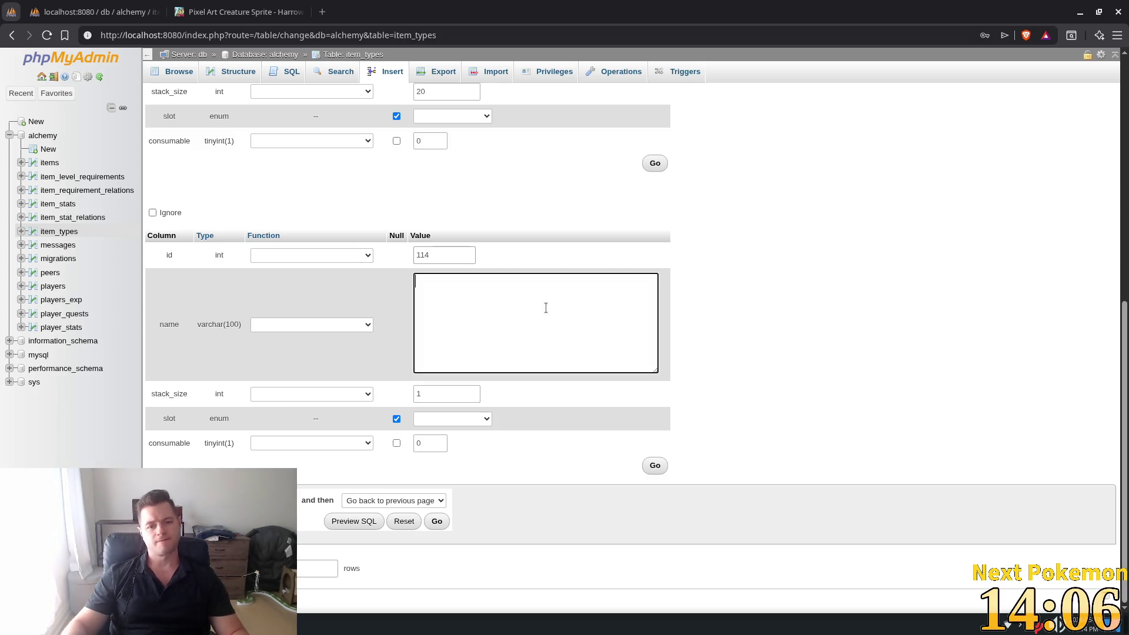
- Copy Etherite Helmet from items.json as the row's name and set its slot to head
{"action": "key", "text": "alt+Tab"}
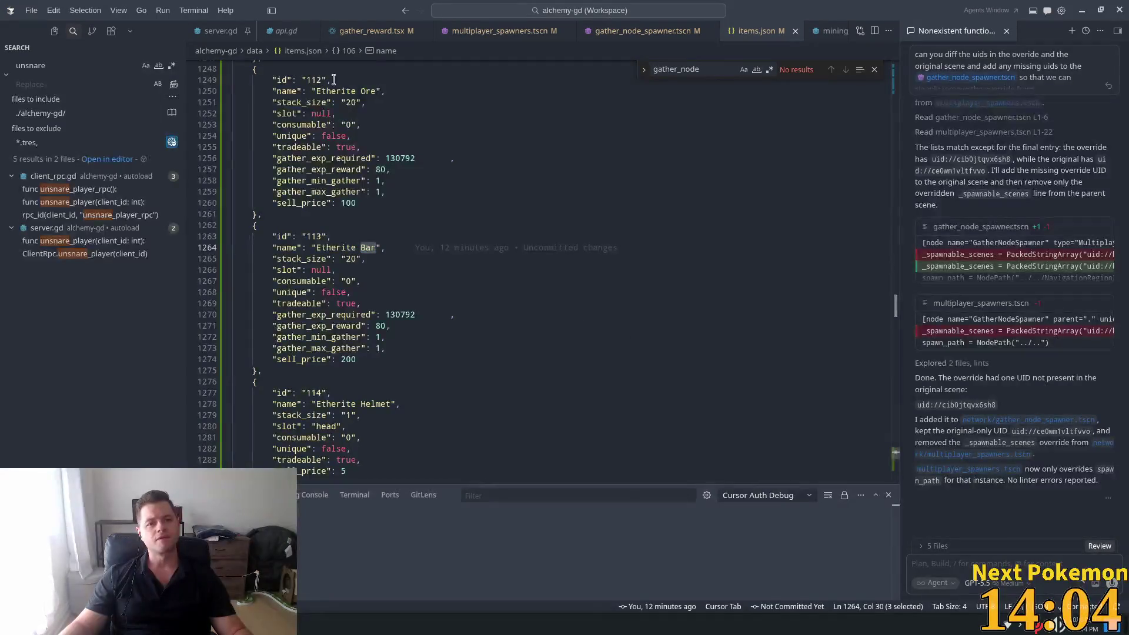
{"action": "scroll", "coordinate": [387, 305], "scroll_direction": "down", "scroll_amount": 7}
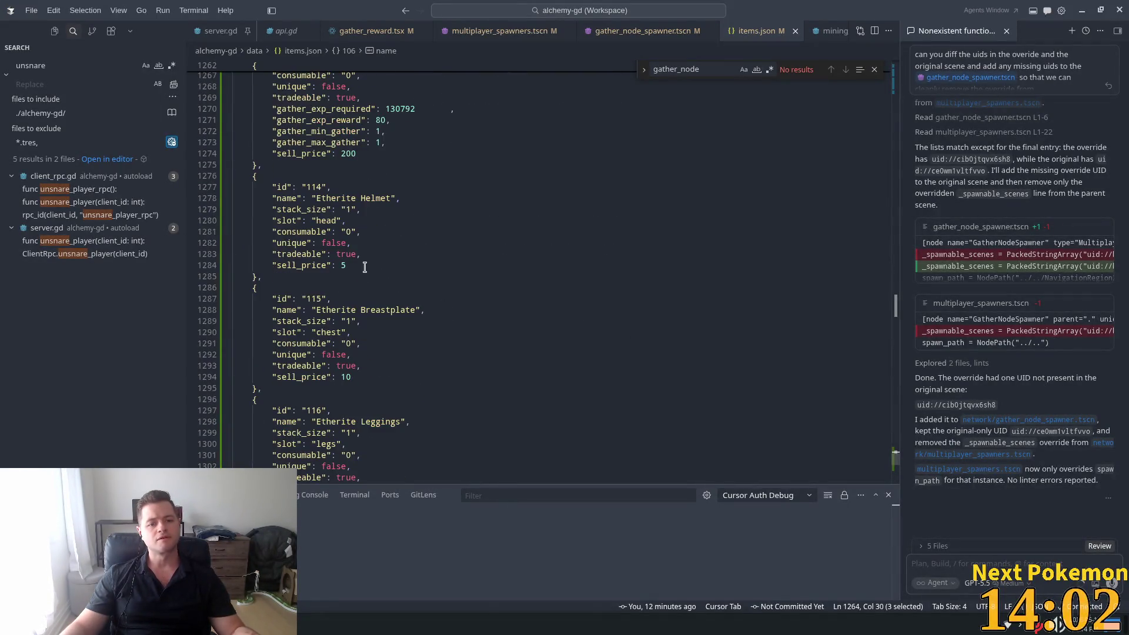
{"action": "key", "text": "alt+Tab"}
{"action": "key", "text": "alt+Tab"}
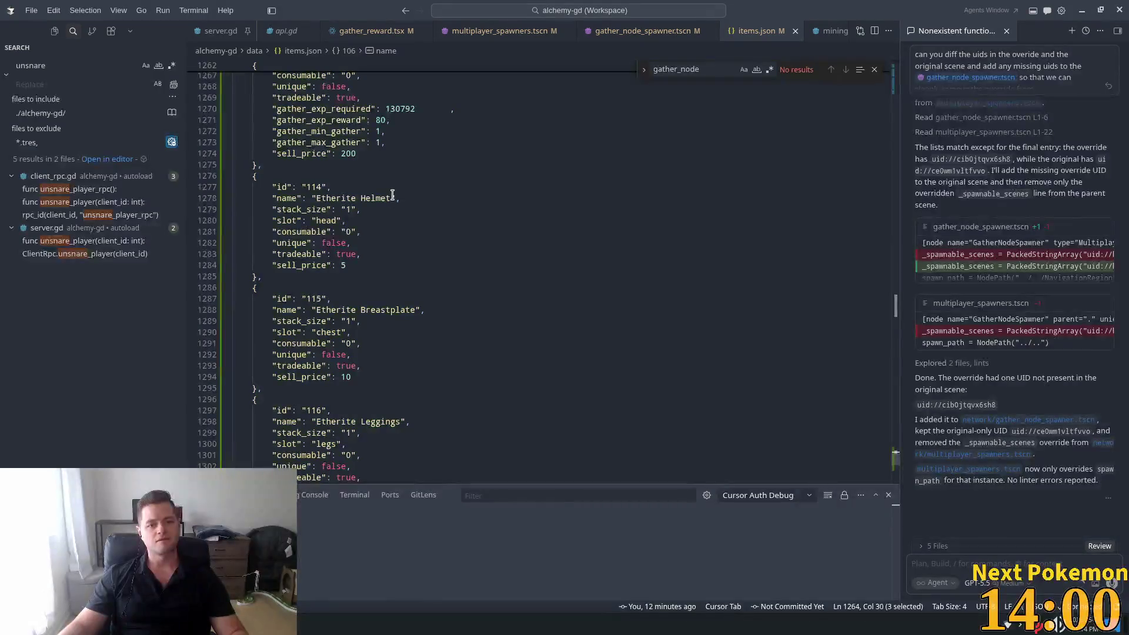
{"action": "left_click_drag", "start_coordinate": [393, 198], "coordinate": [312, 200]}
{"action": "key", "text": "alt+Tab"}
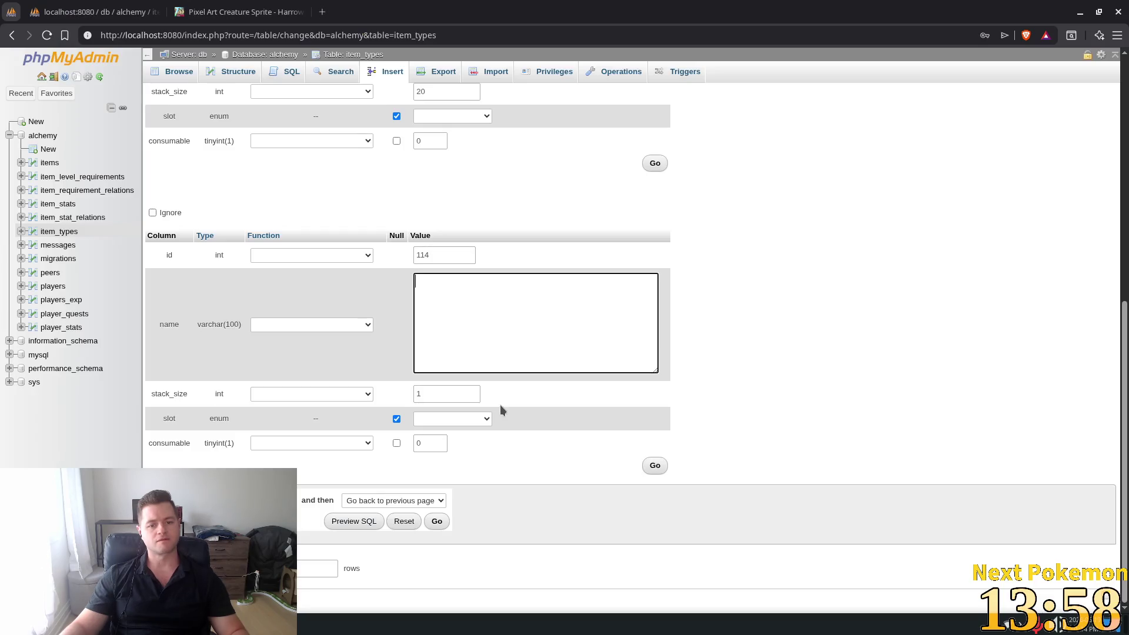
{"action": "type", "text": "Etherite Helmet"}
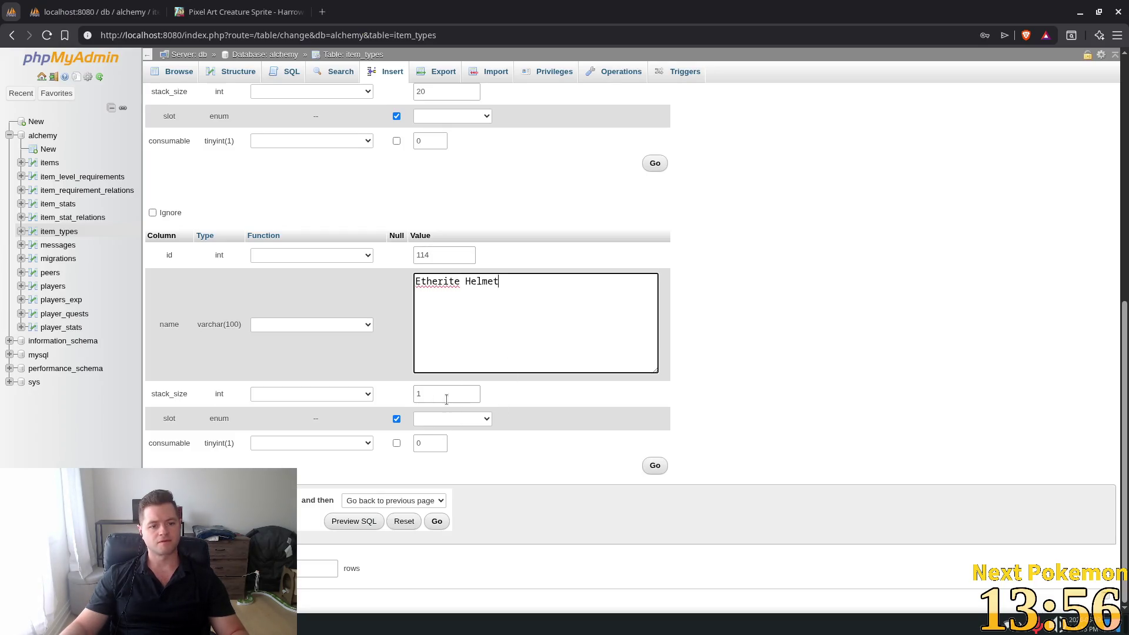
{"action": "left_click", "coordinate": [442, 420]}
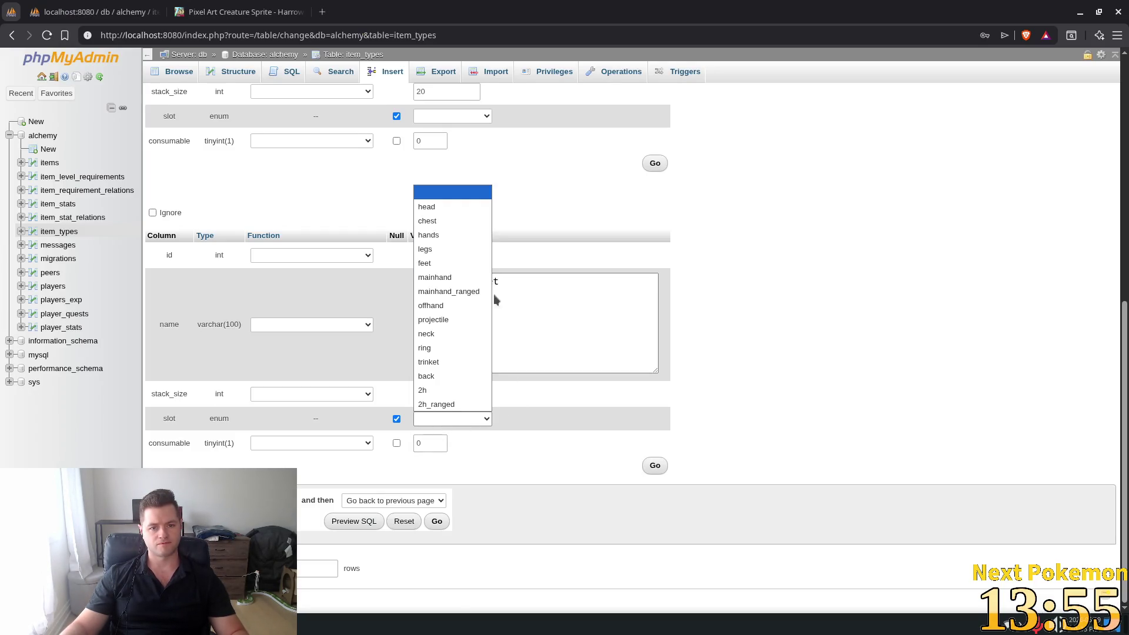
{"action": "left_click", "coordinate": [438, 206]}
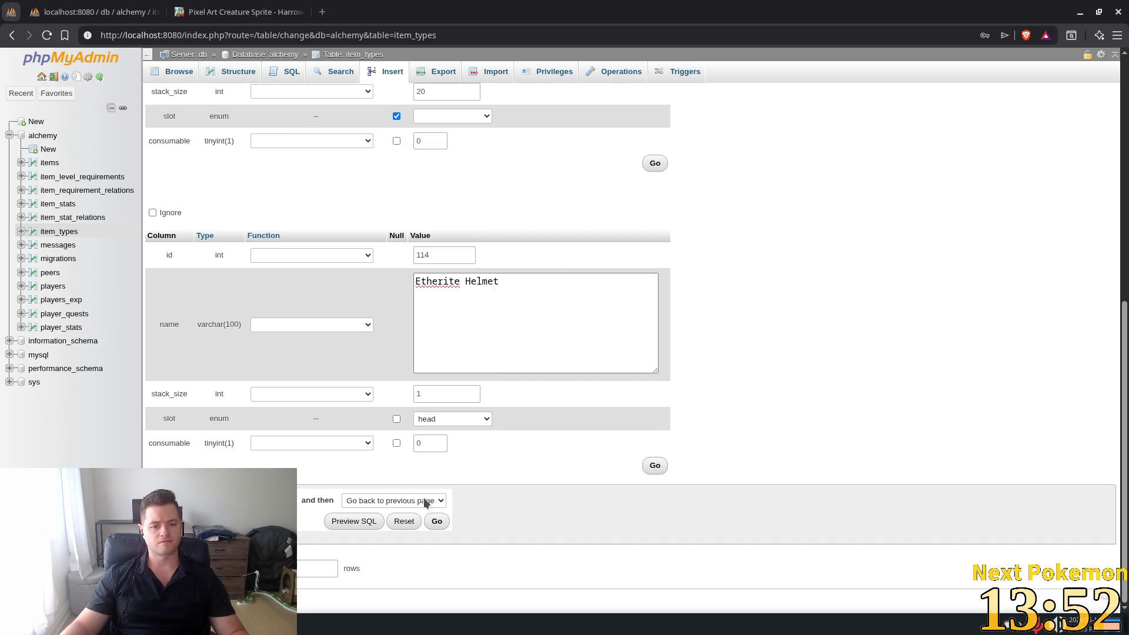
- Add one more row to the insert form and uncheck its Ignore box
{"action": "left_click", "coordinate": [331, 565]}
{"action": "scroll", "coordinate": [365, 545], "scroll_direction": "down", "scroll_amount": 5}
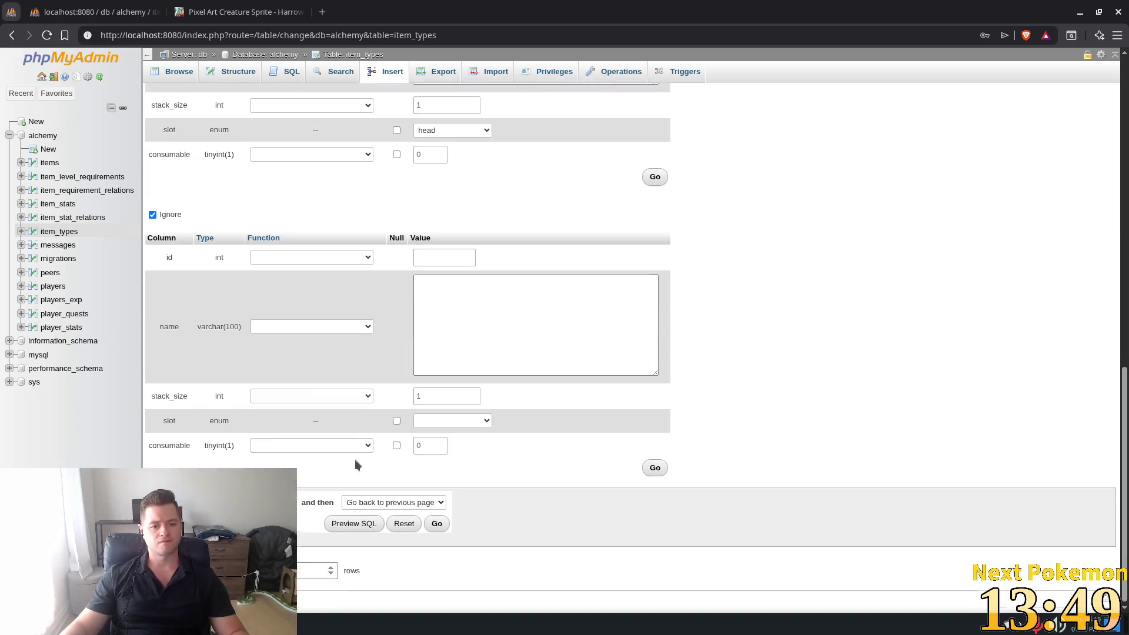
{"action": "left_click", "coordinate": [153, 212]}
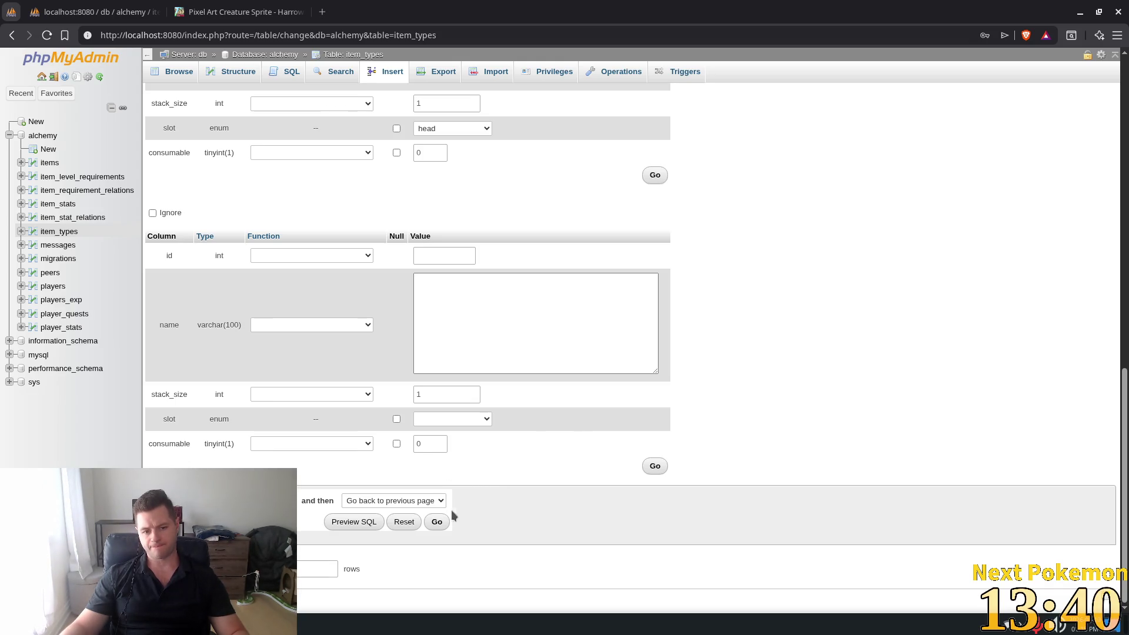
- Enter an Etherite Breastplate row with id 115 and chest slot, then add another row
{"action": "left_click", "coordinate": [440, 255]}
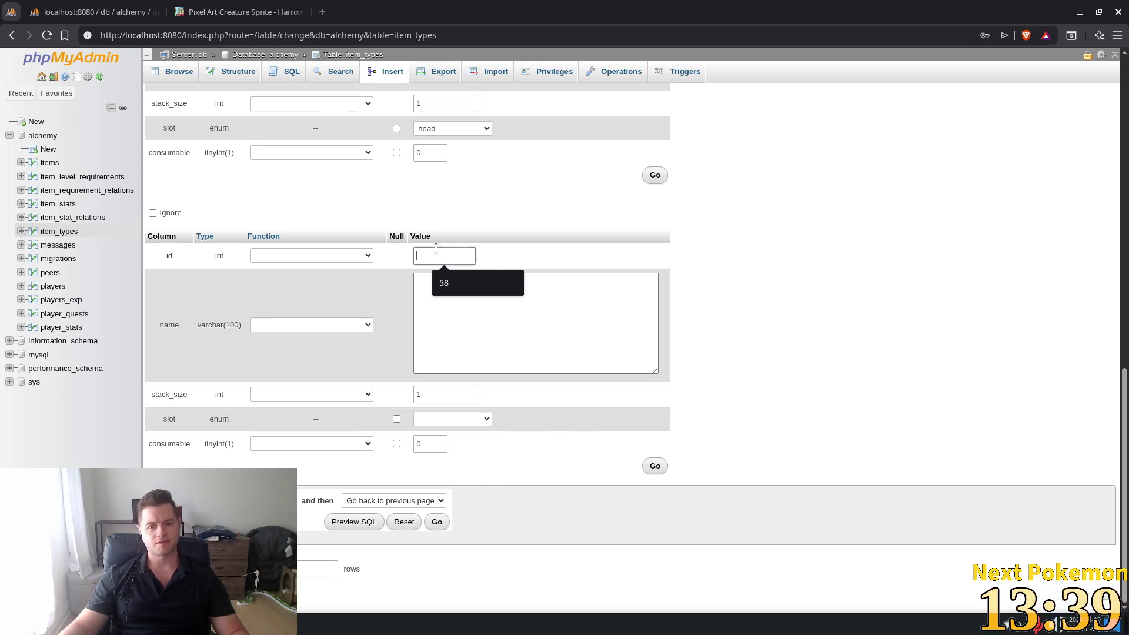
{"action": "type", "text": "115"}
{"action": "left_click", "coordinate": [636, 322]}
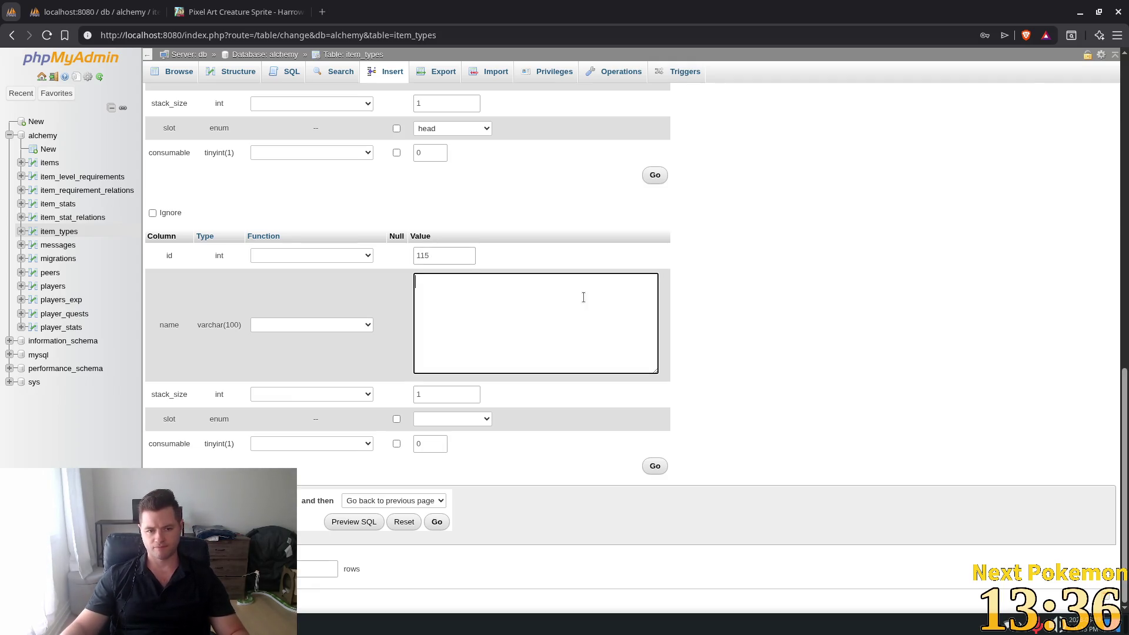
{"action": "key", "text": "alt+Tab"}
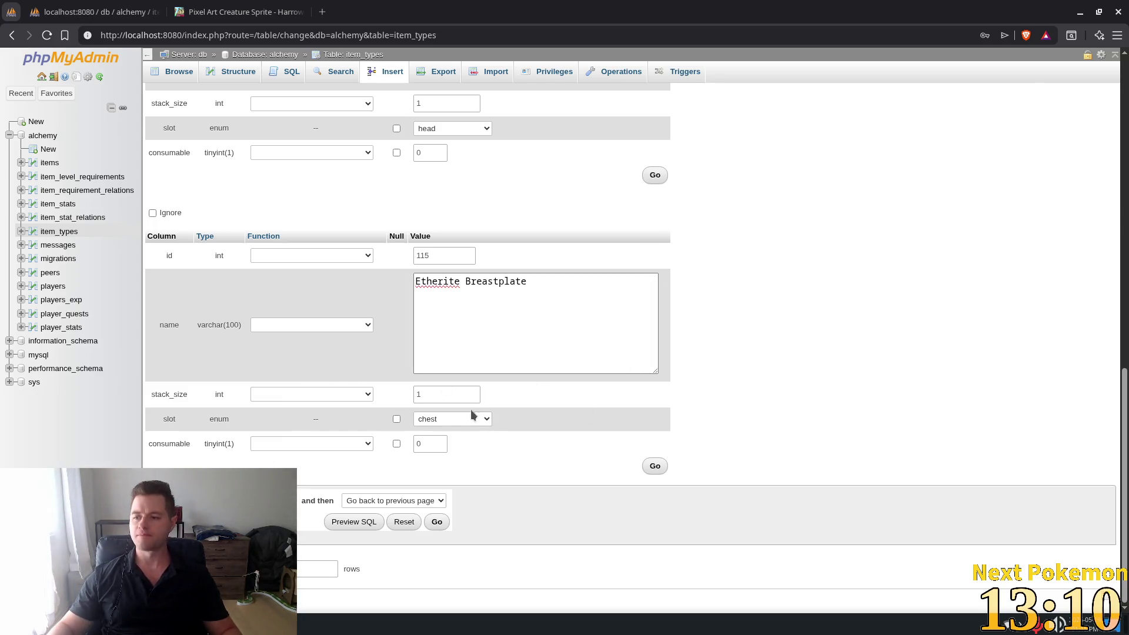
{"action": "left_click", "coordinate": [331, 566]}
{"action": "scroll", "coordinate": [382, 471], "scroll_direction": "down", "scroll_amount": 5}
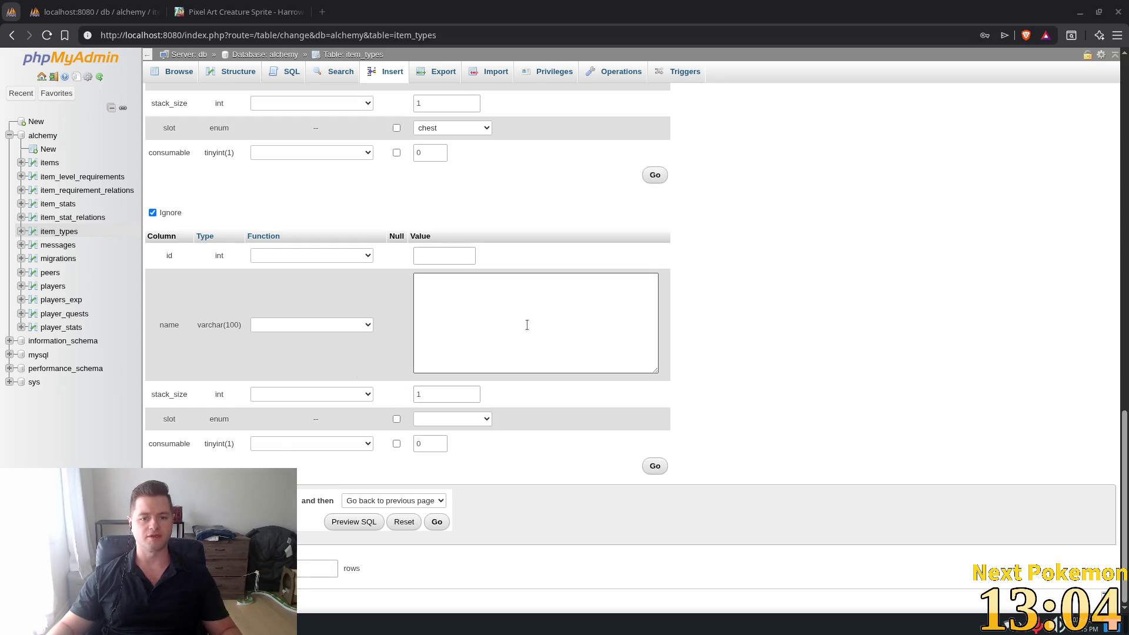
- Fill the next row with id 116, name Etherite Leggings from items.json, and slot legs
{"action": "key", "text": "alt+Tab"}
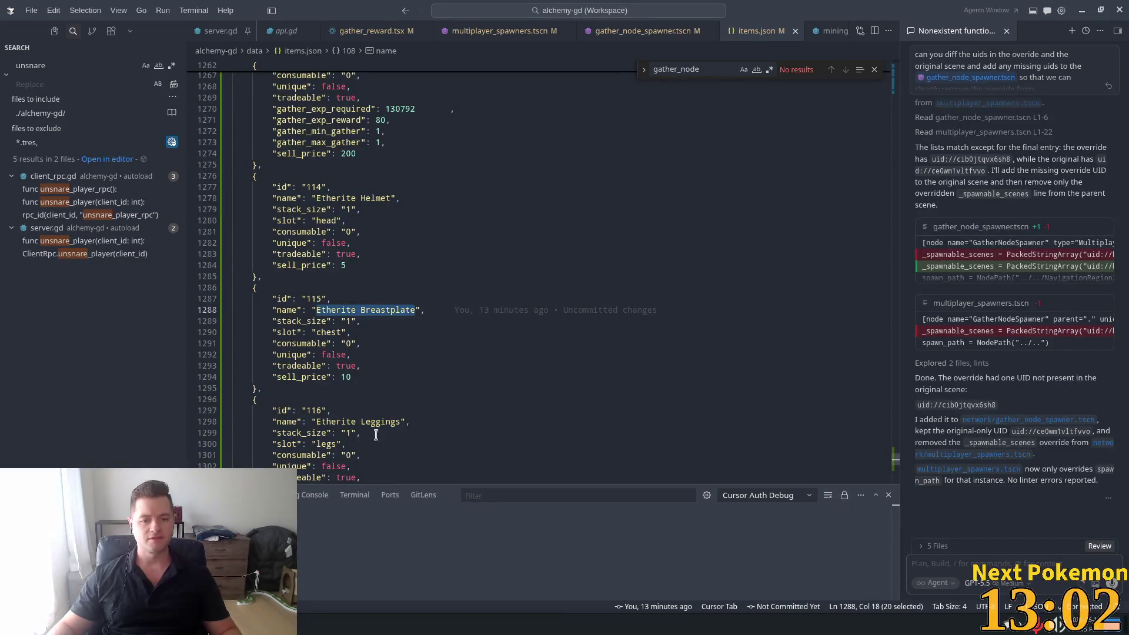
{"action": "left_click_drag", "start_coordinate": [400, 423], "coordinate": [330, 422]}
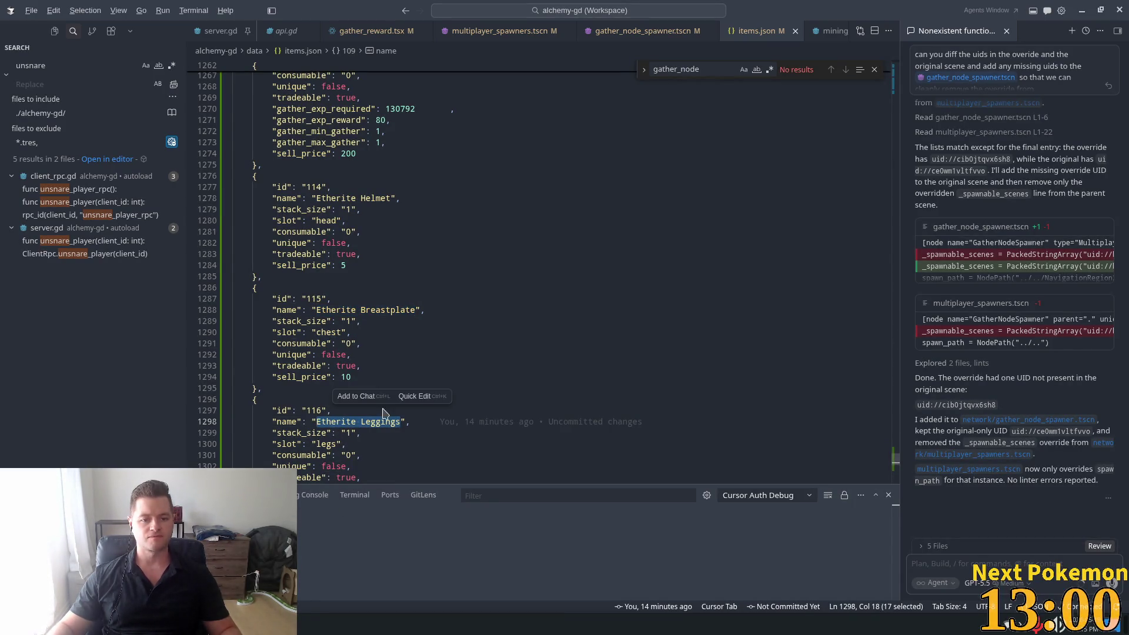
{"action": "key", "text": "alt+Tab"}
{"action": "left_click", "coordinate": [440, 254]}
{"action": "type", "text": "116"}
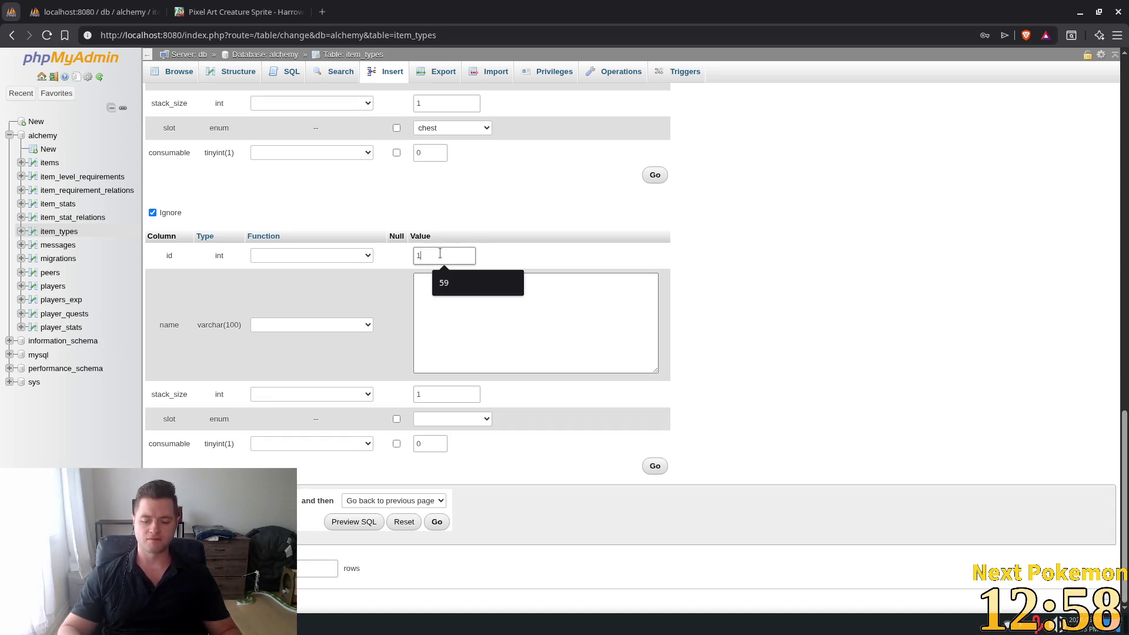
{"action": "left_click", "coordinate": [587, 298]}
{"action": "type", "text": "Etherite Leggings"}
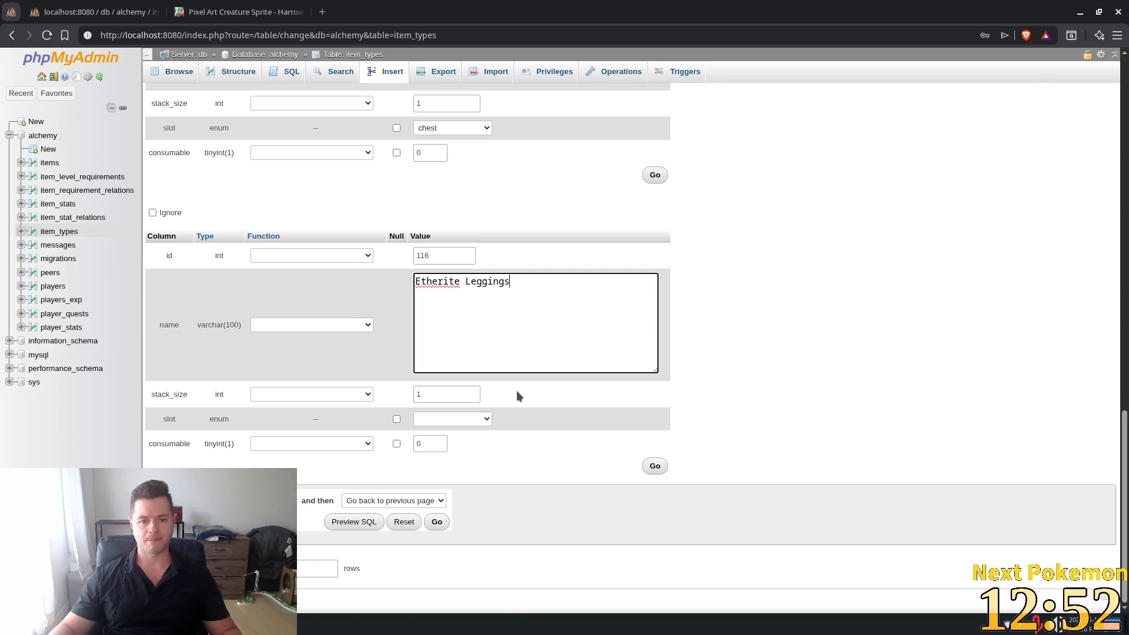
{"action": "left_click", "coordinate": [453, 419]}
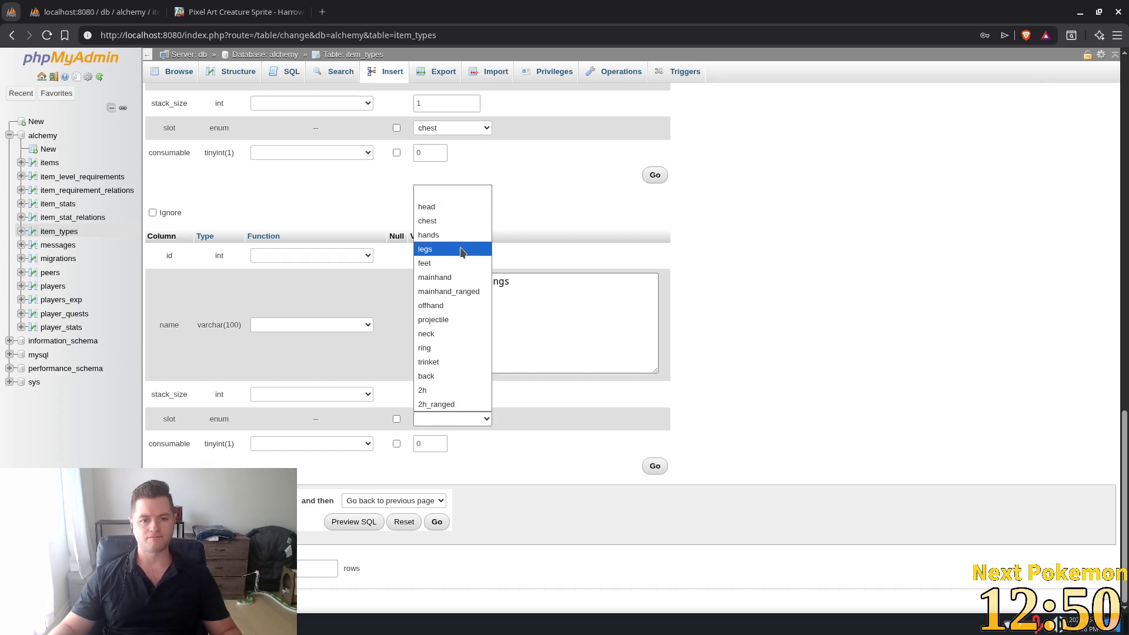
{"action": "left_click", "coordinate": [441, 266]}
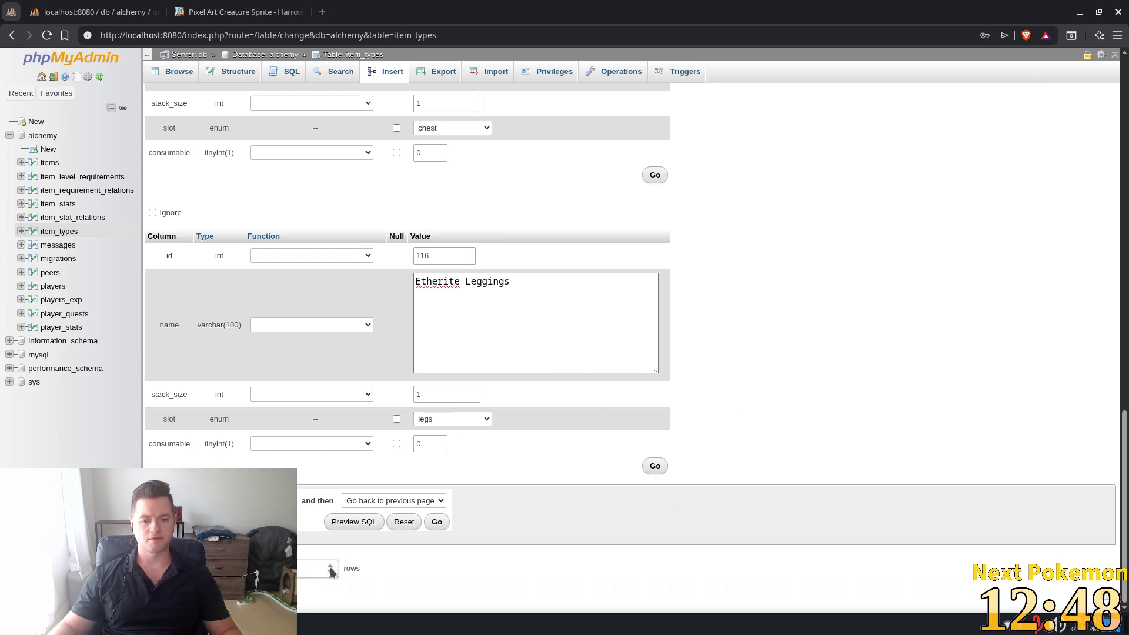
- Add and include another insert row, and enter id 117
{"action": "left_click", "coordinate": [330, 566]}
{"action": "scroll", "coordinate": [182, 345], "scroll_direction": "down", "scroll_amount": 3}
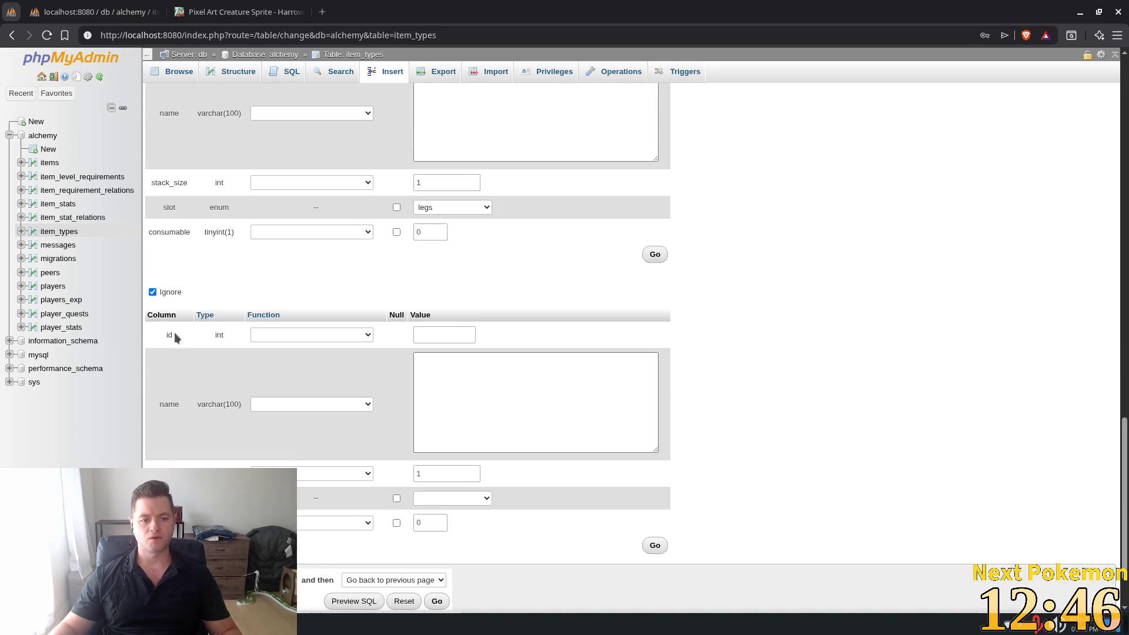
{"action": "left_click", "coordinate": [152, 292]}
{"action": "scroll", "coordinate": [214, 267], "scroll_direction": "down", "scroll_amount": 2}
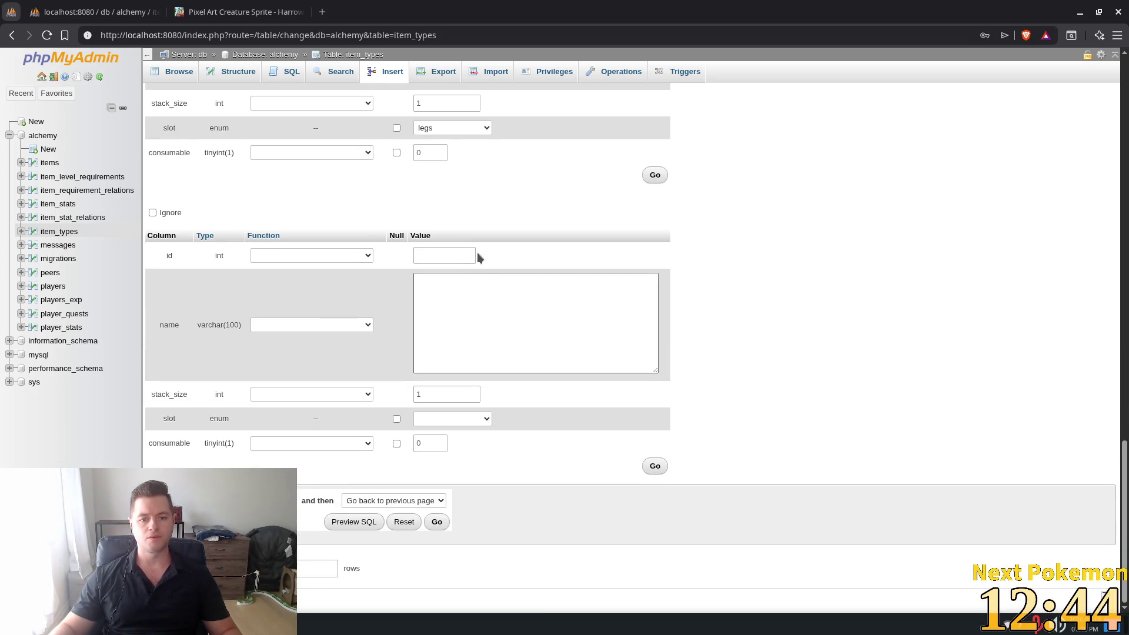
{"action": "scroll", "coordinate": [456, 349], "scroll_direction": "down", "scroll_amount": 3}
{"action": "type", "text": "117"}
{"action": "key", "text": "Tab"}
{"action": "scroll", "coordinate": [710, 353], "scroll_direction": "down", "scroll_amount": 2}
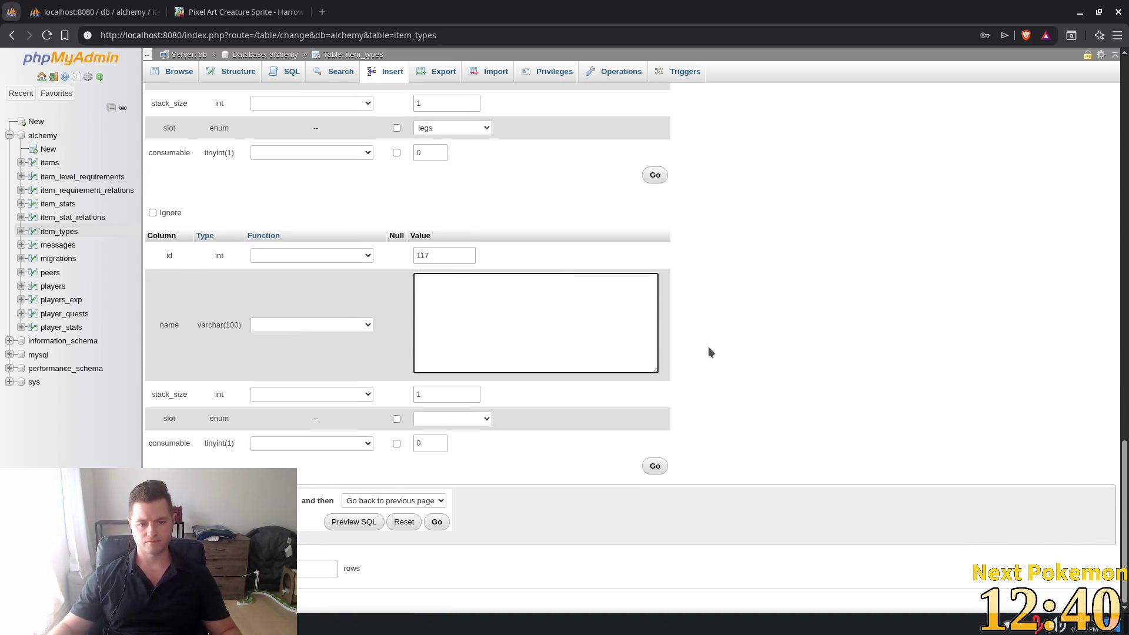
- Name that row Etherite Gloves from items.json, set slot to hands, and add another row
{"action": "key", "text": "alt+Tab"}
{"action": "scroll", "coordinate": [442, 362], "scroll_direction": "down", "scroll_amount": 4}
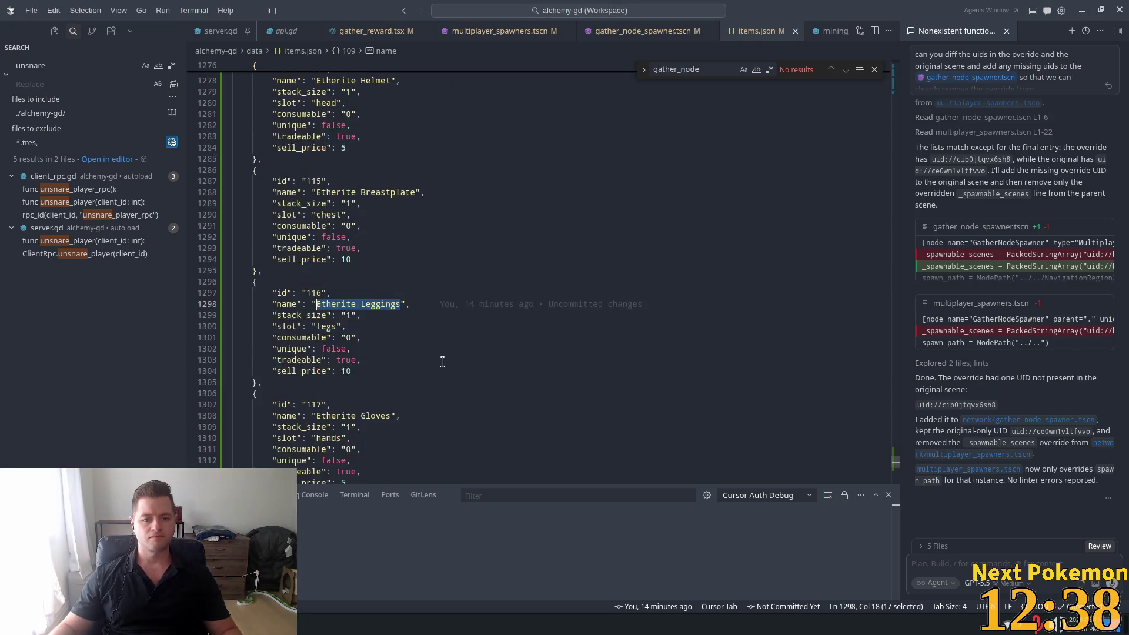
{"action": "left_click_drag", "start_coordinate": [391, 415], "coordinate": [316, 415]}
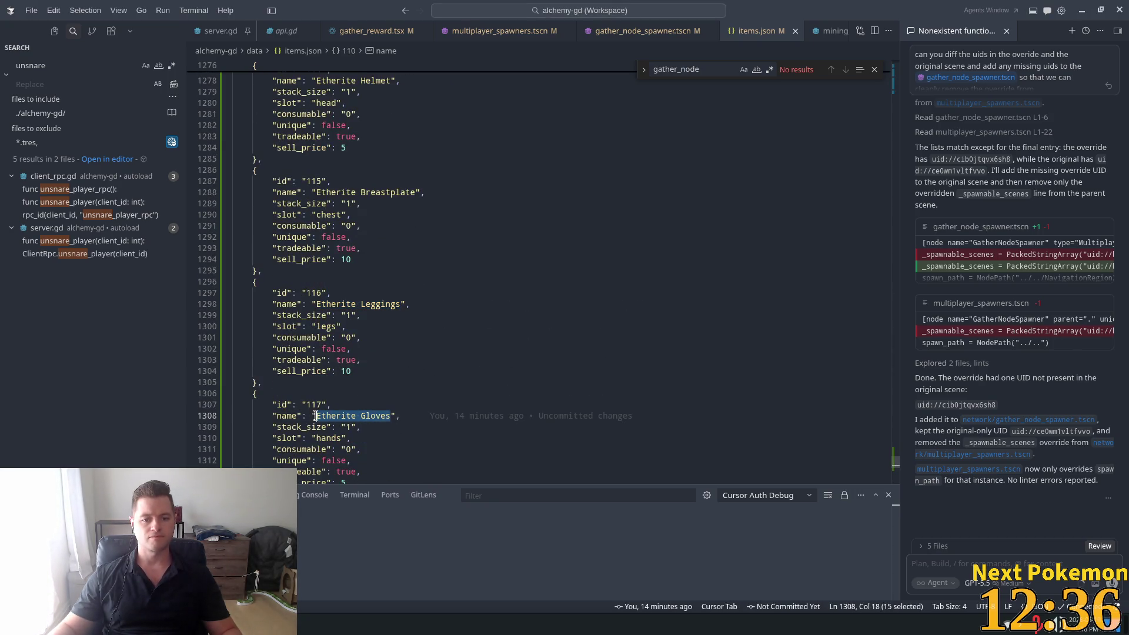
{"action": "key", "text": "alt+Tab"}
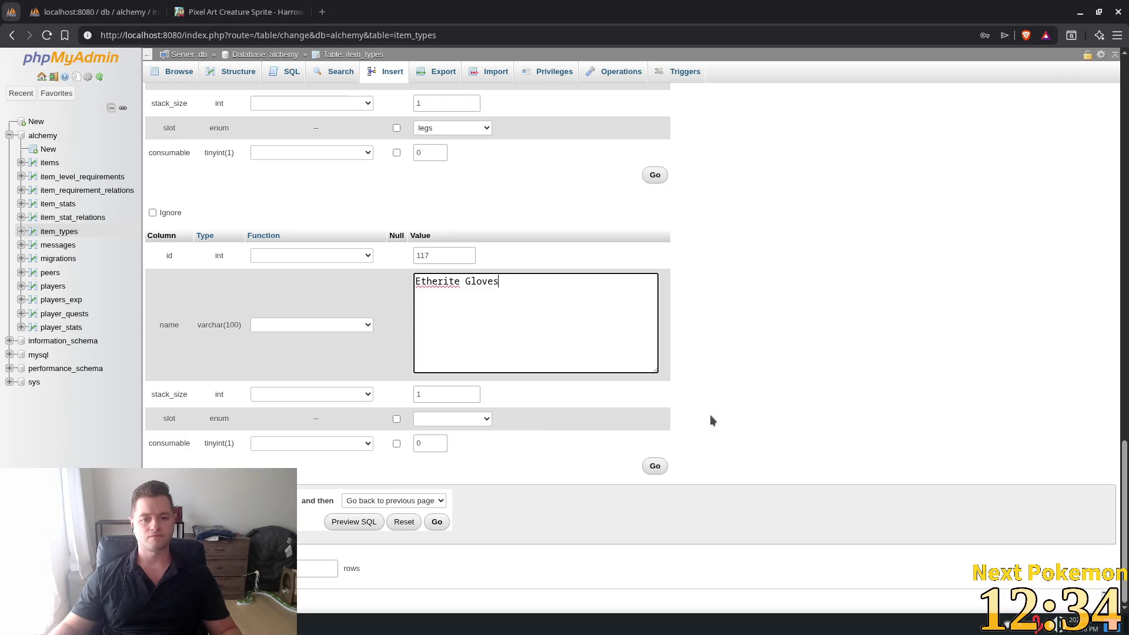
{"action": "left_click", "coordinate": [450, 421]}
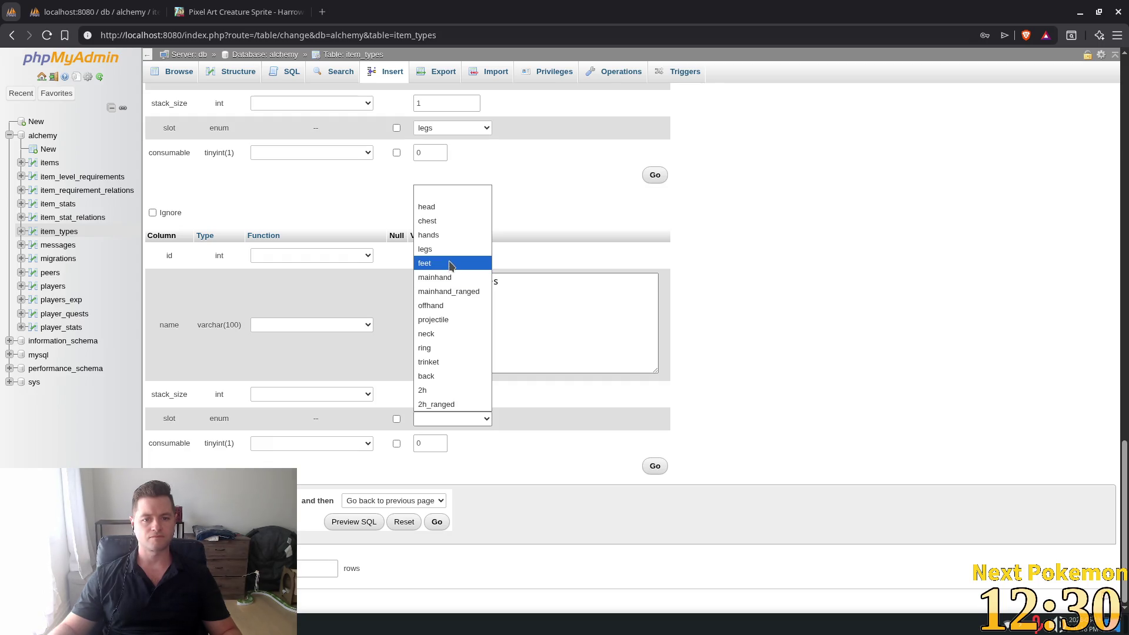
{"action": "left_click", "coordinate": [450, 236]}
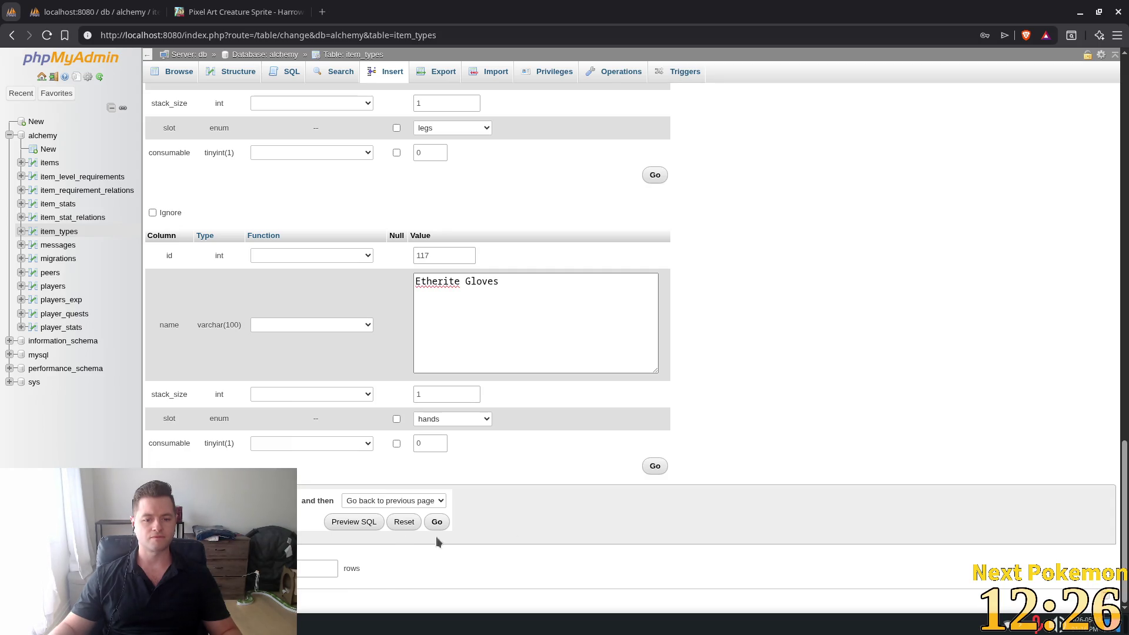
{"action": "left_click", "coordinate": [332, 569]}
{"action": "scroll", "coordinate": [429, 522], "scroll_direction": "down", "scroll_amount": 3}
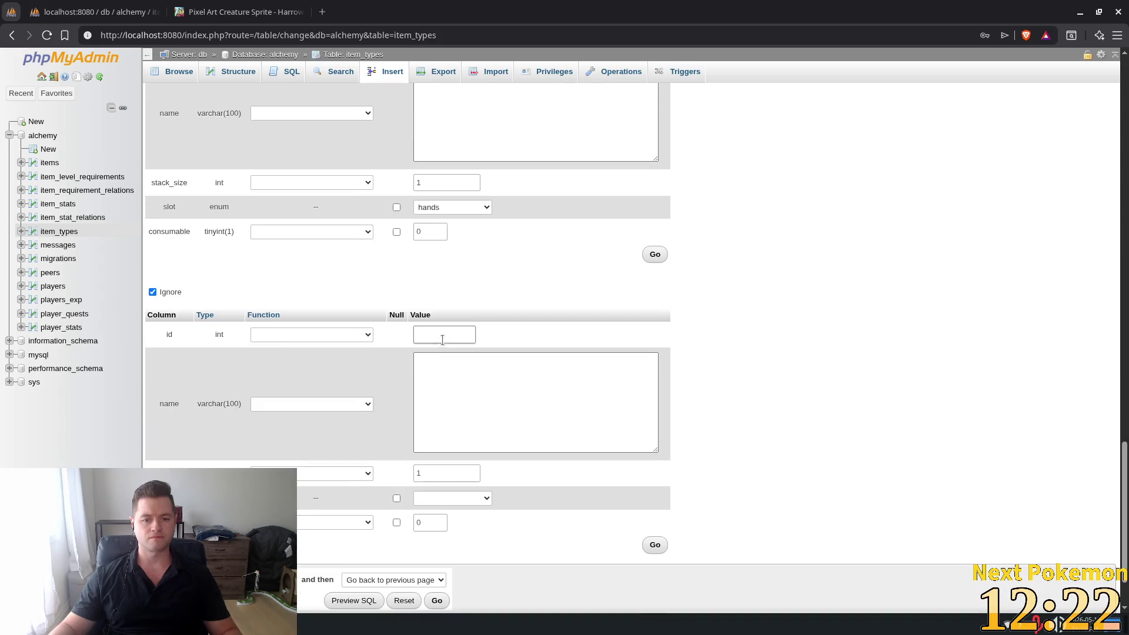
- Add Etherite Boots with id 118 and feet slot, then insert all the new rows
{"action": "scroll", "coordinate": [680, 407], "scroll_direction": "up", "scroll_amount": 3}
{"action": "type", "text": "118"}
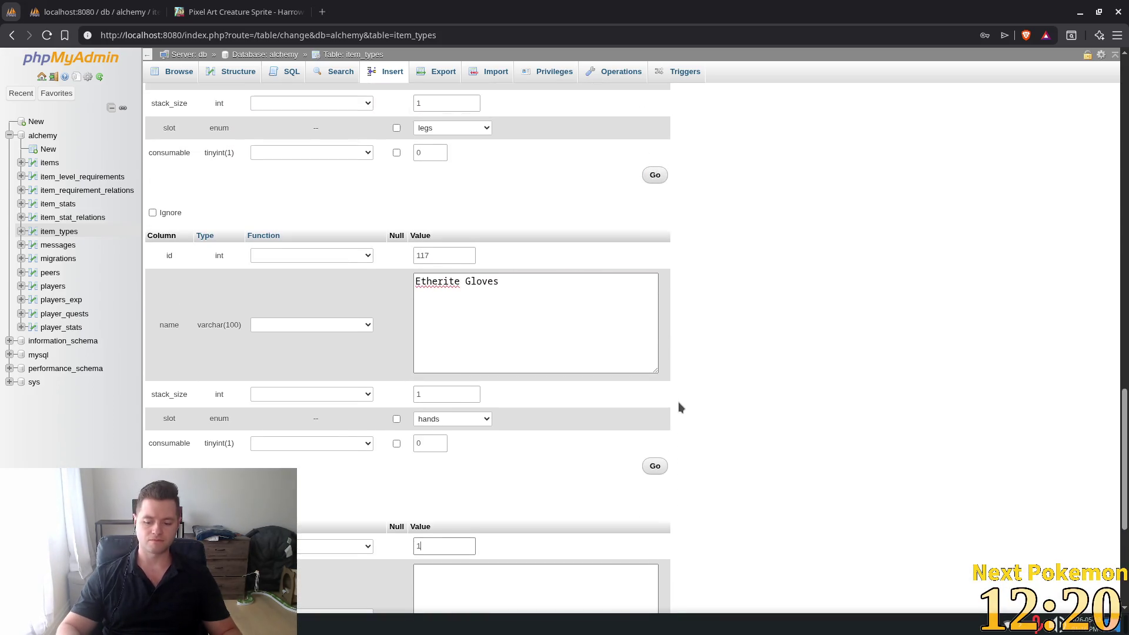
{"action": "scroll", "coordinate": [703, 353], "scroll_direction": "down", "scroll_amount": 4}
{"action": "key", "text": "alt+Tab"}
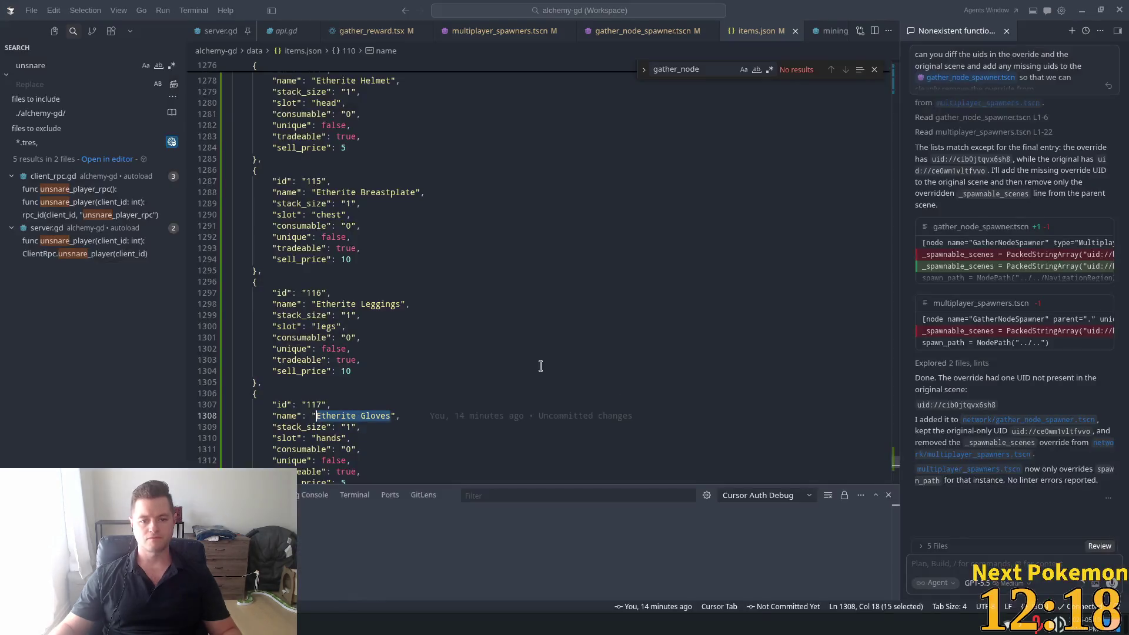
{"action": "scroll", "coordinate": [412, 388], "scroll_direction": "down", "scroll_amount": 3}
{"action": "left_click_drag", "start_coordinate": [385, 411], "coordinate": [323, 406]}
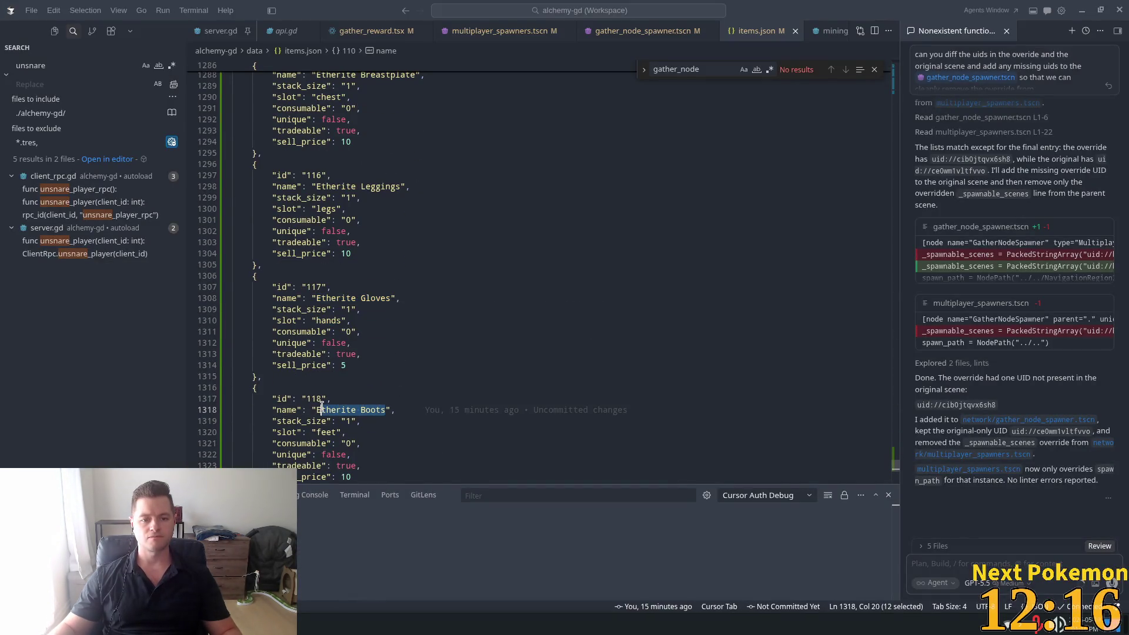
{"action": "key", "text": "alt+Tab"}
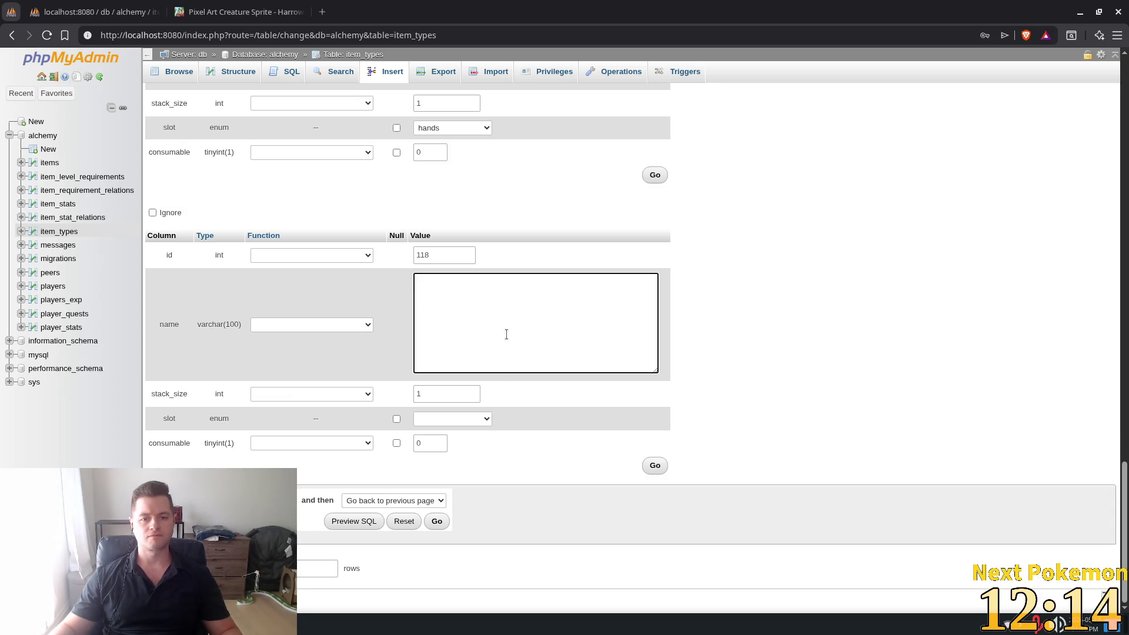
{"action": "left_click", "coordinate": [475, 420]}
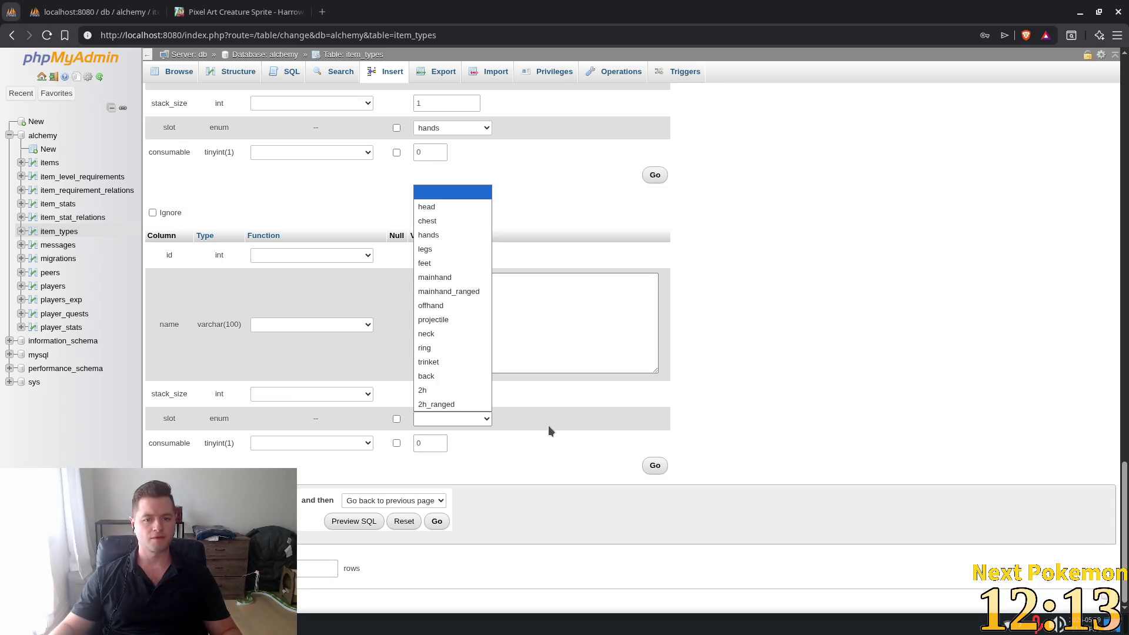
{"action": "left_click", "coordinate": [454, 265]}
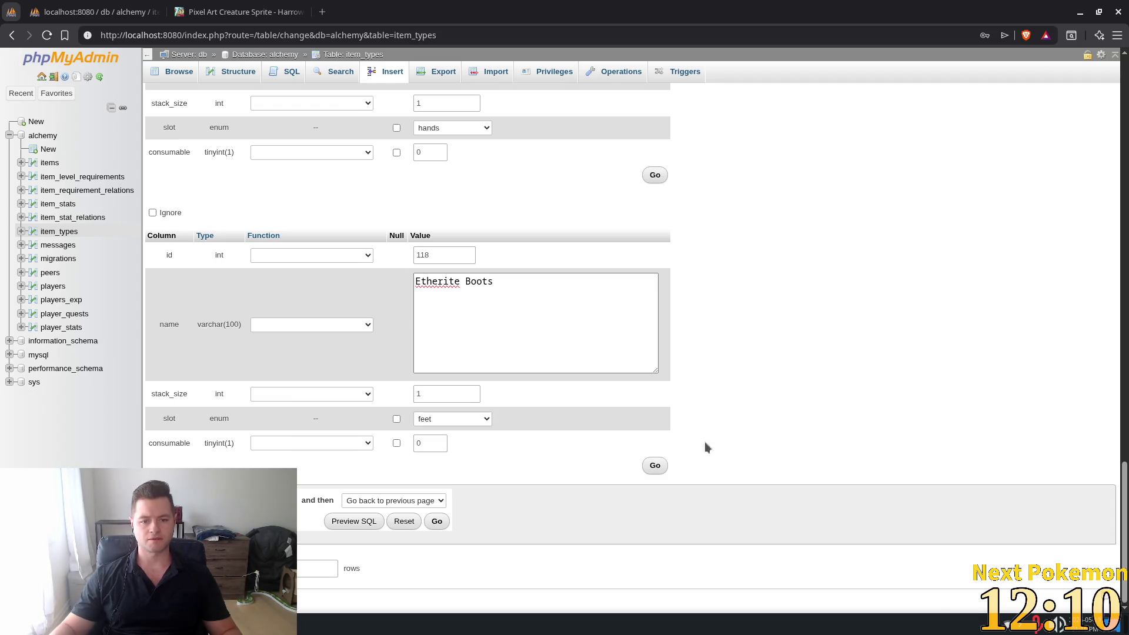
{"action": "left_click", "coordinate": [436, 522]}
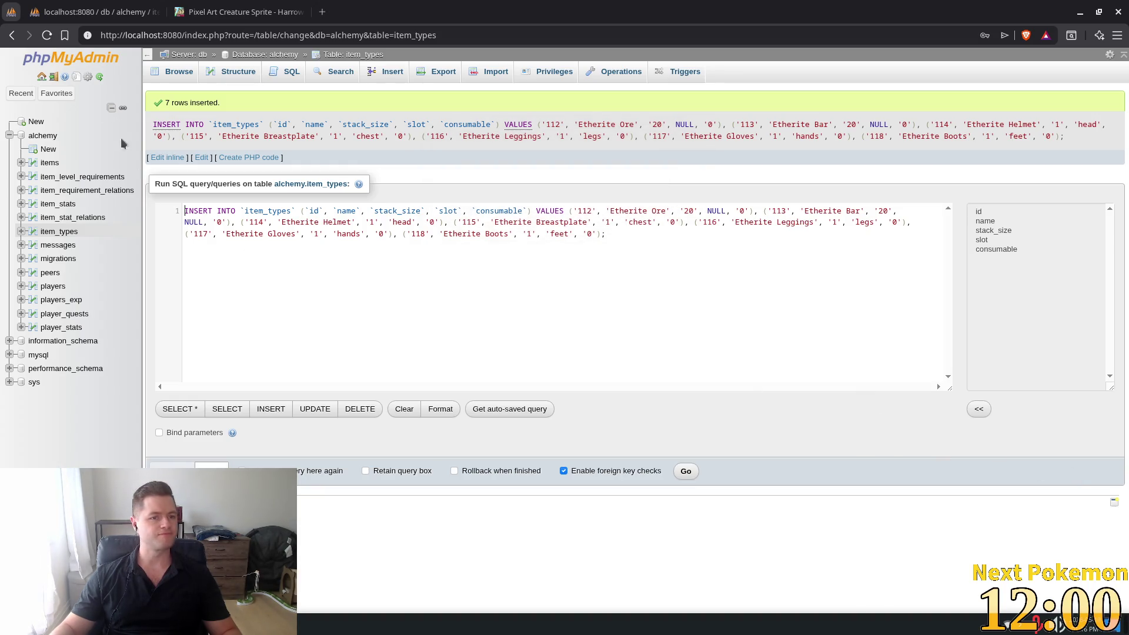
- Check that item_types ends with Etherite rows 112–118, then go back to items.json
{"action": "left_click", "coordinate": [65, 233]}
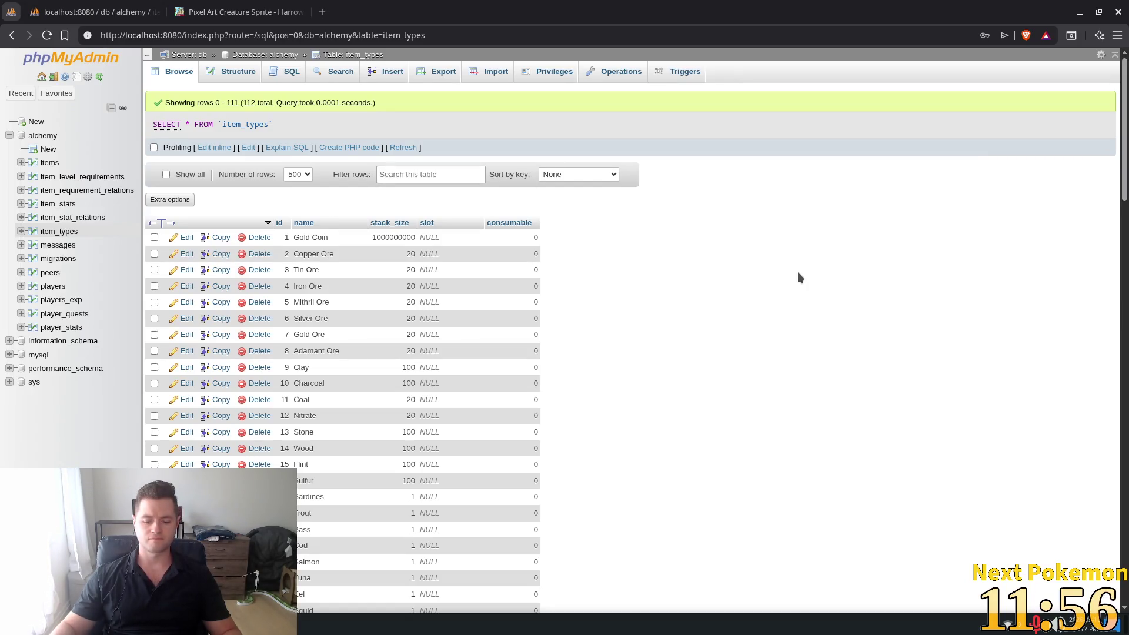
{"action": "key", "text": "End"}
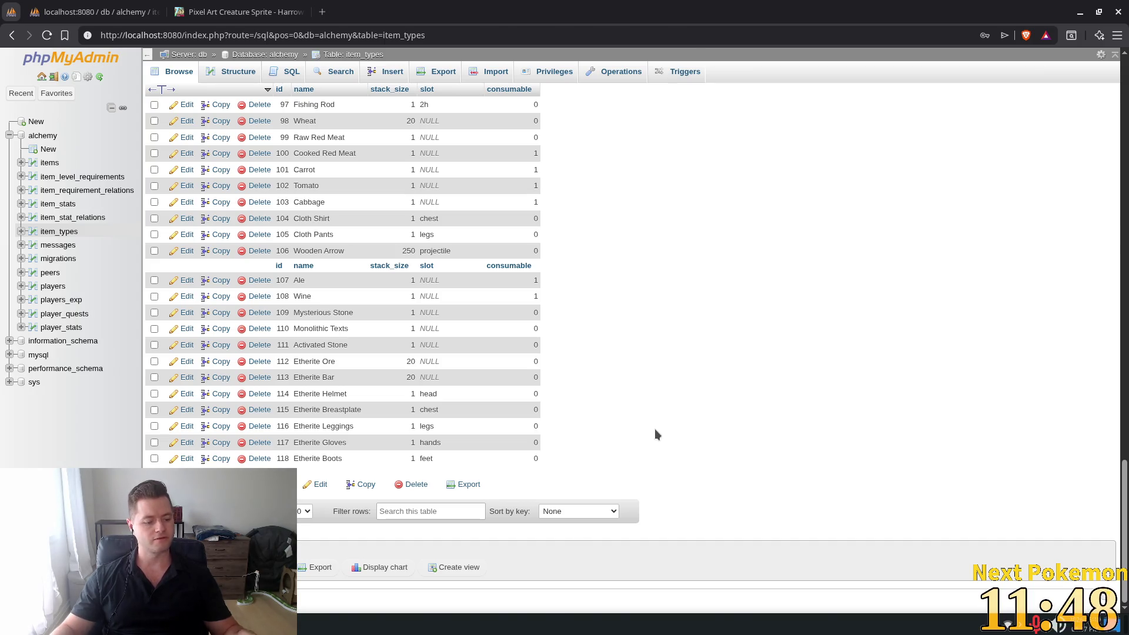
{"action": "key", "text": "alt+Tab"}
{"action": "key", "text": "alt+Tab"}
{"action": "scroll", "coordinate": [630, 365], "scroll_direction": "down", "scroll_amount": 3}
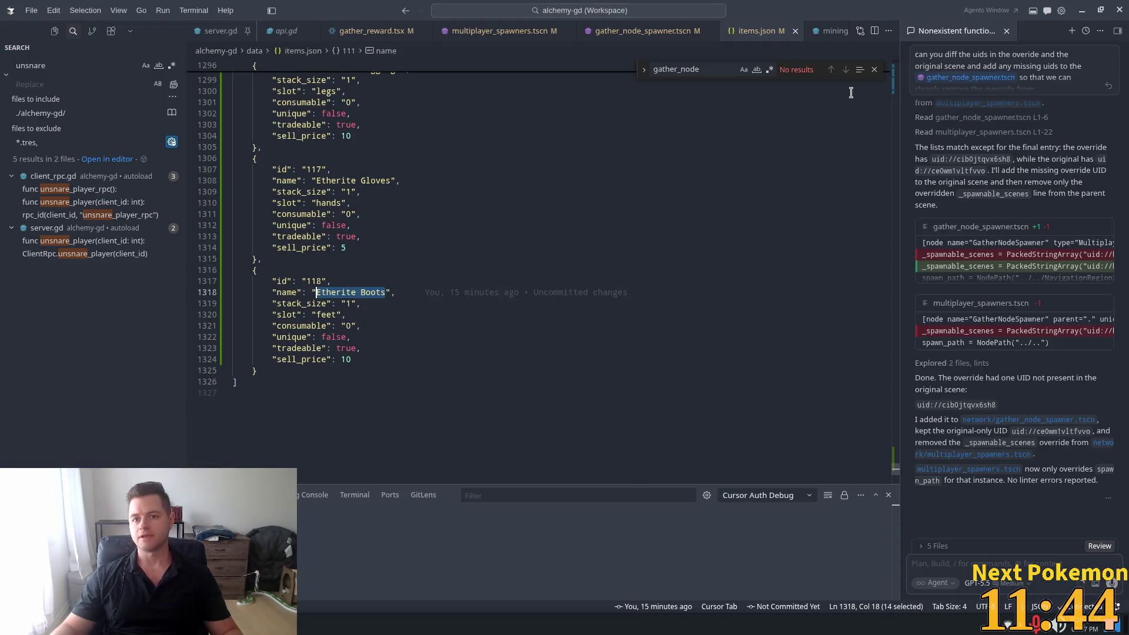
{"action": "key", "text": "alt+Tab"}
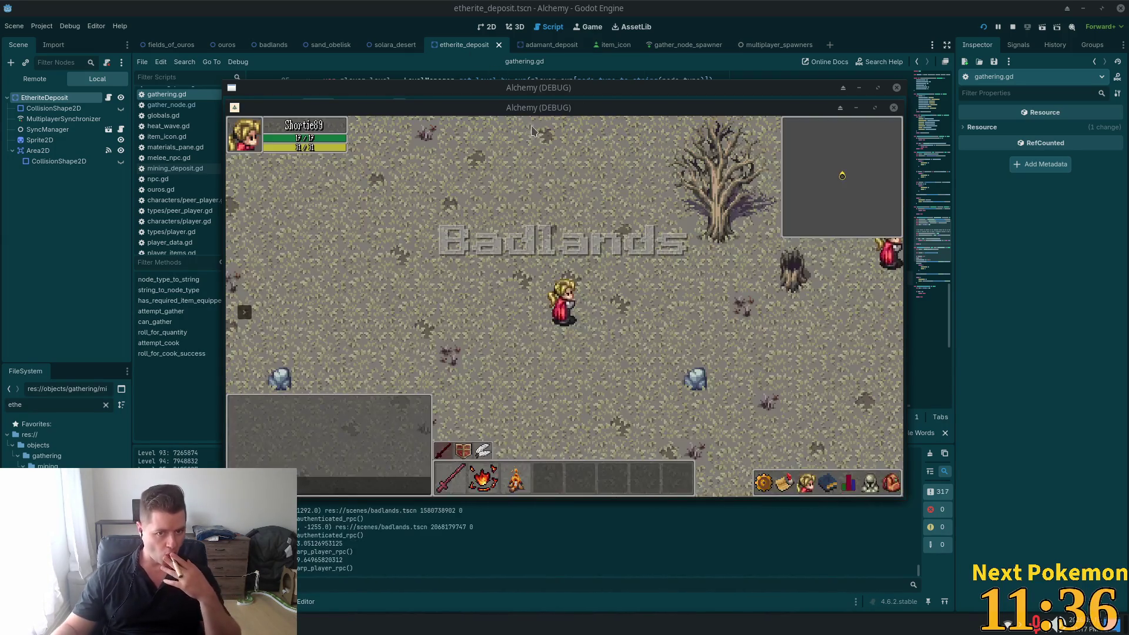
- Arrange the two game windows and mine the first Etherite Deposit
{"action": "mouse_move", "coordinate": [504, 106]}
{"action": "left_mouse_down"}
{"action": "mouse_move", "coordinate": [459, 104]}
{"action": "mouse_move", "coordinate": [280, 23]}
{"action": "left_mouse_up"}
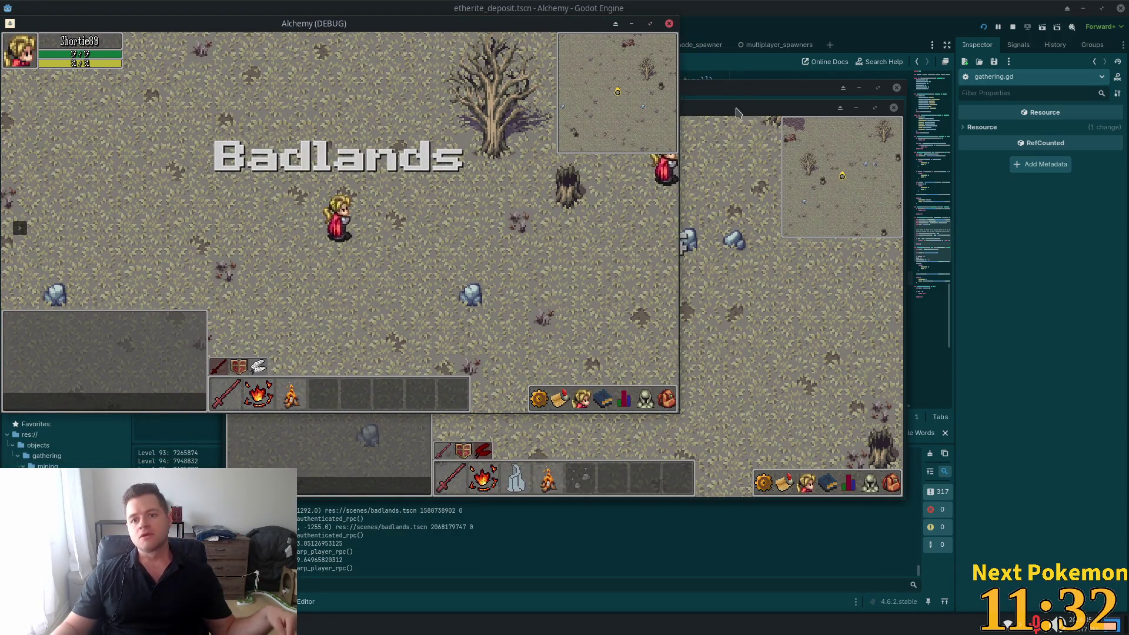
{"action": "left_click_drag", "start_coordinate": [771, 115], "coordinate": [952, 194]}
{"action": "key", "text": "w"}
{"action": "key", "text": "d"}
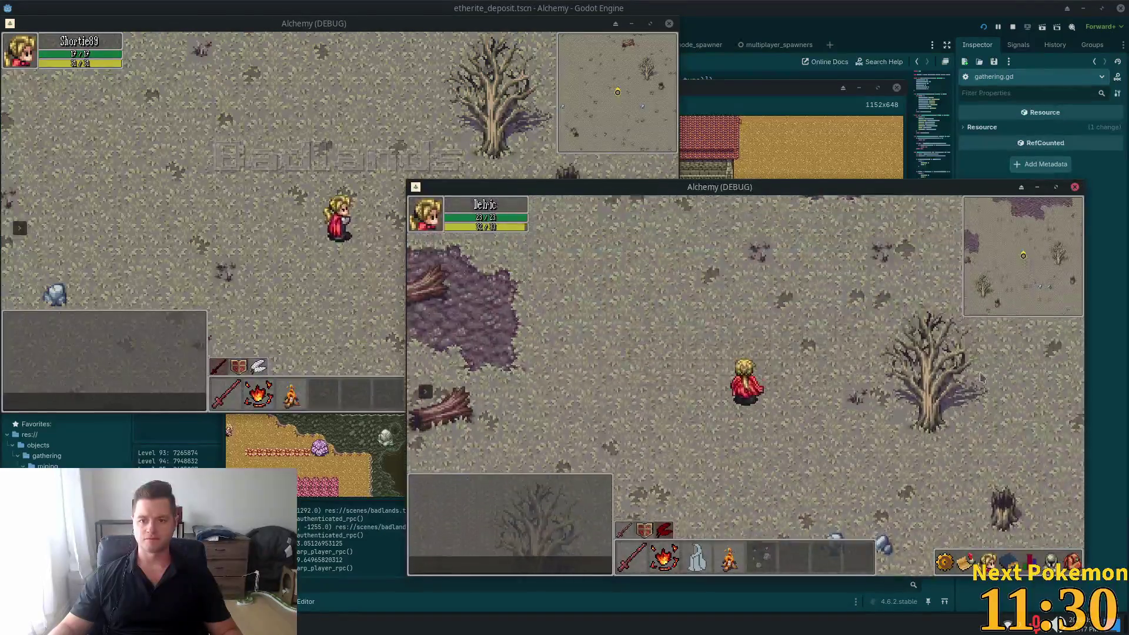
{"action": "key", "text": "w"}
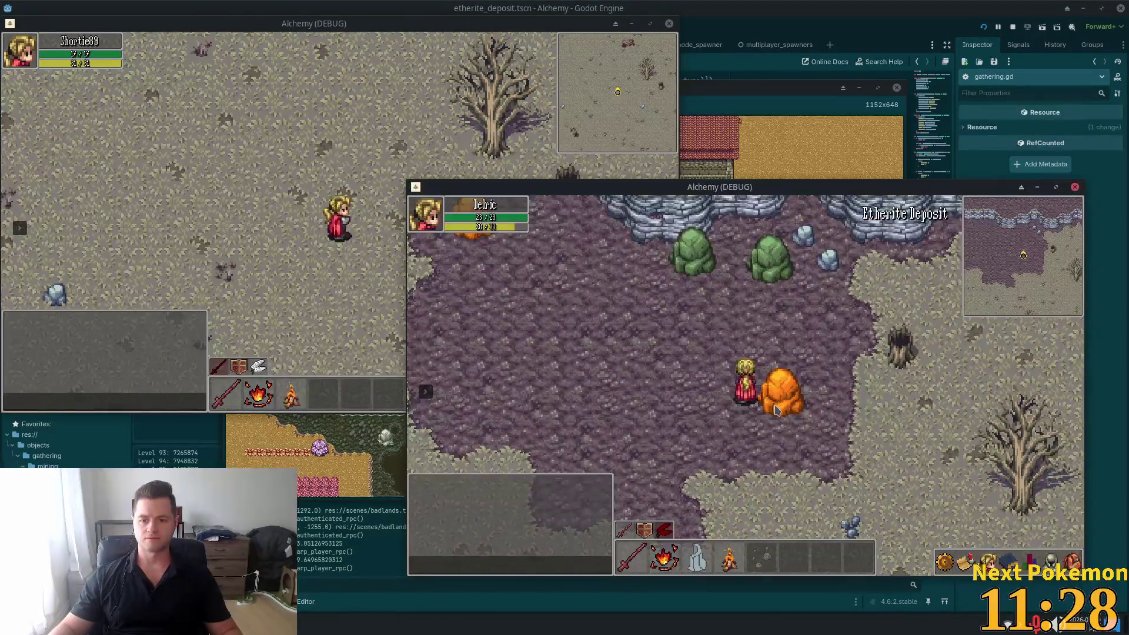
{"action": "key", "text": "w"}
{"action": "key", "text": "d"}
{"action": "key", "text": "s"}
{"action": "key", "text": "a"}
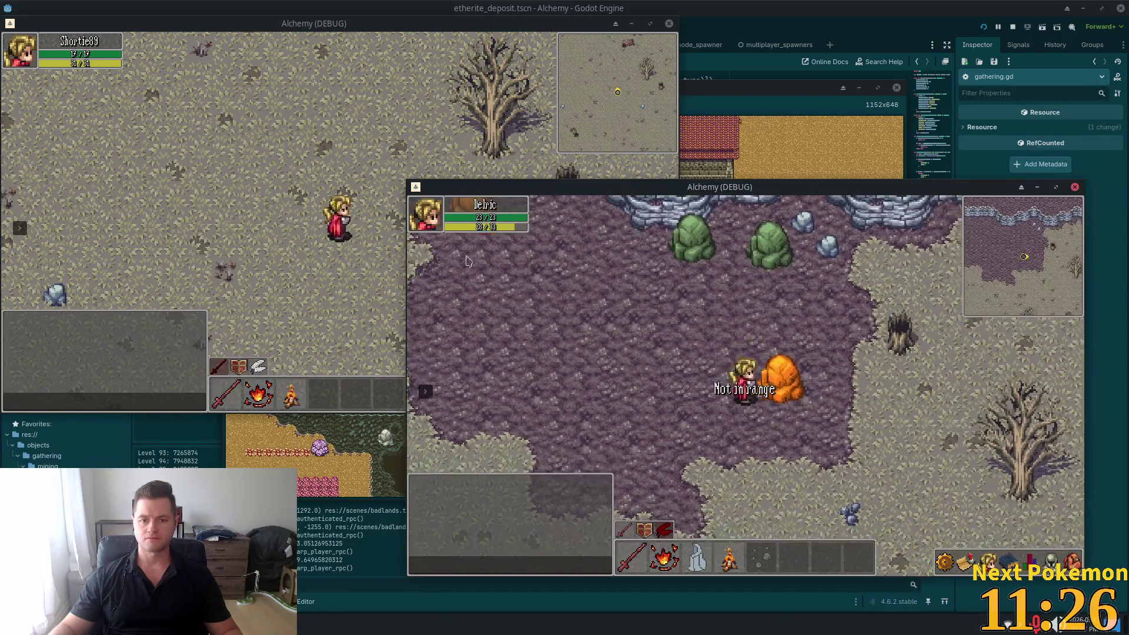
{"action": "left_click", "coordinate": [775, 394]}
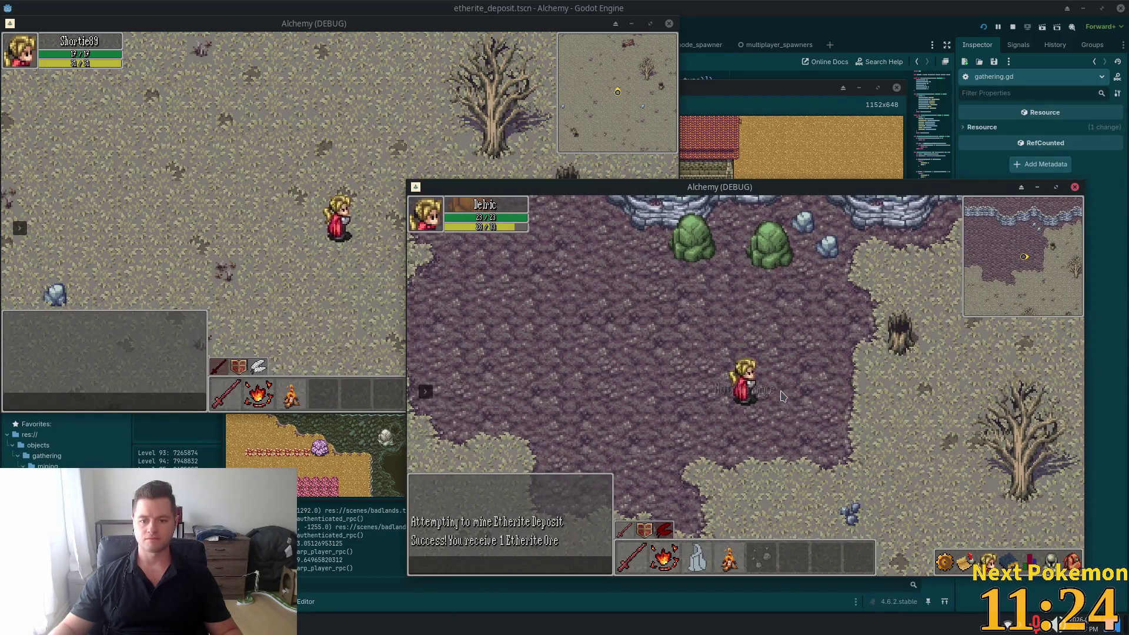
- Drop the Etherite Ore from the inventory and mine the deposit again
{"action": "key", "text": "i"}
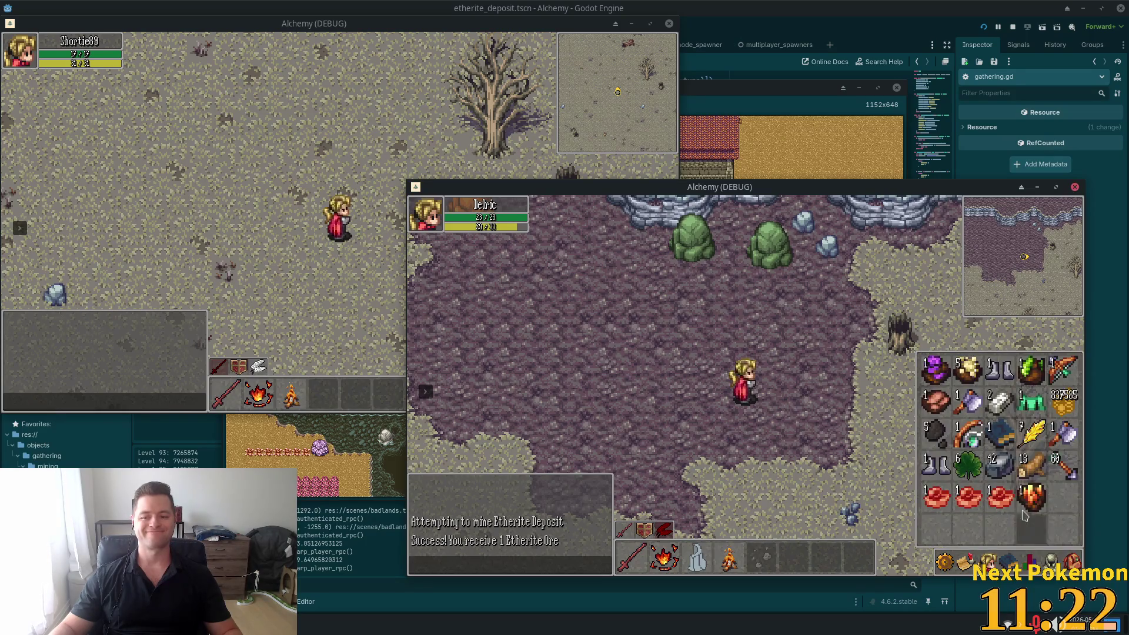
{"action": "key", "text": "a"}
{"action": "left_click_drag", "start_coordinate": [1027, 499], "coordinate": [800, 410]}
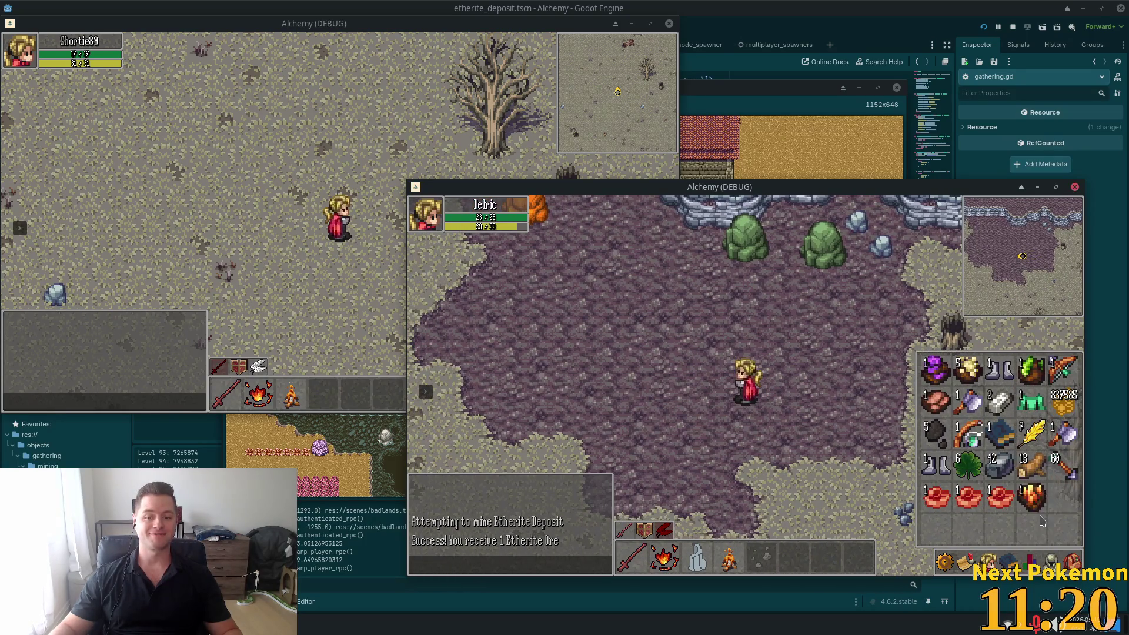
{"action": "key", "text": "i"}
{"action": "key", "text": "a"}
{"action": "key", "text": "d"}
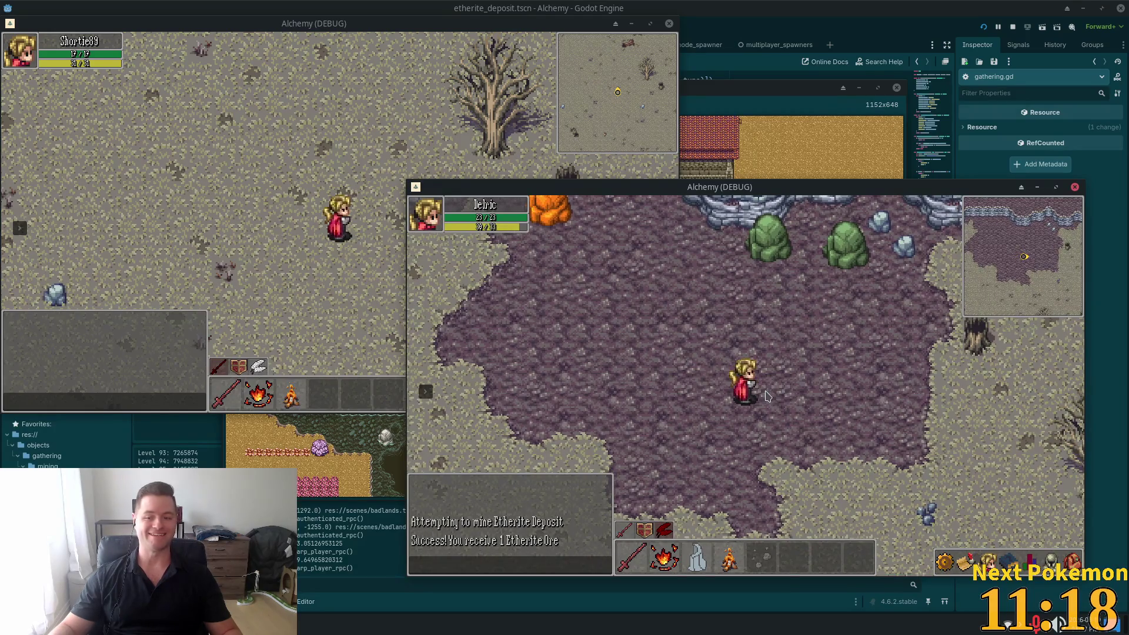
{"action": "key", "text": "w"}
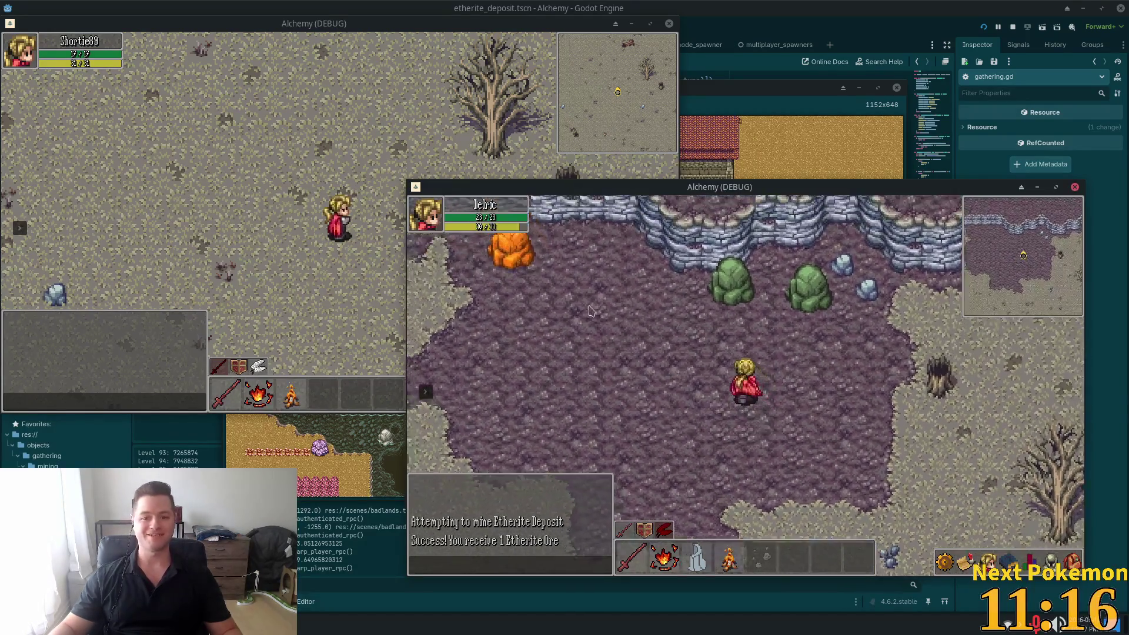
{"action": "key", "text": "a"}
{"action": "left_click", "coordinate": [716, 384]}
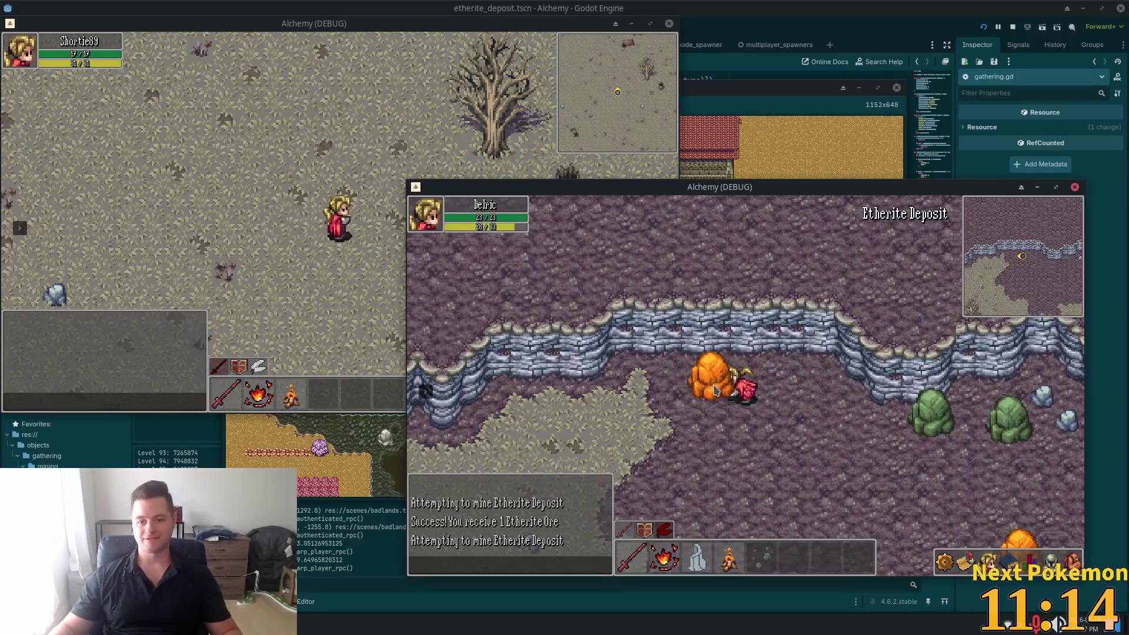
- Mine the nearby Etherite Deposit and the one along the rock wall
{"action": "key", "text": "s"}
{"action": "key", "text": "d"}
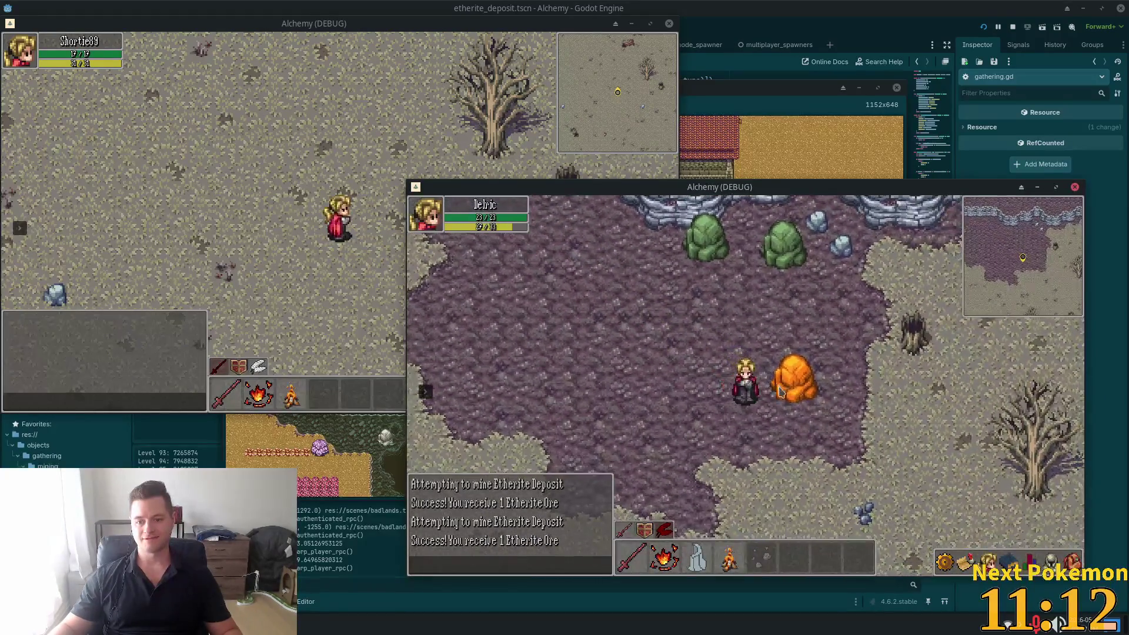
{"action": "left_click", "coordinate": [780, 390]}
{"action": "key", "text": "a"}
{"action": "key", "text": "w"}
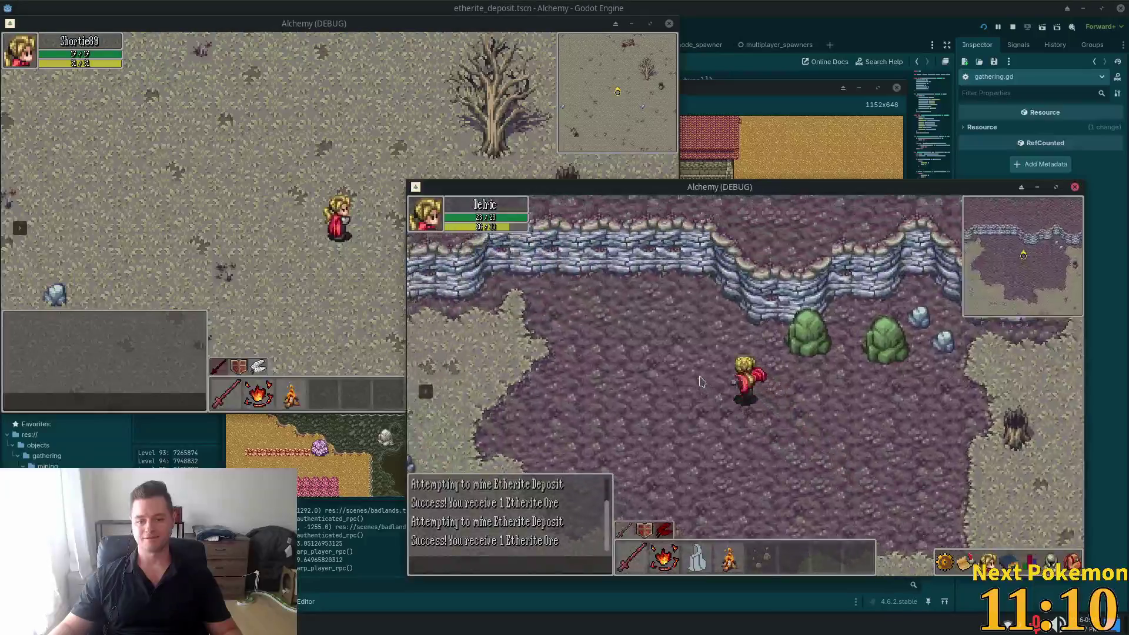
{"action": "key", "text": "w"}
{"action": "key", "text": "a"}
{"action": "key", "text": "a"}
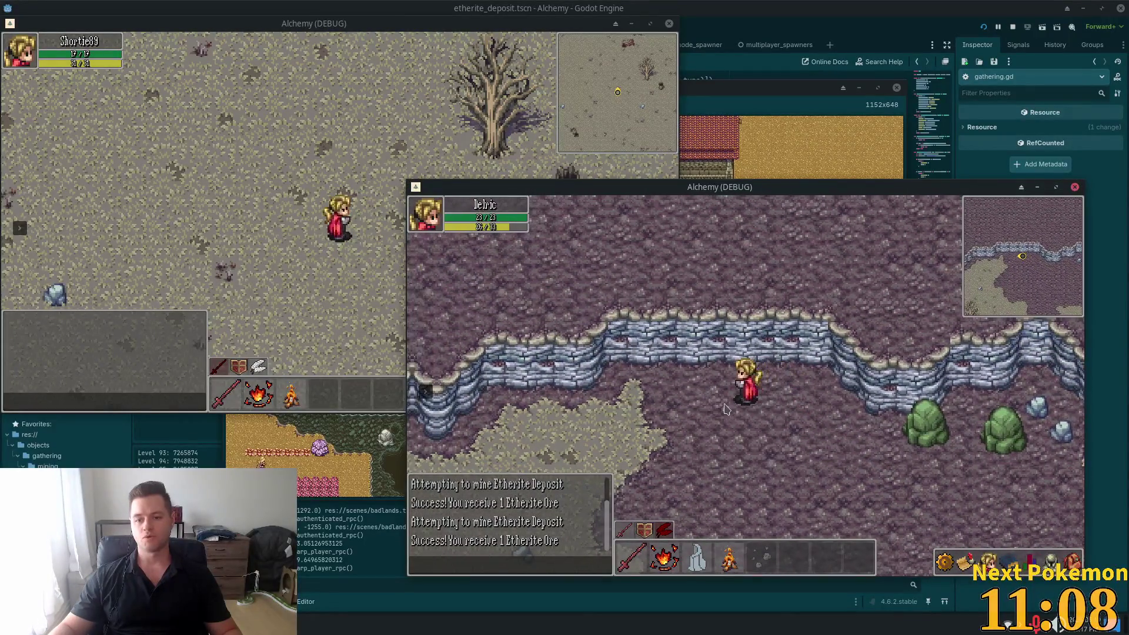
{"action": "key", "text": "a"}
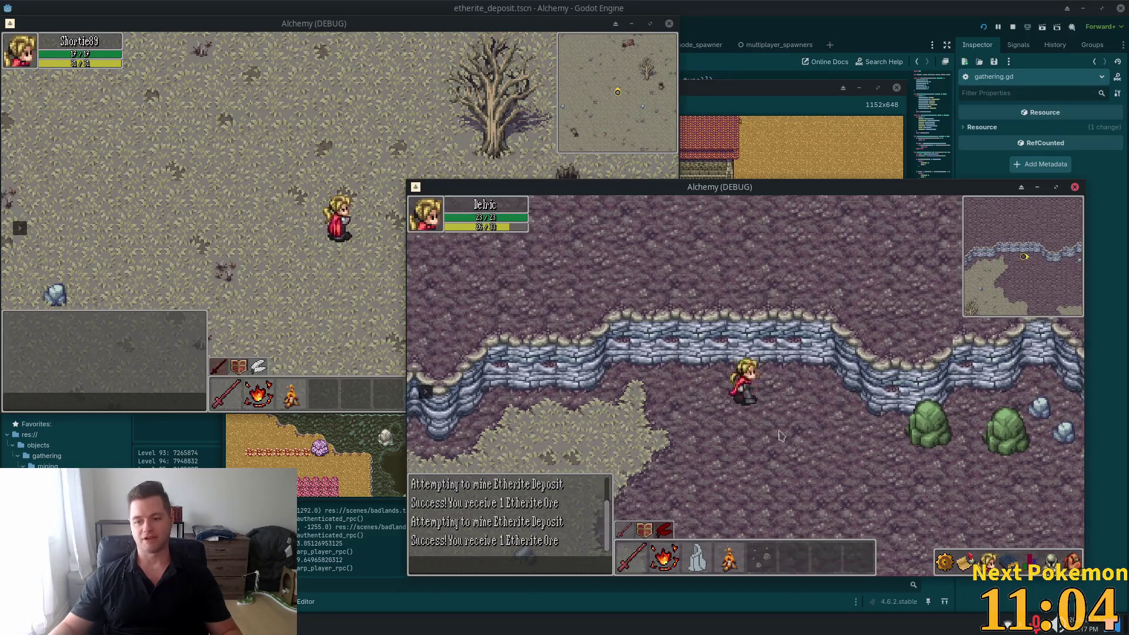
{"action": "key", "text": "e"}
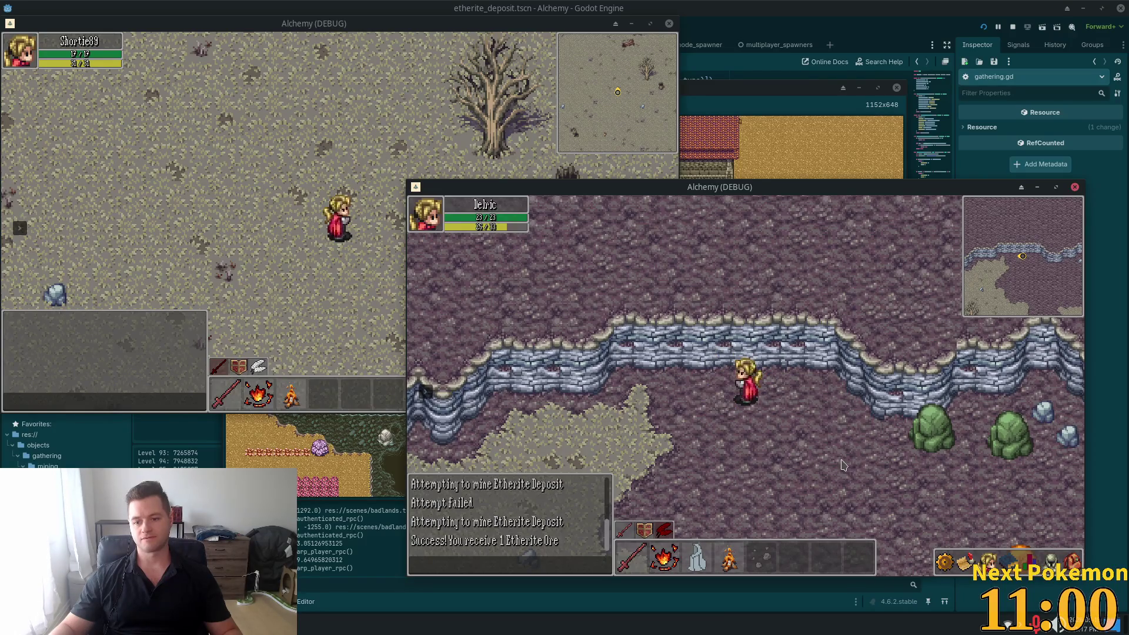
- Walk past the cliff to the newly appeared Etherite Deposit and mine it
{"action": "key", "text": "s"}
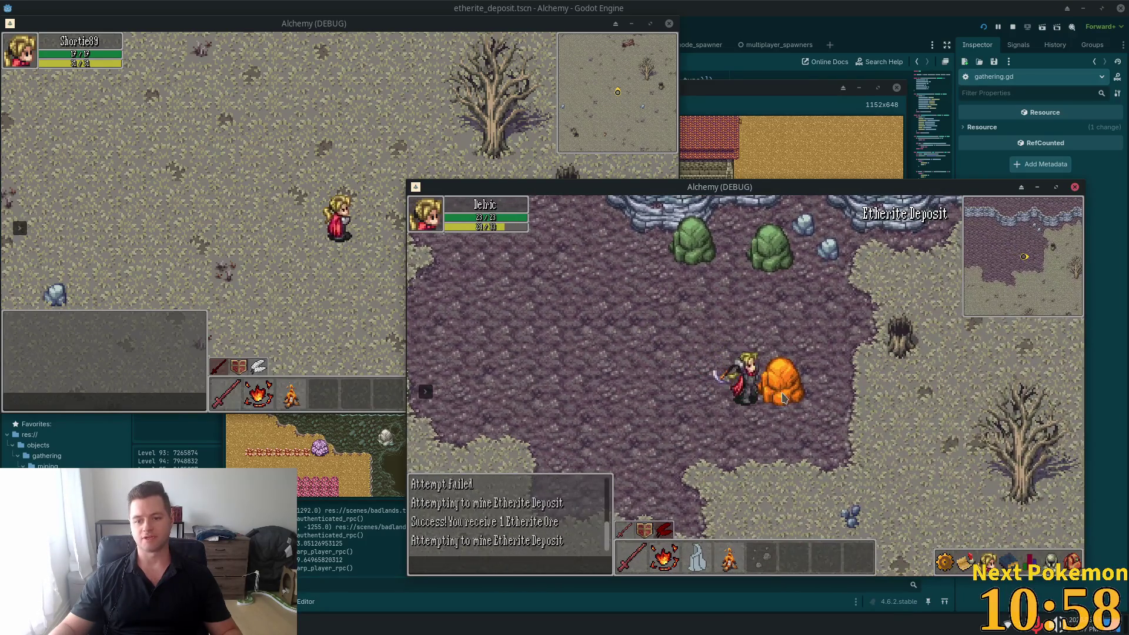
{"action": "key", "text": "a"}
{"action": "key", "text": "w"}
{"action": "key", "text": "w"}
{"action": "key", "text": "a"}
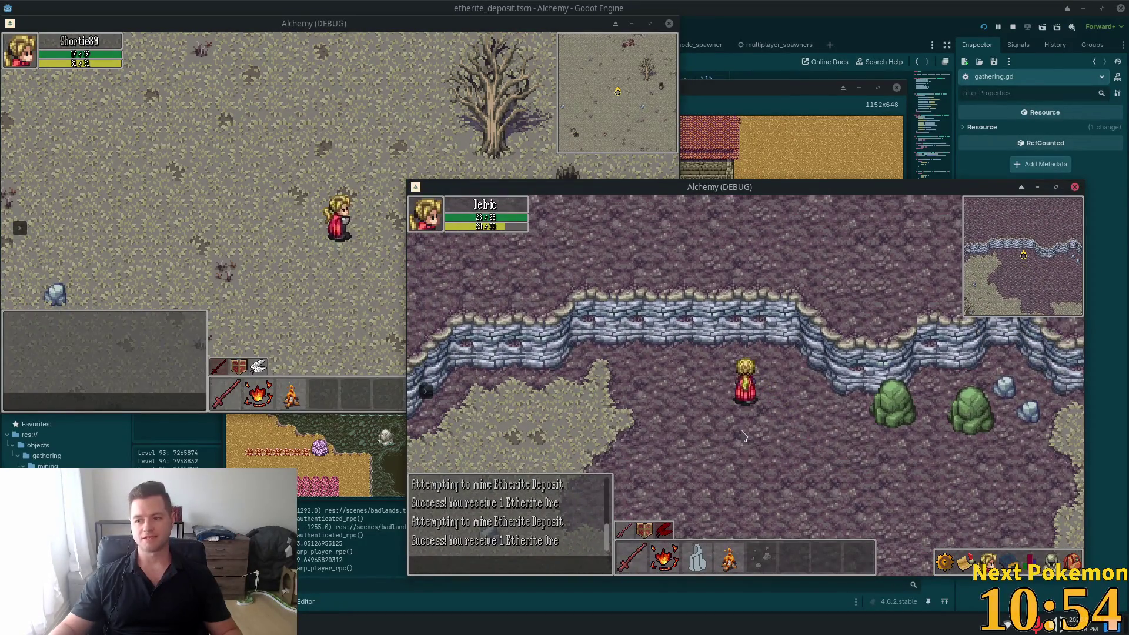
{"action": "key", "text": "s"}
{"action": "key", "text": "a"}
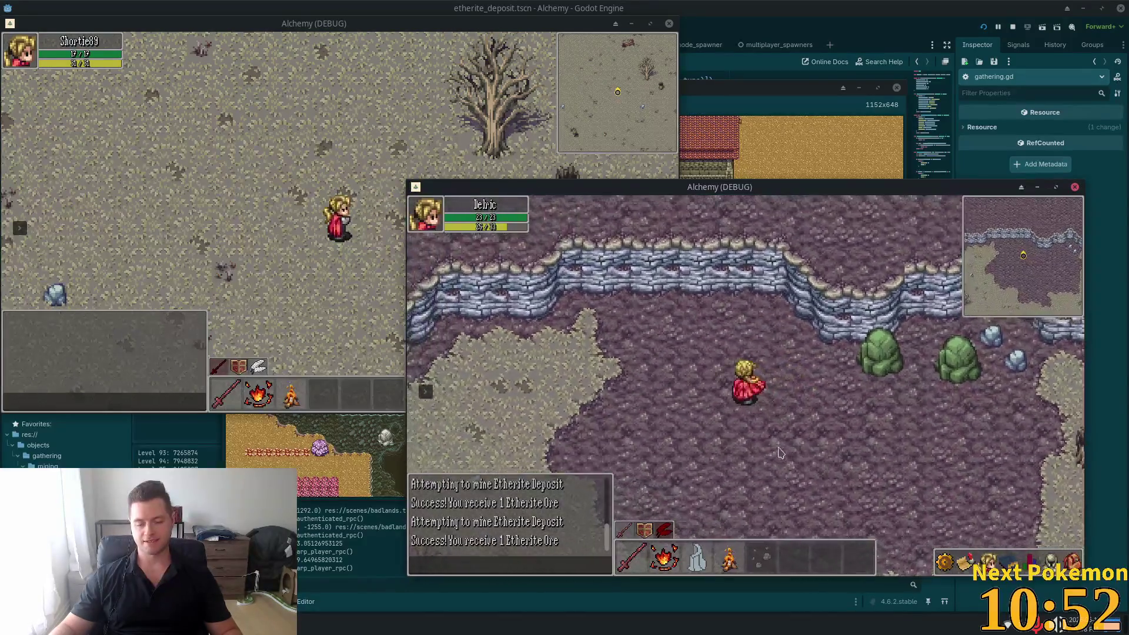
{"action": "key", "text": "w"}
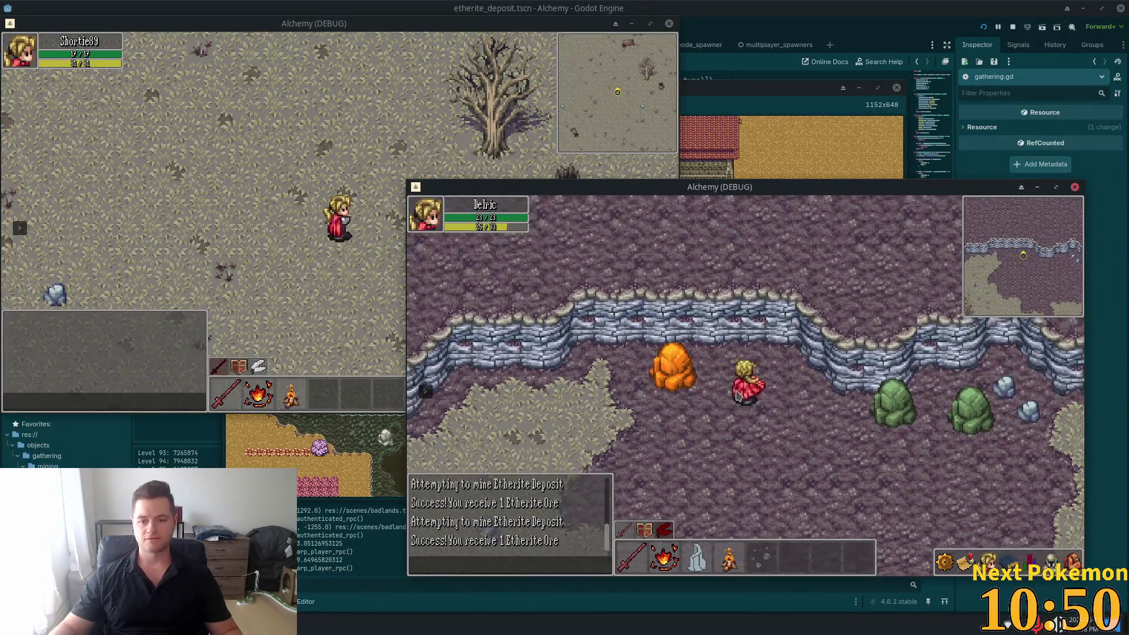
{"action": "key", "text": "a"}
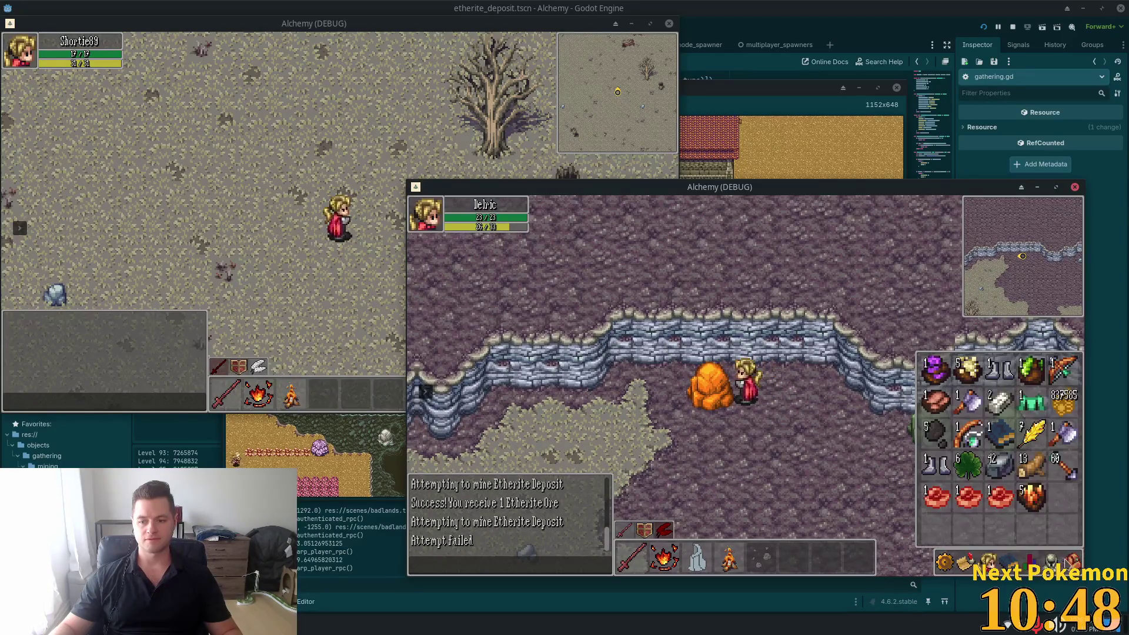
{"action": "left_click", "coordinate": [708, 390]}
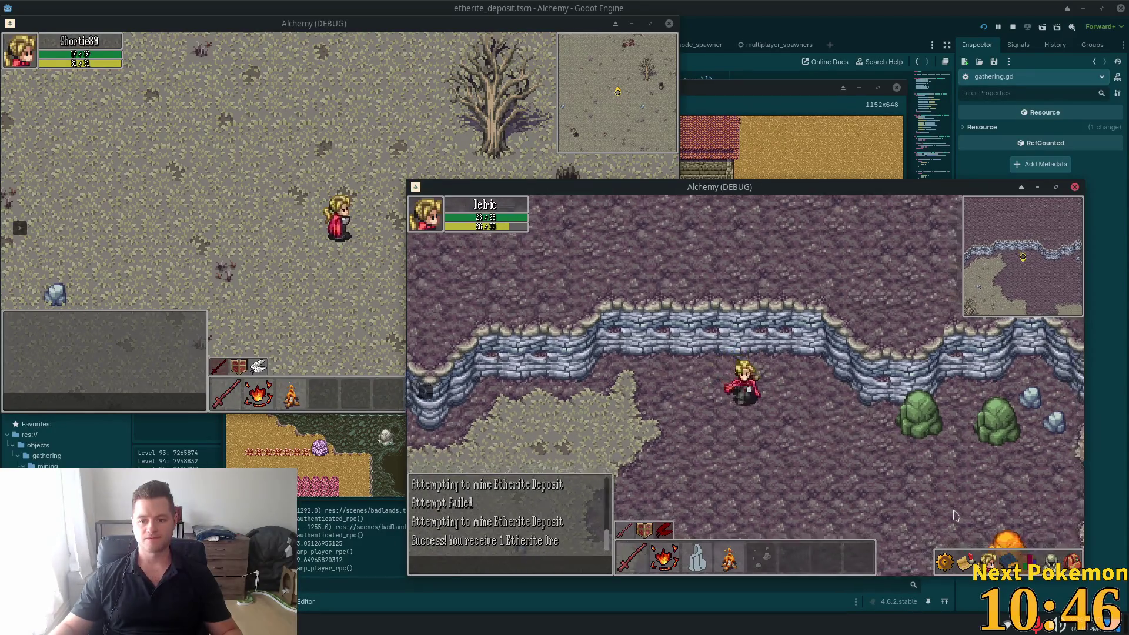
- Step beside the next Etherite Deposit and mine it to collect Etherite Ore
{"action": "key", "text": "s"}
{"action": "key", "text": "d"}
{"action": "left_click", "coordinate": [775, 408]}
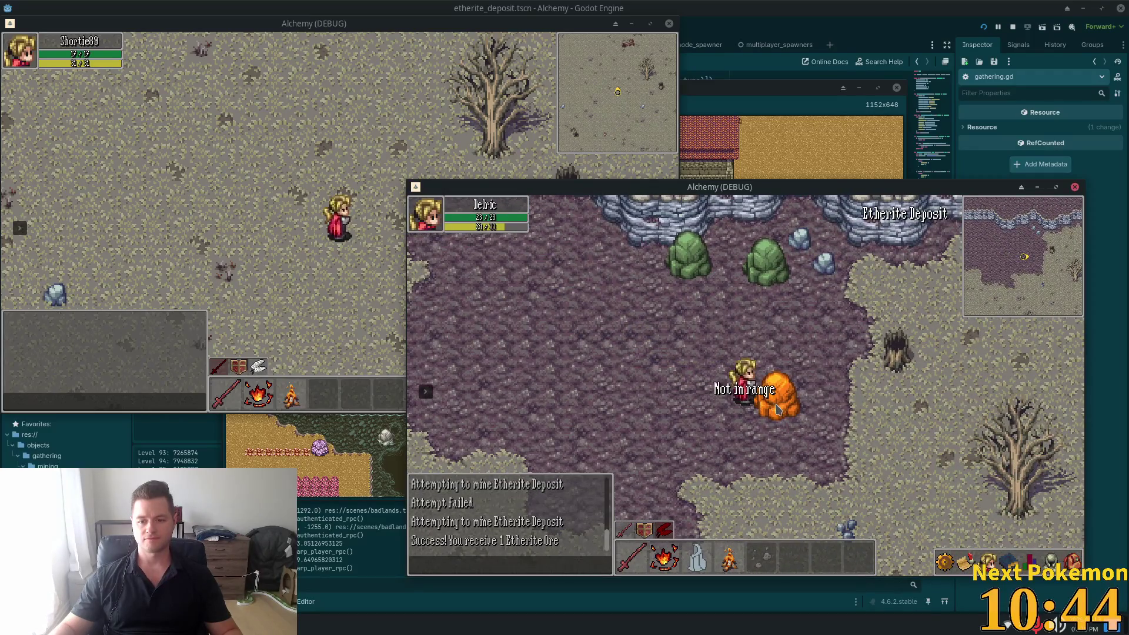
{"action": "key", "text": "s"}
{"action": "left_click", "coordinate": [773, 374]}
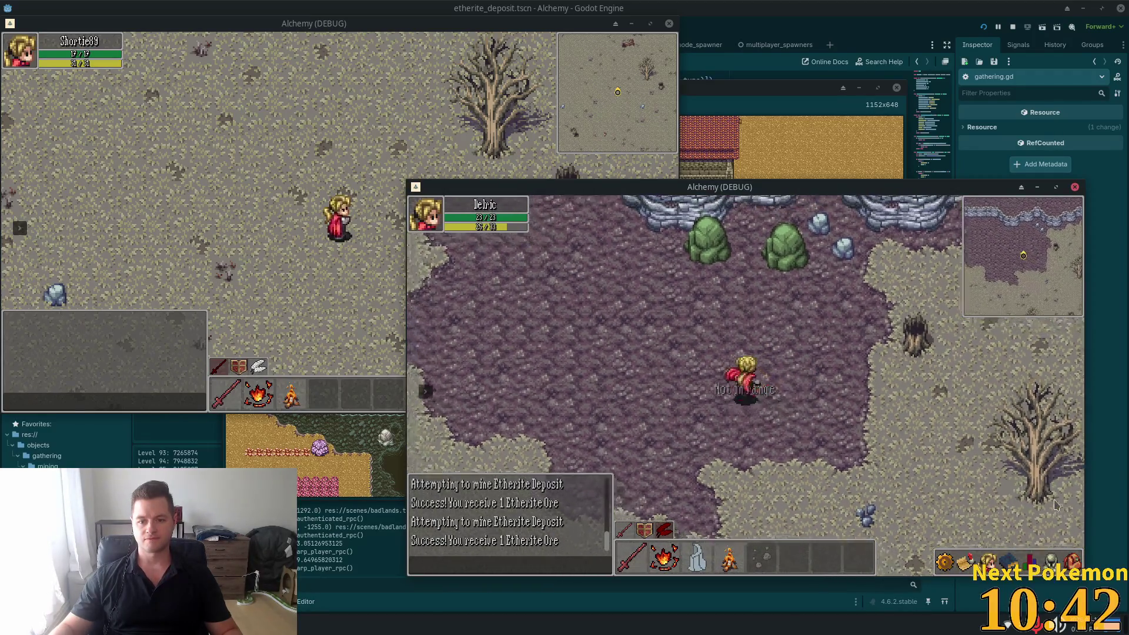
- Walk the character north and bring up the list of known spells
{"action": "key", "text": "a"}
{"action": "key", "text": "s"}
{"action": "key", "text": "d"}
{"action": "key", "text": "w"}
{"action": "key", "text": "t"}
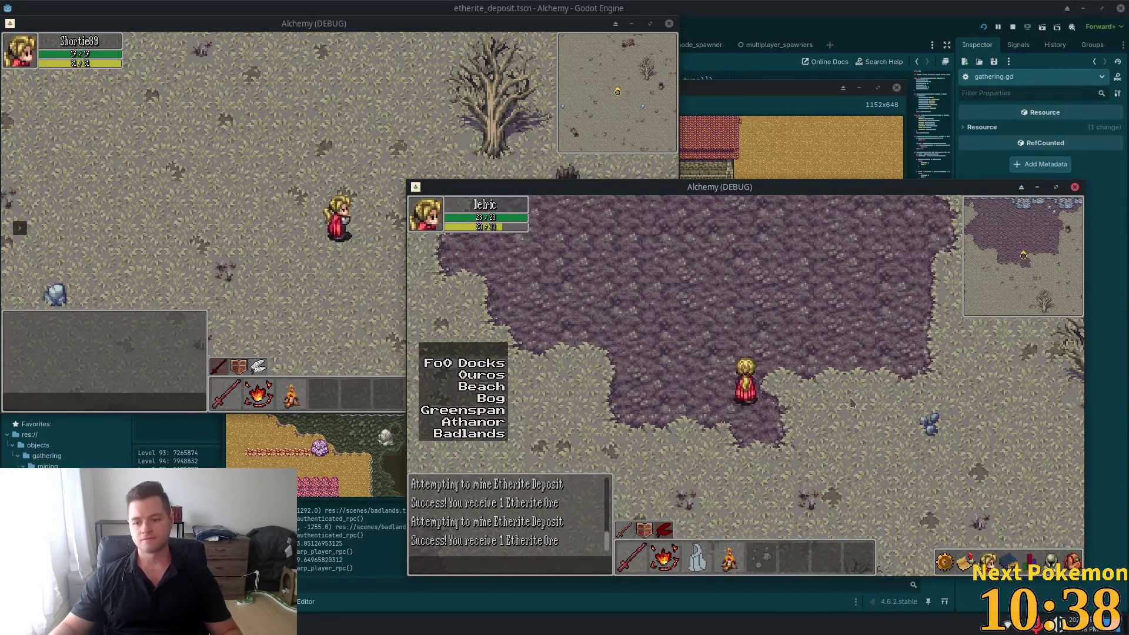
{"action": "key", "text": "w"}
{"action": "key", "text": "f"}
{"action": "key", "text": "q"}
{"action": "left_click", "coordinate": [988, 561]}
{"action": "left_click", "coordinate": [965, 565]}
{"action": "left_click", "coordinate": [1008, 563]}
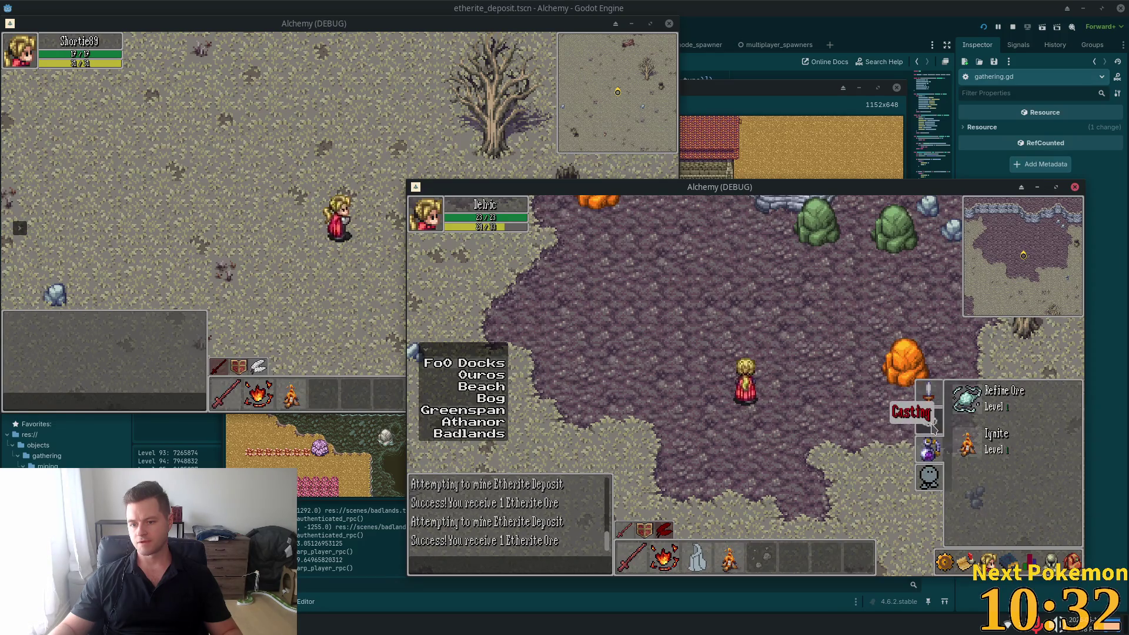
- Cast Refine Ore on the Etherite Ore in the inventory and get the 'Cannot cast' rejection
{"action": "key", "text": "i"}
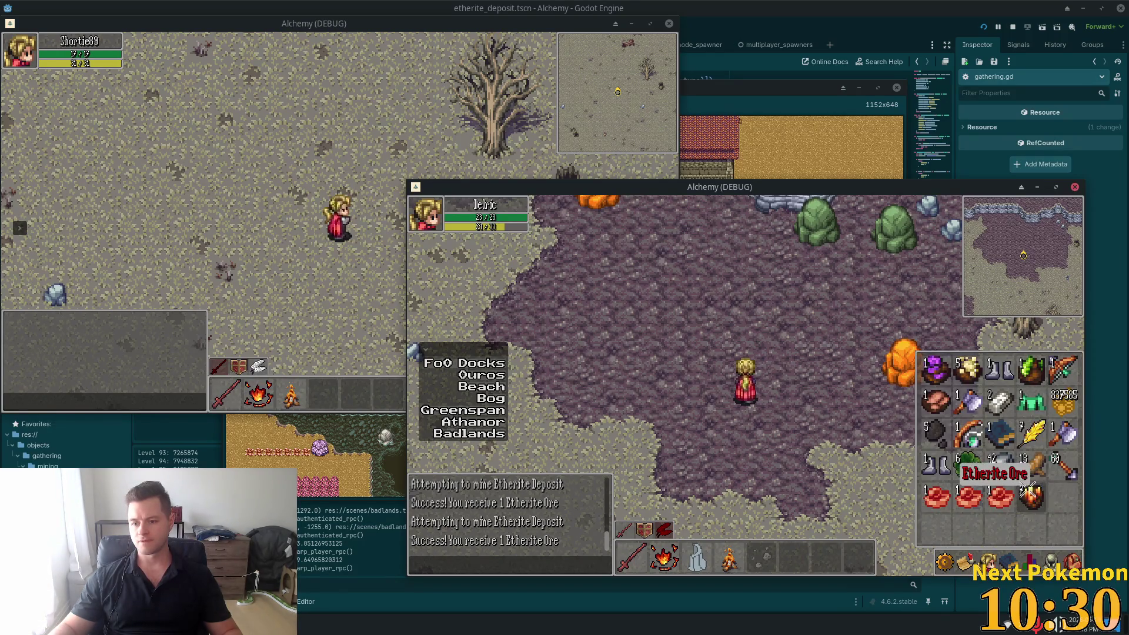
{"action": "left_click", "coordinate": [1026, 489]}
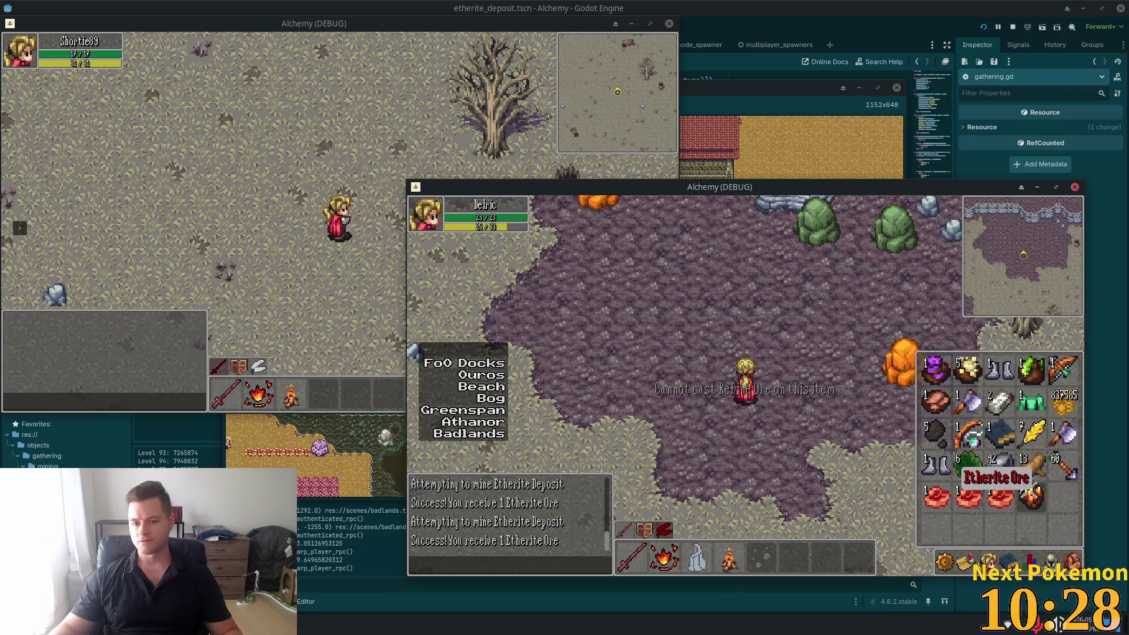
{"action": "left_click", "coordinate": [1030, 491]}
{"action": "left_click", "coordinate": [1032, 496]}
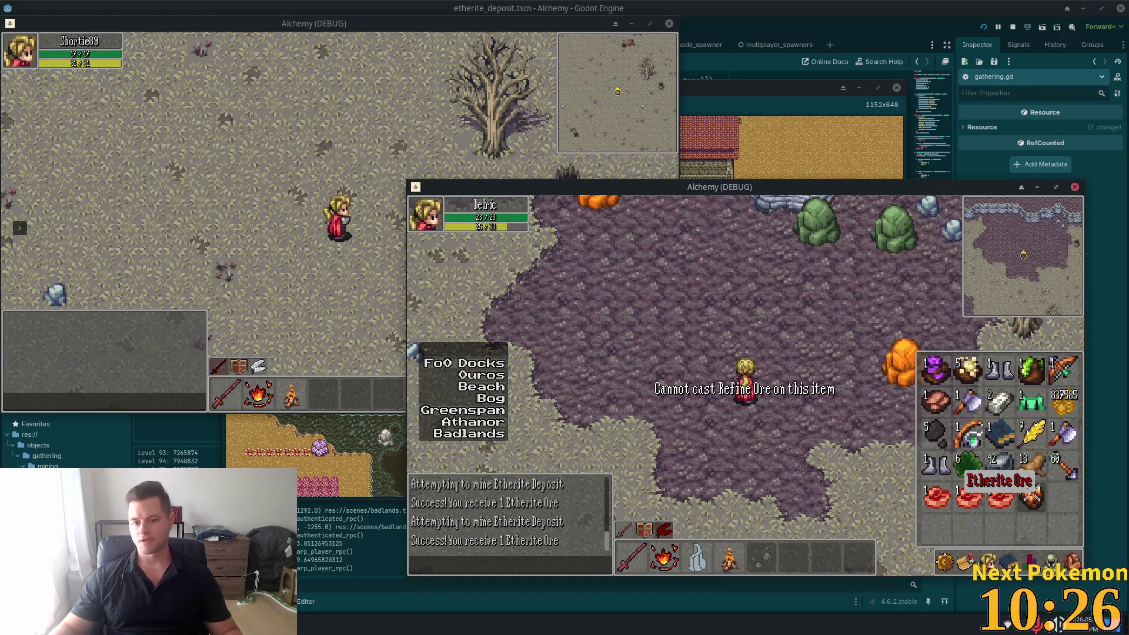
{"action": "key", "text": "e"}
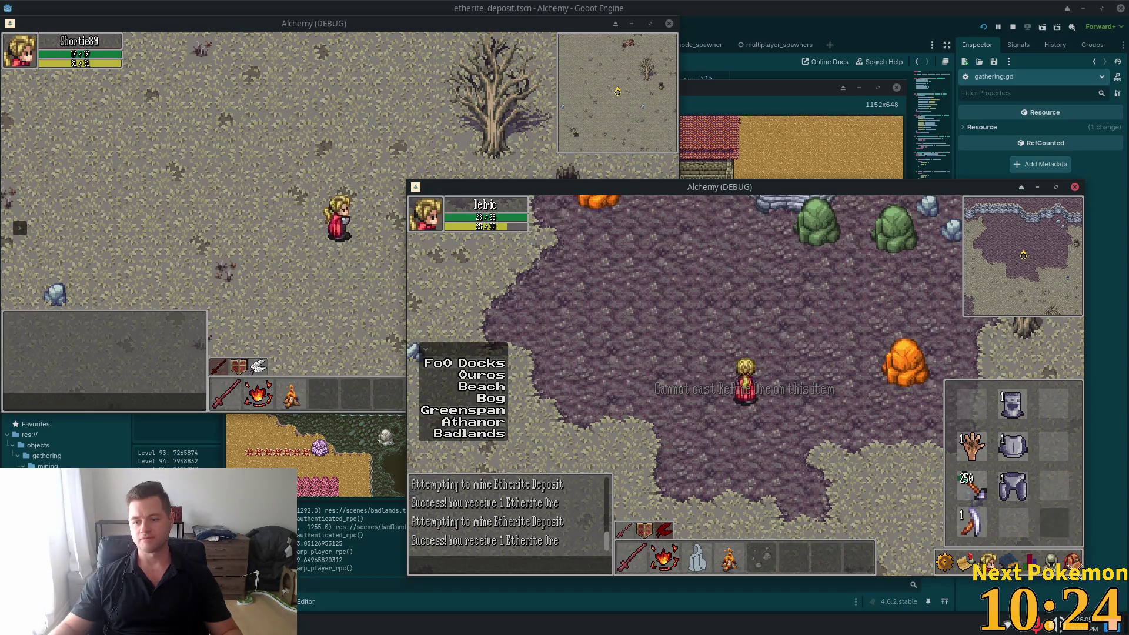
{"action": "key", "text": "i"}
{"action": "left_click", "coordinate": [1031, 494]}
{"action": "key", "text": "i"}
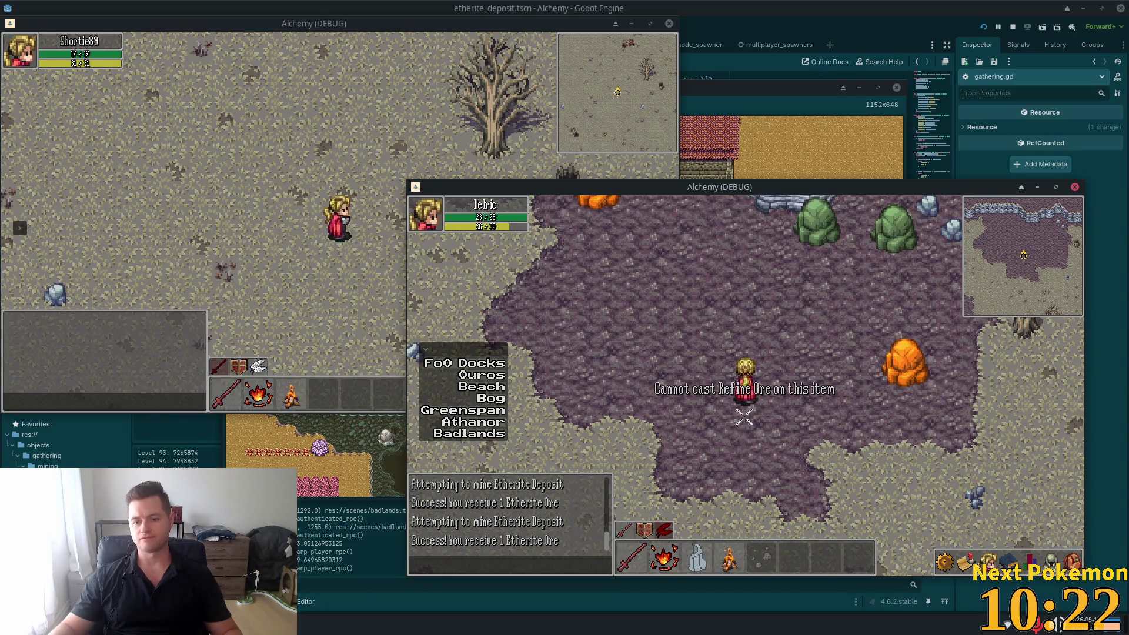
{"action": "key", "text": "alt+Tab"}
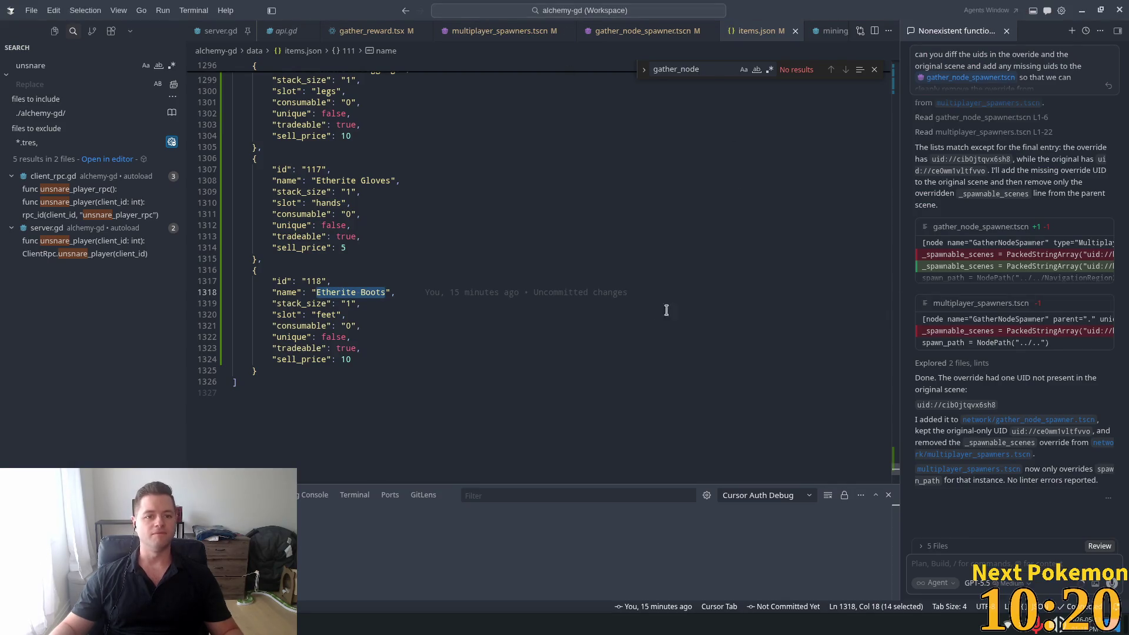
- Review refine.tsx's attemptGather call, then move to gathering.gd's success-chance lines
{"action": "key", "text": "ctrl+p"}
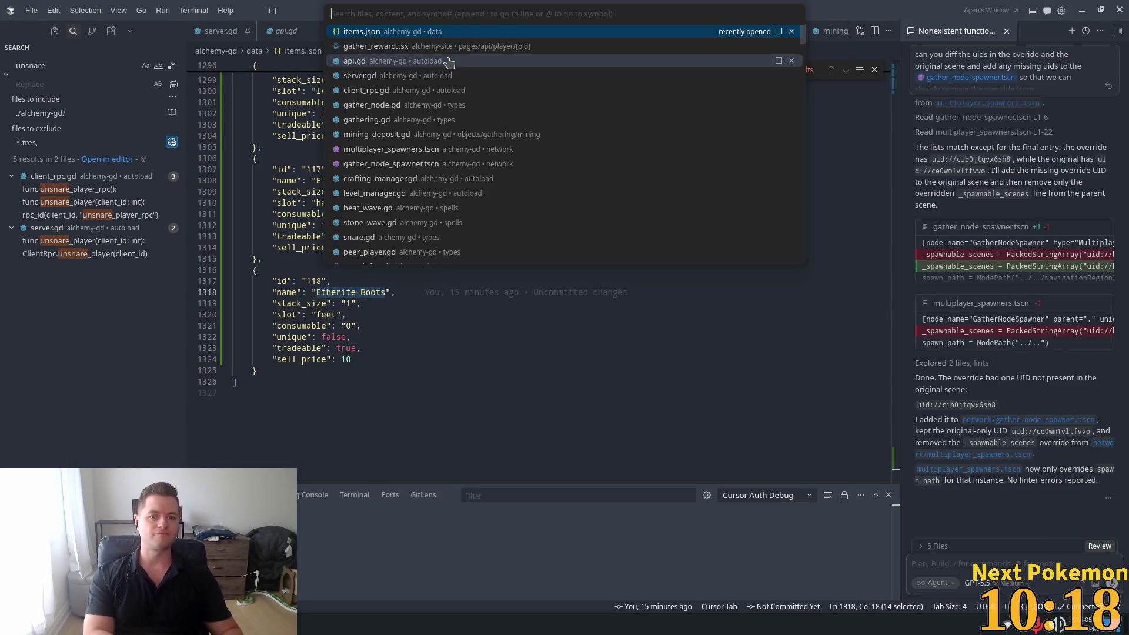
{"action": "type", "text": "efine"}
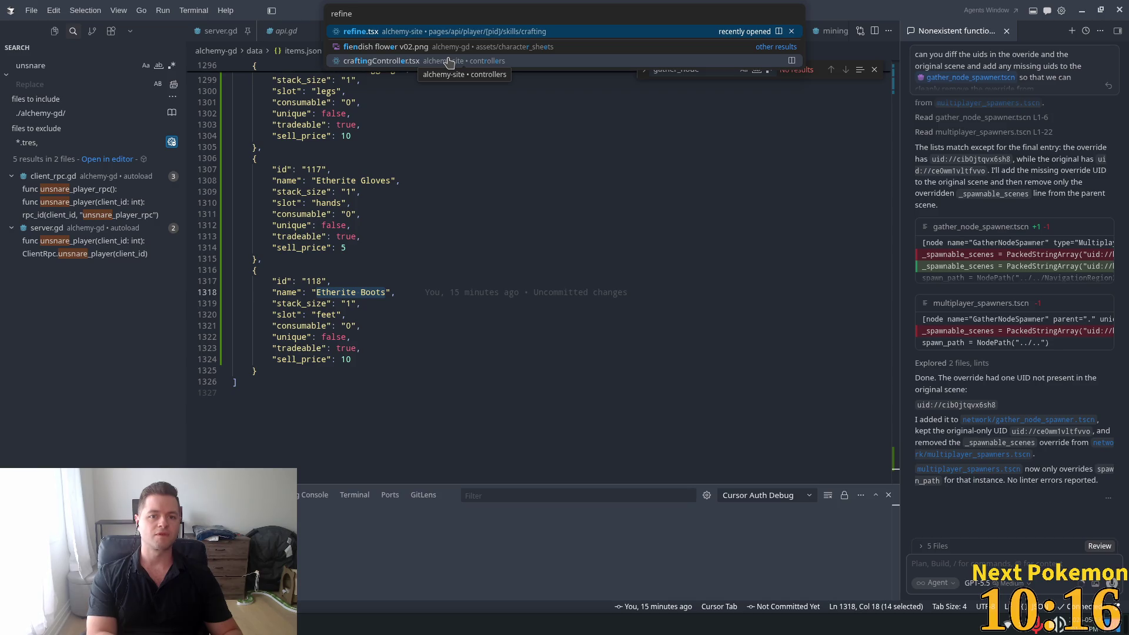
{"action": "key", "text": "Return"}
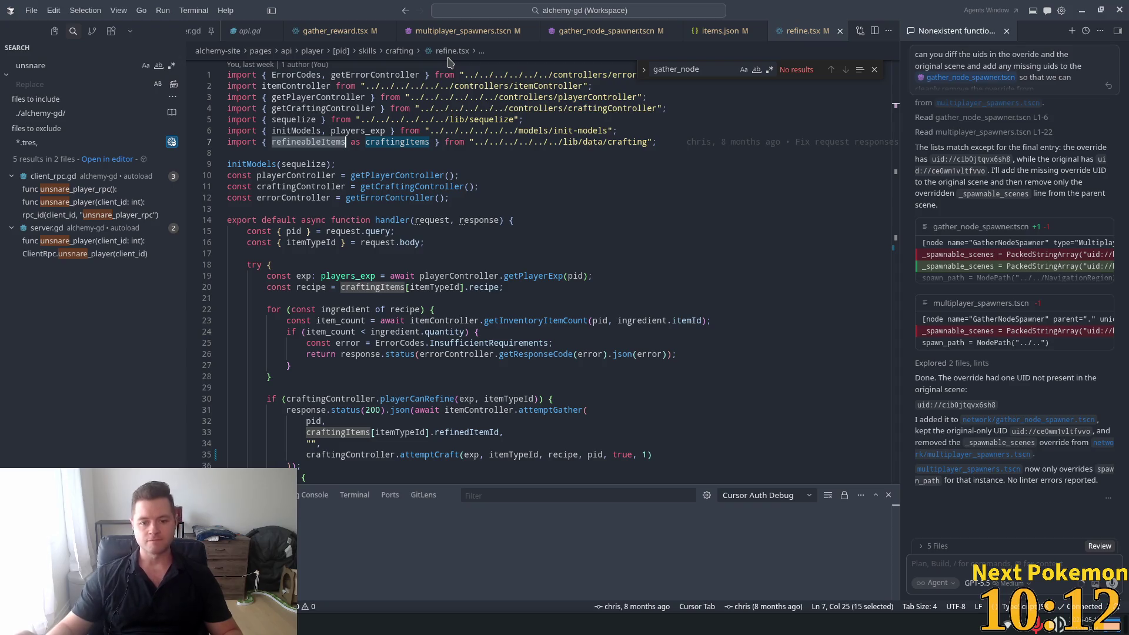
{"action": "scroll", "coordinate": [606, 353], "scroll_direction": "down", "scroll_amount": 3}
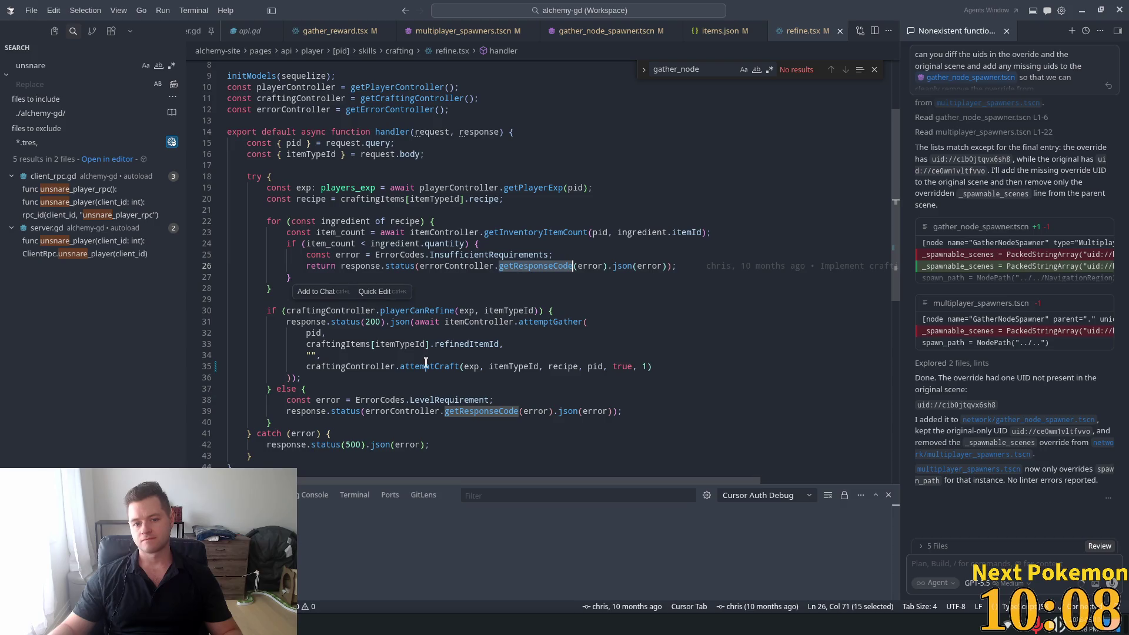
{"action": "left_click", "coordinate": [440, 356]}
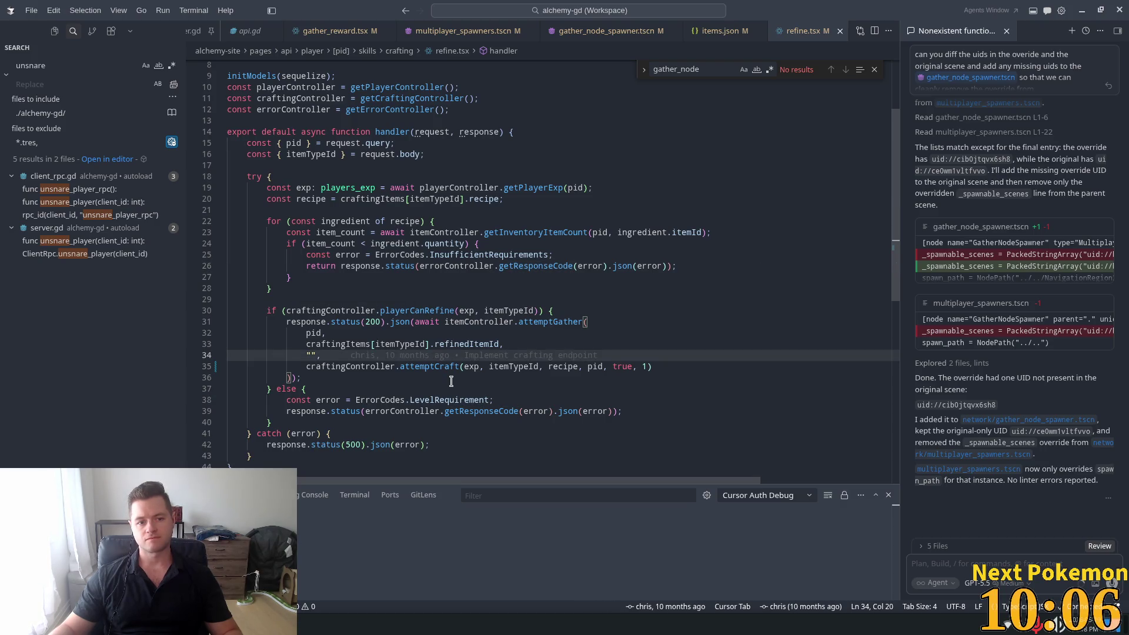
{"action": "key", "text": "alt+Tab"}
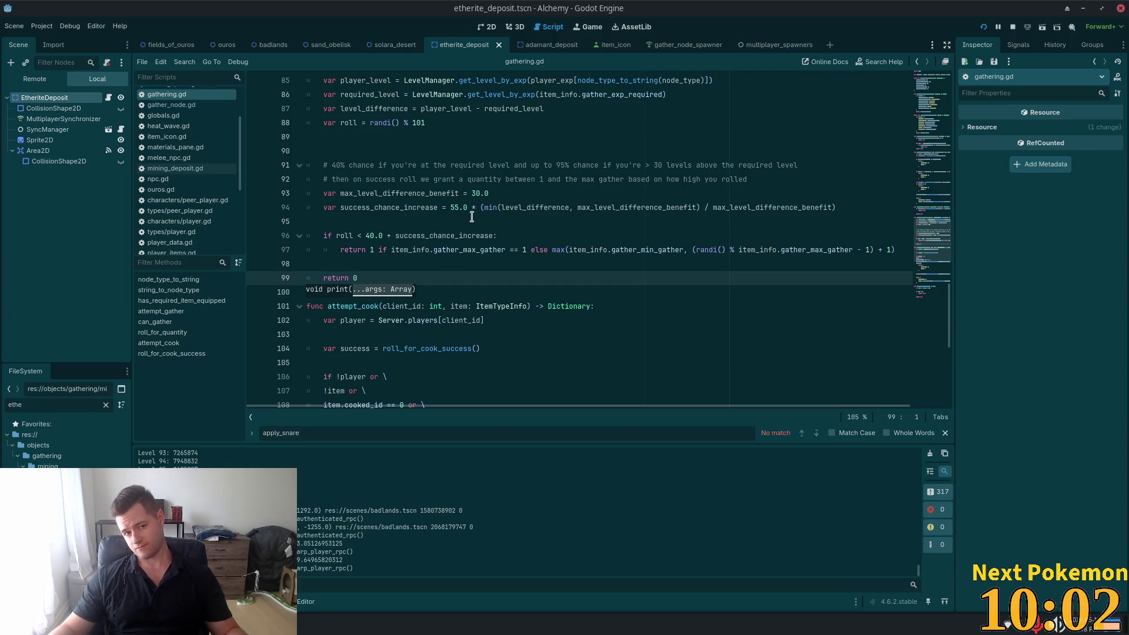
{"action": "left_click", "coordinate": [676, 252]}
- Abandon Godot's 'refine' file search and return to refine.tsx in Cursor
{"action": "key", "text": "Up"}
{"action": "key", "text": "Up"}
{"action": "key", "text": "Up"}
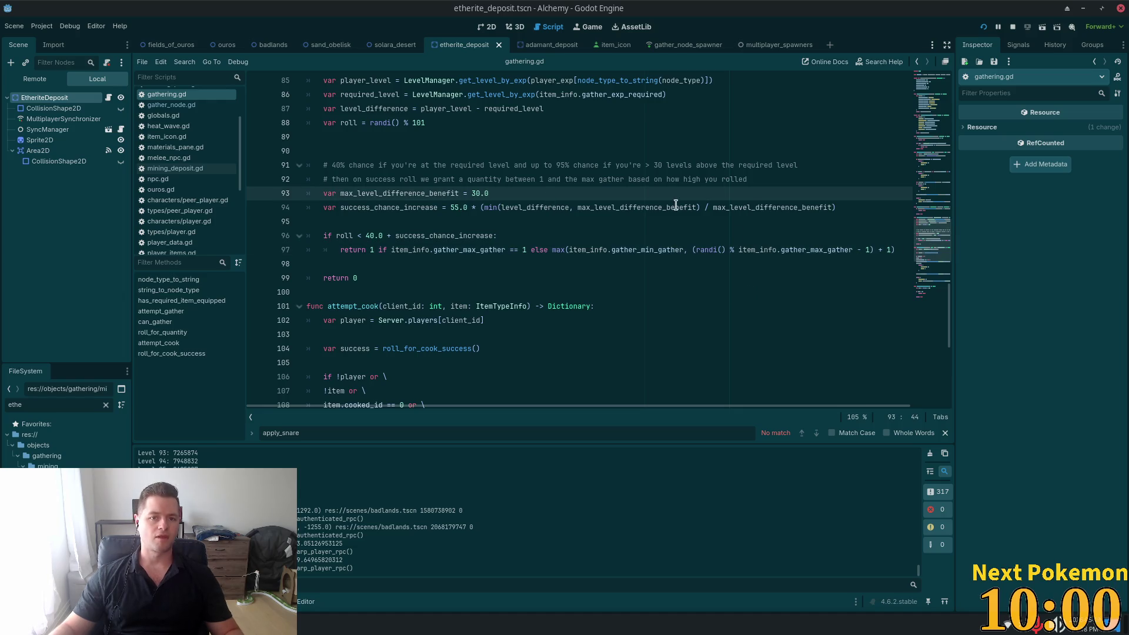
{"action": "key", "text": "shift+alt+o"}
{"action": "type", "text": "refine"}
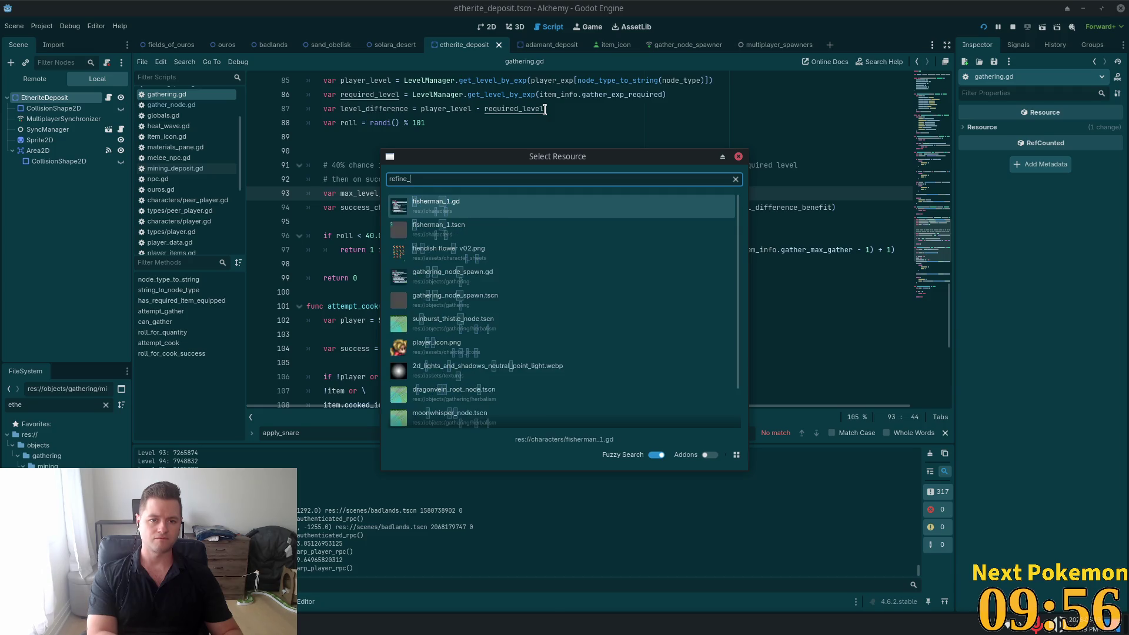
{"action": "key", "text": "ctrl+BackSpace"}
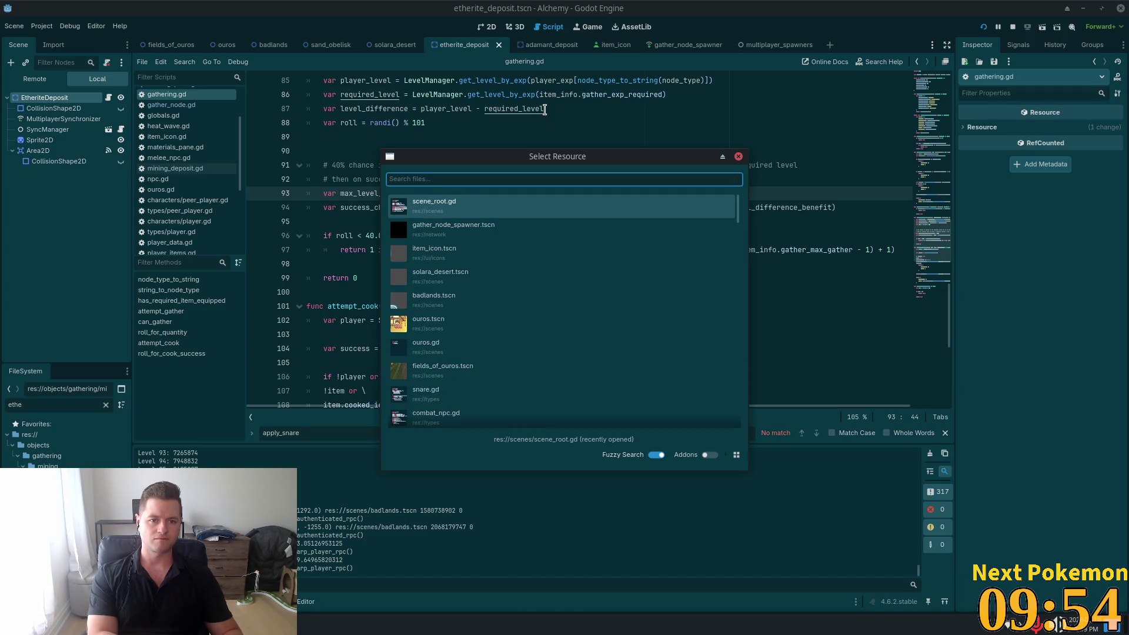
{"action": "key", "text": "Escape"}
{"action": "key", "text": "alt+Tab"}
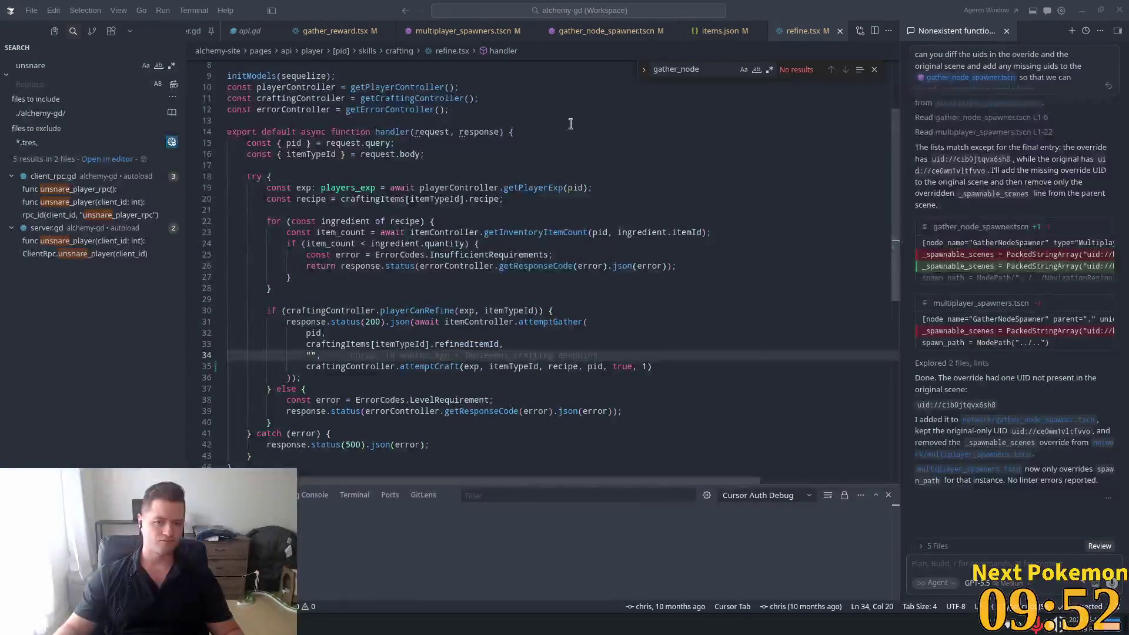
- Remove the two enemy debug print lines from spell_manager.gd and save it
{"action": "key", "text": "ctrl+p"}
{"action": "type", "text": "s"}
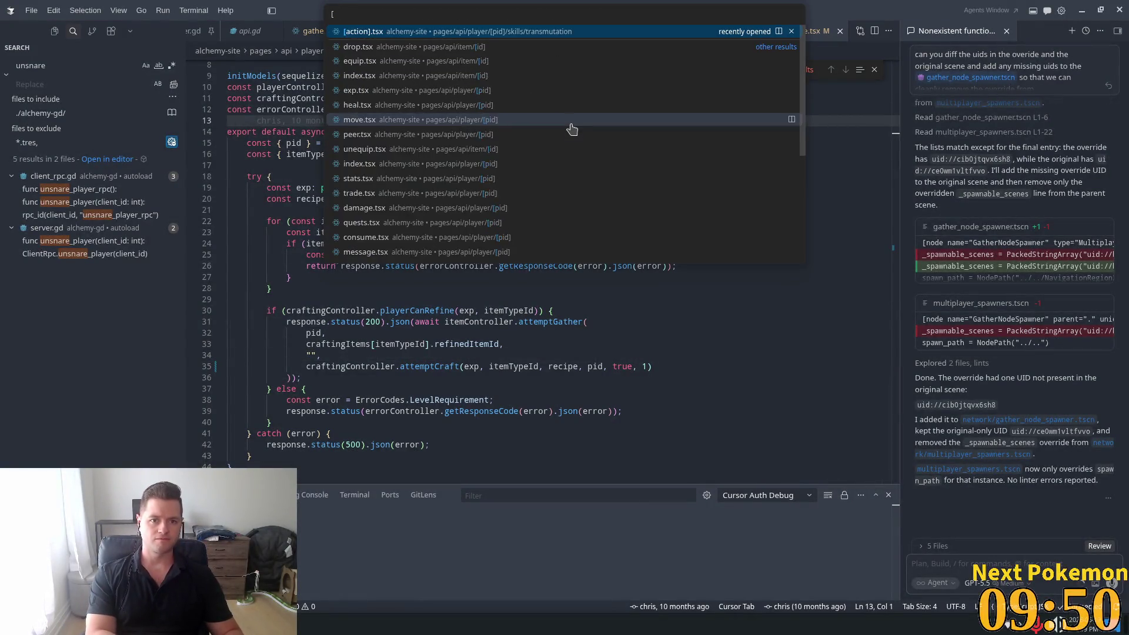
{"action": "type", "text": "pell_maa"}
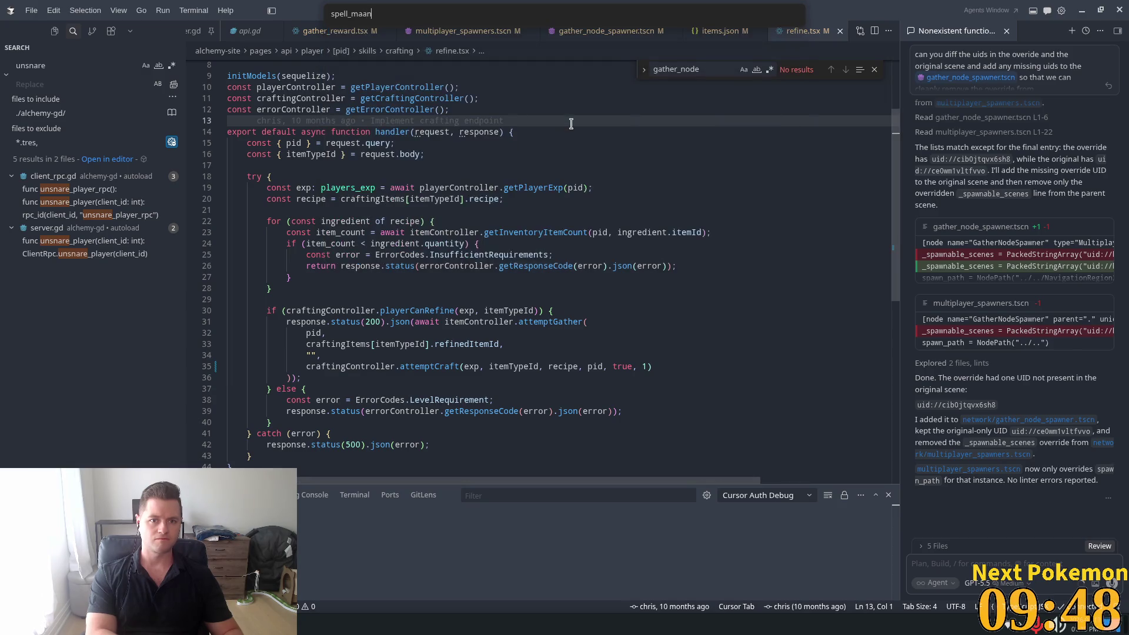
{"action": "key", "text": "Return"}
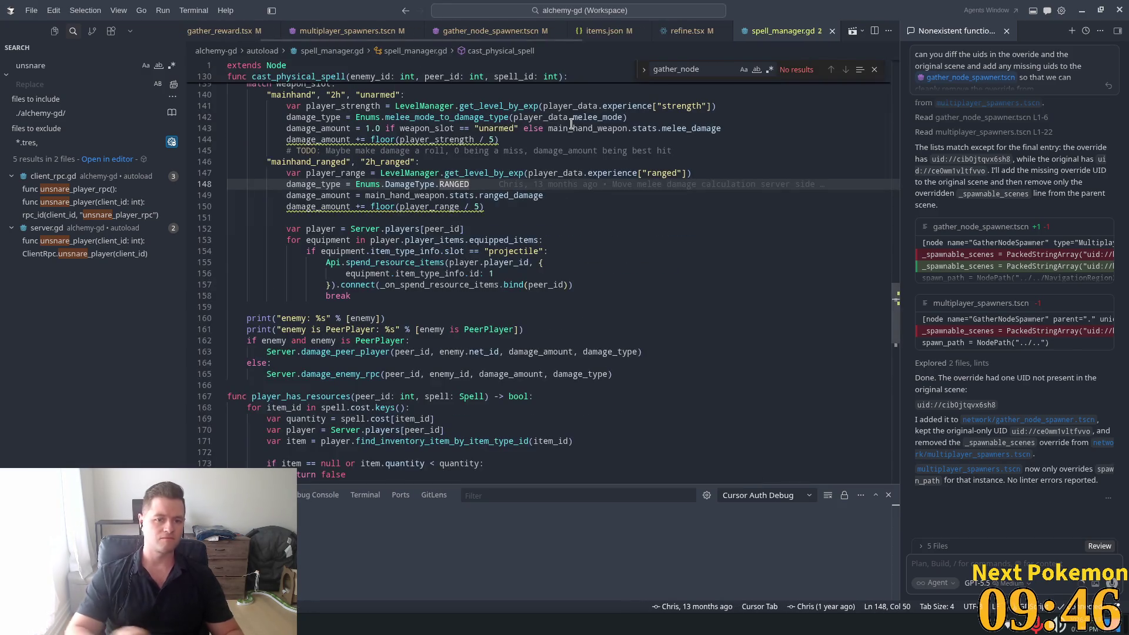
{"action": "left_click_drag", "start_coordinate": [525, 329], "coordinate": [192, 306]}
{"action": "key", "text": "Delete"}
{"action": "key", "text": "ctrl+f"}
{"action": "type", "text": "refine"}
{"action": "key", "text": "ctrl+s"}
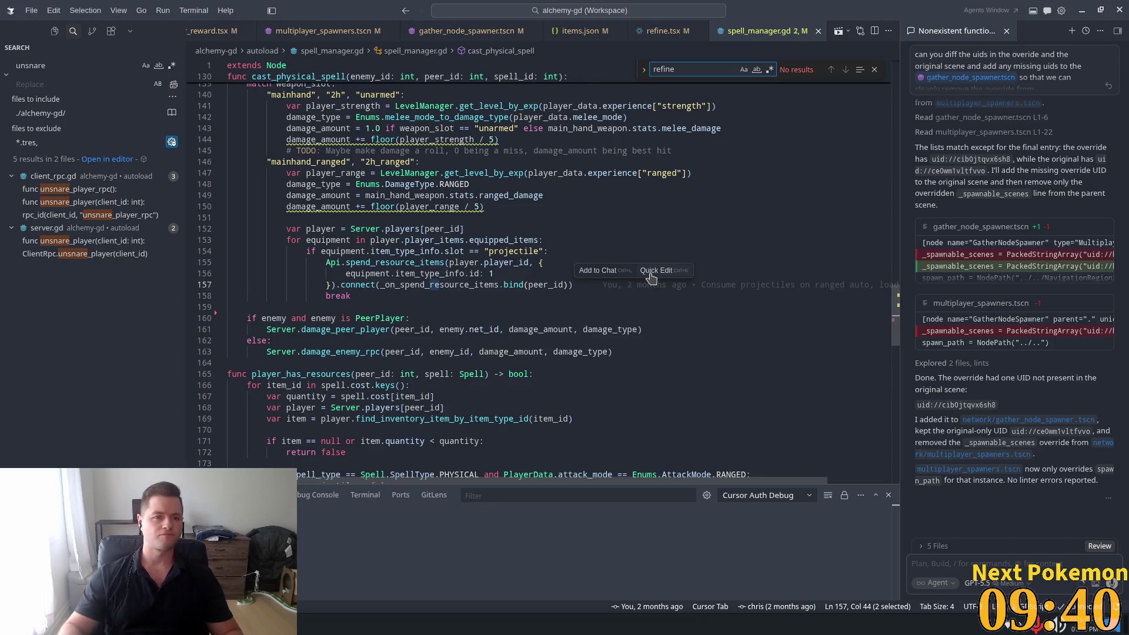
- Search the workspace for refine_ore and open forge_refine_ore in player_data.gd
{"action": "left_click", "coordinate": [37, 66]}
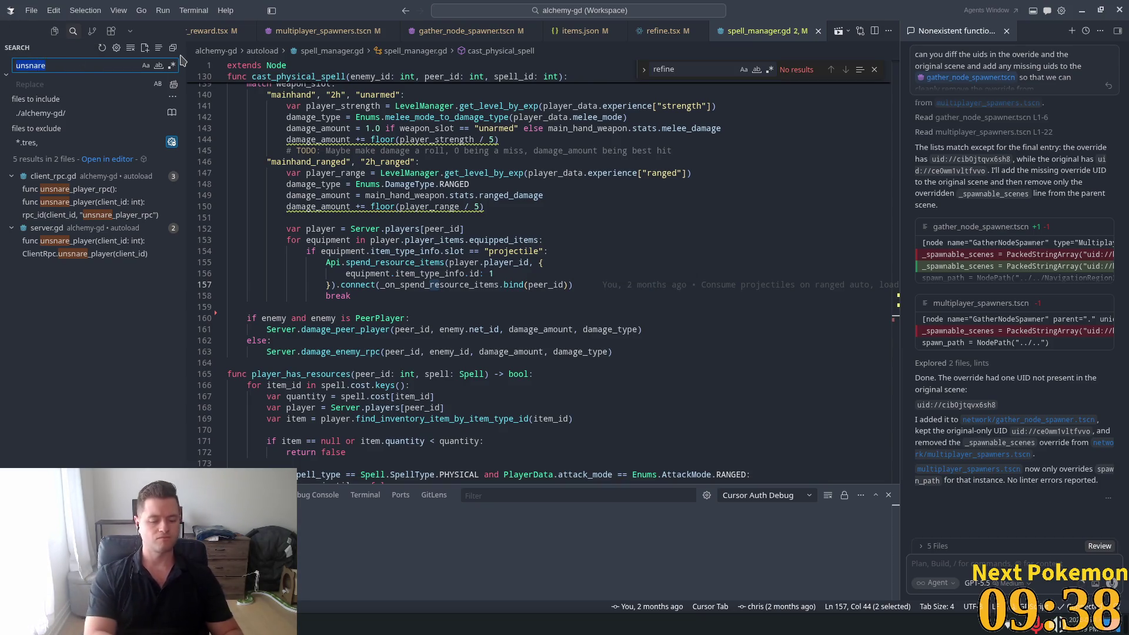
{"action": "type", "text": "efine_"}
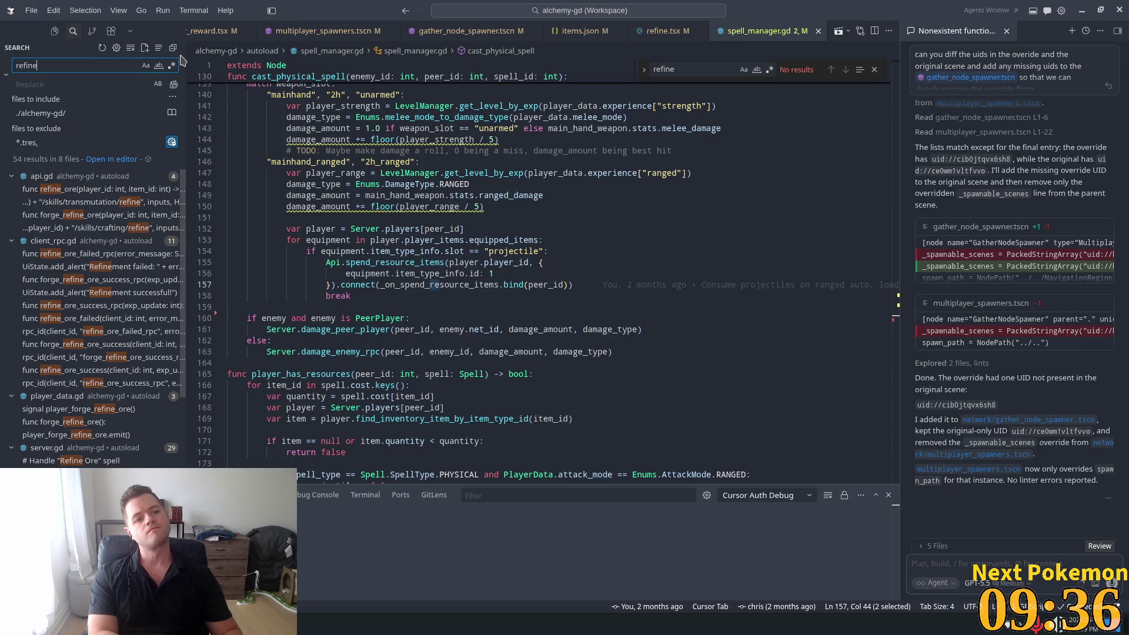
{"action": "type", "text": "ore"}
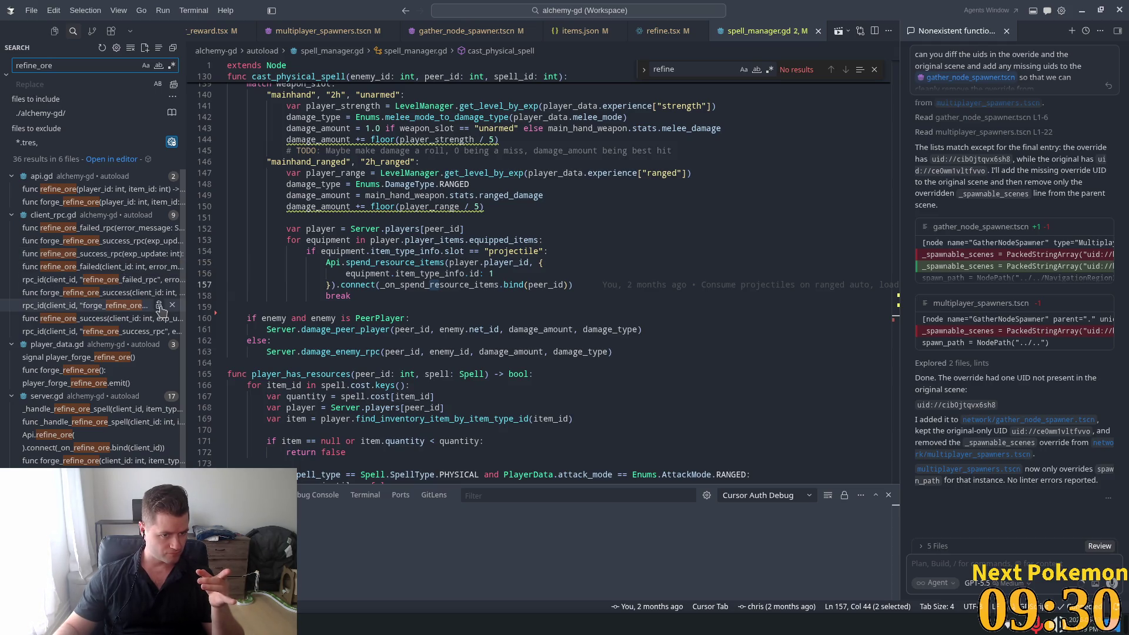
{"action": "left_click", "coordinate": [120, 371]}
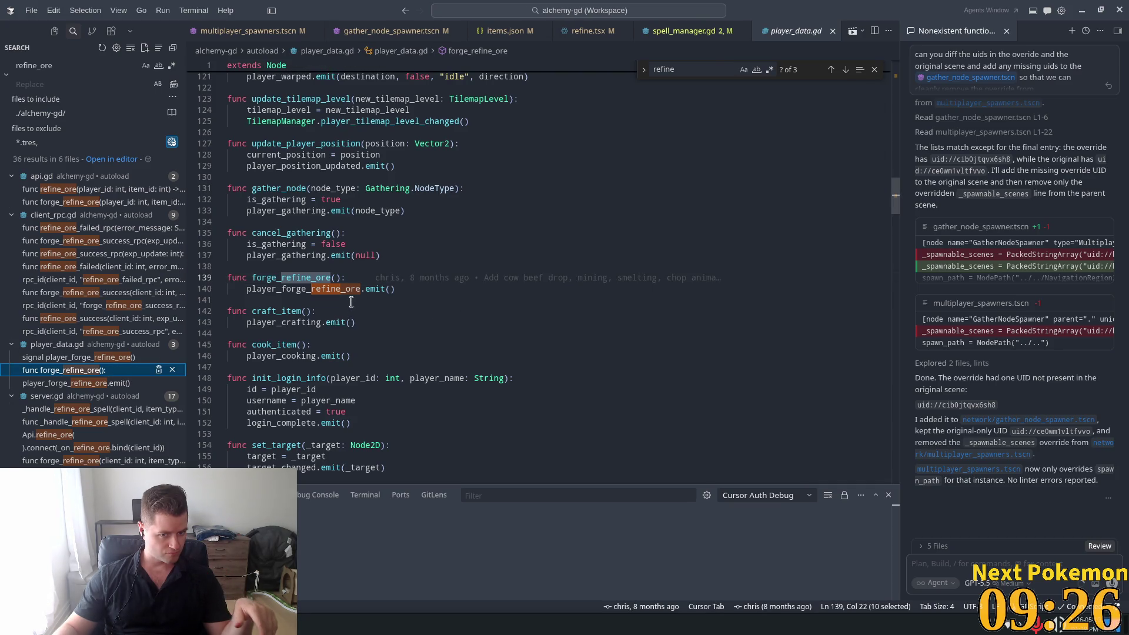
- Go from the player_forge_refine_ore signal to the _handle_refine_ore_spell call in server.gd
{"action": "double_click", "coordinate": [317, 290]}
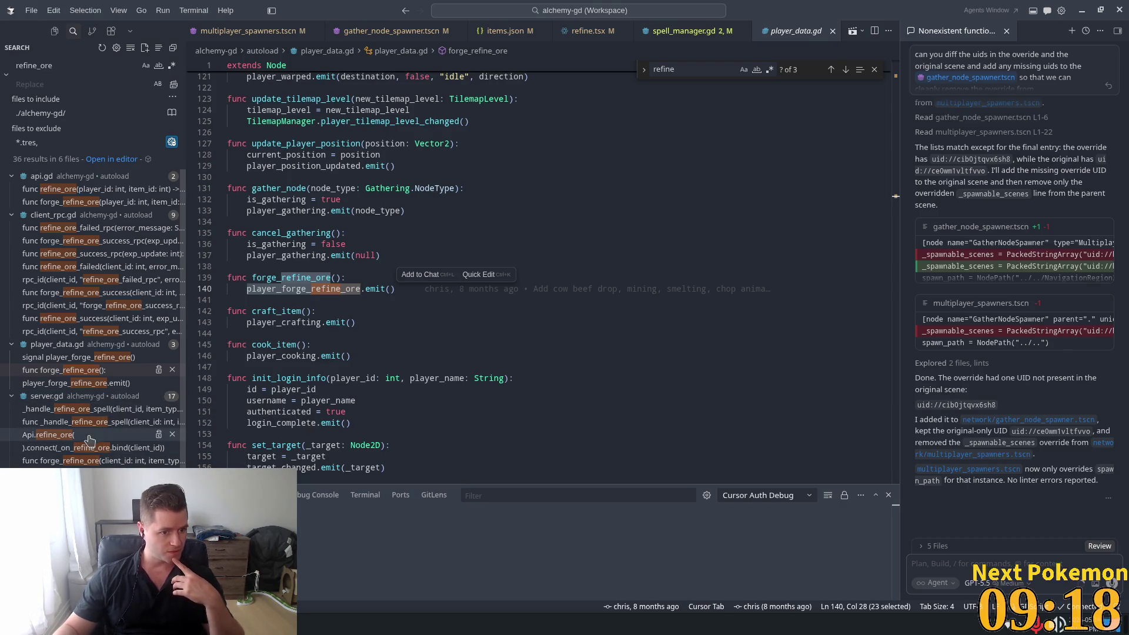
{"action": "left_click", "coordinate": [63, 410]}
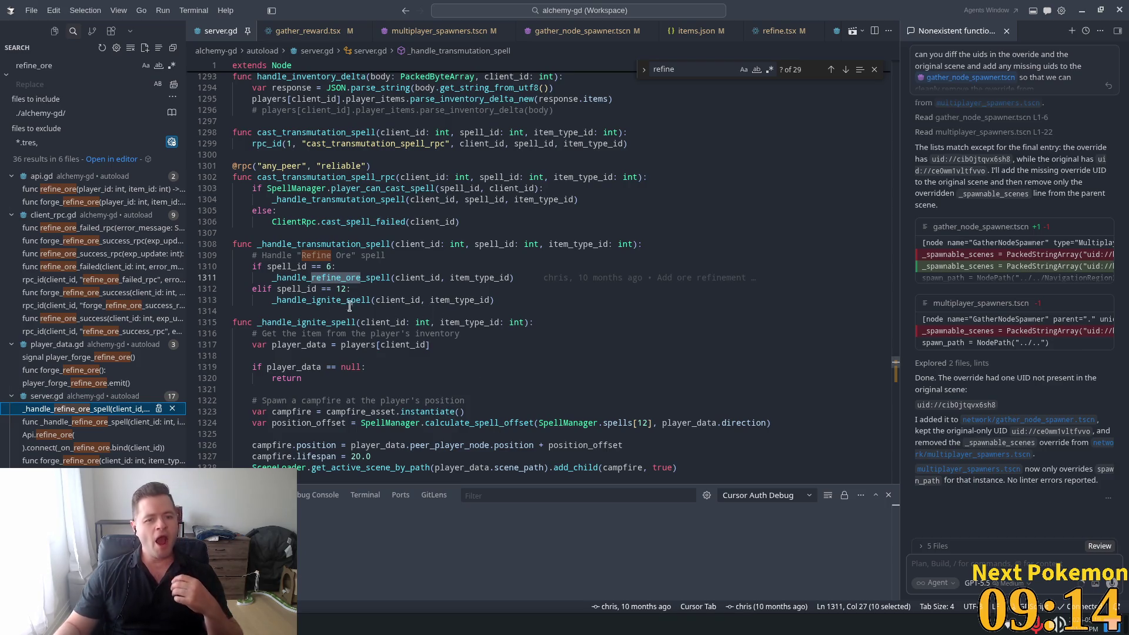
{"action": "double_click", "coordinate": [376, 279]}
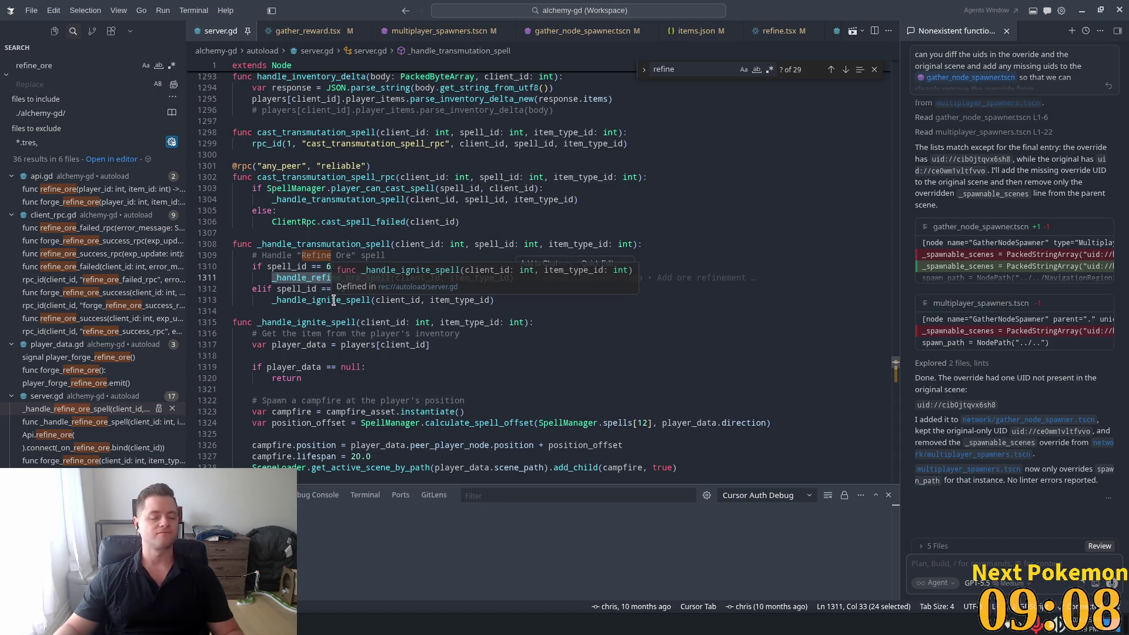
{"action": "left_click", "coordinate": [330, 279]}
{"action": "mouse_move", "coordinate": [331, 285]}
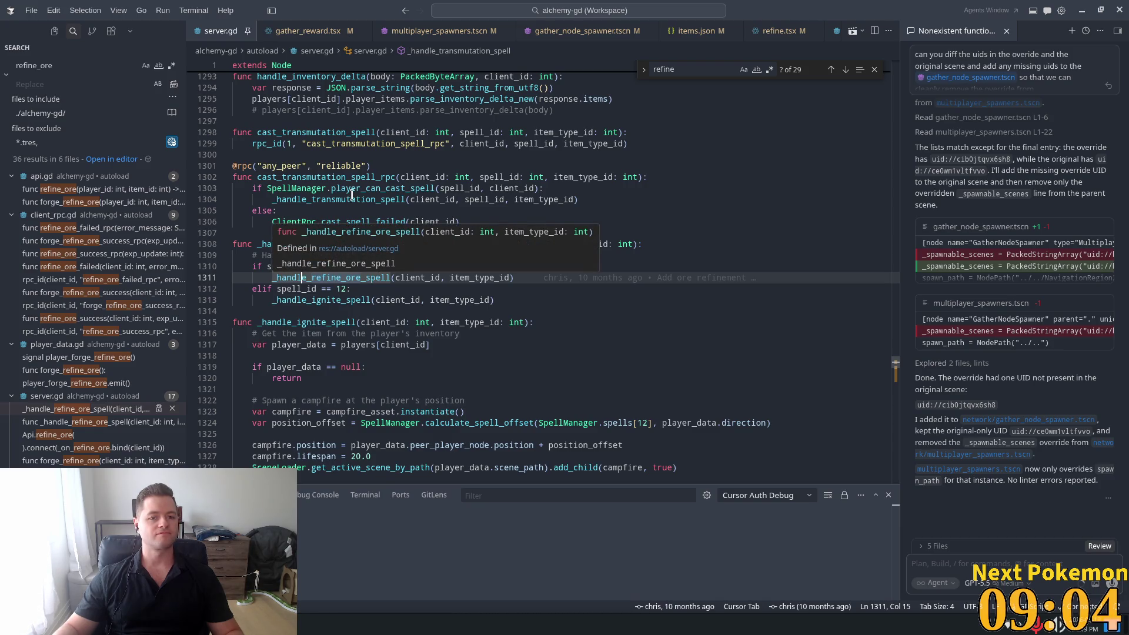
- Follow _handle_transmutation_spell to _handle_refine_ore_spell, which rejects fewer than 2 ore
{"action": "double_click", "coordinate": [382, 188]}
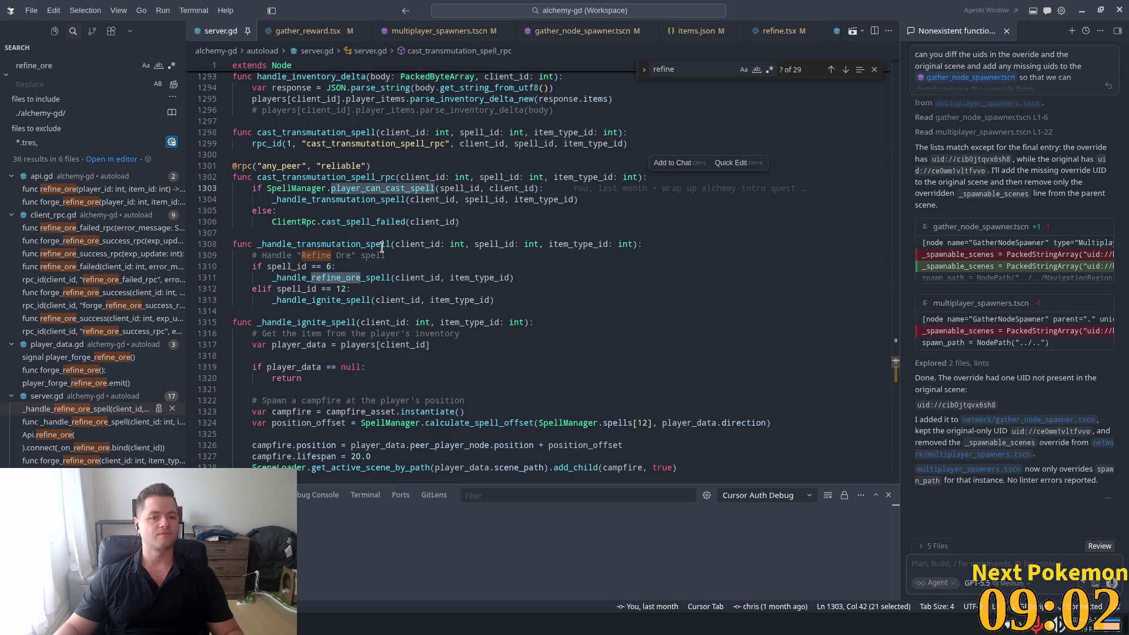
{"action": "double_click", "coordinate": [344, 200]}
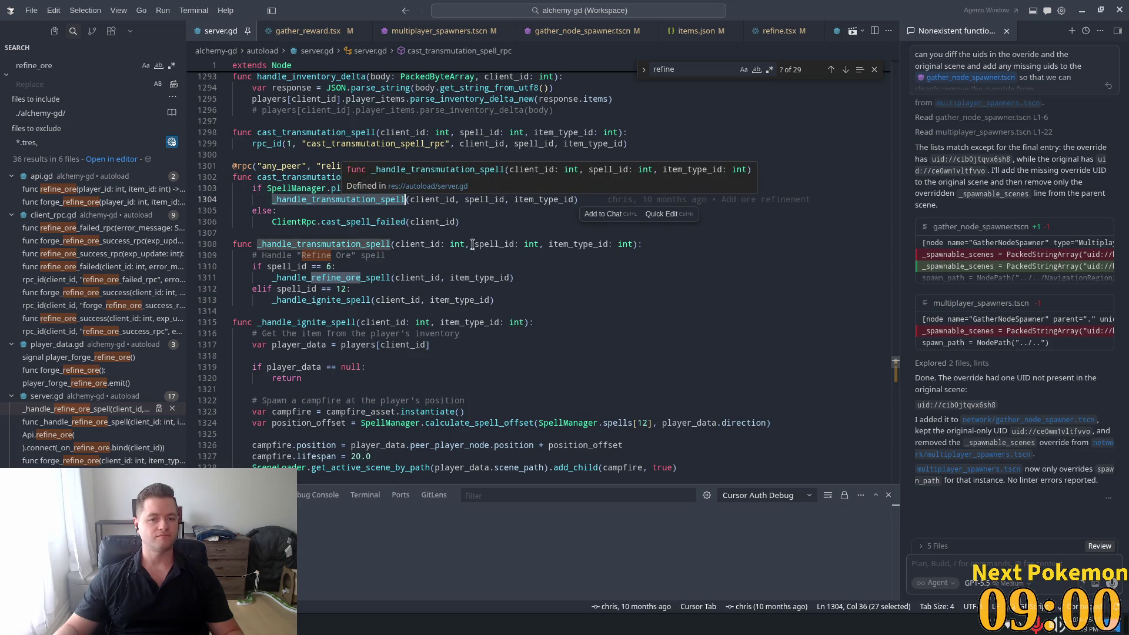
{"action": "left_click", "coordinate": [370, 199], "text": "ctrl"}
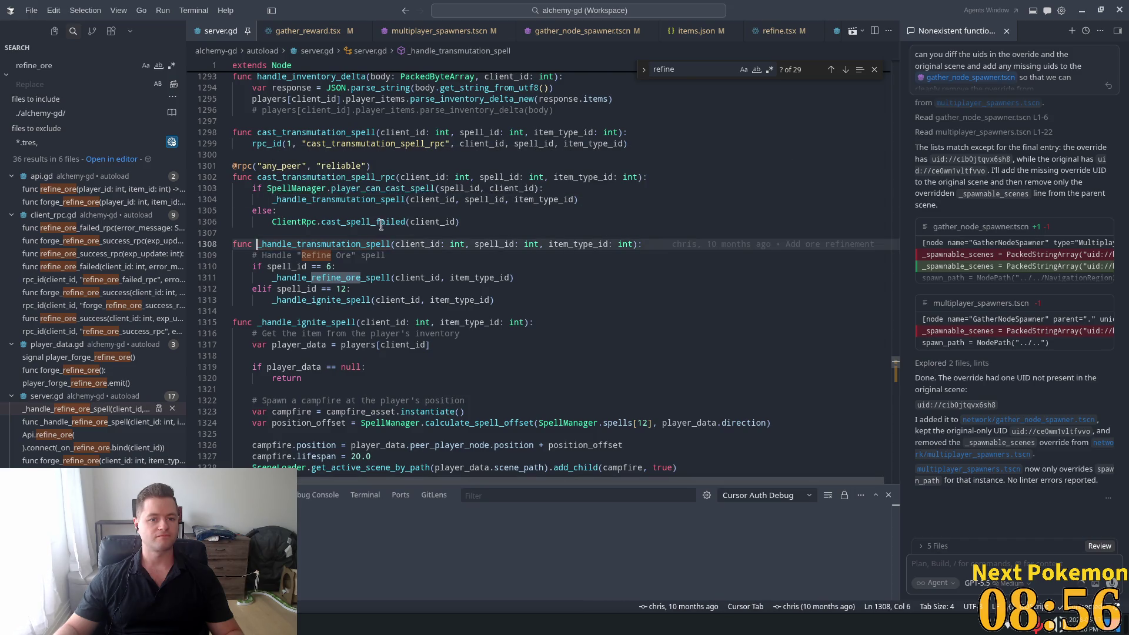
{"action": "left_click", "coordinate": [337, 278], "text": "ctrl"}
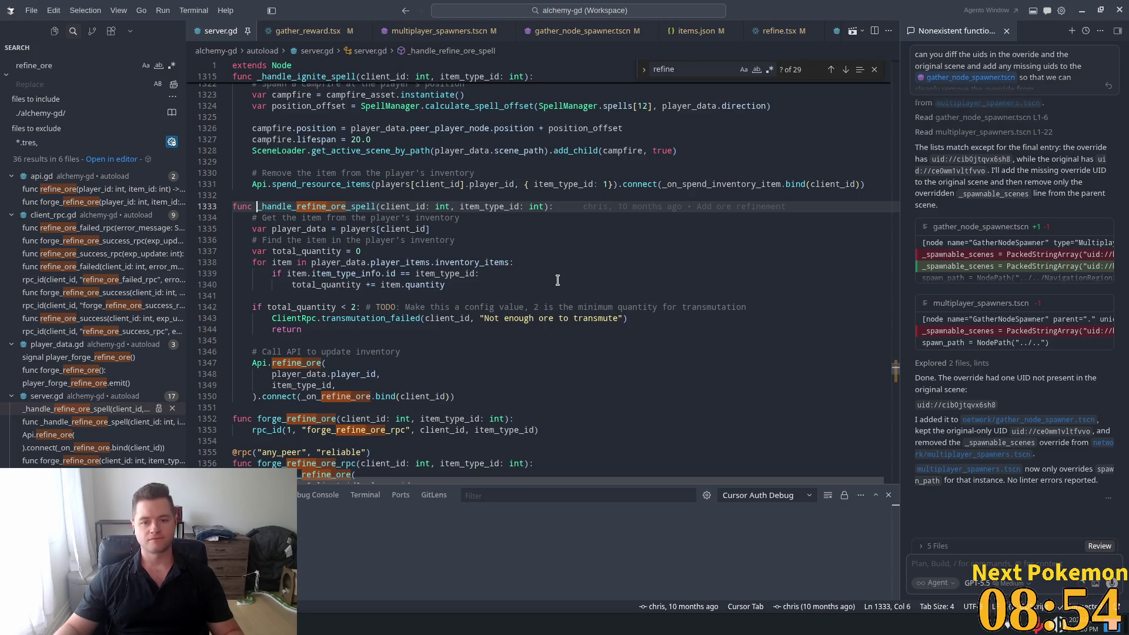
{"action": "scroll", "coordinate": [547, 294], "scroll_direction": "down", "scroll_amount": 1}
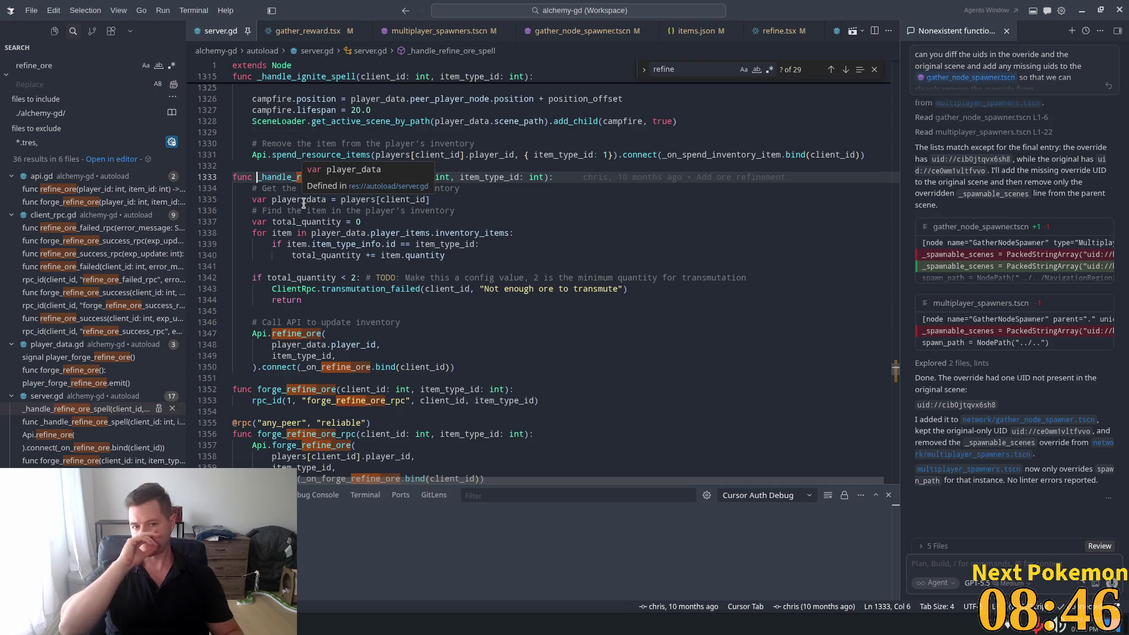
{"action": "key", "text": "alt+Tab"}
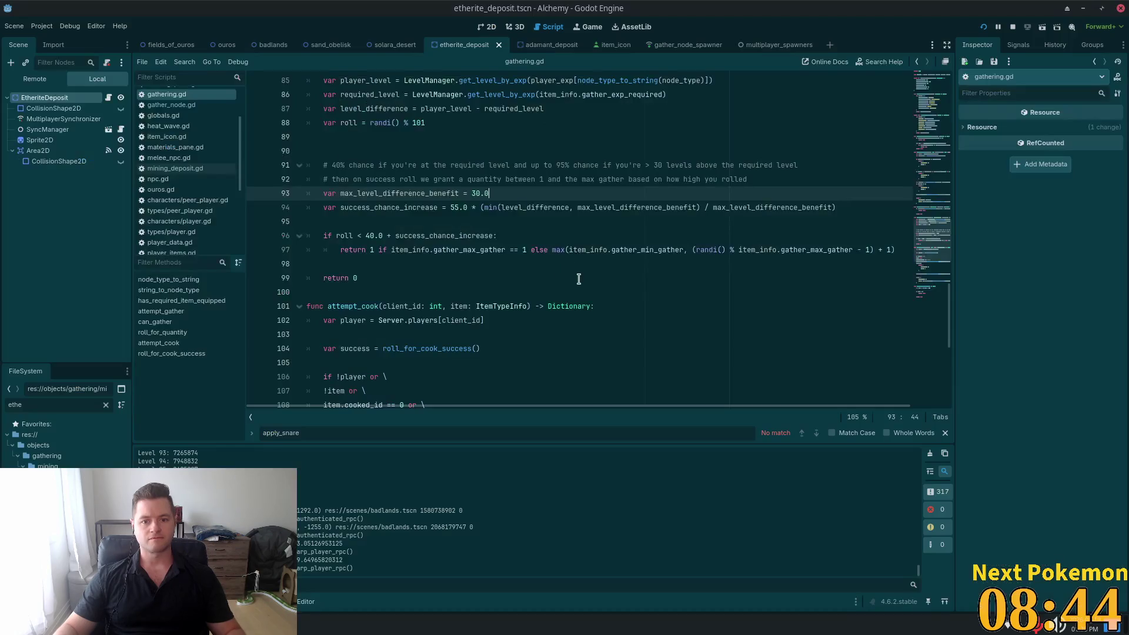
- Cast Refine Ore on an Etherite Ore item in the game, see it refused, and close the game
{"action": "key", "text": "alt+Tab"}
{"action": "key", "text": "alt+Tab"}
{"action": "key", "text": "Tab"}
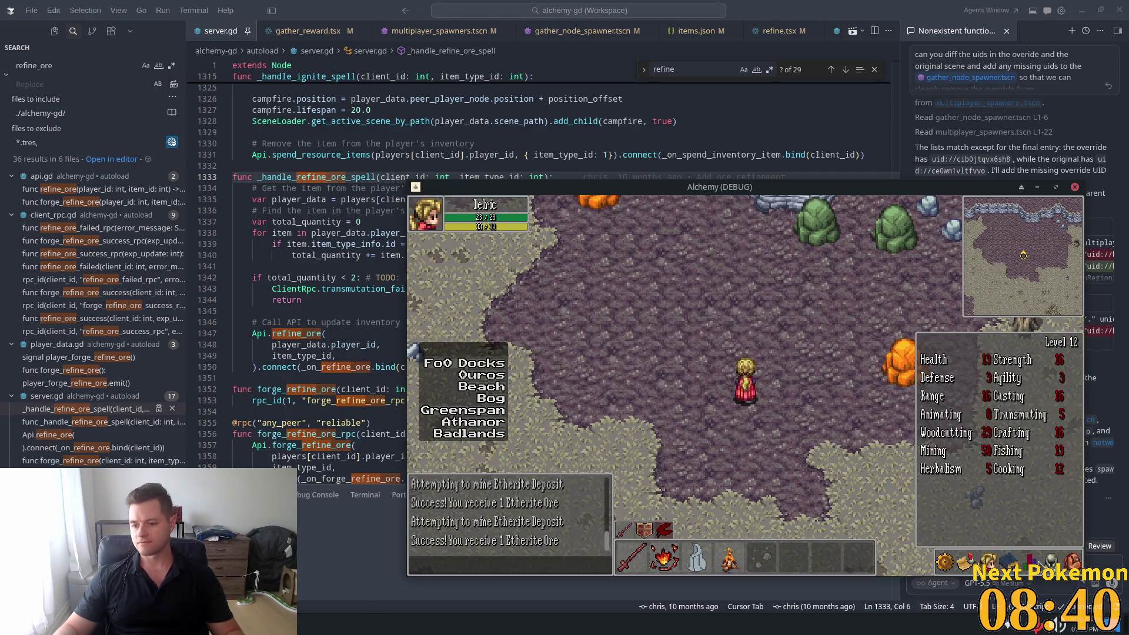
{"action": "left_click", "coordinate": [1026, 564]}
{"action": "left_click", "coordinate": [971, 396]}
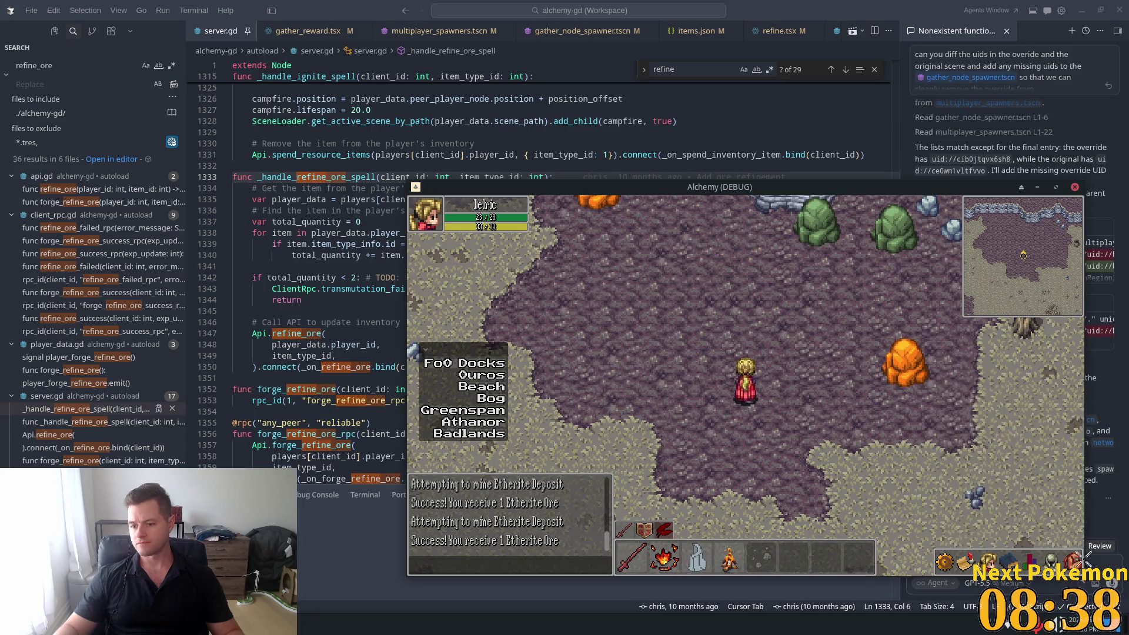
{"action": "left_click", "coordinate": [1027, 491]}
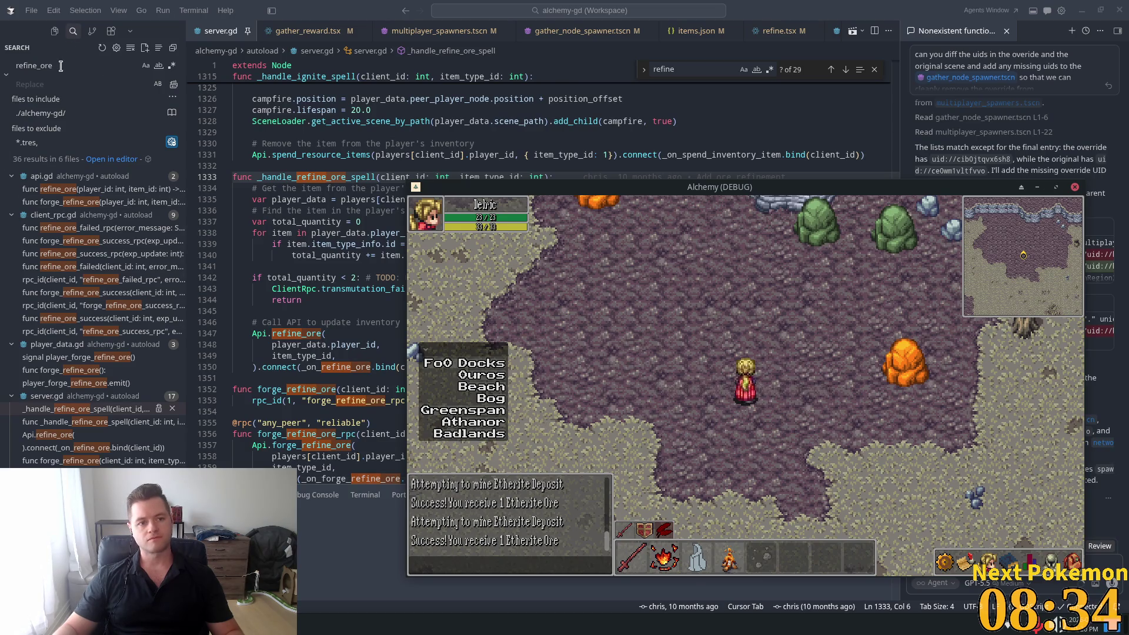
{"action": "key", "text": "alt+F4"}
{"action": "type", "text": "cannot"}
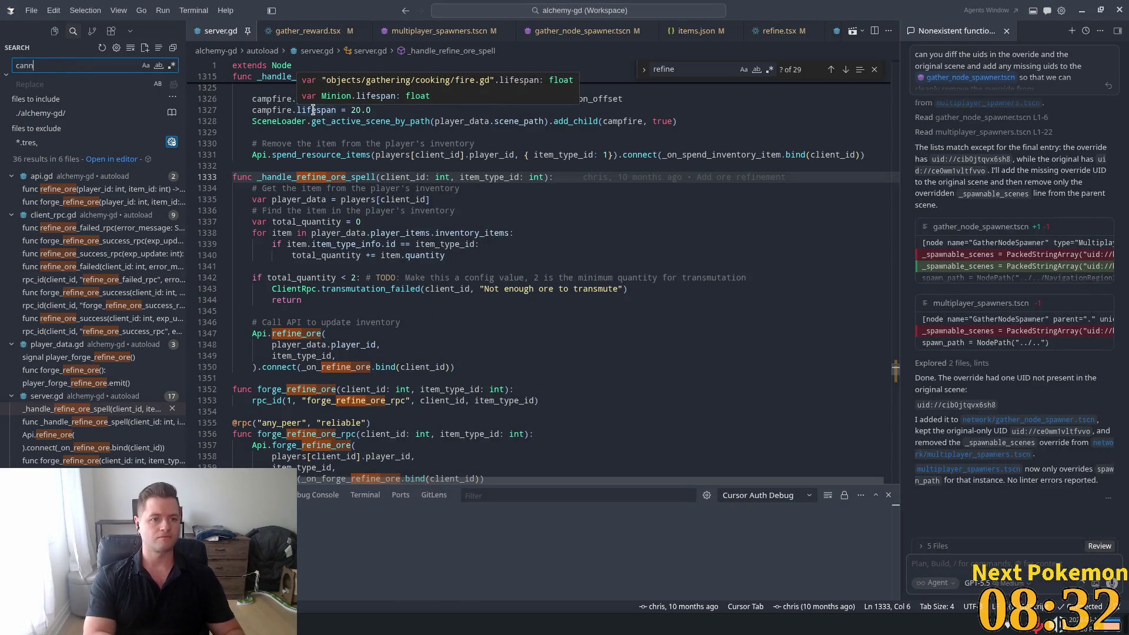
{"action": "type", "text": " cas"}
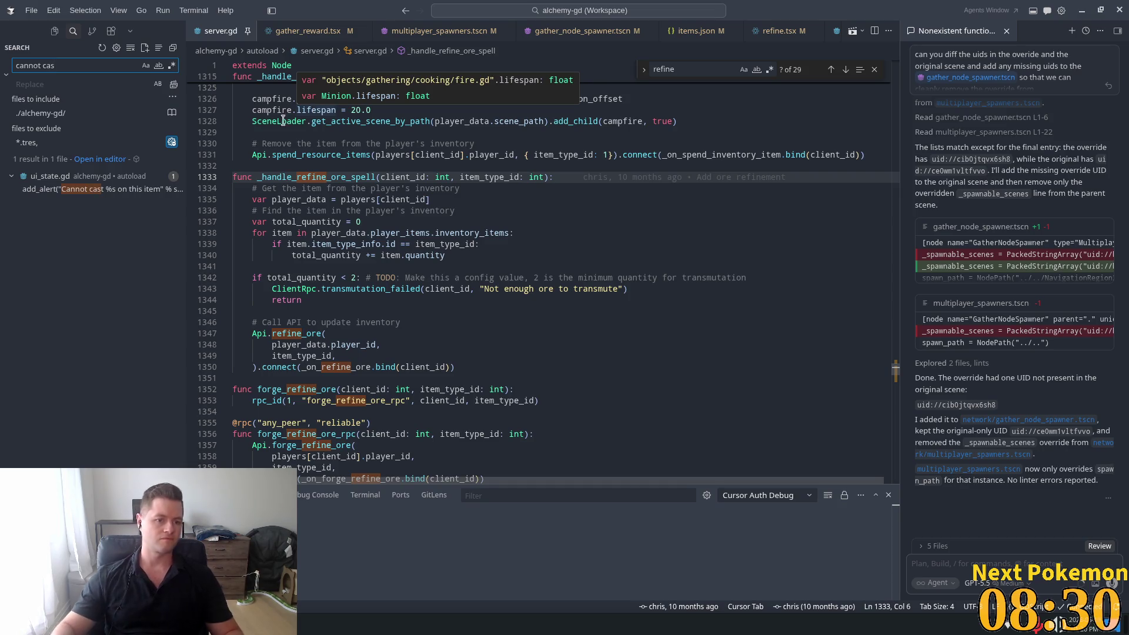
- Trace the 'Cannot cast' alert to is_item_valid_for_queued_spell and append 112 to its ore_types list
{"action": "left_click", "coordinate": [118, 189]}
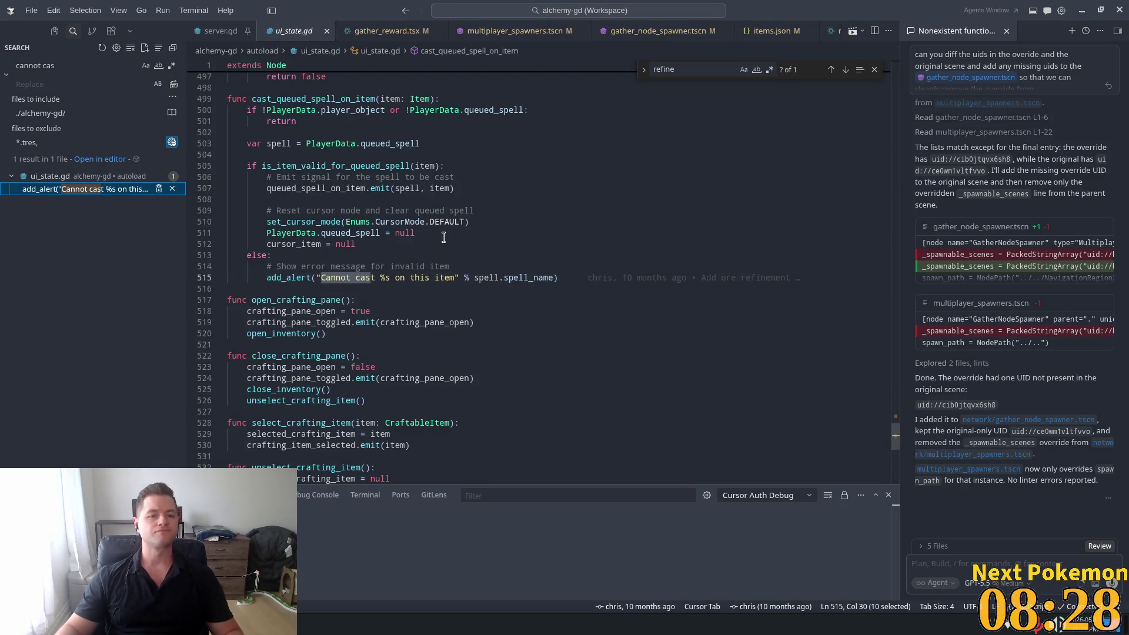
{"action": "left_click", "coordinate": [313, 166], "text": "ctrl"}
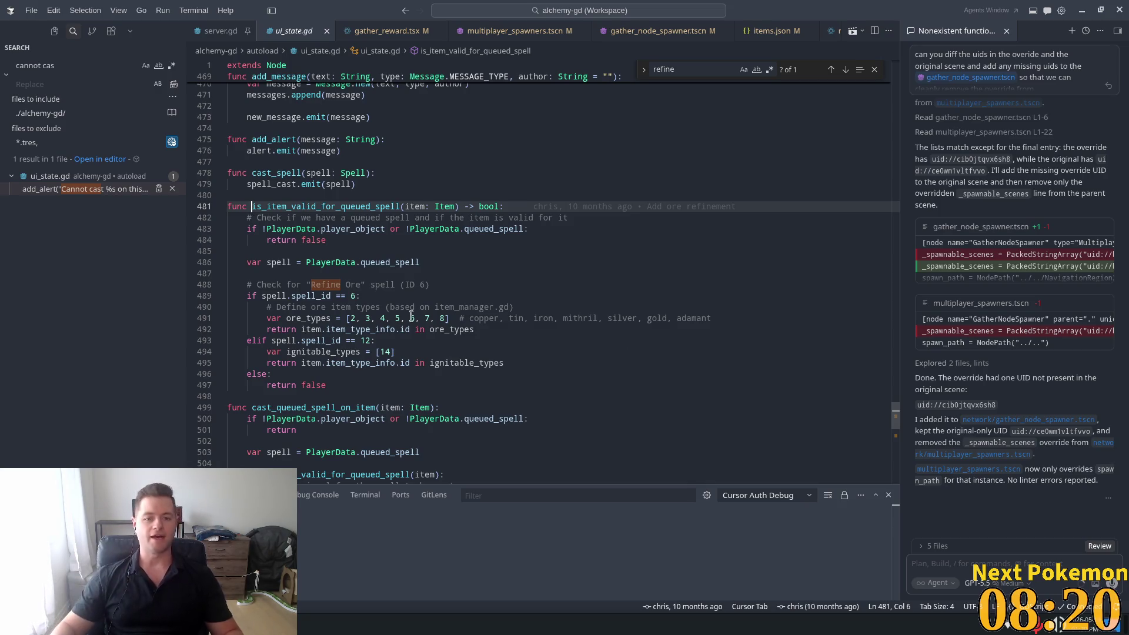
{"action": "left_click", "coordinate": [442, 318]}
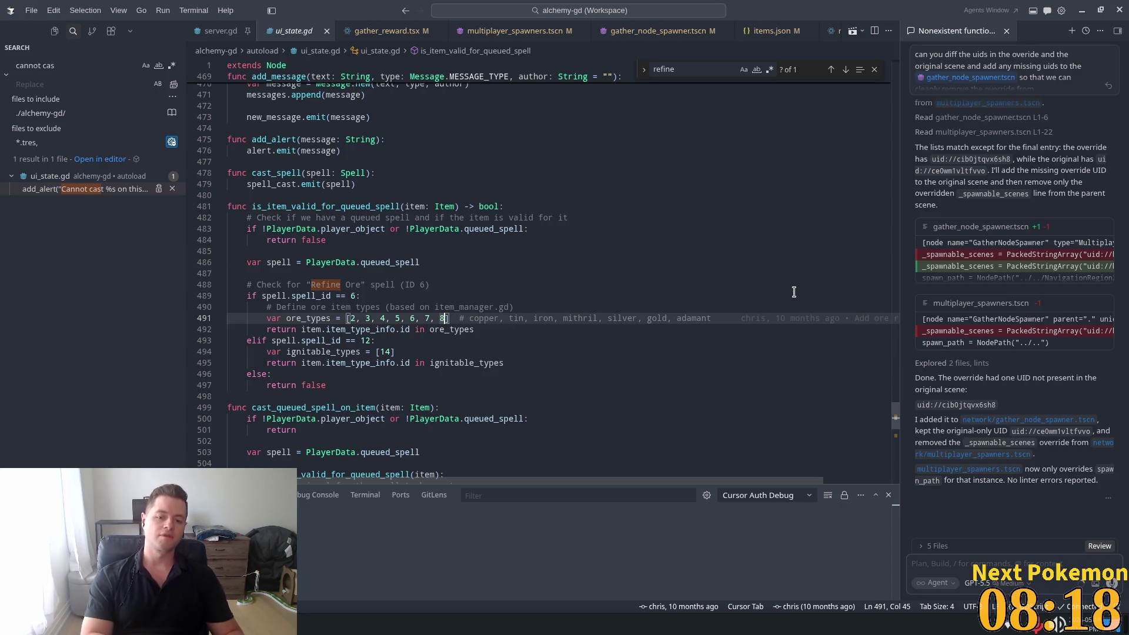
{"action": "type", "text": ", 12"}
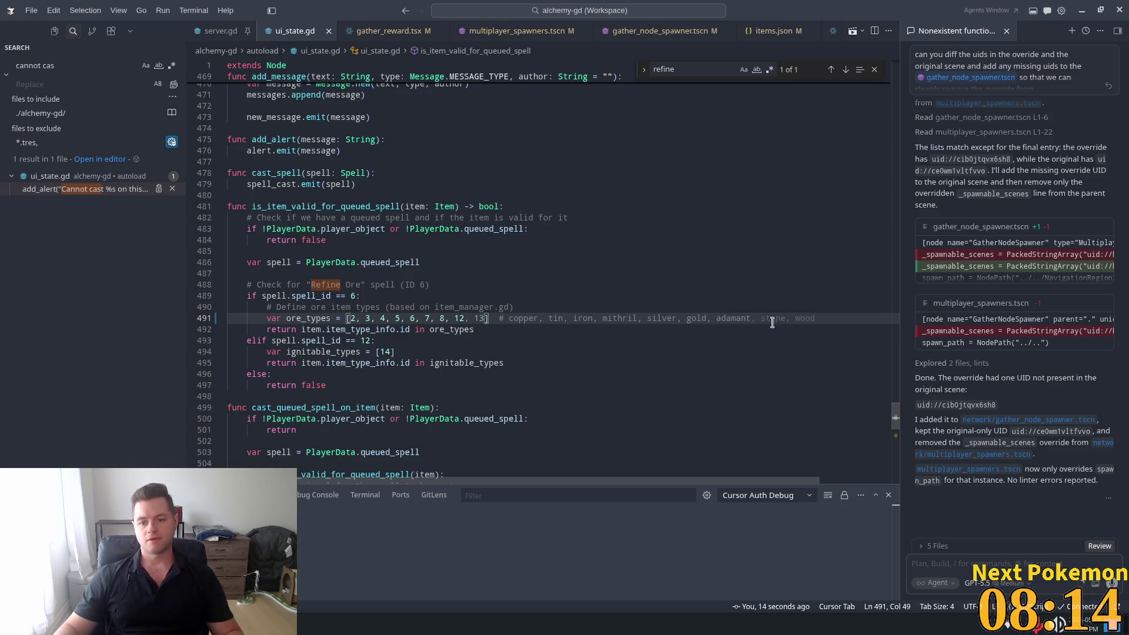
{"action": "key", "text": "Up"}
{"action": "key", "text": "Up"}
{"action": "key", "text": "Up"}
{"action": "key", "text": "Down"}
{"action": "key", "text": "Down"}
{"action": "key", "text": "Down"}
{"action": "type", "text": "1"}
{"action": "left_click", "coordinate": [583, 251]}
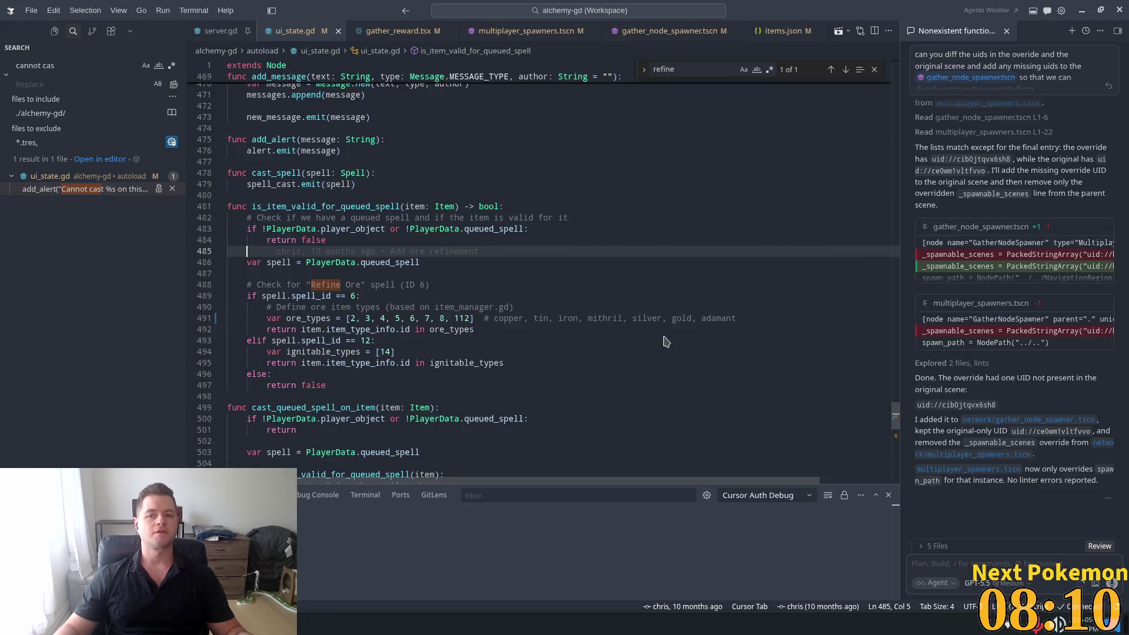
{"action": "key", "text": "alt+Tab"}
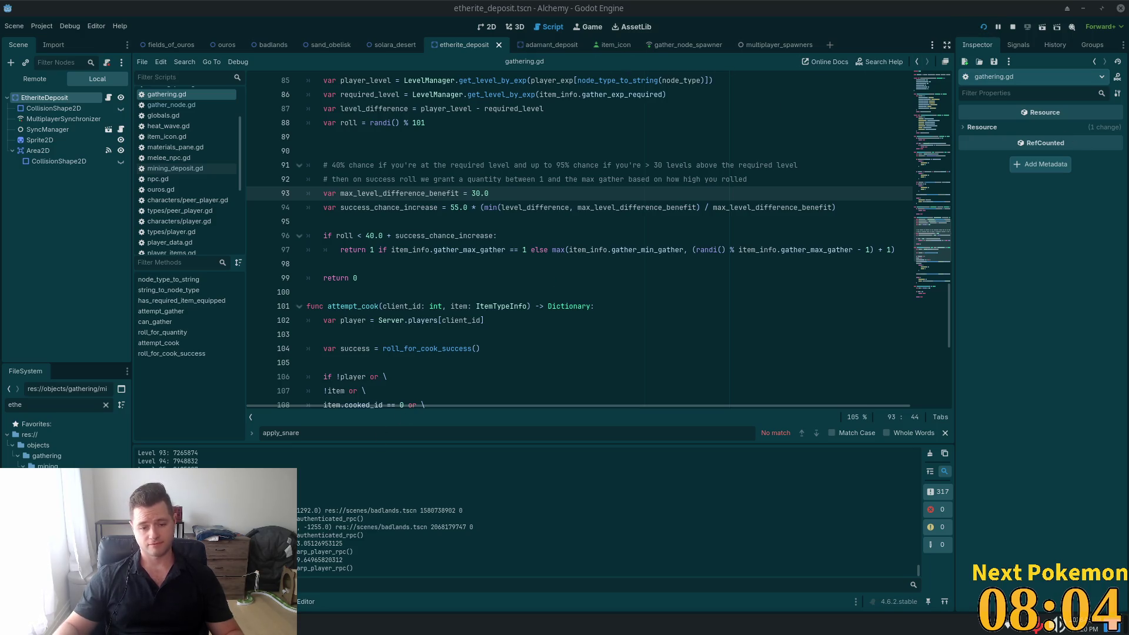
- Retry Refine Ore on the Etherite Ore, see it fail, and close the game with F8
{"action": "key", "text": "alt+Tab"}
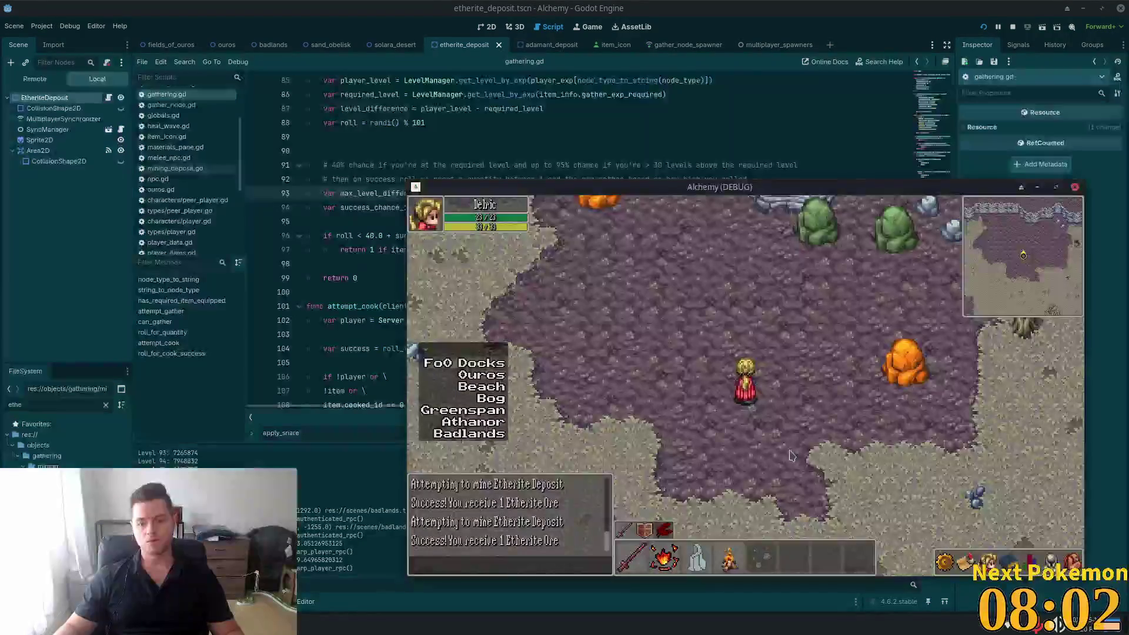
{"action": "key", "text": "k"}
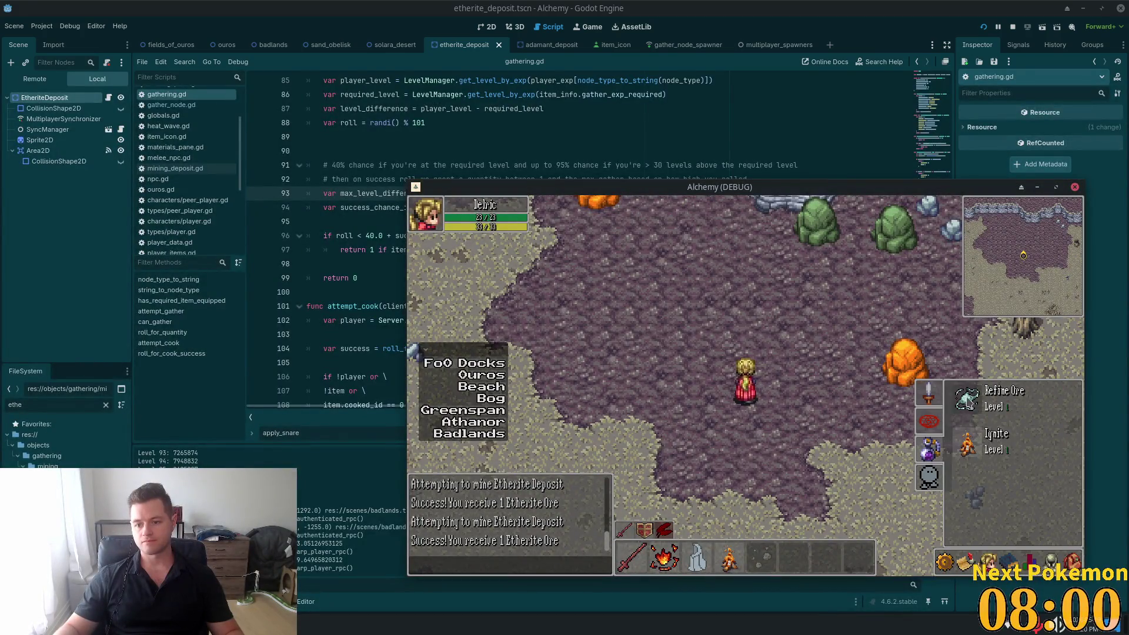
{"action": "left_click", "coordinate": [966, 400]}
{"action": "left_click", "coordinate": [1028, 498]}
{"action": "key", "text": "Escape"}
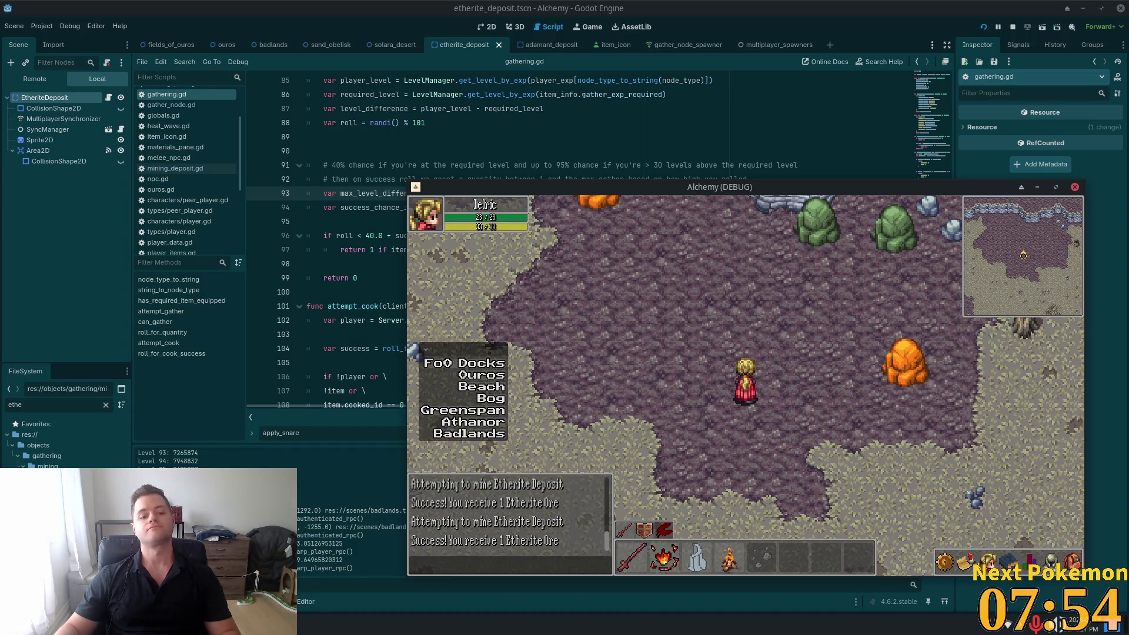
{"action": "key", "text": "F8"}
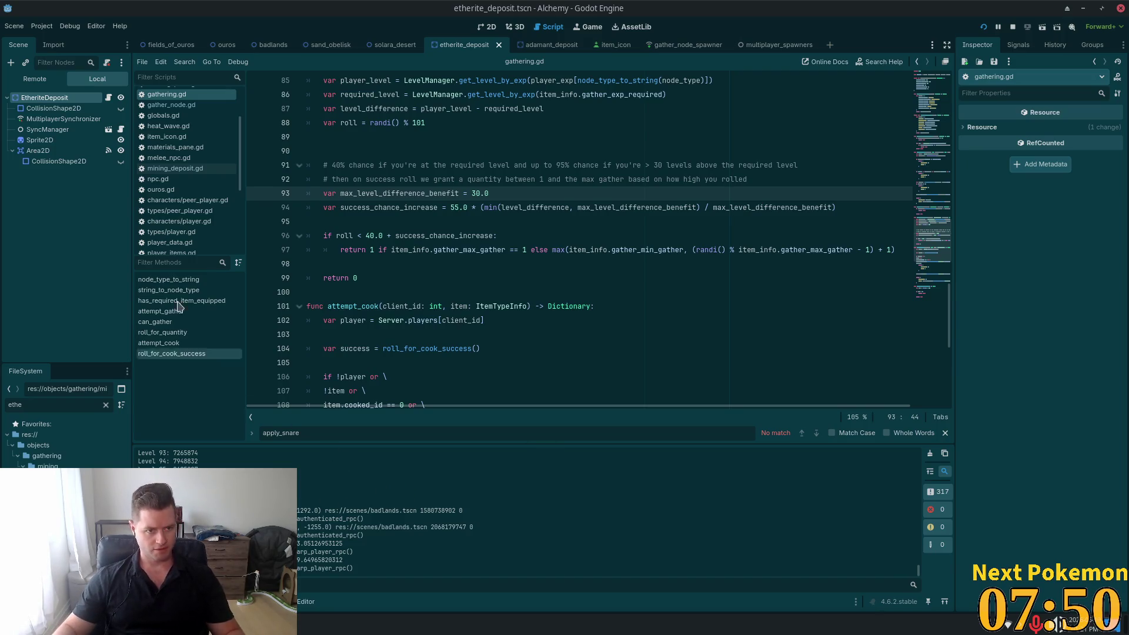
{"action": "key", "text": "alt+Tab"}
{"action": "left_click", "coordinate": [391, 240]}
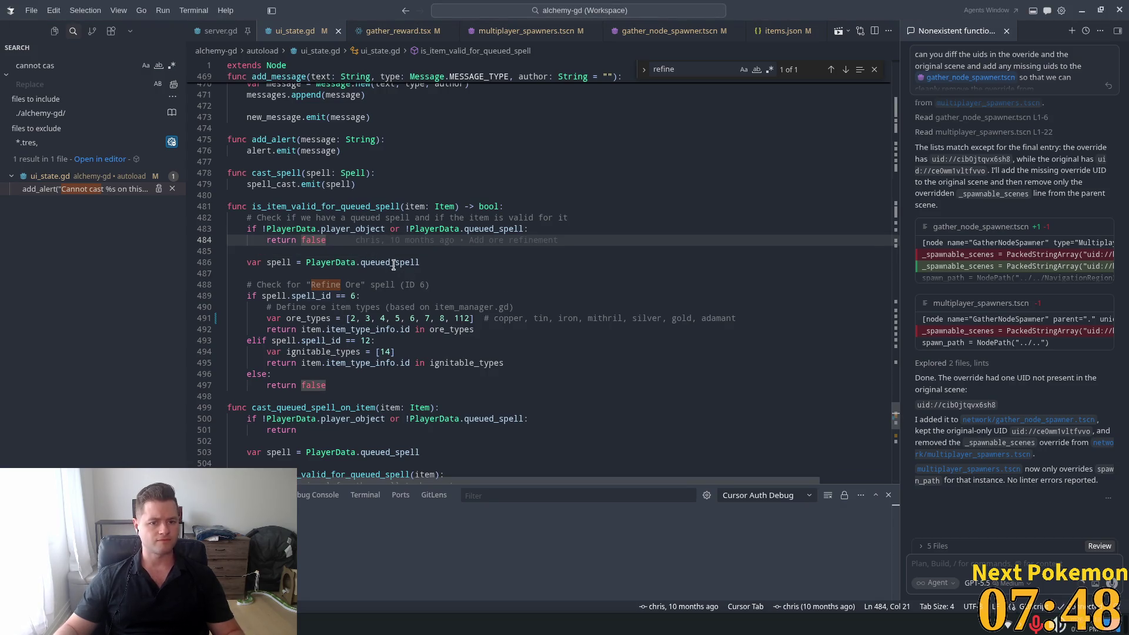
- Search the workspace for is_item_valid_for_queued_spell and open its call at line 505
{"action": "scroll", "coordinate": [414, 306], "scroll_direction": "down", "scroll_amount": 1}
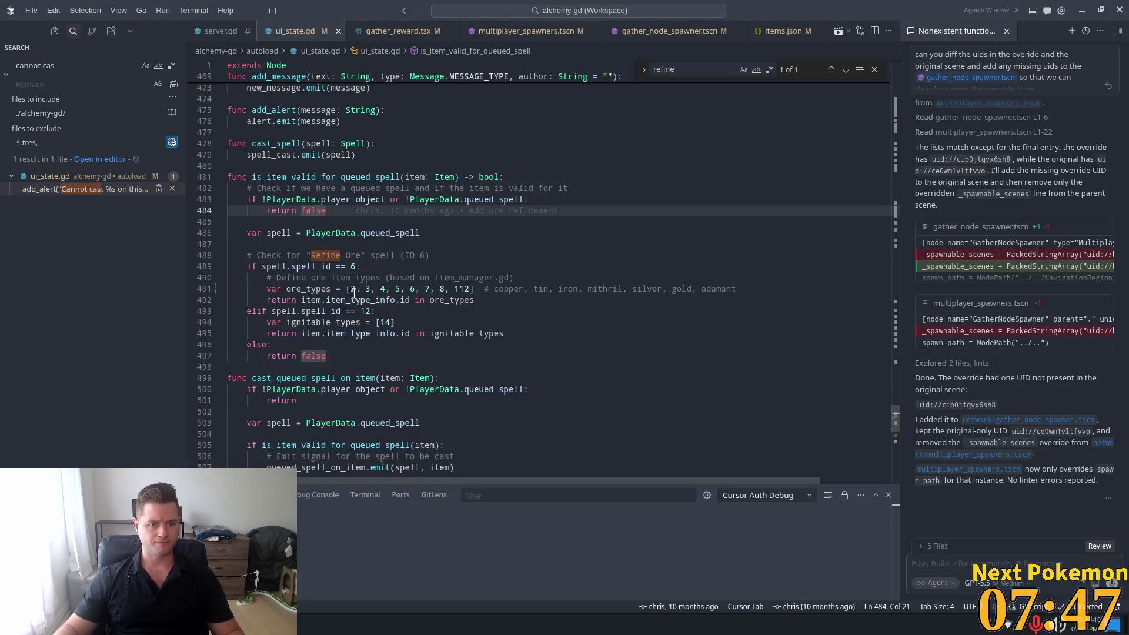
{"action": "double_click", "coordinate": [311, 176]}
{"action": "key", "text": "ctrl+c"}
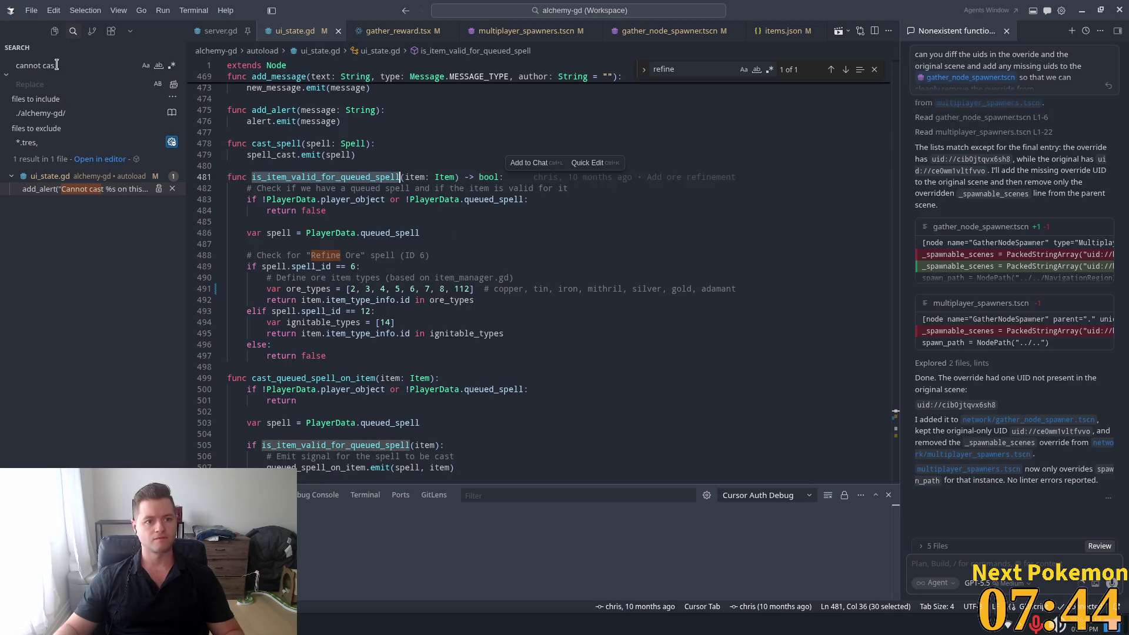
{"action": "double_click", "coordinate": [46, 66]}
{"action": "key", "text": "ctrl+a"}
{"action": "key", "text": "ctrl+v"}
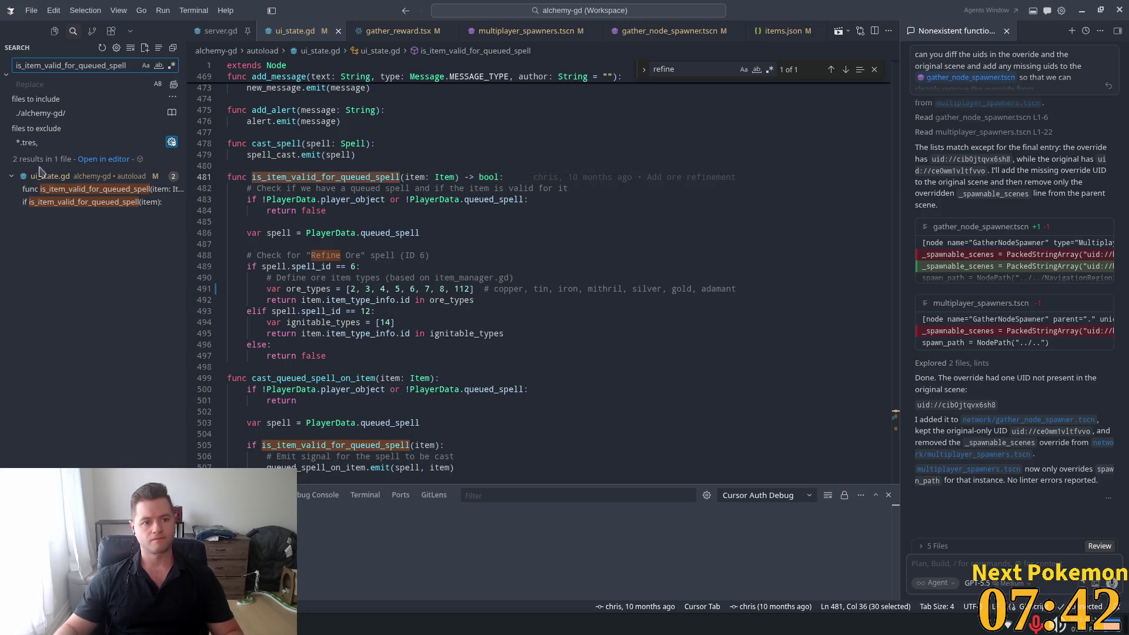
{"action": "left_click", "coordinate": [45, 202]}
- Inspect the call site's queued spell reset, set_cursor_mode and queued_spell_on_item emit lines
{"action": "left_click", "coordinate": [339, 291]}
{"action": "left_click", "coordinate": [337, 302]}
{"action": "left_click", "coordinate": [327, 334]}
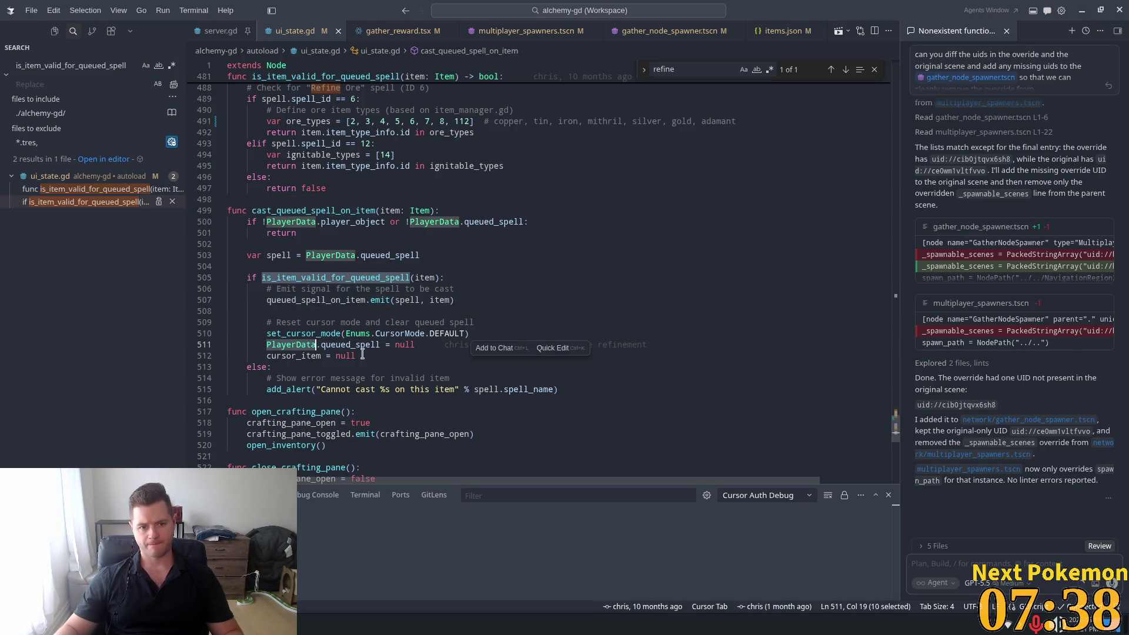
{"action": "double_click", "coordinate": [327, 335]}
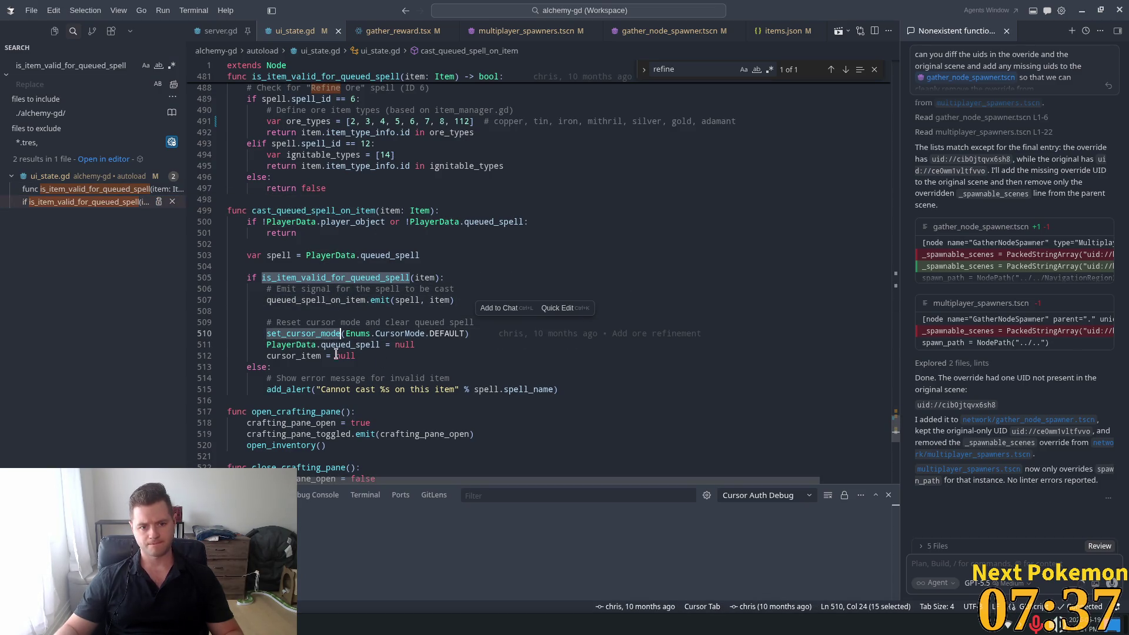
{"action": "left_click", "coordinate": [334, 299]}
{"action": "double_click", "coordinate": [335, 299]}
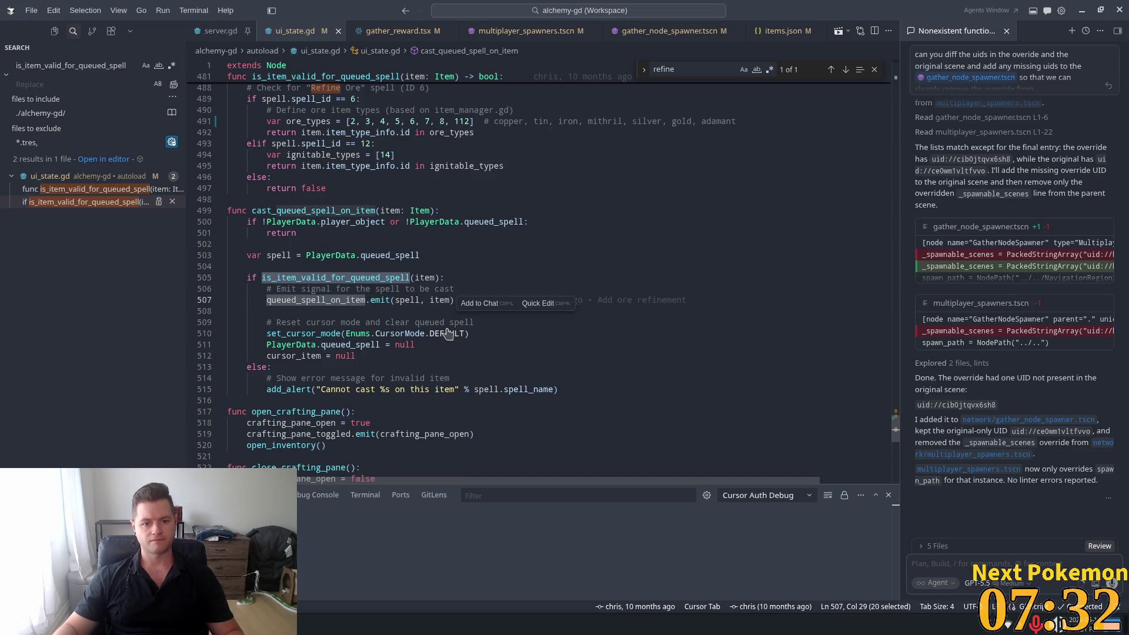
{"action": "double_click", "coordinate": [311, 211]}
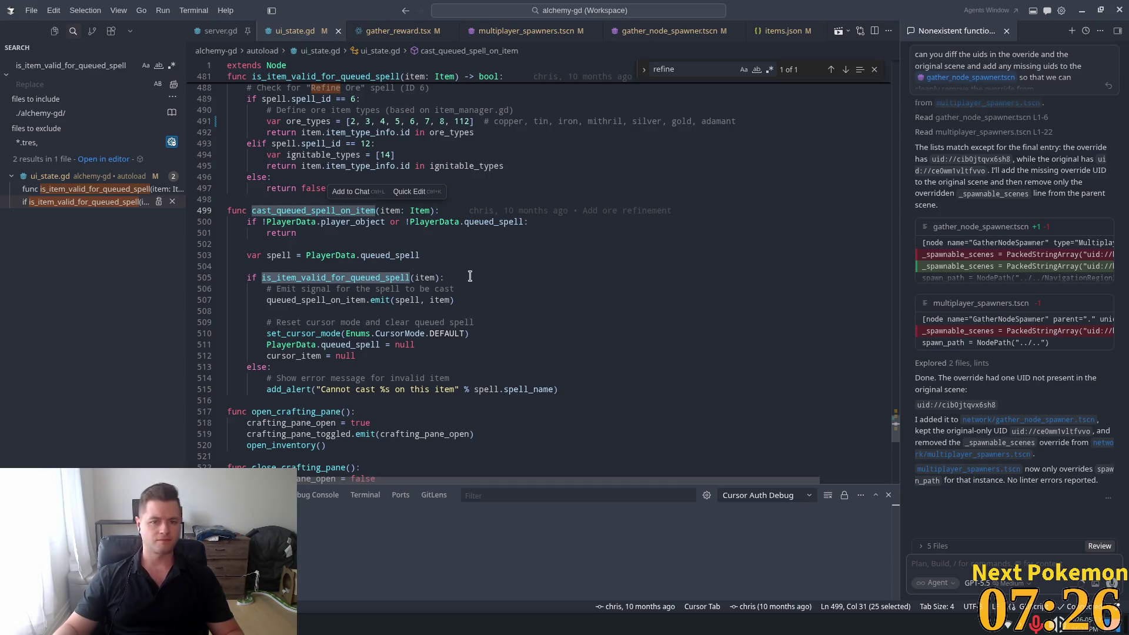
{"action": "double_click", "coordinate": [315, 300]}
{"action": "key", "text": "ctrl+c"}
- Search 'queued_spell_on_item.con' and jump to spell_manager.gd's _on_queued_spell_on_item handler
{"action": "double_click", "coordinate": [54, 65]}
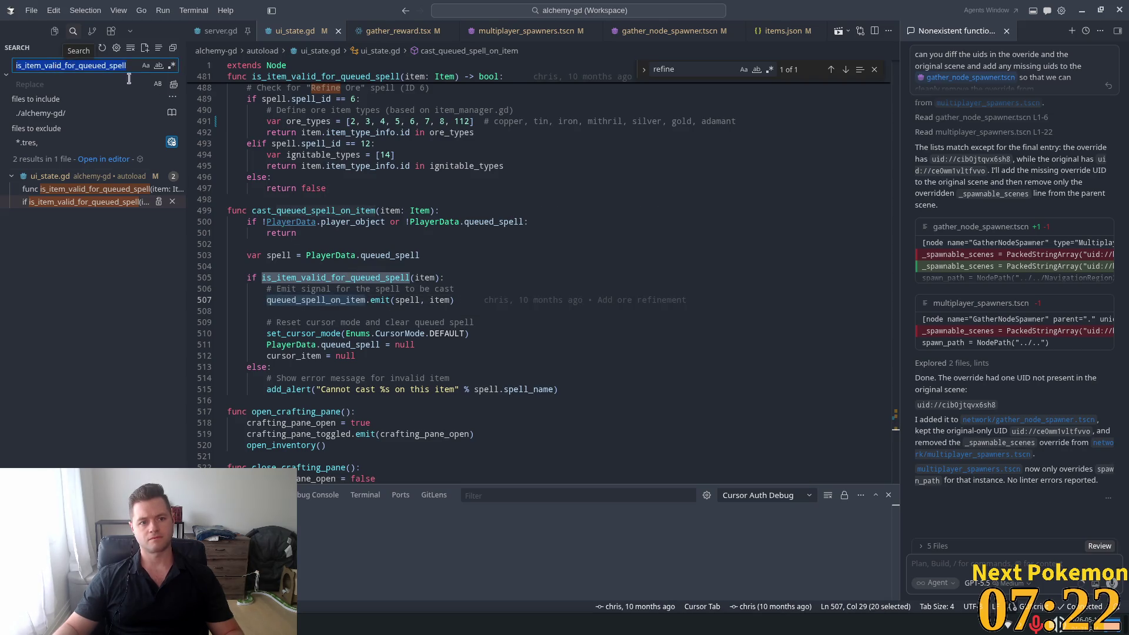
{"action": "key", "text": "ctrl+v"}
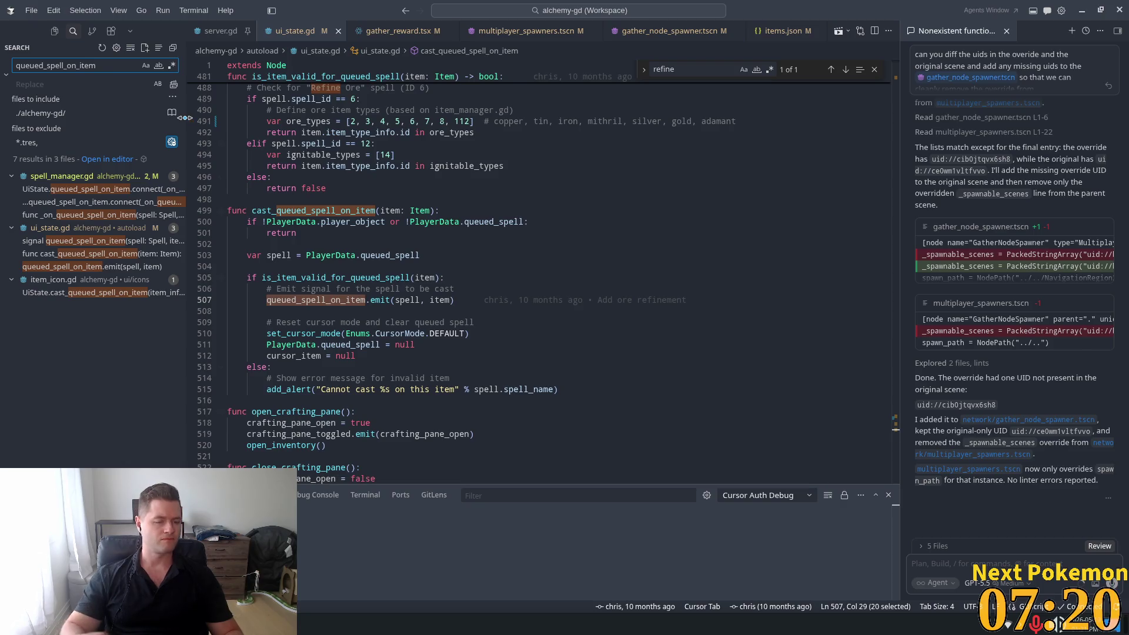
{"action": "type", "text": ".con"}
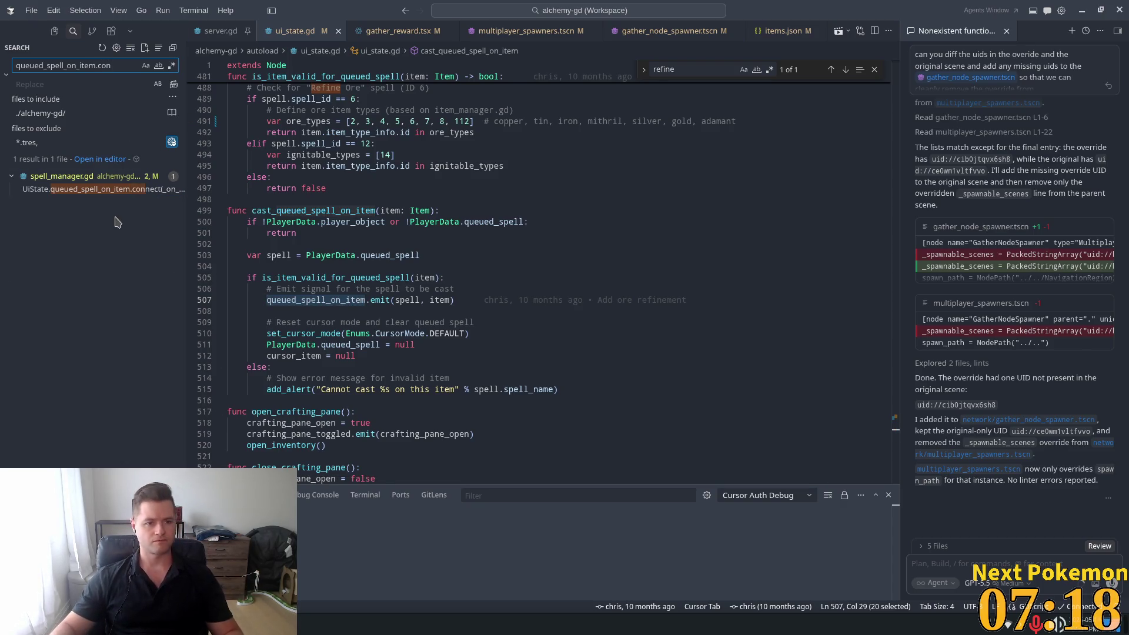
{"action": "left_click", "coordinate": [70, 188]}
{"action": "left_click", "coordinate": [492, 183], "text": "ctrl"}
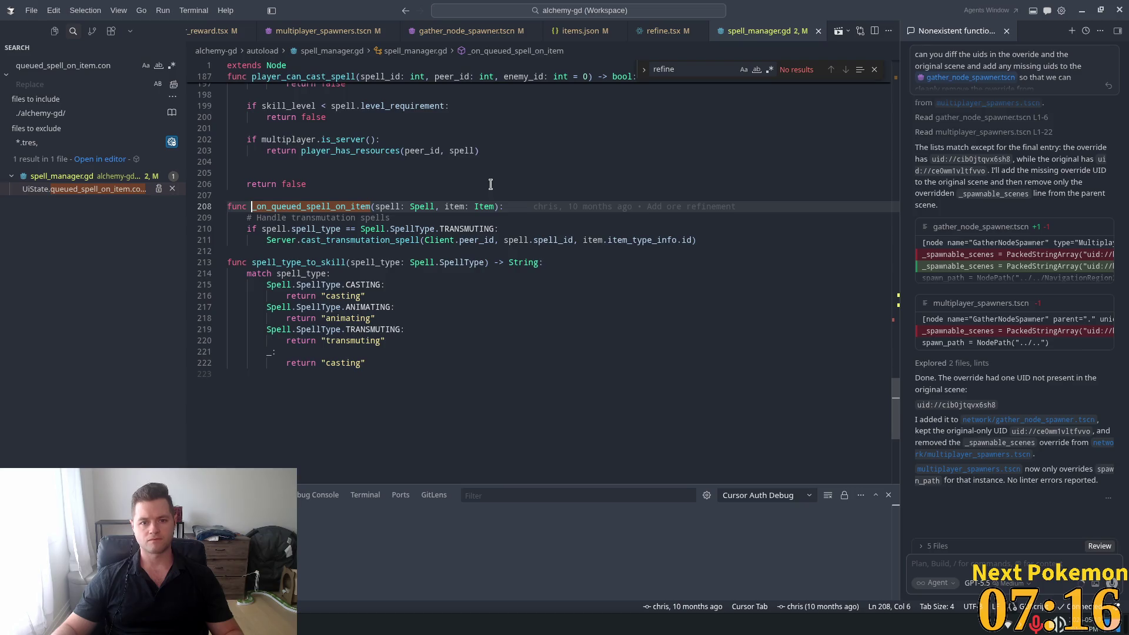
- Follow cast_transmutation_spell through its rpc to _handle_refine_ore_spell's item type check
{"action": "double_click", "coordinate": [352, 241]}
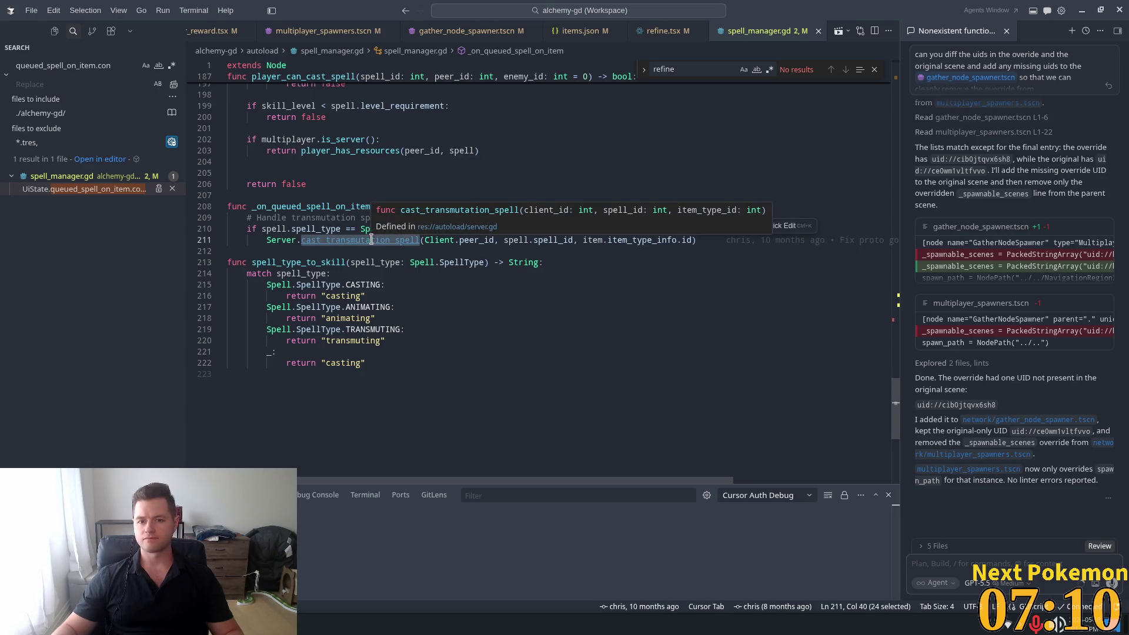
{"action": "left_click", "coordinate": [361, 241], "text": "ctrl"}
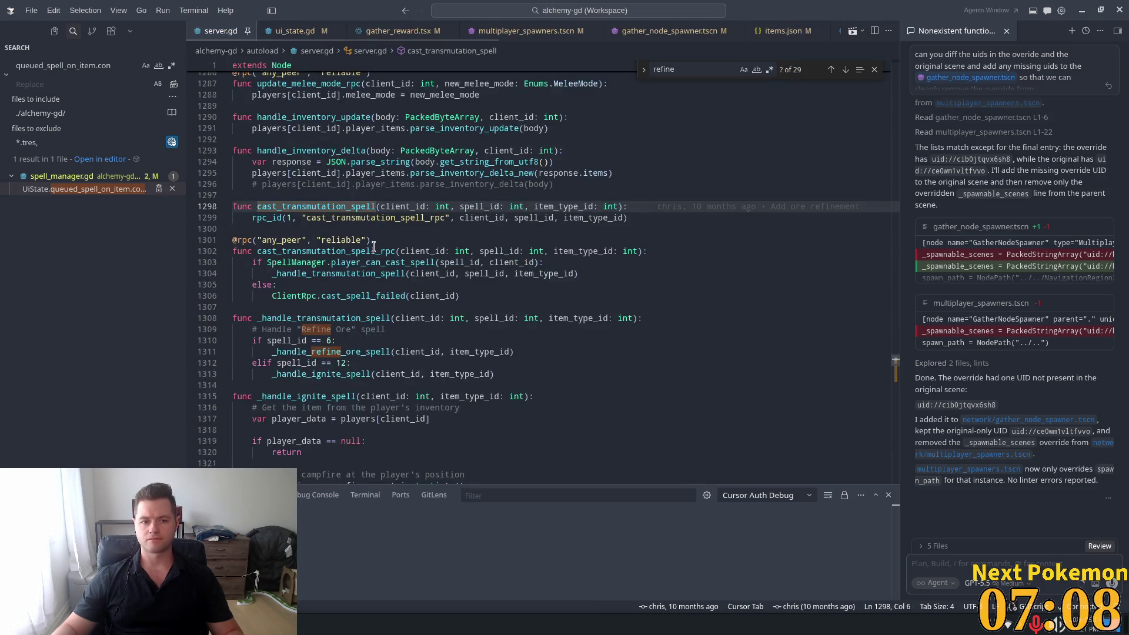
{"action": "left_click", "coordinate": [385, 221], "text": "ctrl"}
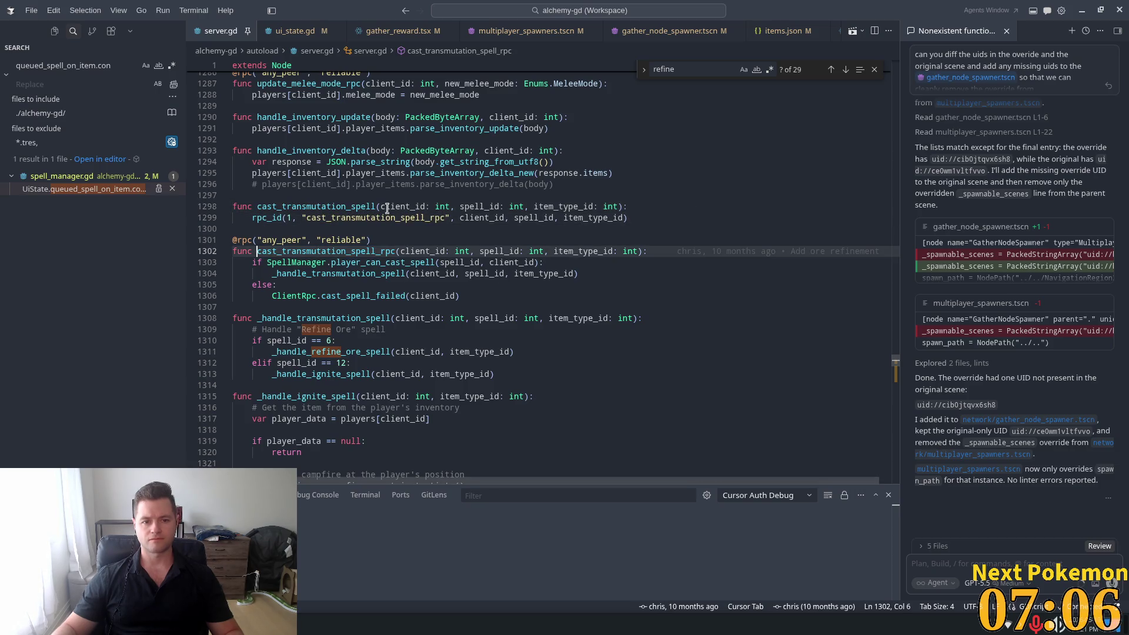
{"action": "double_click", "coordinate": [327, 274]}
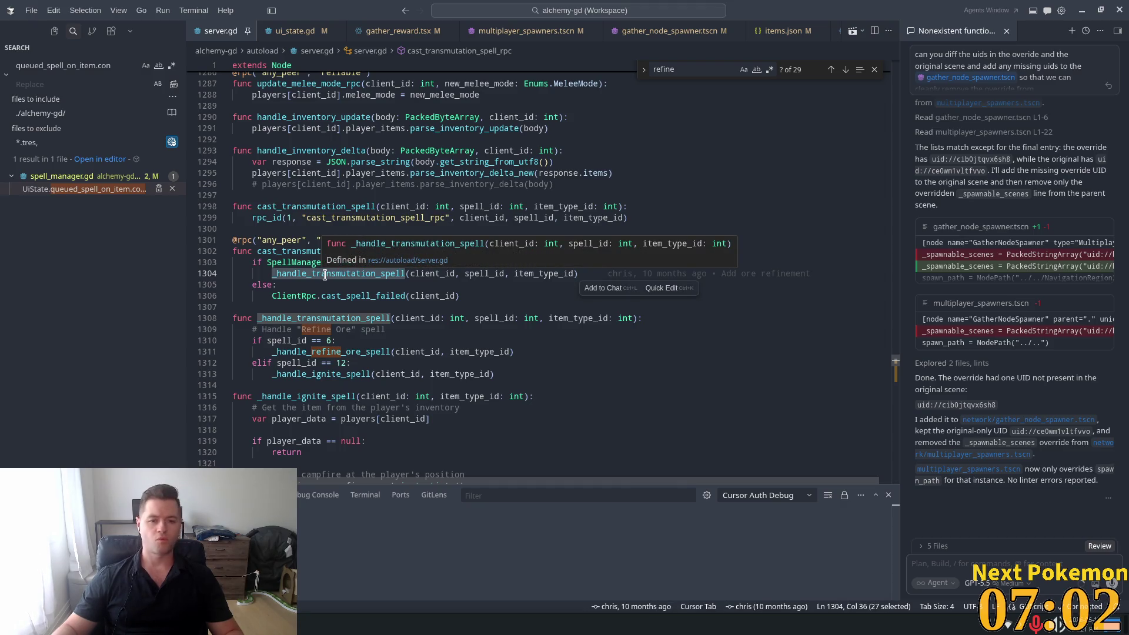
{"action": "scroll", "coordinate": [341, 318], "scroll_direction": "down", "scroll_amount": 2}
{"action": "double_click", "coordinate": [320, 293]}
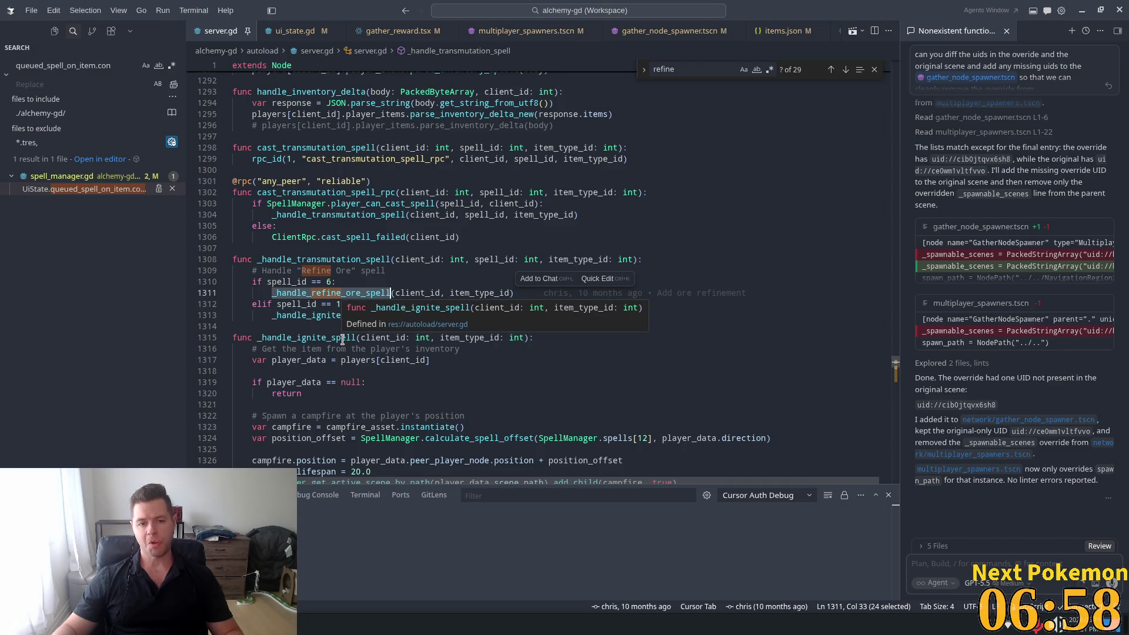
{"action": "left_click", "coordinate": [340, 294], "text": "ctrl"}
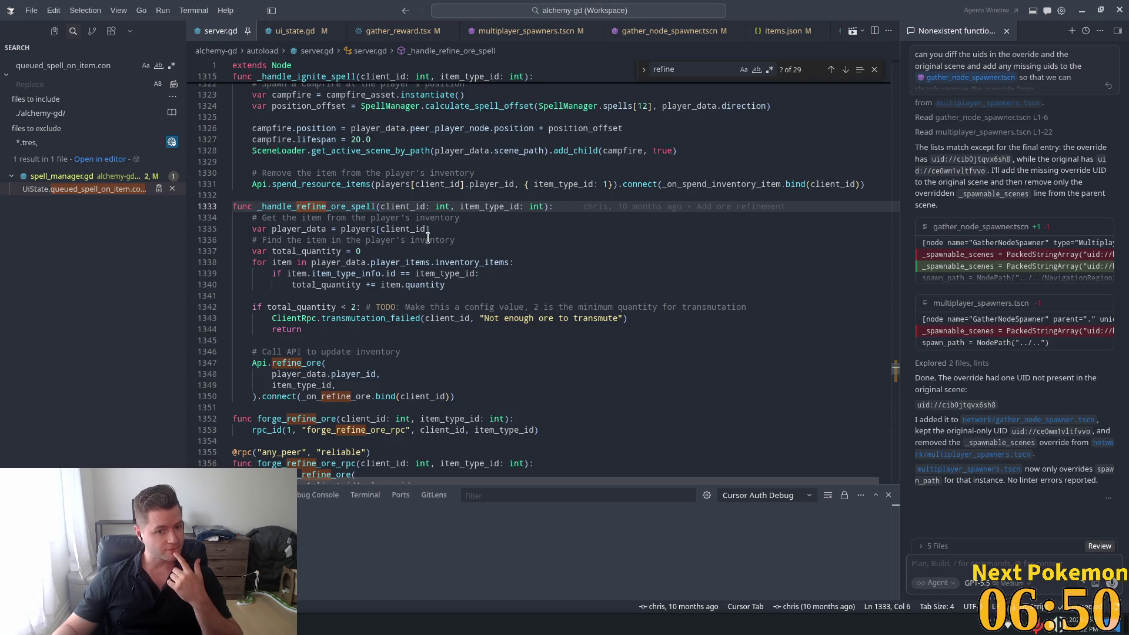
{"action": "left_click", "coordinate": [512, 274]}
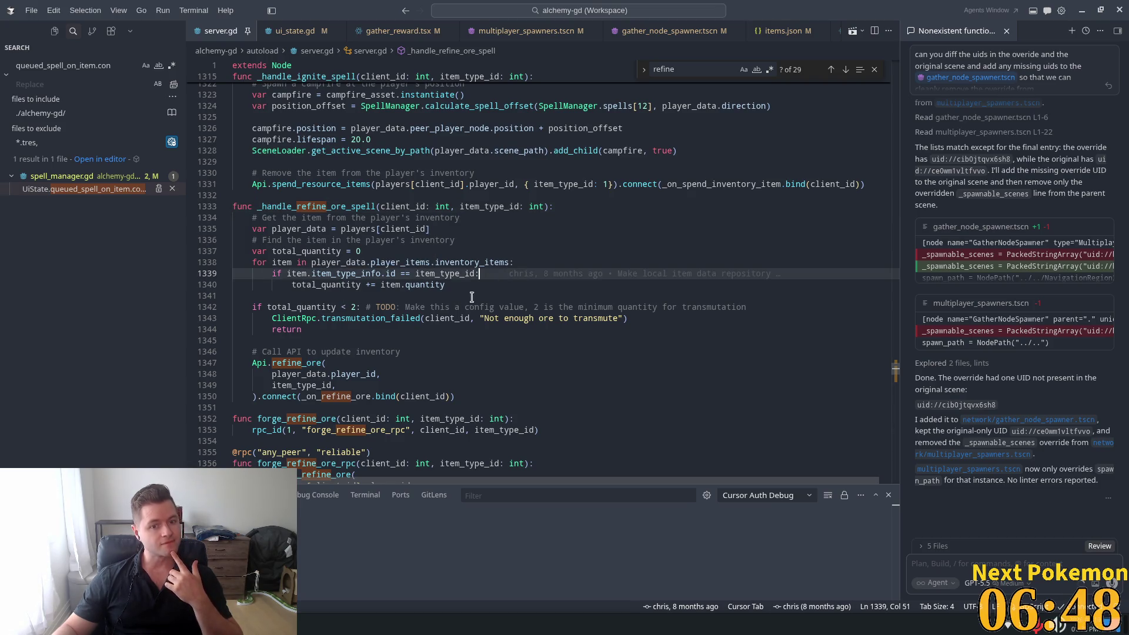
- Go to Api.refine_ore's skills/transmutation/refine endpoint and open refine.tsx via 'refin'
{"action": "left_click", "coordinate": [297, 363], "text": "ctrl"}
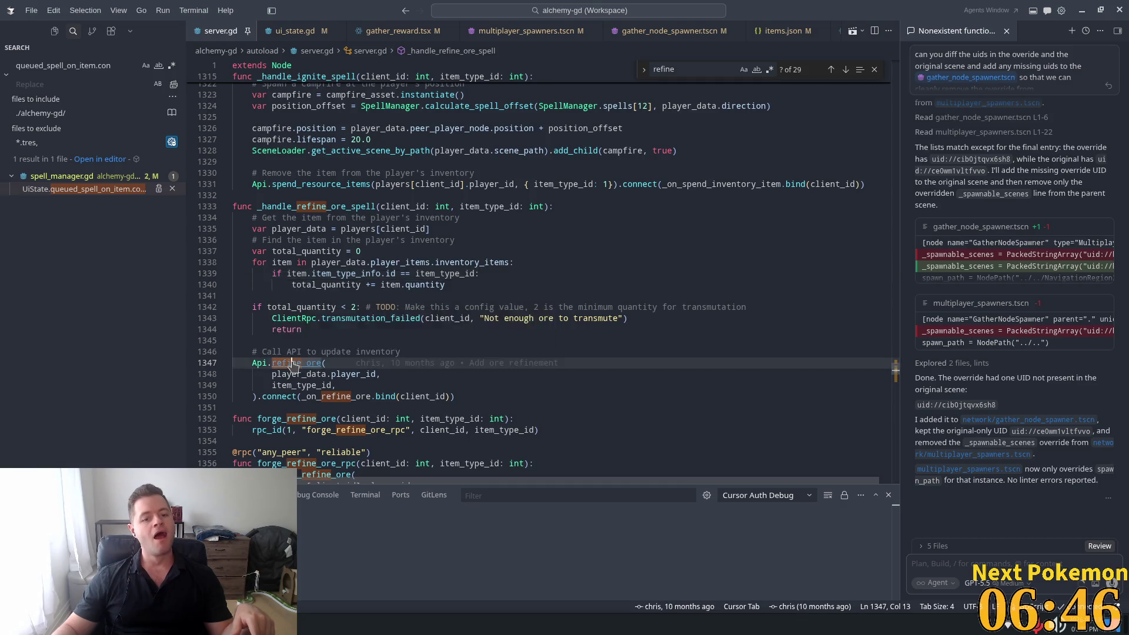
{"action": "double_click", "coordinate": [595, 262]}
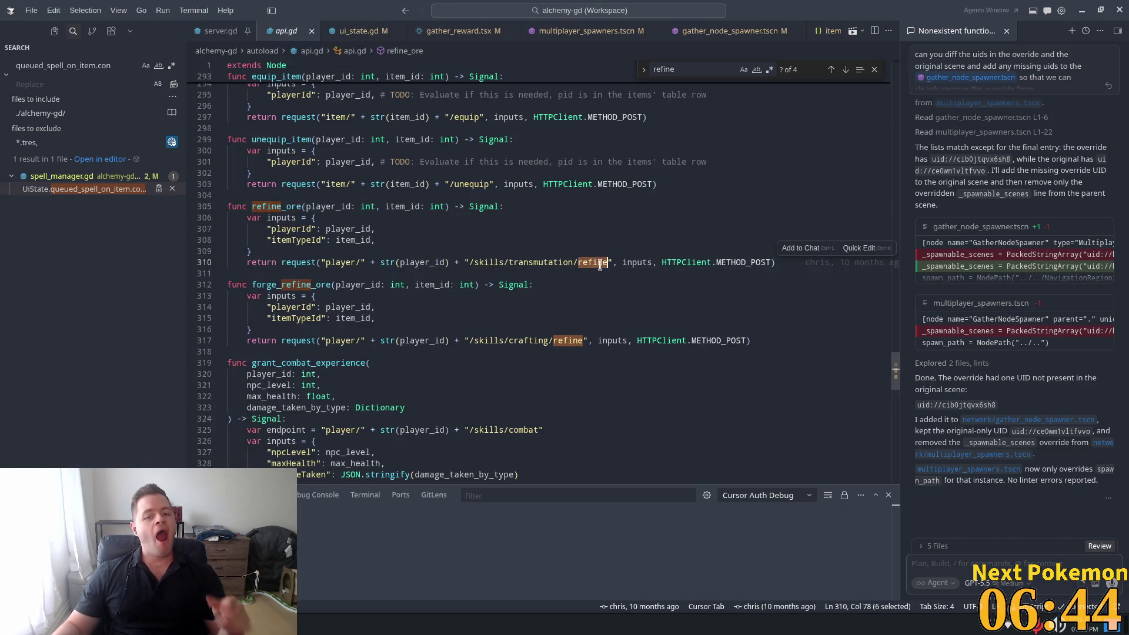
{"action": "key", "text": "ctrl+p"}
{"action": "type", "text": "refin"}
{"action": "key", "text": "Return"}
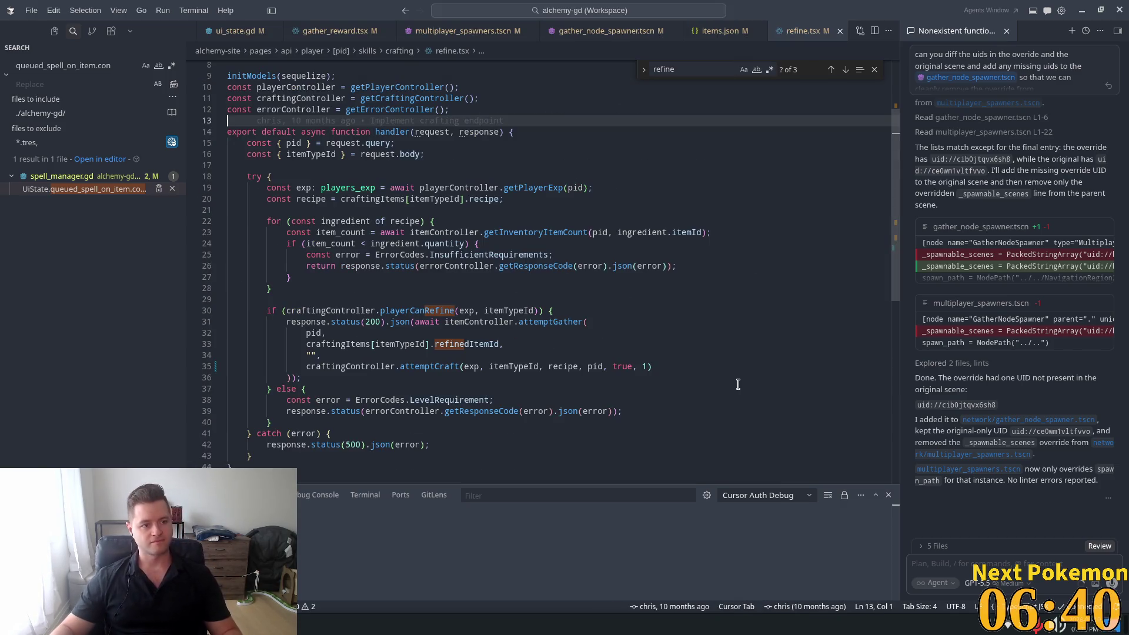
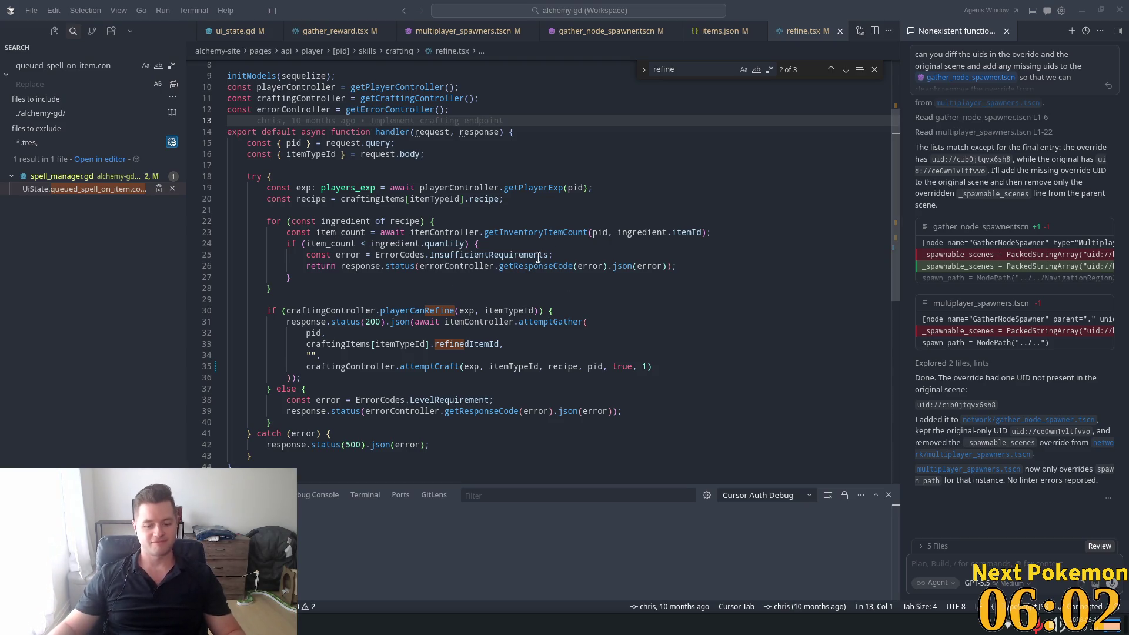
- Play 'Reboot's Evil Dead episode (Ash parts only)' from the 'reboot groovy' results, then return to Cursor
{"action": "left_click", "coordinate": [473, 300]}
{"action": "scroll", "coordinate": [450, 280], "scroll_direction": "down", "scroll_amount": 2}
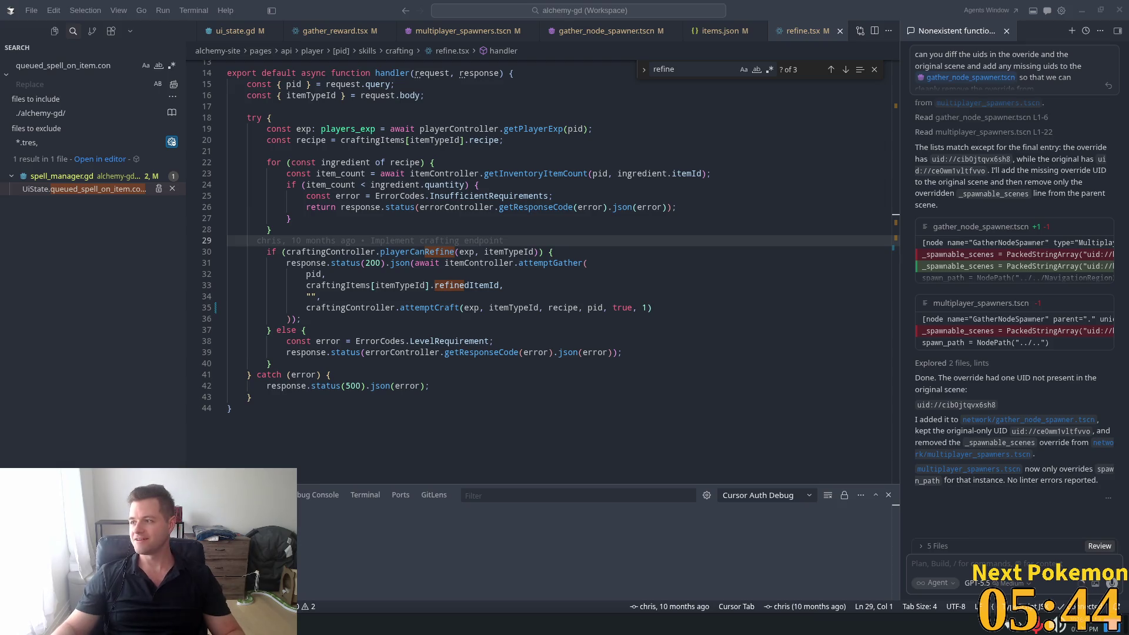
{"action": "key", "text": "alt+Tab"}
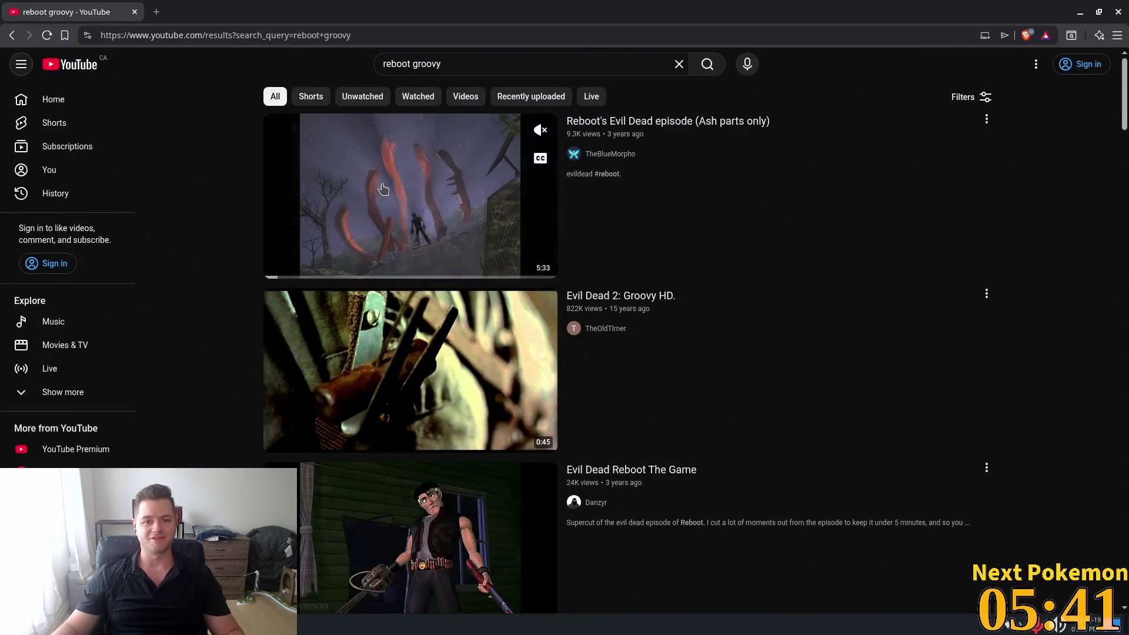
{"action": "left_click", "coordinate": [384, 189]}
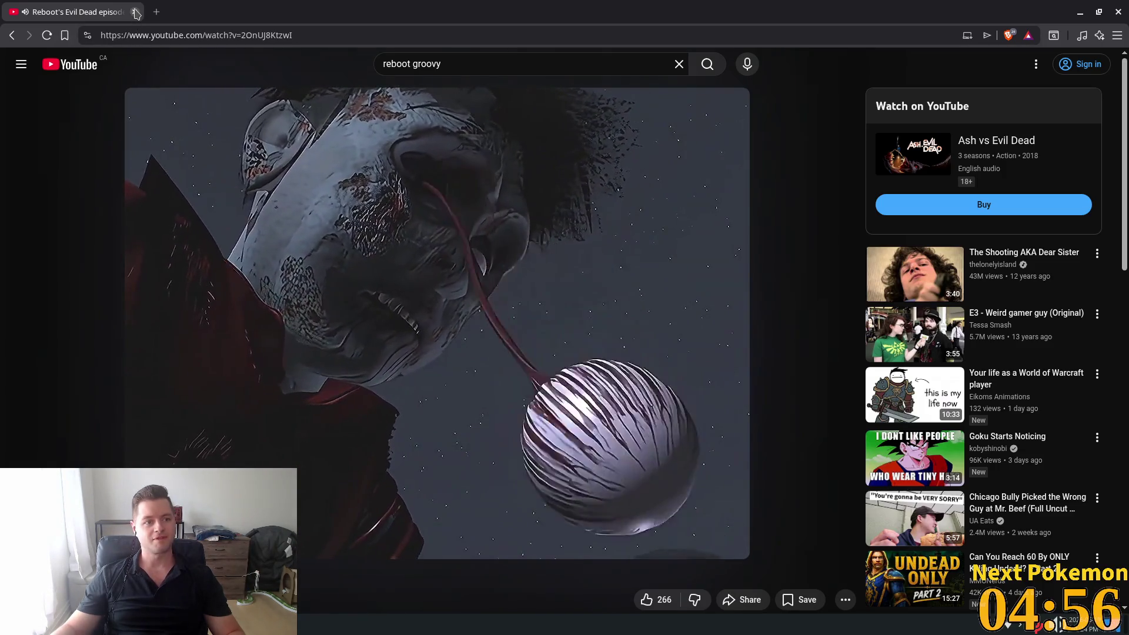
{"action": "key", "text": "alt+Tab"}
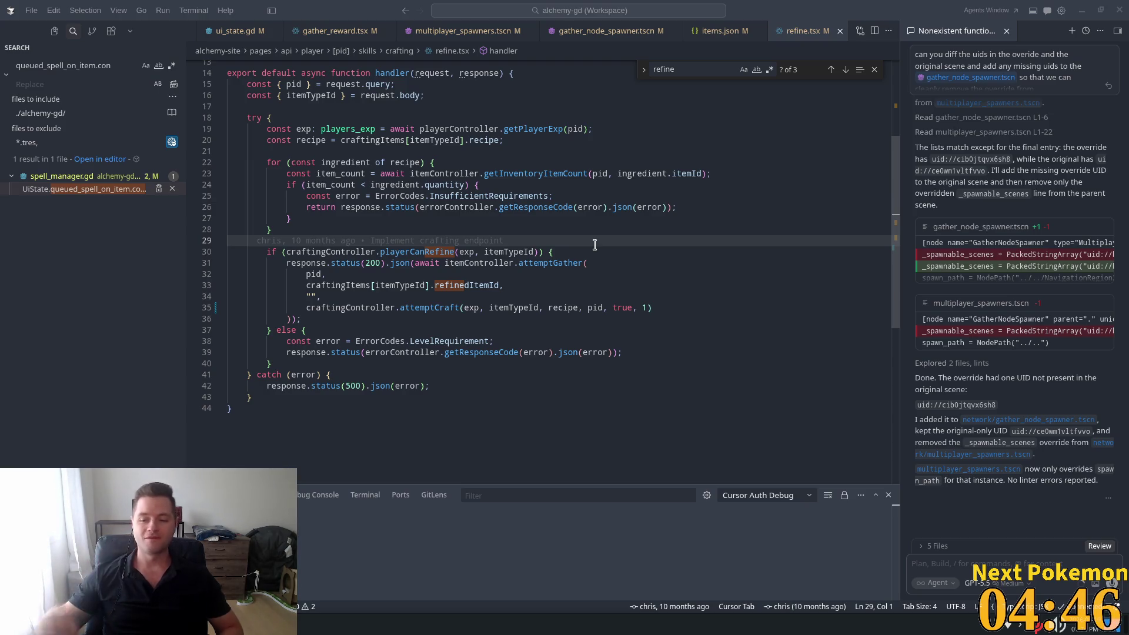
{"action": "left_click", "coordinate": [450, 140]}
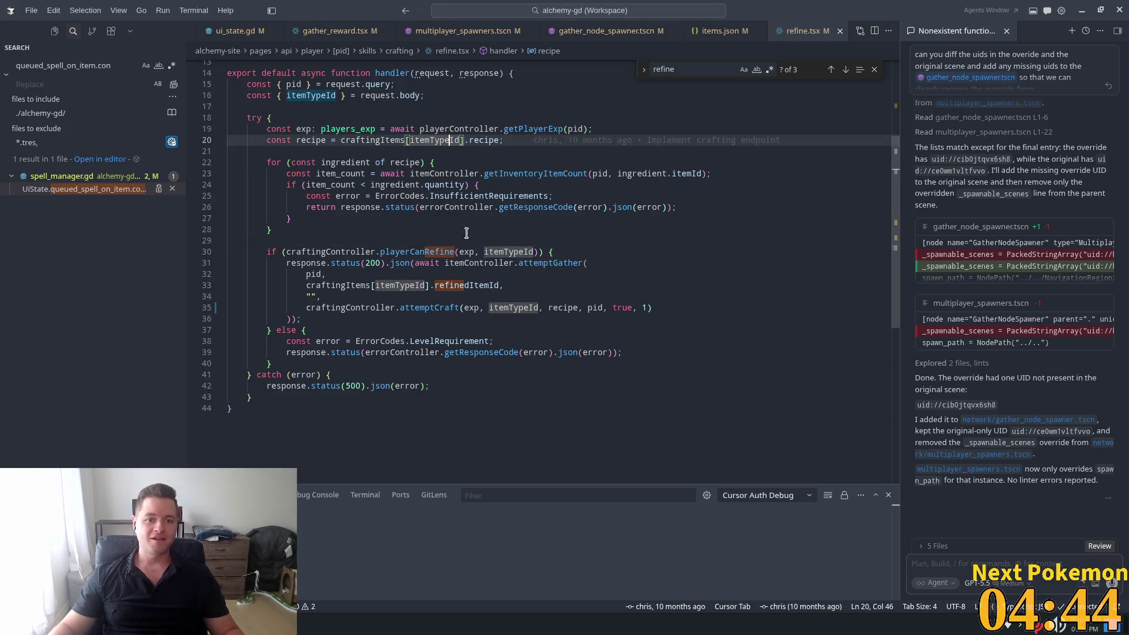
{"action": "mouse_move", "coordinate": [418, 250]}
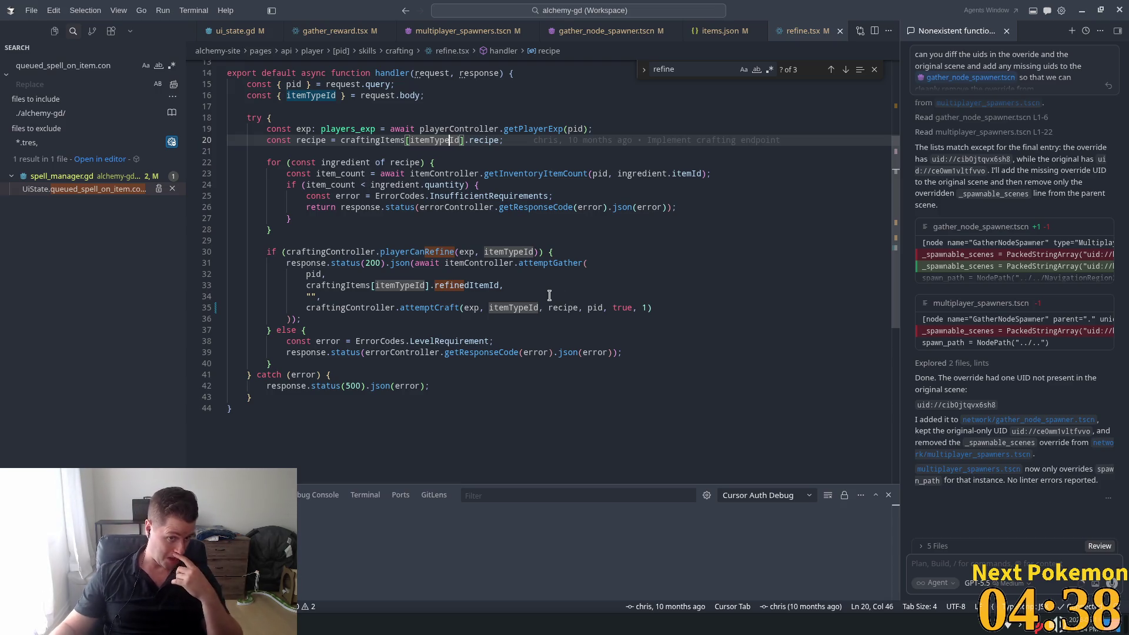
{"action": "mouse_move", "coordinate": [569, 276]}
{"action": "key", "text": "Down"}
{"action": "key", "text": "Down"}
{"action": "key", "text": "Down"}
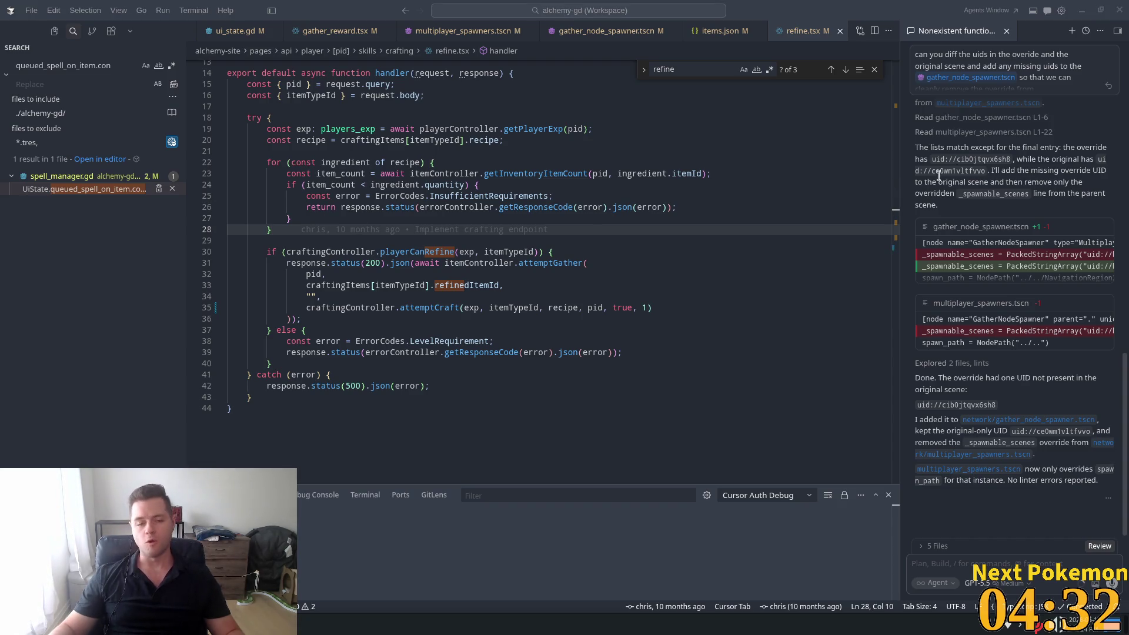
{"action": "key", "text": "Down"}
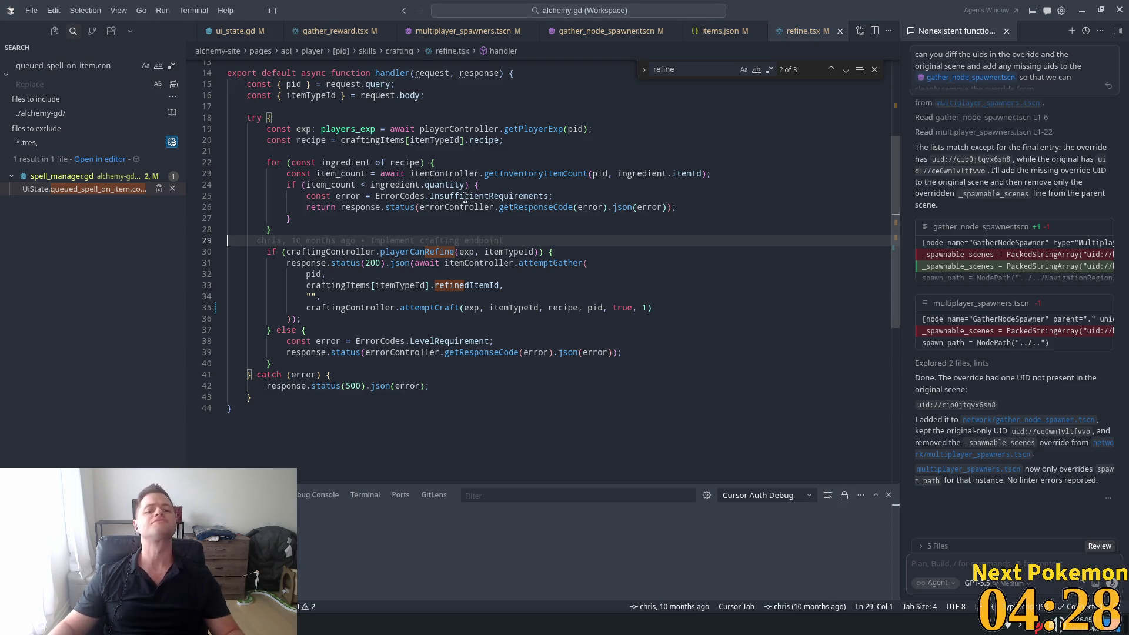
{"action": "key", "text": "Up"}
{"action": "key", "text": "Up"}
{"action": "key", "text": "Up"}
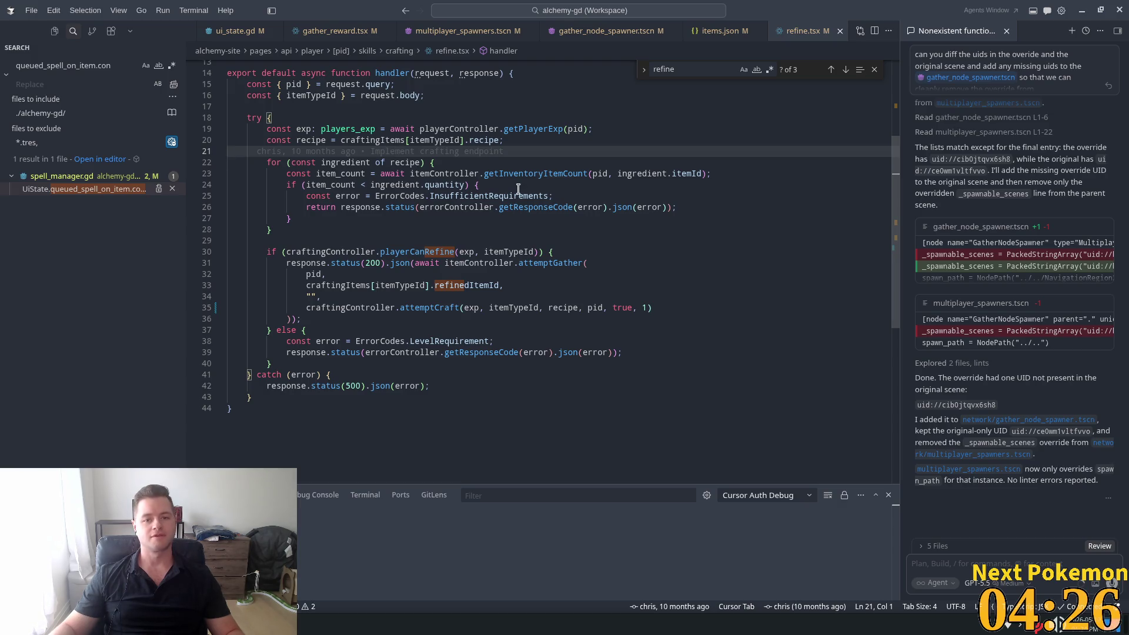
{"action": "left_click", "coordinate": [547, 175]}
{"action": "left_click", "coordinate": [454, 207]}
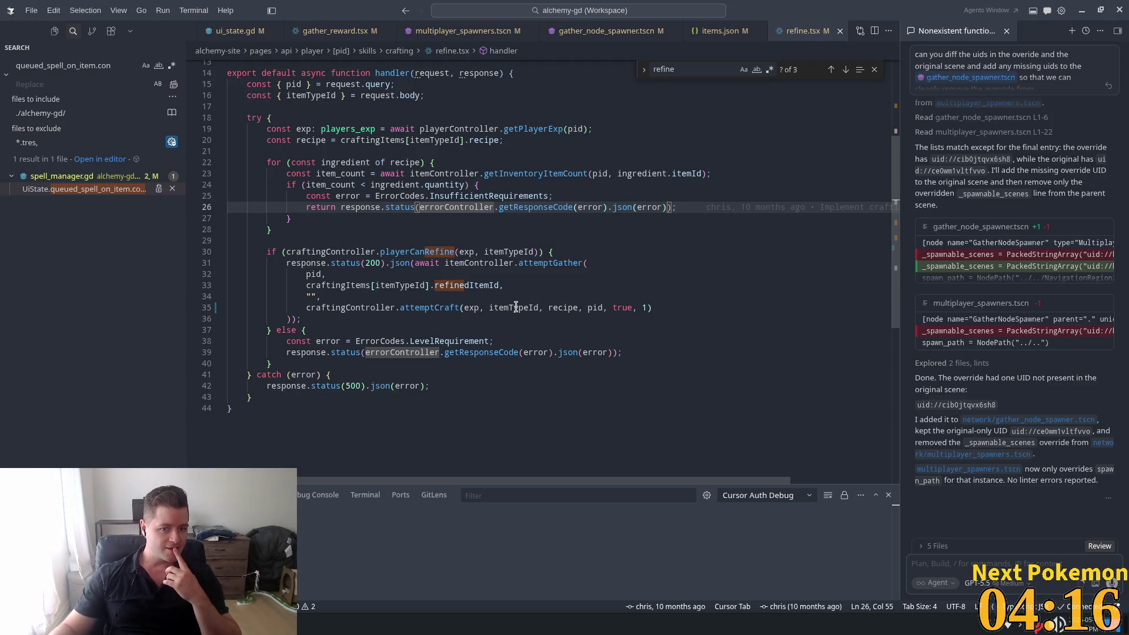
{"action": "mouse_move", "coordinate": [431, 310]}
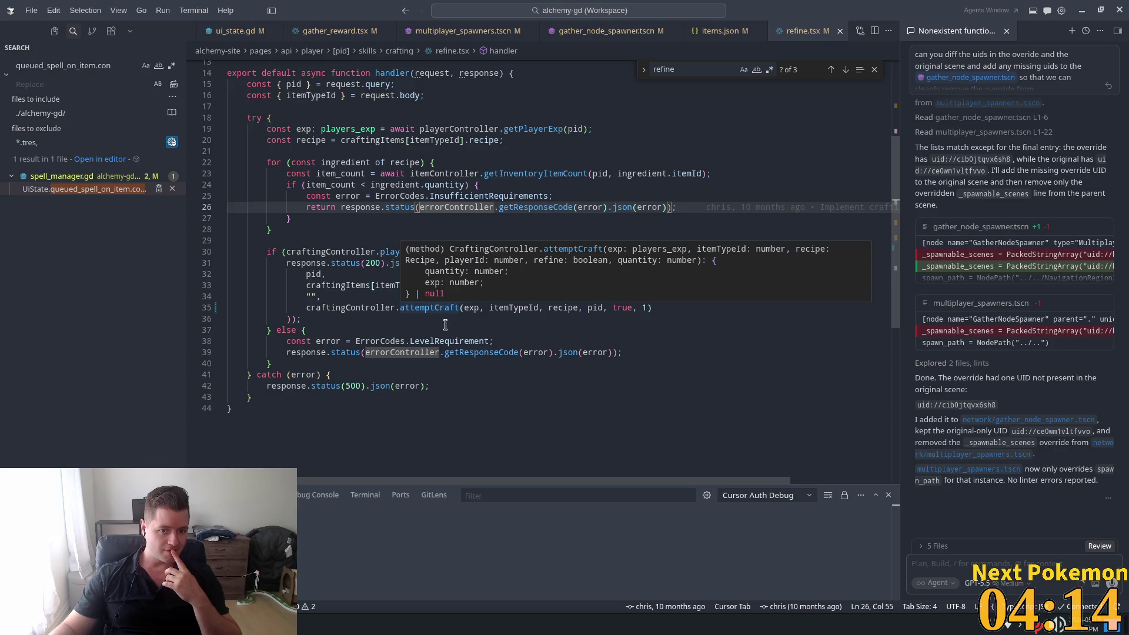
{"action": "double_click", "coordinate": [429, 308]}
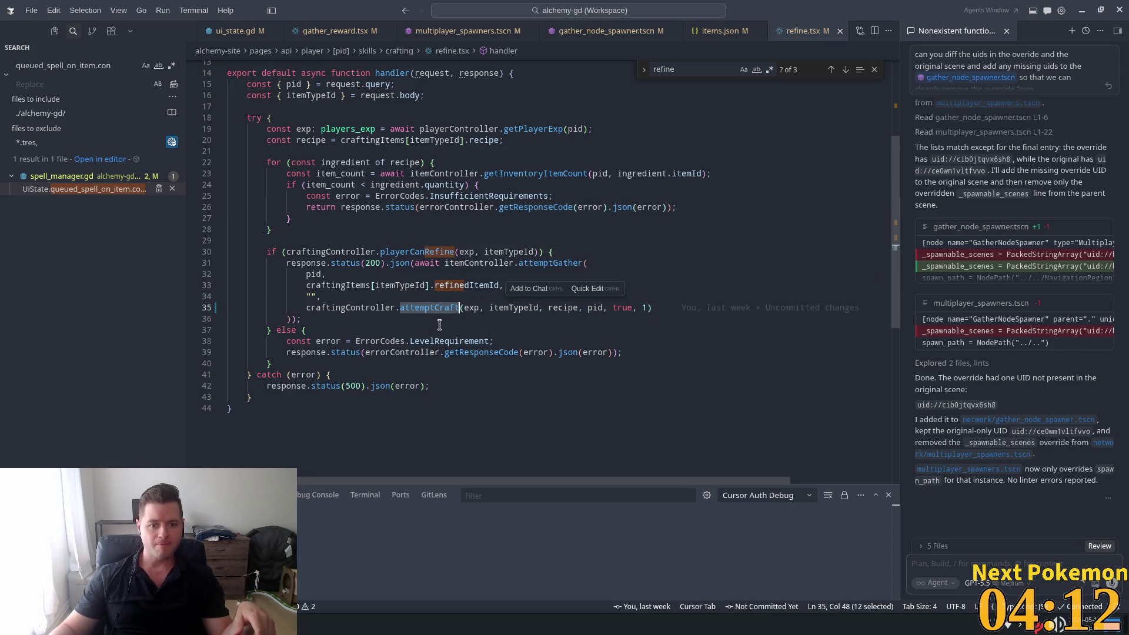
- Follow attemptCraft into craftingController.tsx, then refineableItems into crafting.tsx, and select the item 8 entry
{"action": "left_click", "coordinate": [413, 308], "text": "ctrl"}
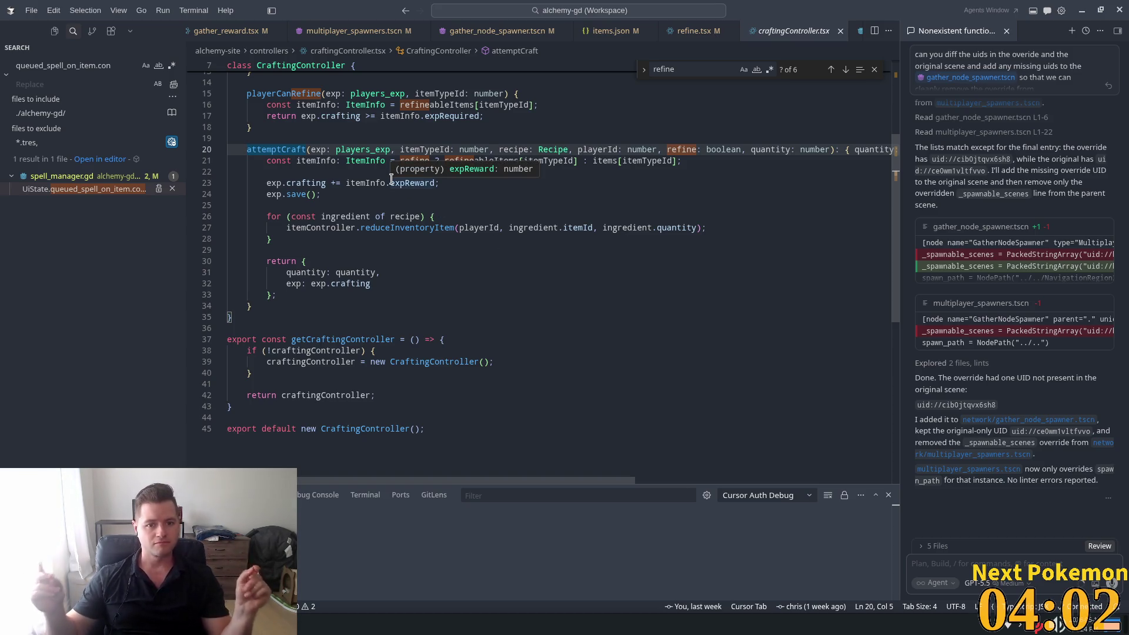
{"action": "left_click", "coordinate": [673, 239]}
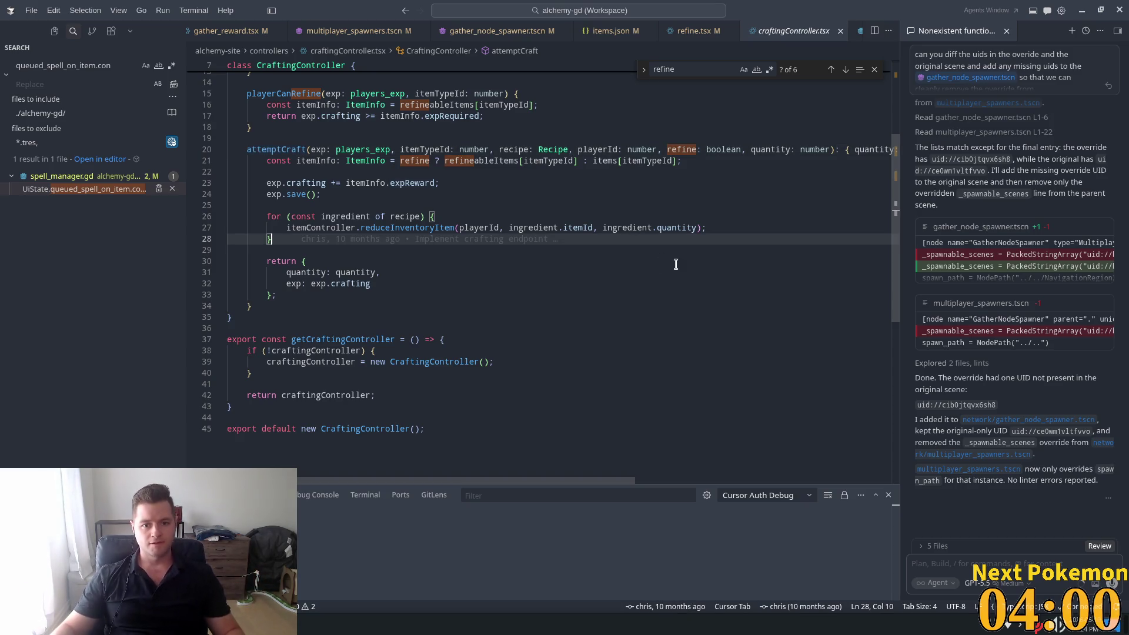
{"action": "scroll", "coordinate": [588, 176], "scroll_direction": "up", "scroll_amount": 2}
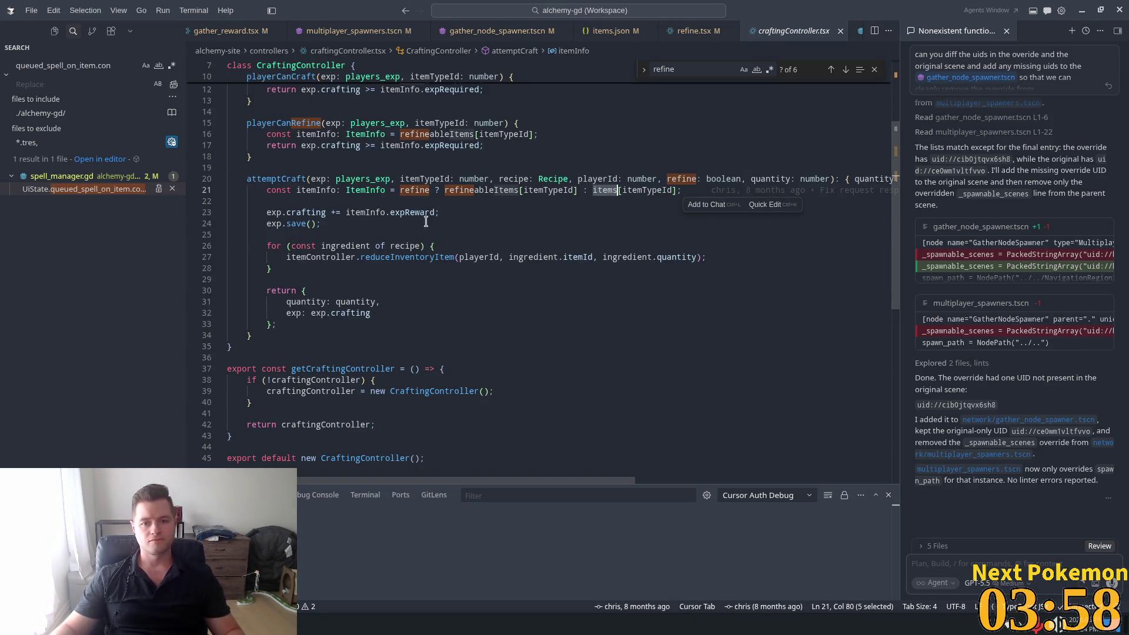
{"action": "left_click", "coordinate": [470, 220]}
{"action": "left_click", "coordinate": [471, 219], "text": "ctrl"}
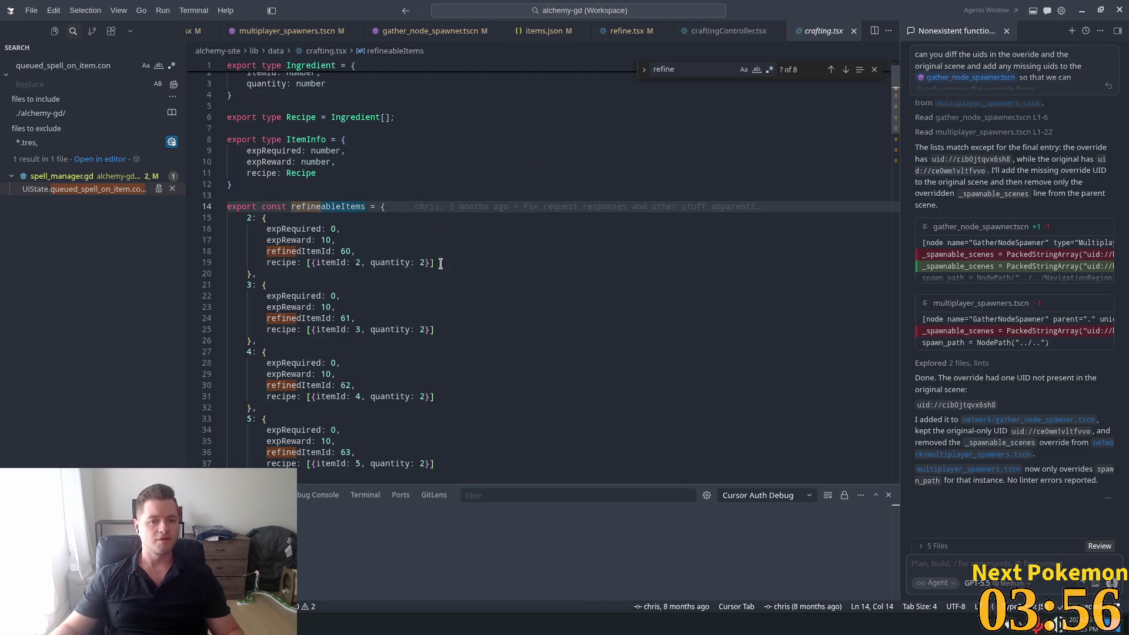
{"action": "scroll", "coordinate": [422, 241], "scroll_direction": "down", "scroll_amount": 5}
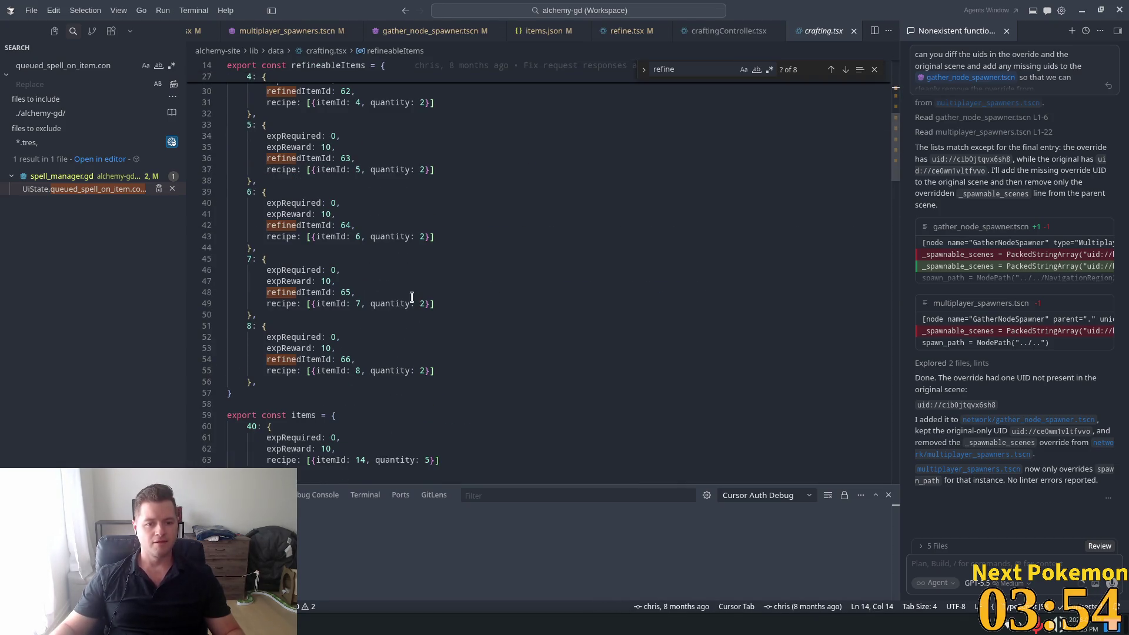
{"action": "mouse_move", "coordinate": [261, 384]}
{"action": "left_mouse_down"}
{"action": "mouse_move", "coordinate": [247, 311]}
{"action": "mouse_move", "coordinate": [261, 385]}
{"action": "left_mouse_up"}
- Duplicate the item 8 entry as key 112, refinedItemId 113, recipe 2 of item 112
{"action": "key", "text": "ctrl+v"}
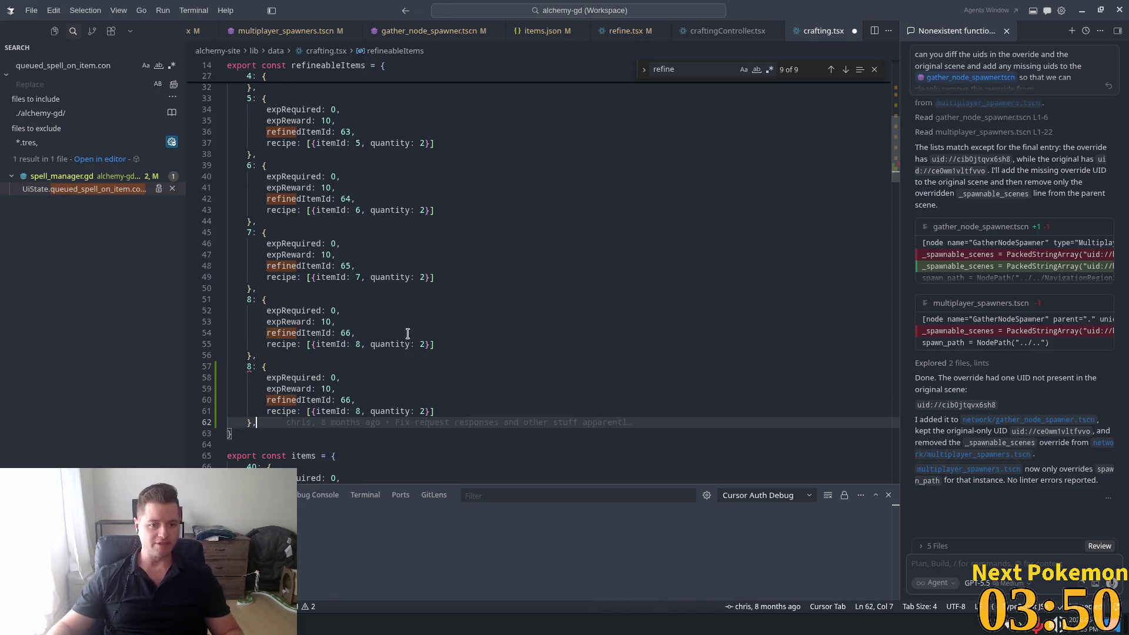
{"action": "double_click", "coordinate": [248, 366]}
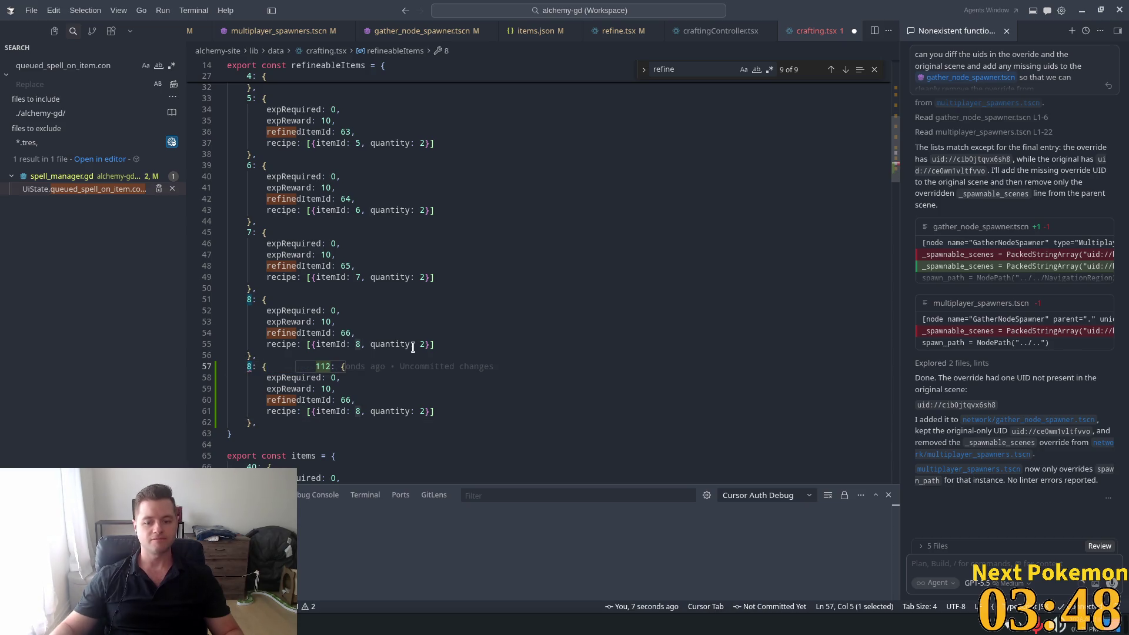
{"action": "key", "text": "Tab"}
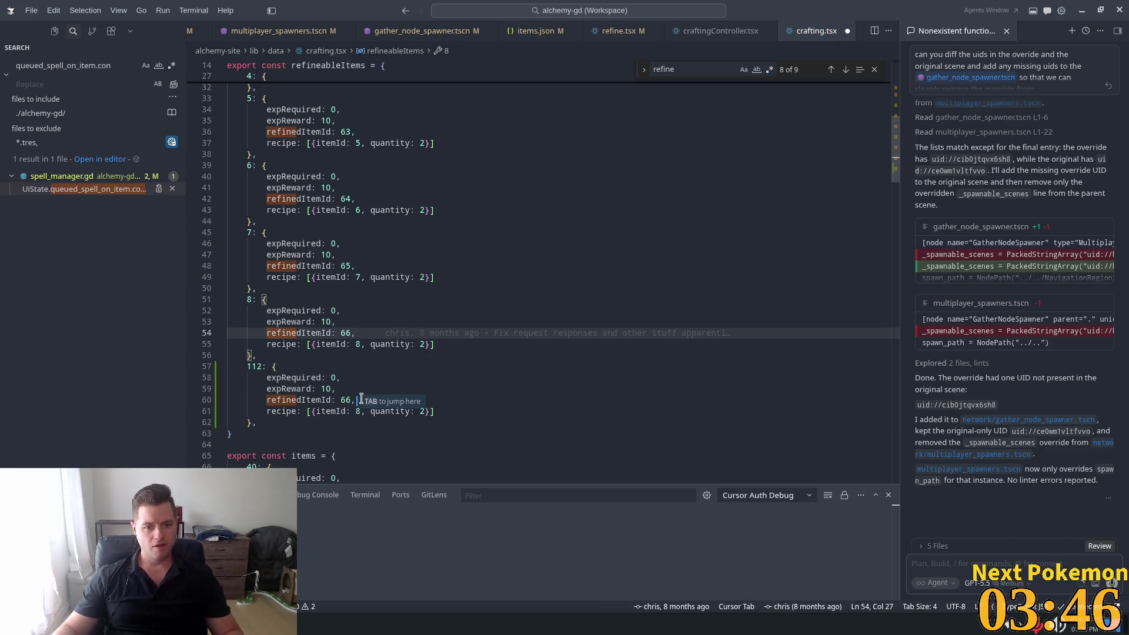
{"action": "left_click", "coordinate": [346, 400]}
{"action": "key", "text": "Tab"}
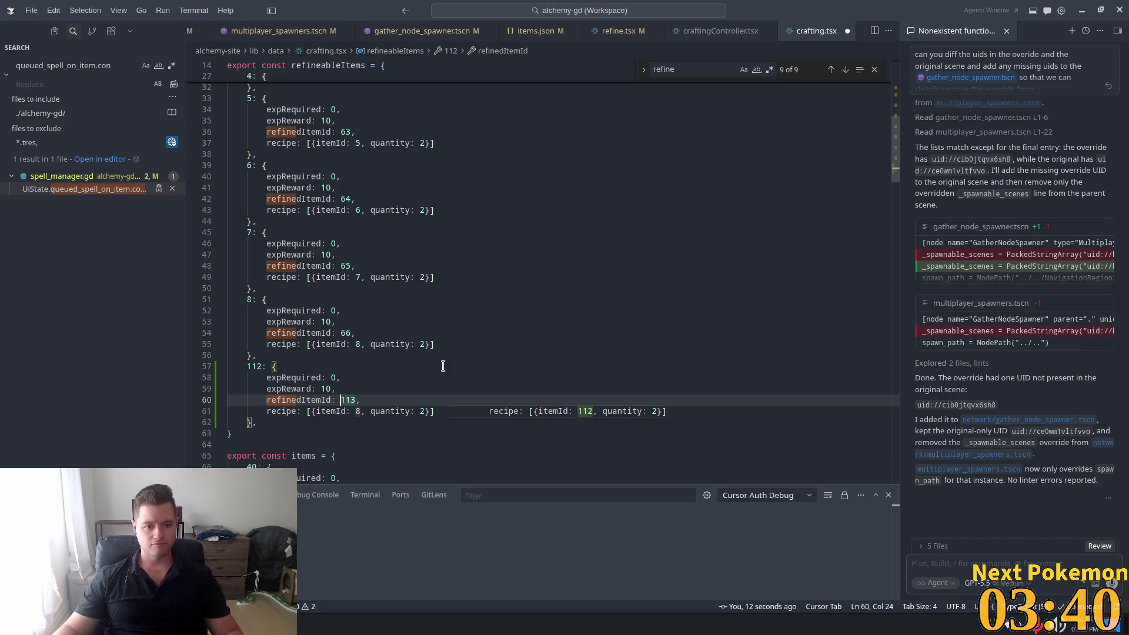
{"action": "key", "text": "Tab"}
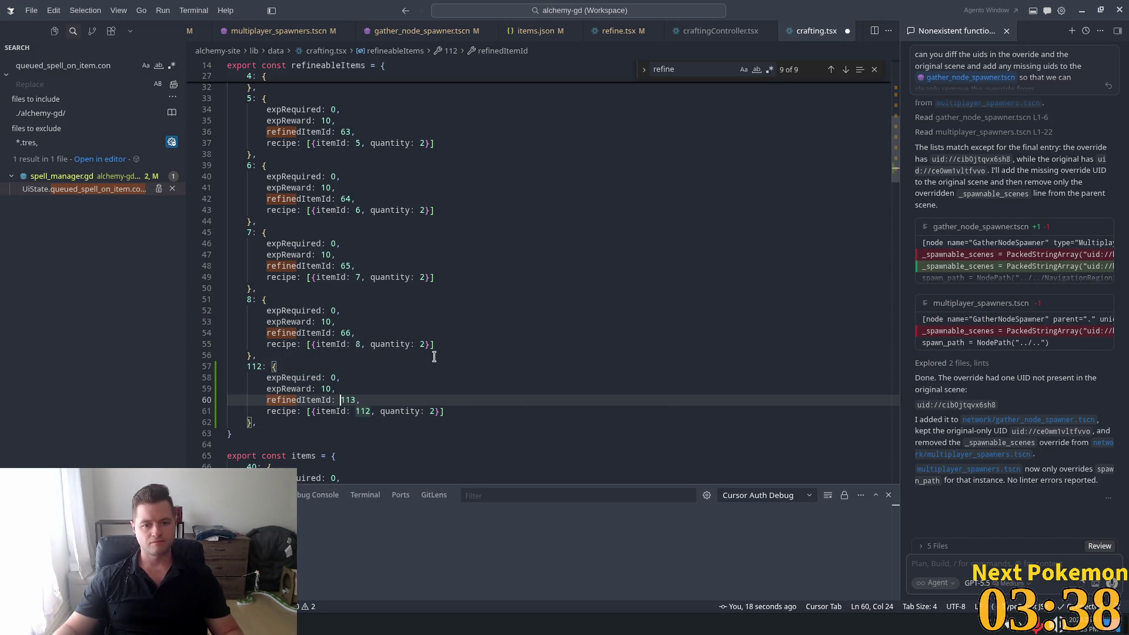
{"action": "left_click", "coordinate": [434, 357]}
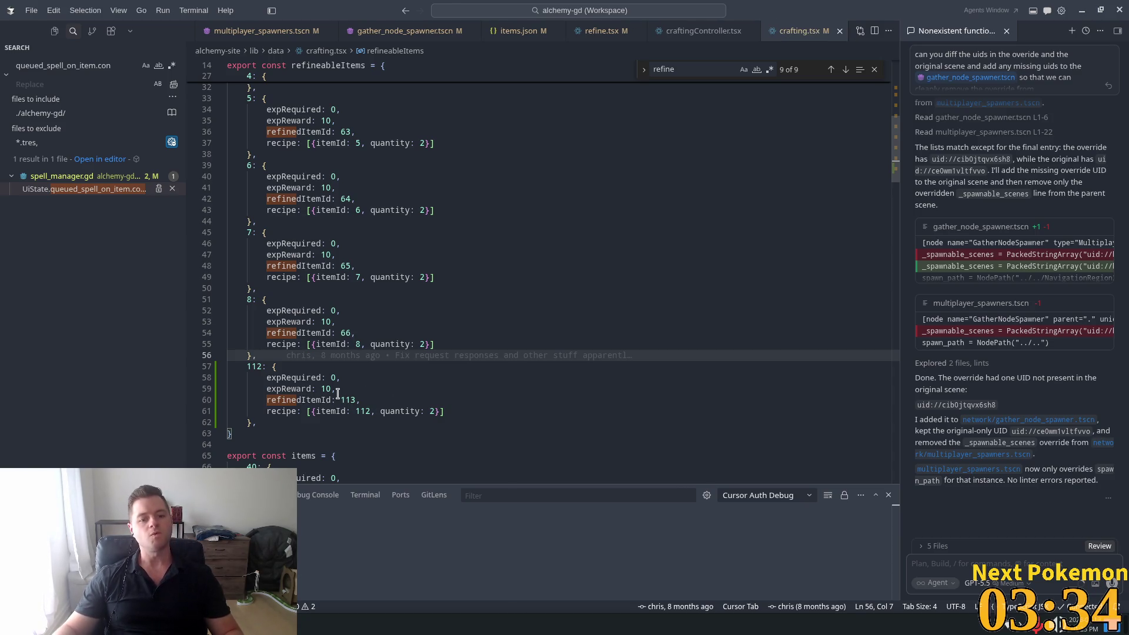
- Review the earlier refineable entries, including item 5, before switching to Godot
{"action": "scroll", "coordinate": [375, 227], "scroll_direction": "up", "scroll_amount": 4}
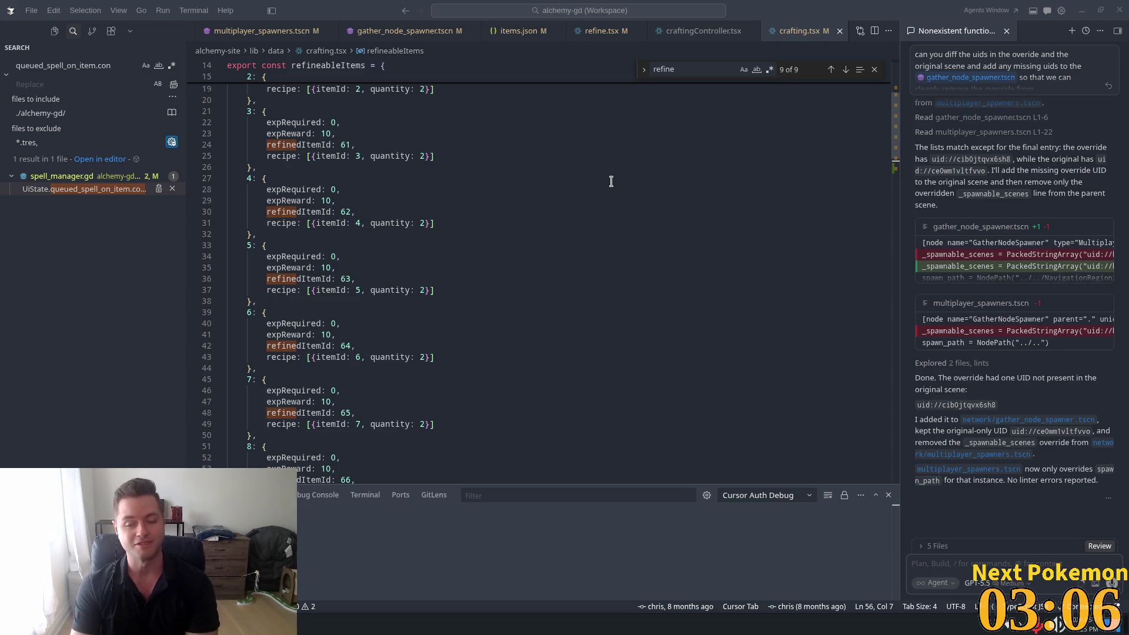
{"action": "left_click", "coordinate": [502, 163]}
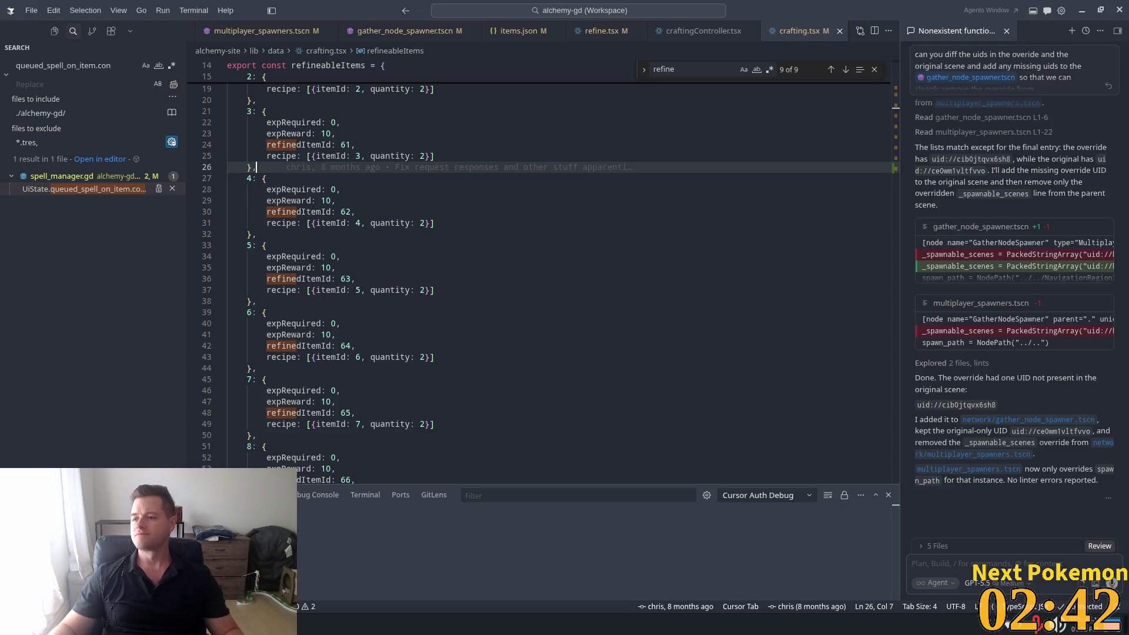
{"action": "left_click", "coordinate": [450, 249]}
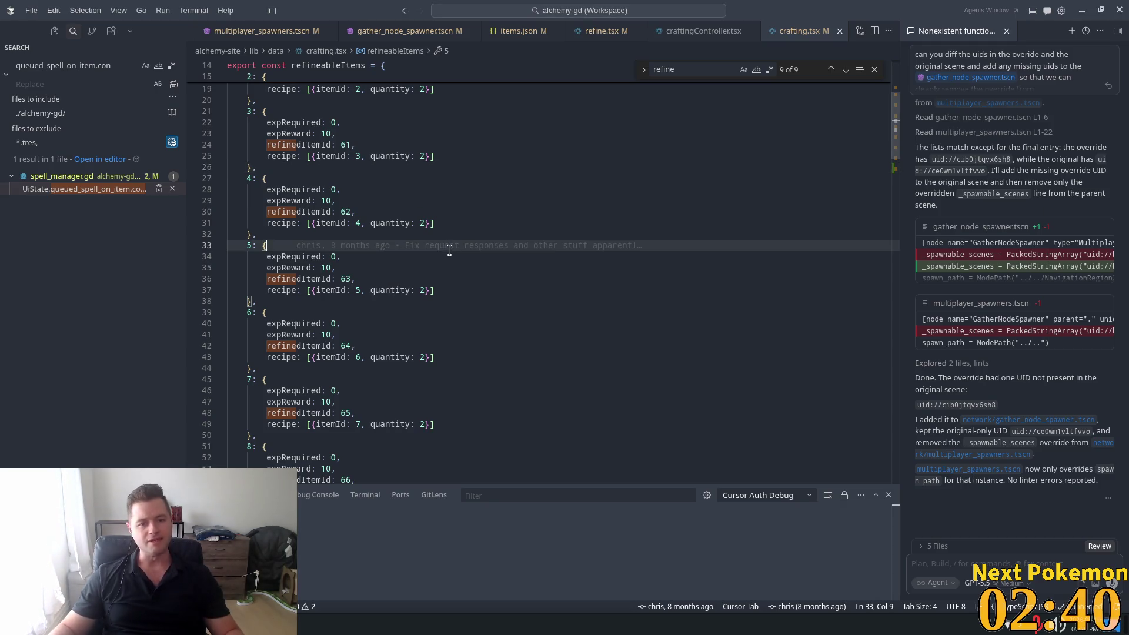
{"action": "key", "text": "alt+Tab"}
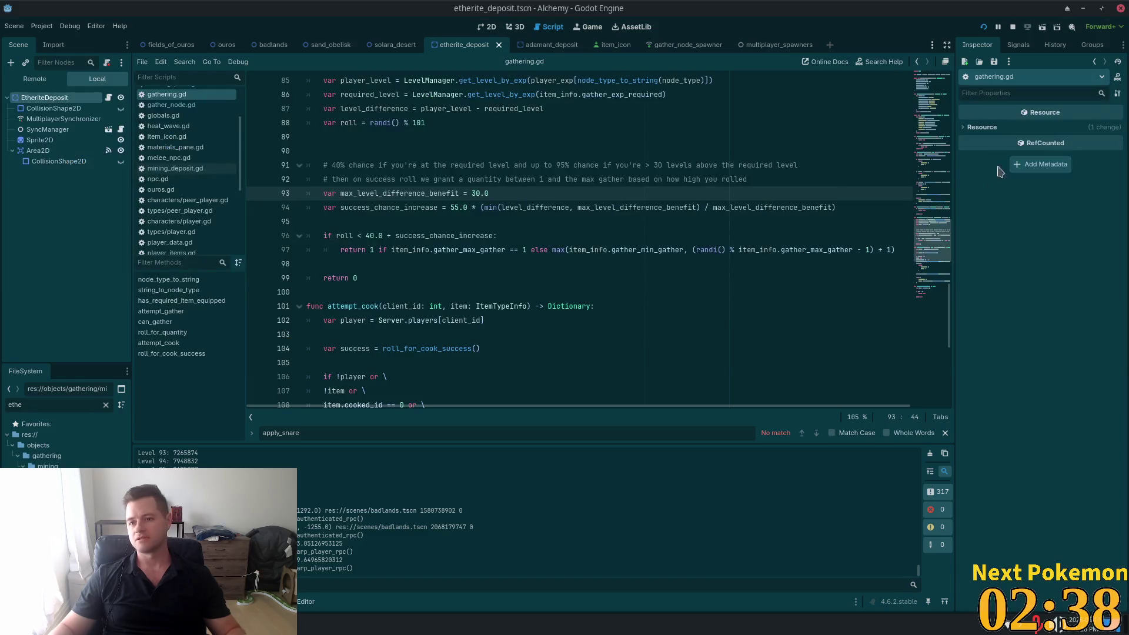
- Launch the game in debug mode, walk to the Etherite Deposit and mine it
{"action": "left_click", "coordinate": [983, 27]}
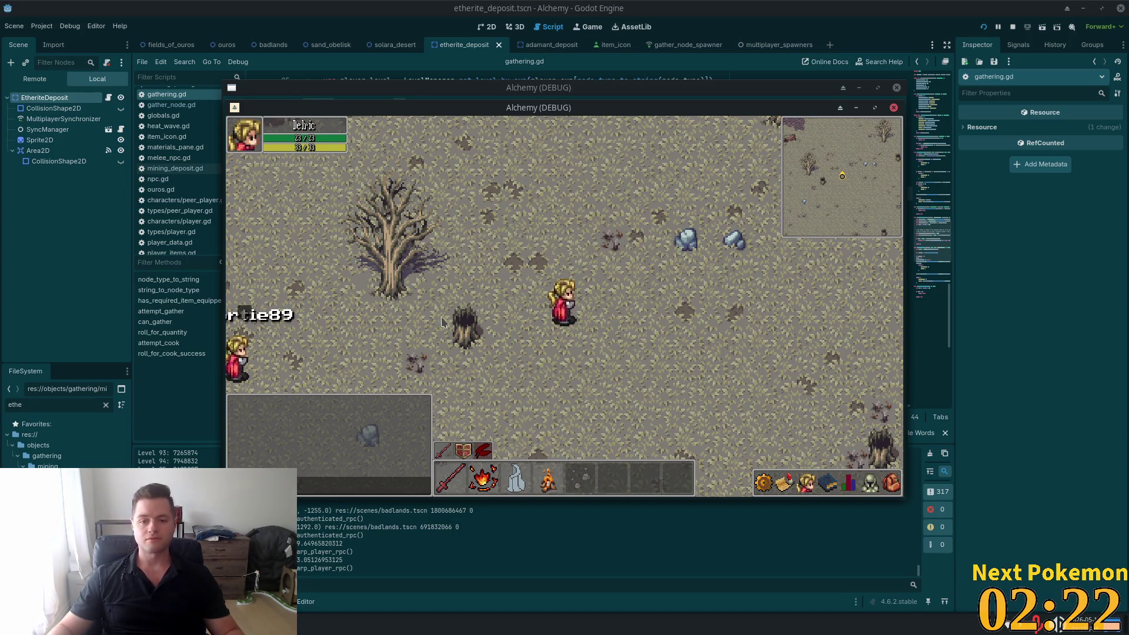
{"action": "key", "text": "d"}
{"action": "key", "text": "w"}
{"action": "key", "text": "w"}
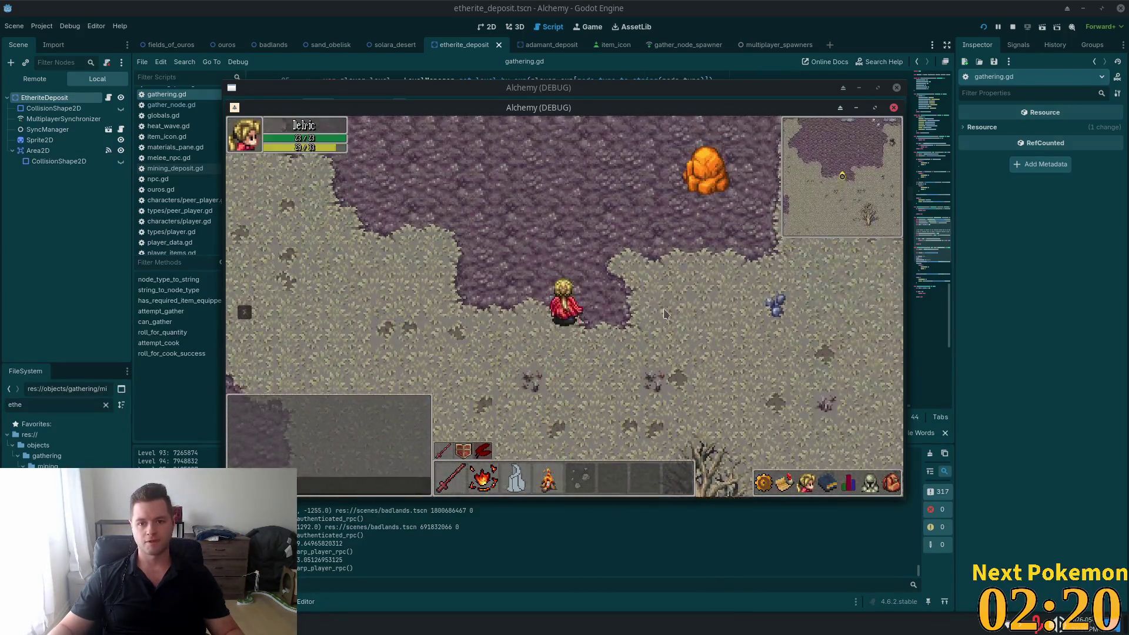
{"action": "key", "text": "d"}
{"action": "key", "text": "w"}
{"action": "left_click", "coordinate": [600, 310]}
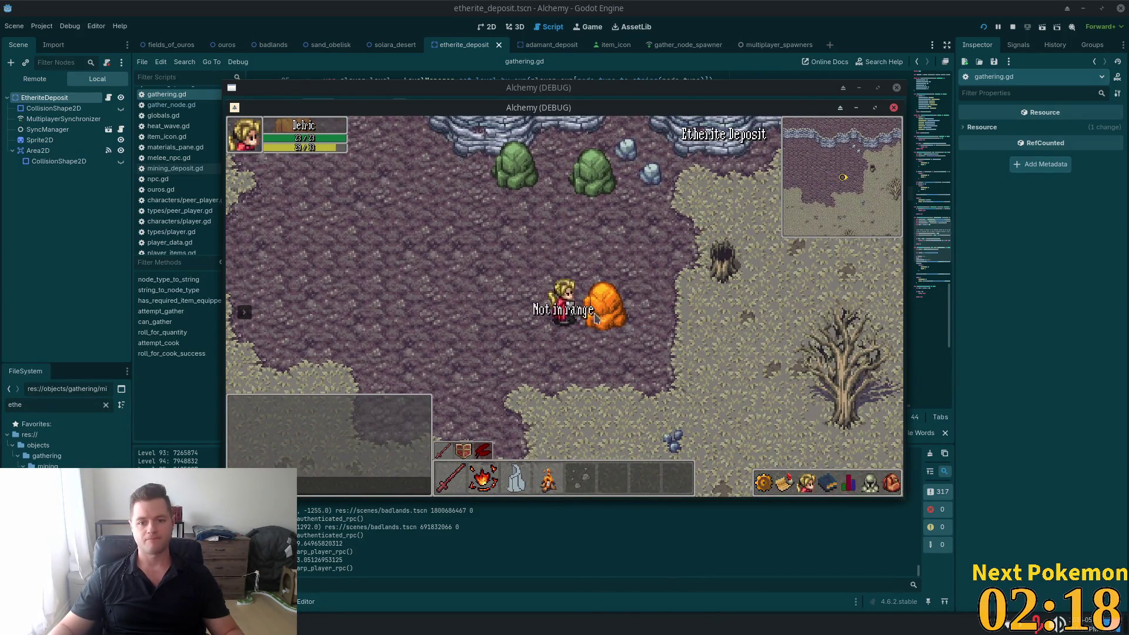
{"action": "left_click", "coordinate": [583, 319]}
{"action": "left_click", "coordinate": [607, 313]}
- Open the skills book's Processing list and try Refine Ore on the Etherite Ore
{"action": "left_click", "coordinate": [891, 482]}
{"action": "key", "text": "a"}
{"action": "key", "text": "s"}
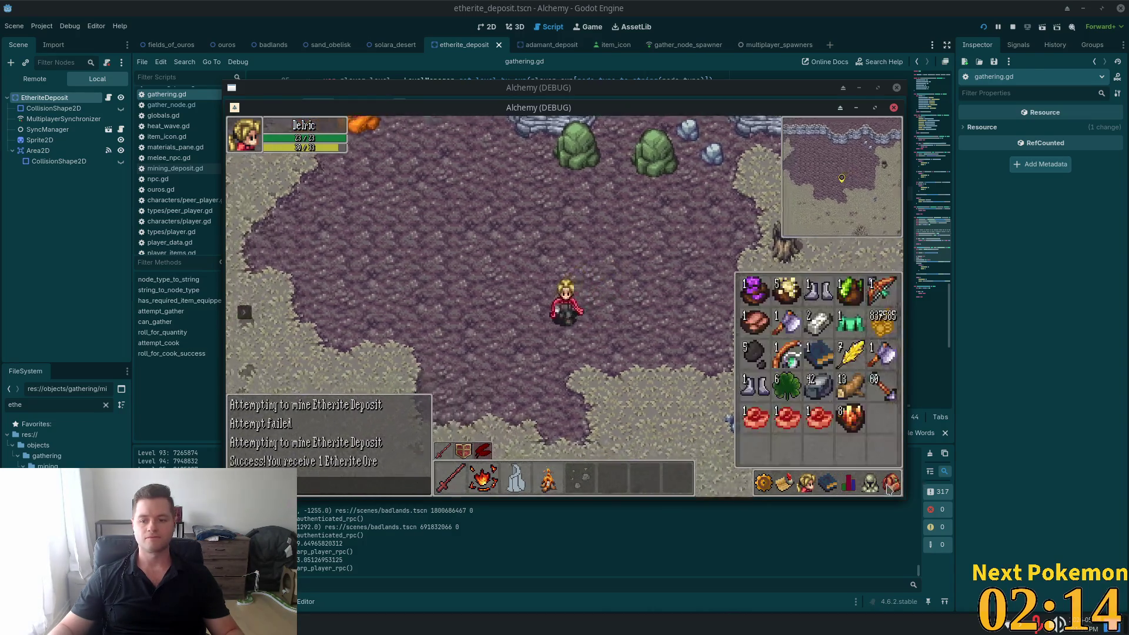
{"action": "left_click", "coordinate": [833, 485]}
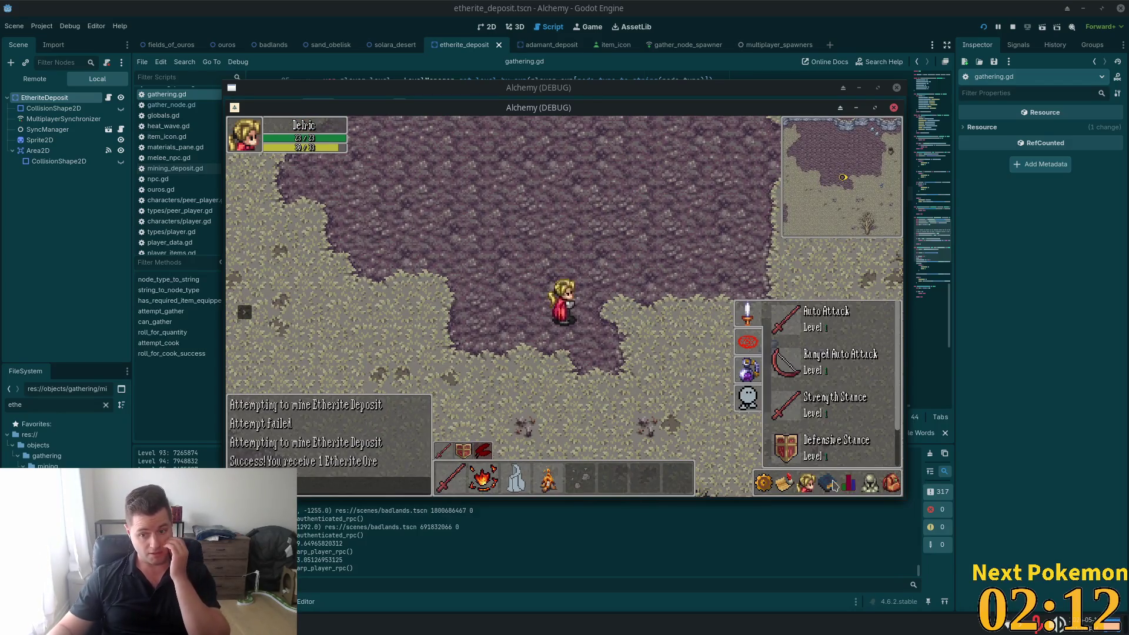
{"action": "left_click", "coordinate": [747, 342]}
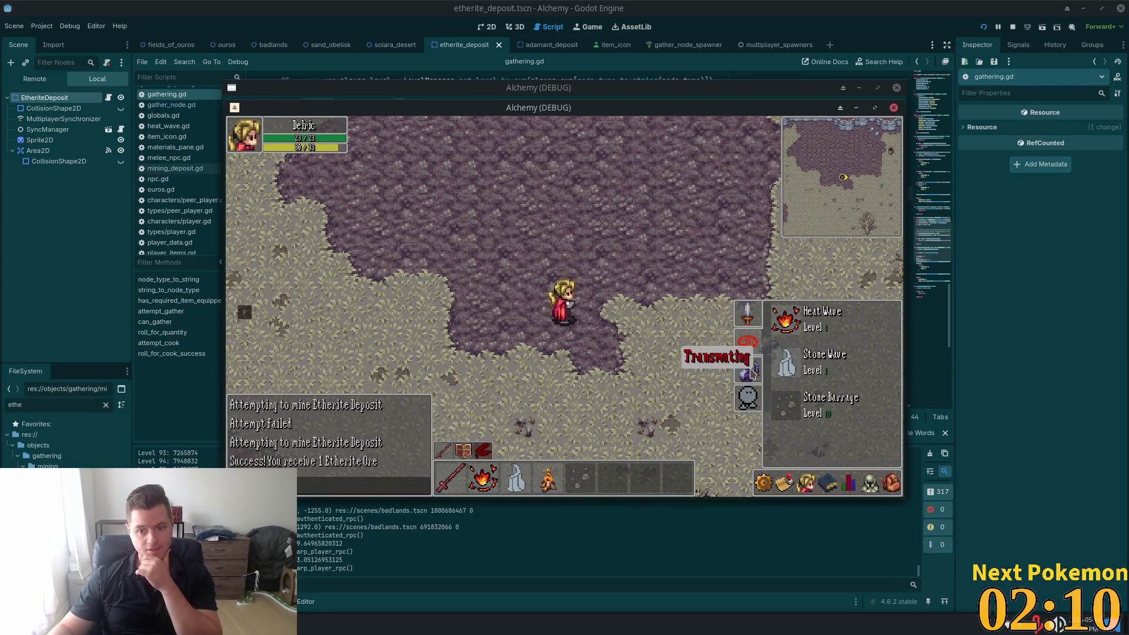
{"action": "left_click", "coordinate": [748, 369]}
{"action": "key", "text": "c"}
{"action": "key", "text": "e"}
{"action": "key", "text": "i"}
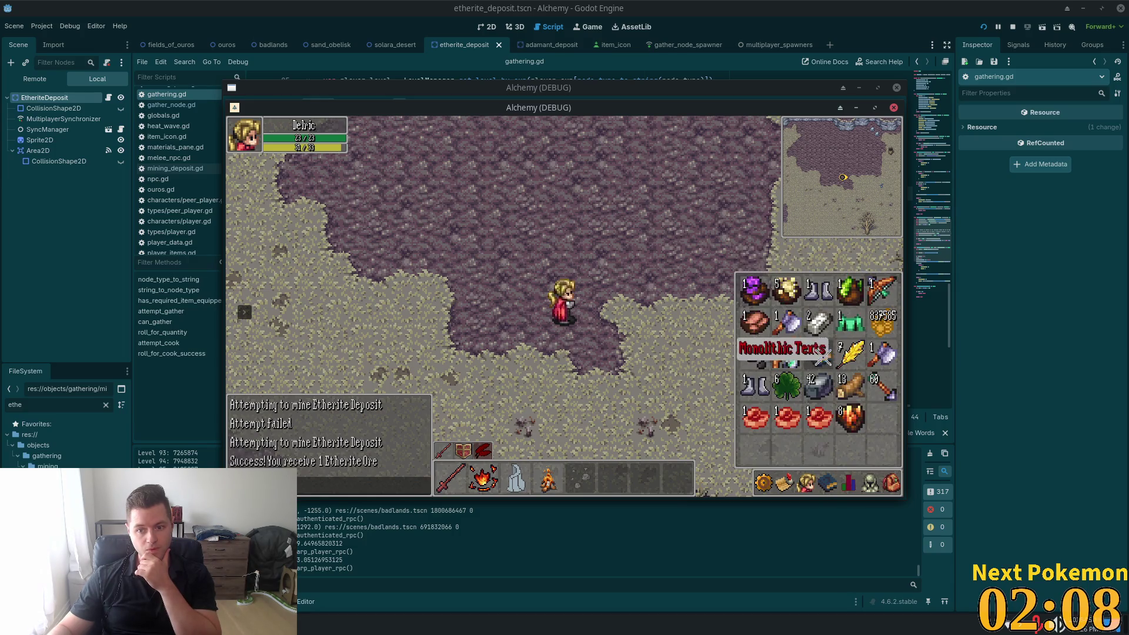
{"action": "left_click", "coordinate": [756, 419]}
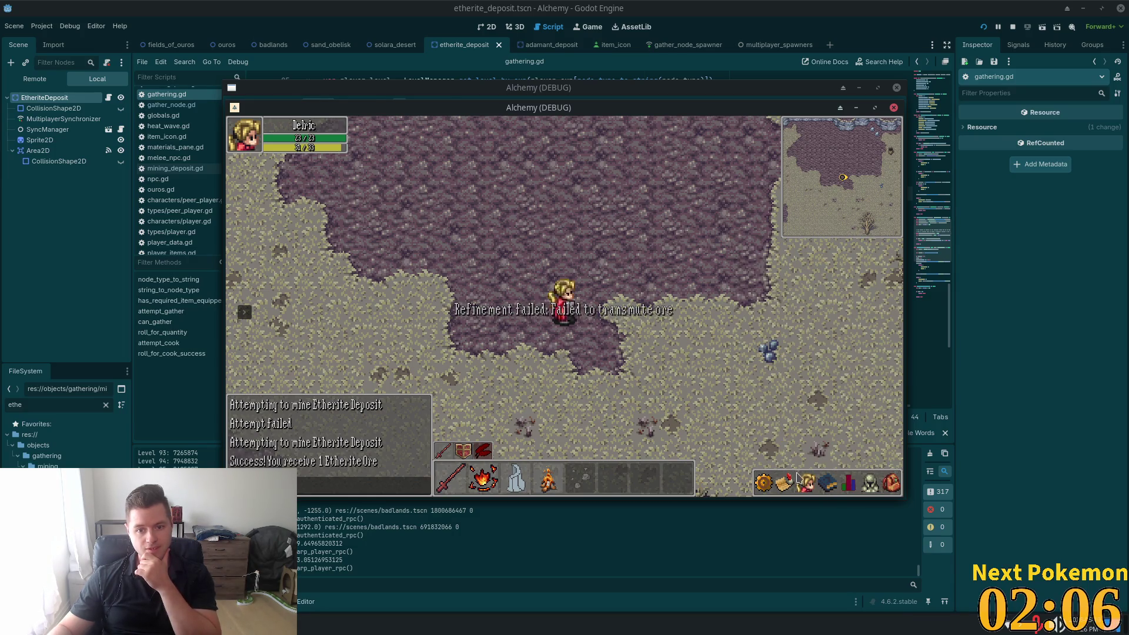
- Open and close the friends list and another social list
{"action": "left_click", "coordinate": [802, 482]}
{"action": "left_click", "coordinate": [802, 482]}
{"action": "left_click", "coordinate": [785, 483]}
{"action": "left_click", "coordinate": [708, 440]}
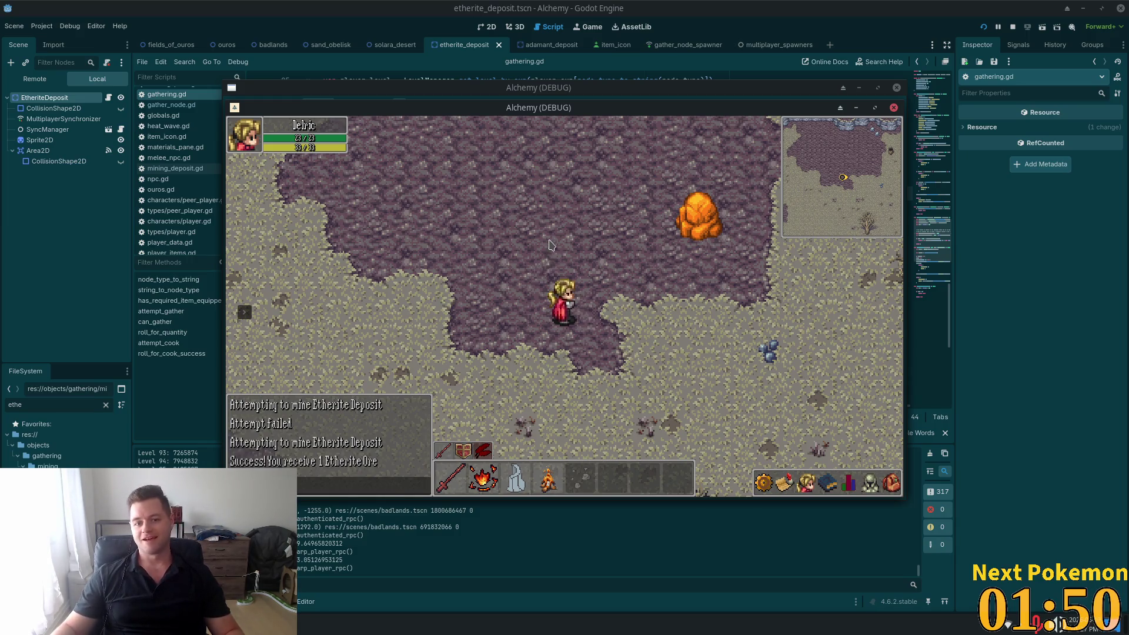
- Walk the character north and around through the cave area
{"action": "key", "text": "w"}
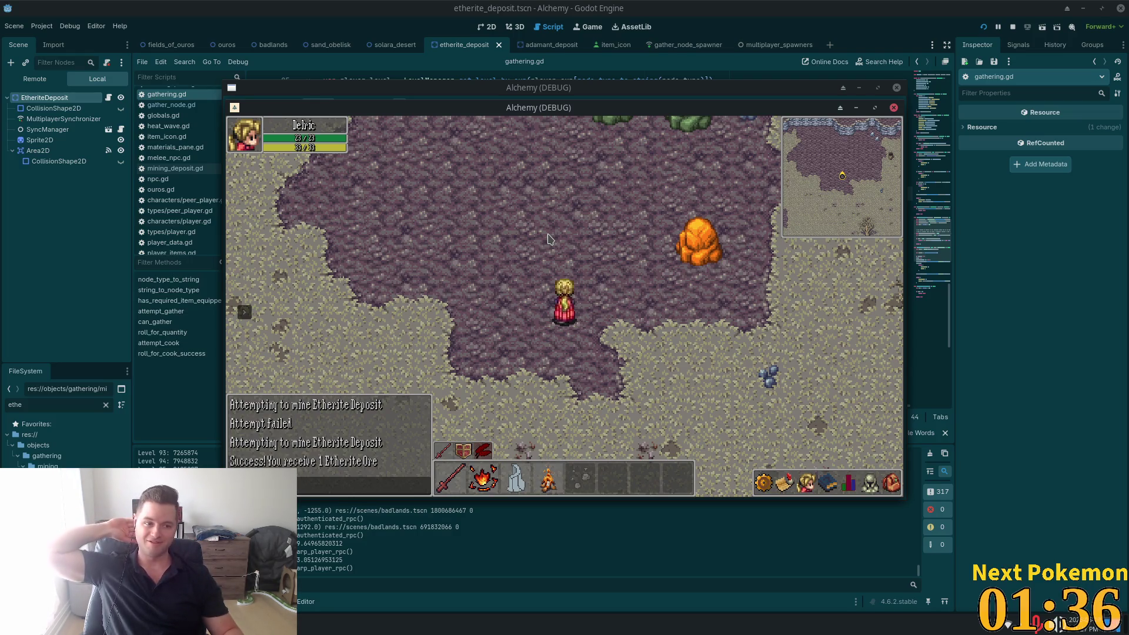
{"action": "key", "text": "s"}
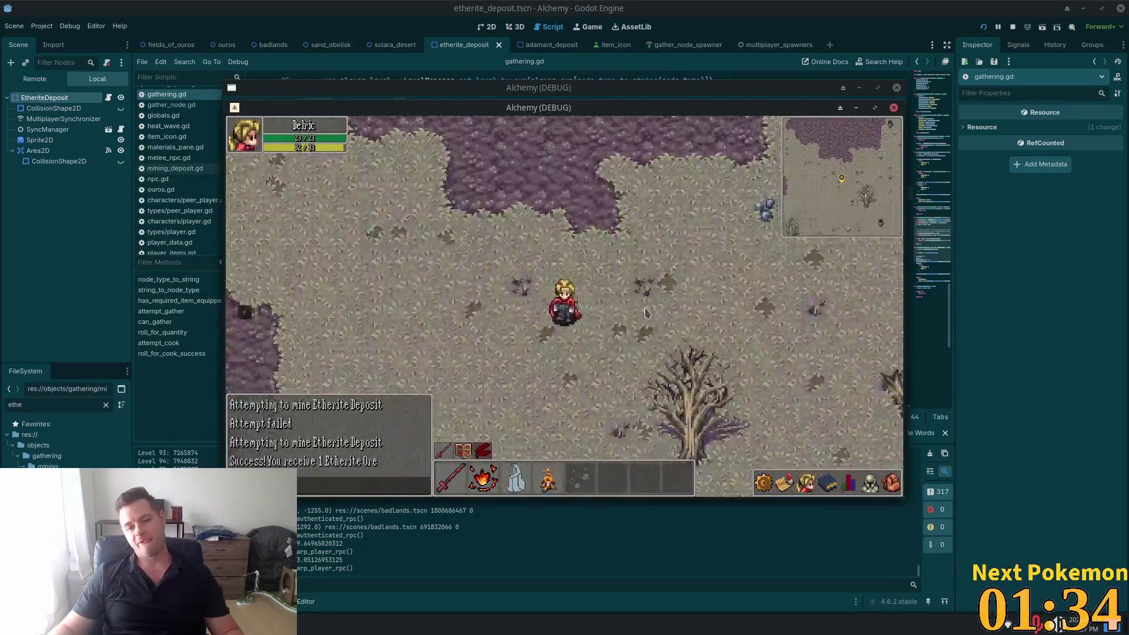
{"action": "key", "text": "w"}
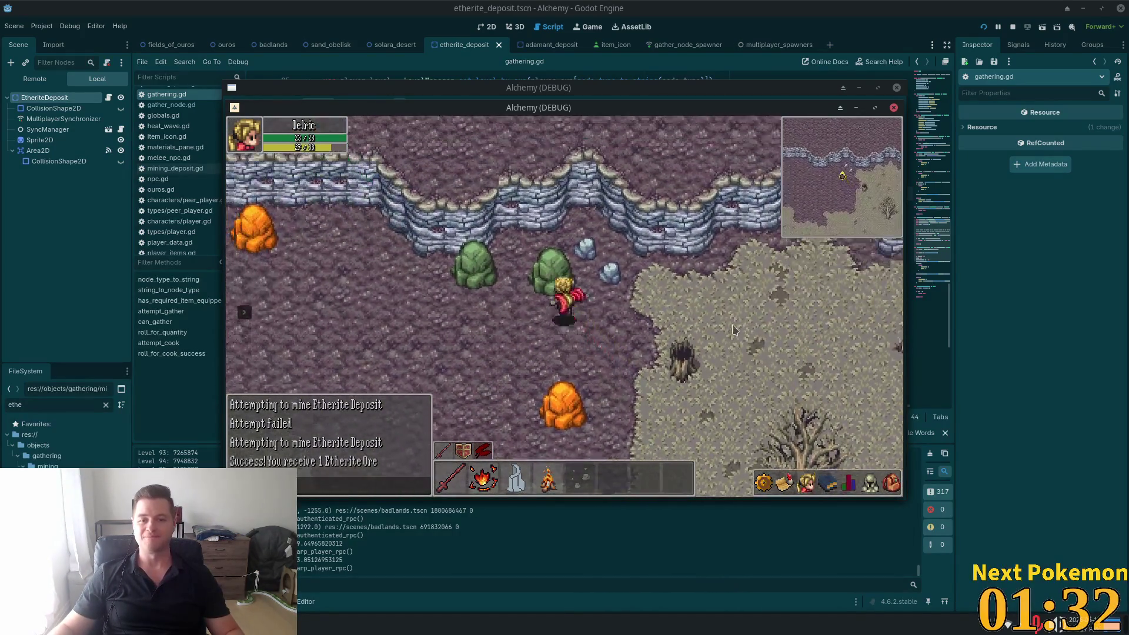
{"action": "key", "text": "s"}
{"action": "key", "text": "a"}
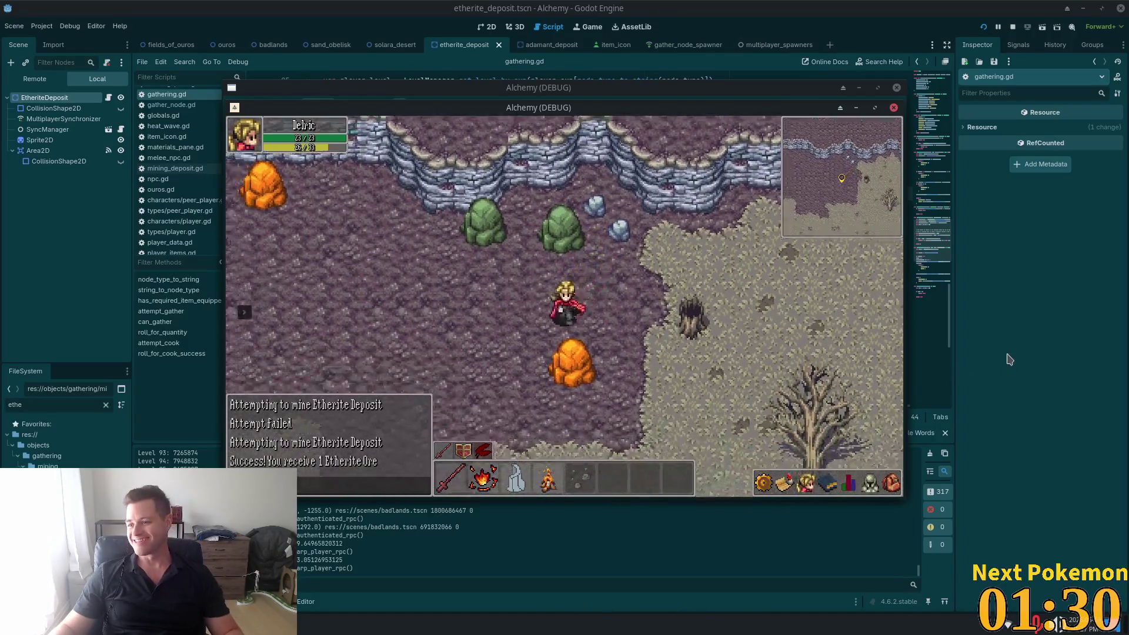
{"action": "key", "text": "s"}
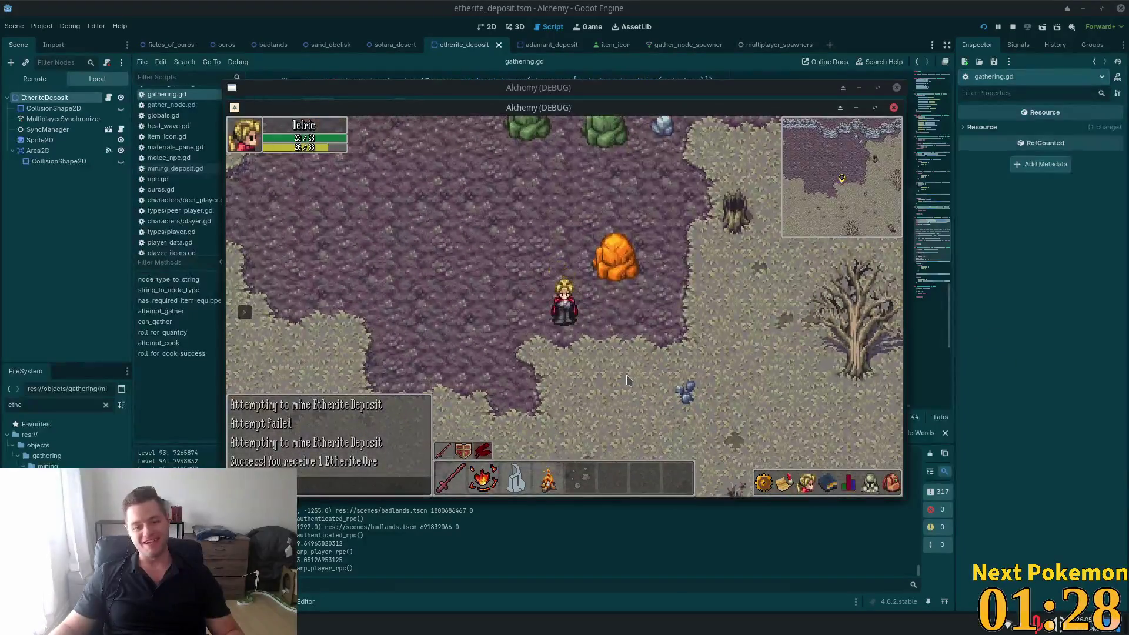
{"action": "key", "text": "s"}
{"action": "key", "text": "a"}
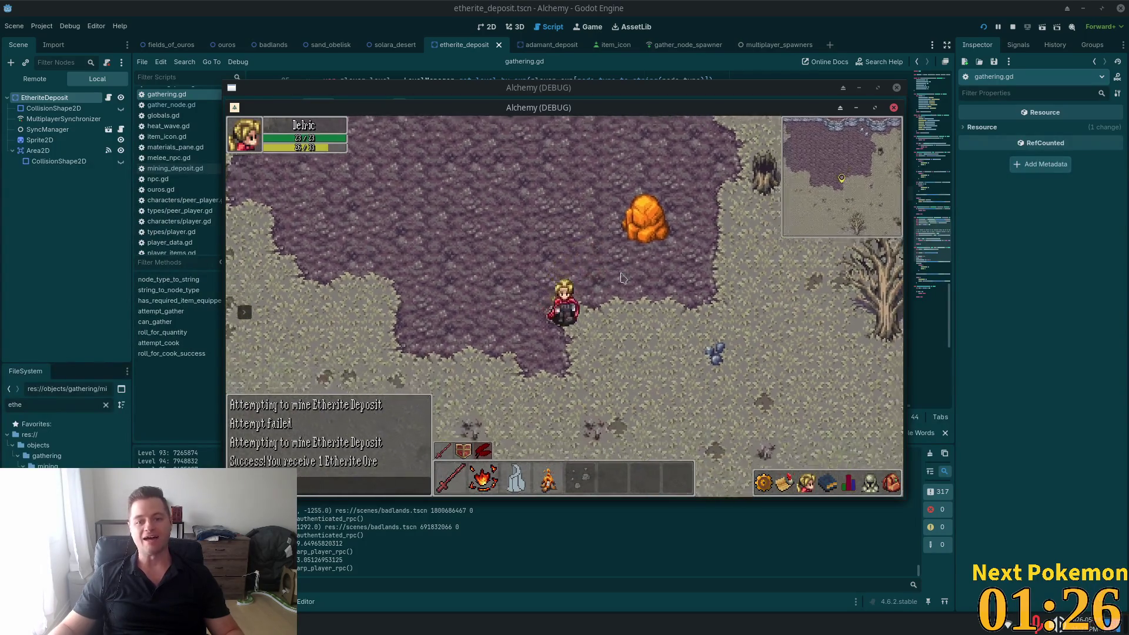
{"action": "key", "text": "w"}
{"action": "key", "text": "w"}
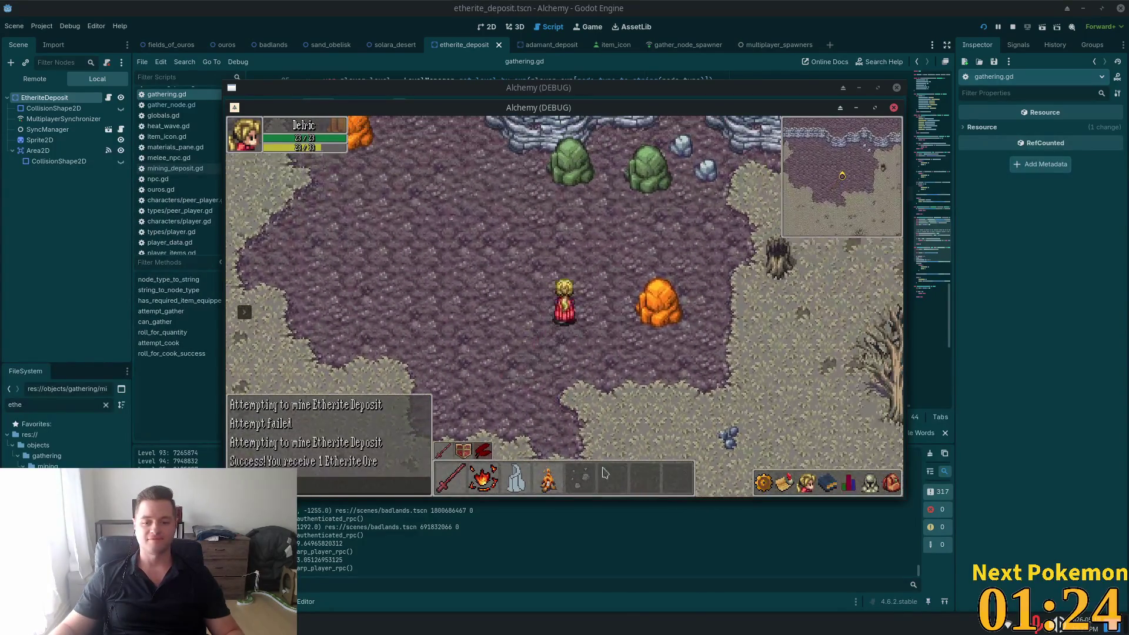
- Check the item list, equipment and processing skills, then stop the game with F8
{"action": "left_click", "coordinate": [860, 486]}
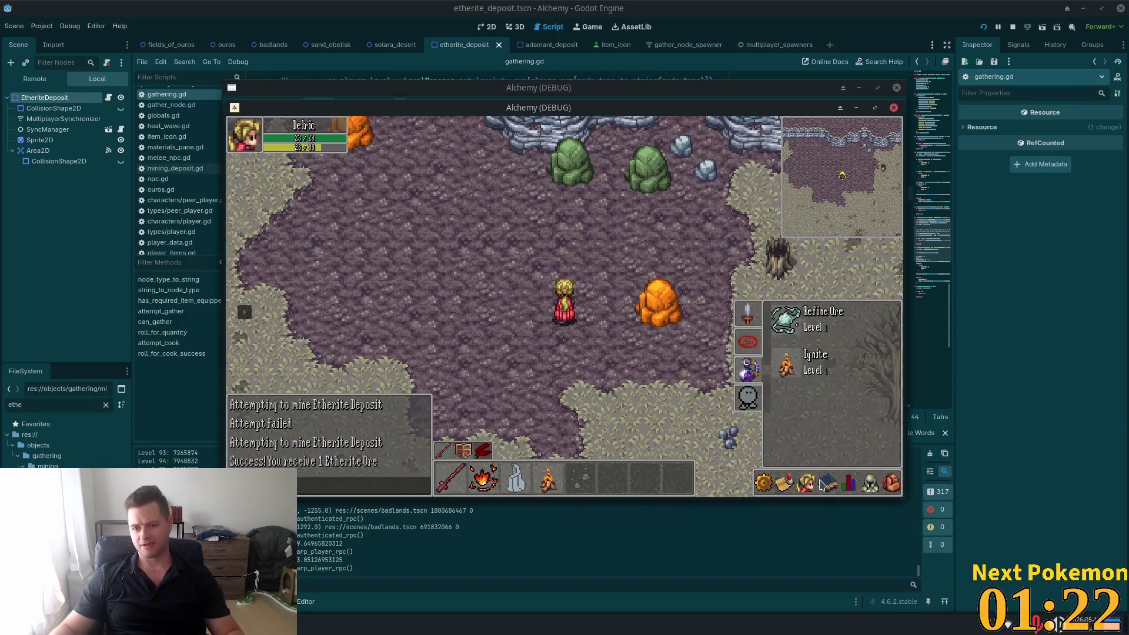
{"action": "left_click", "coordinate": [823, 483]}
{"action": "left_click", "coordinate": [849, 484]}
{"action": "left_click", "coordinate": [847, 484]}
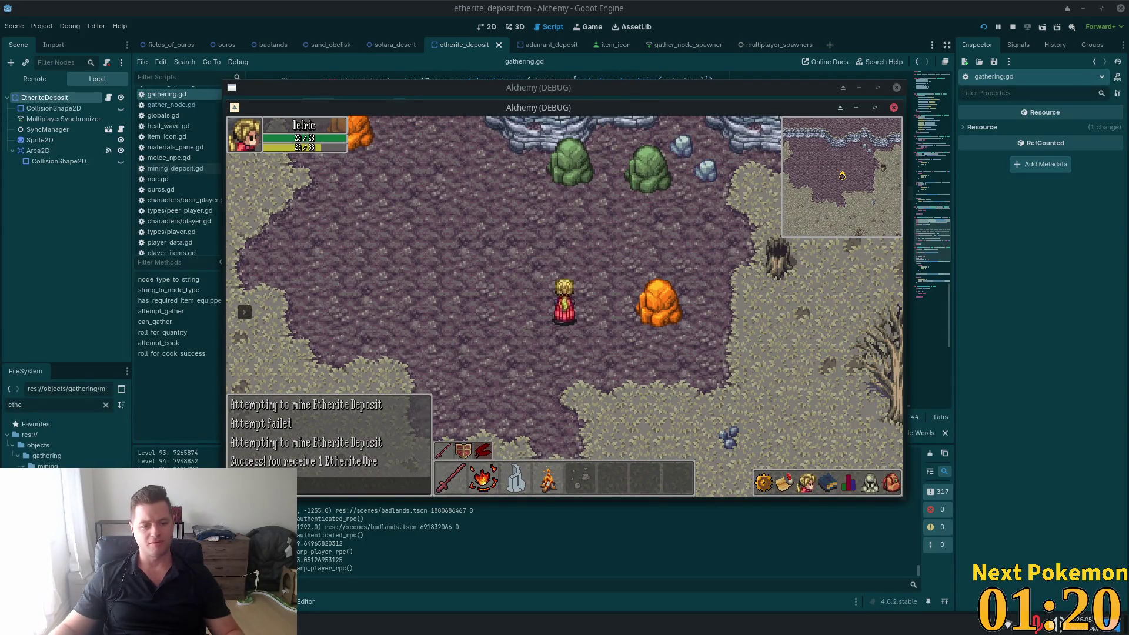
{"action": "key", "text": "F8"}
{"action": "key", "text": "alt+Tab"}
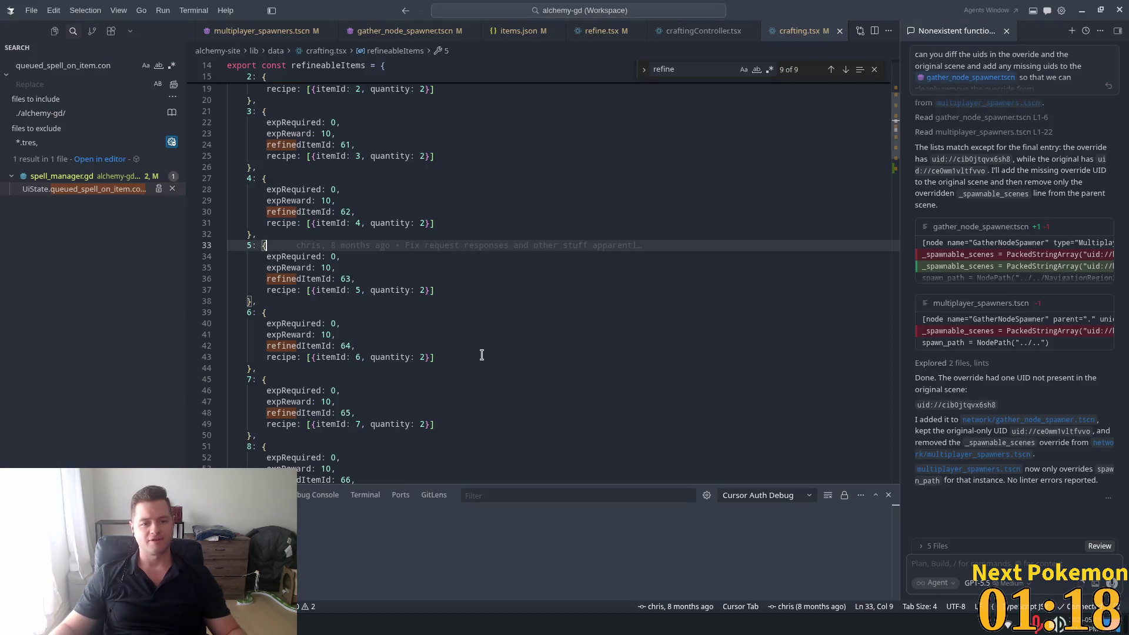
- Inspect the item 8 and new item 112 entries, then drag the bottom panel taller
{"action": "scroll", "coordinate": [478, 356], "scroll_direction": "down", "scroll_amount": 8}
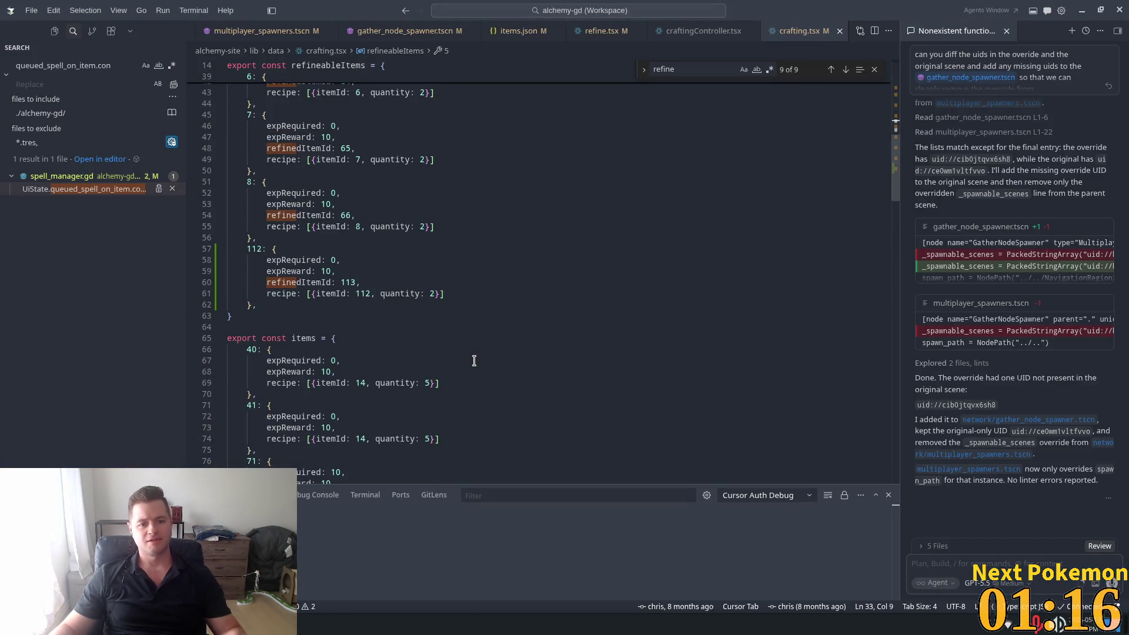
{"action": "left_click", "coordinate": [351, 227]}
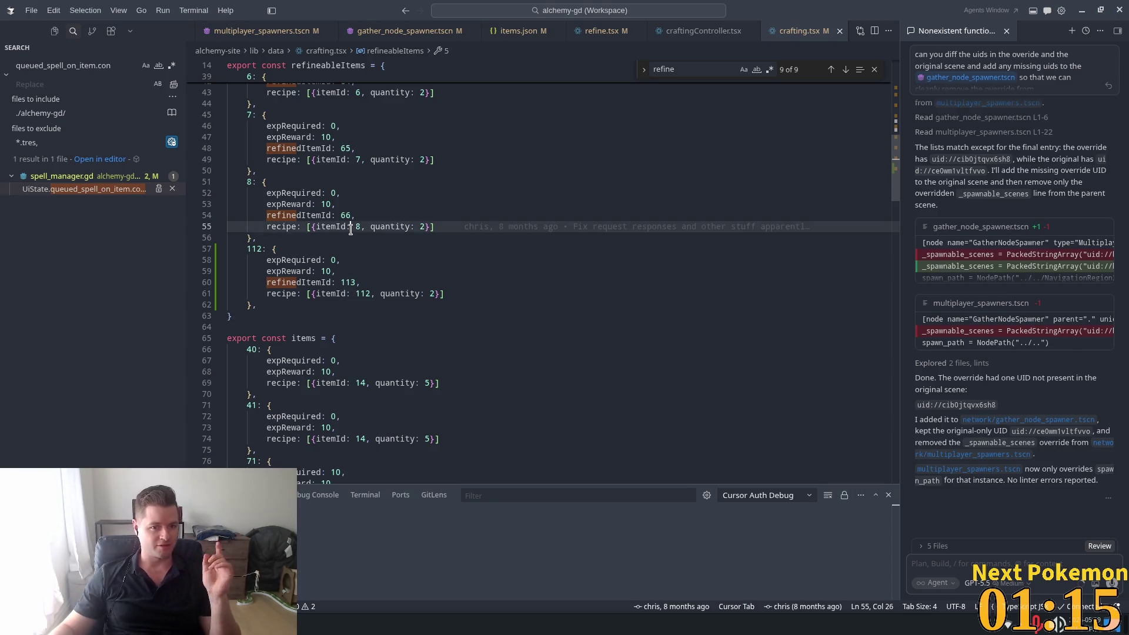
{"action": "left_click", "coordinate": [282, 260]}
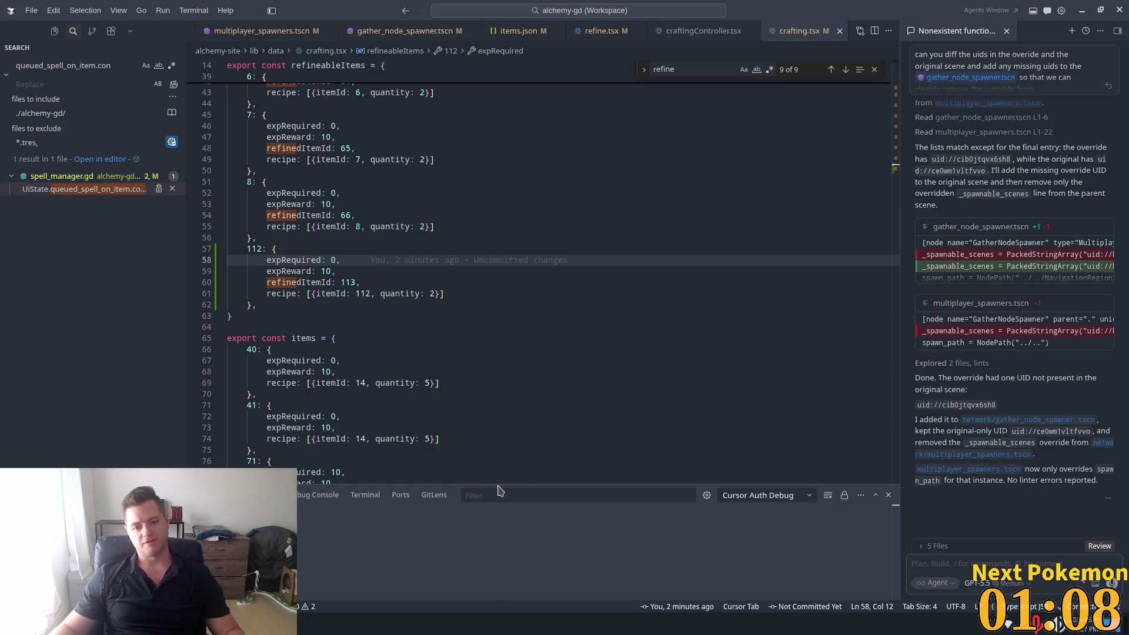
{"action": "left_click_drag", "start_coordinate": [498, 486], "coordinate": [511, 340]}
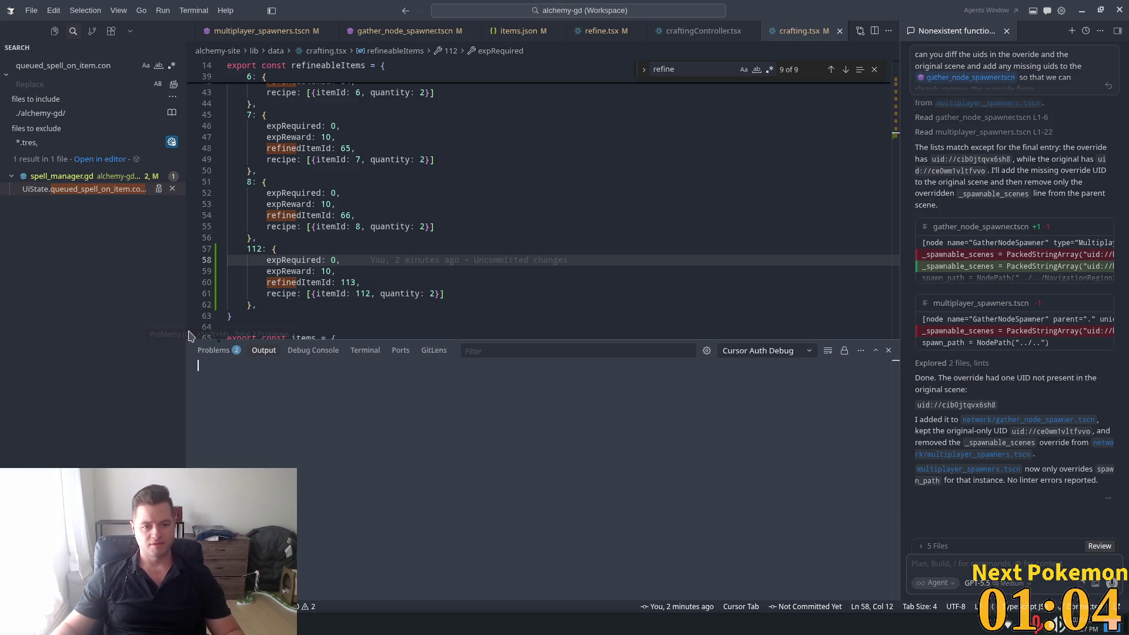
- Run docker ps in the terminal and restart the alchemy-site-next-app container by its ID
{"action": "left_click", "coordinate": [365, 351]}
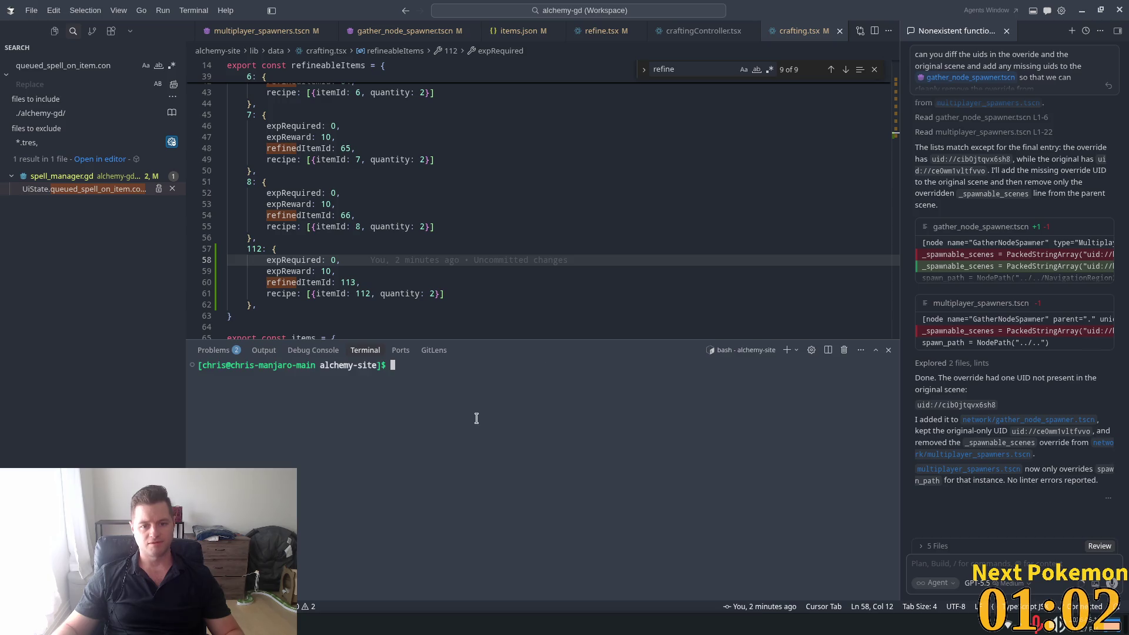
{"action": "type", "text": "do"}
{"action": "type", "text": "s"}
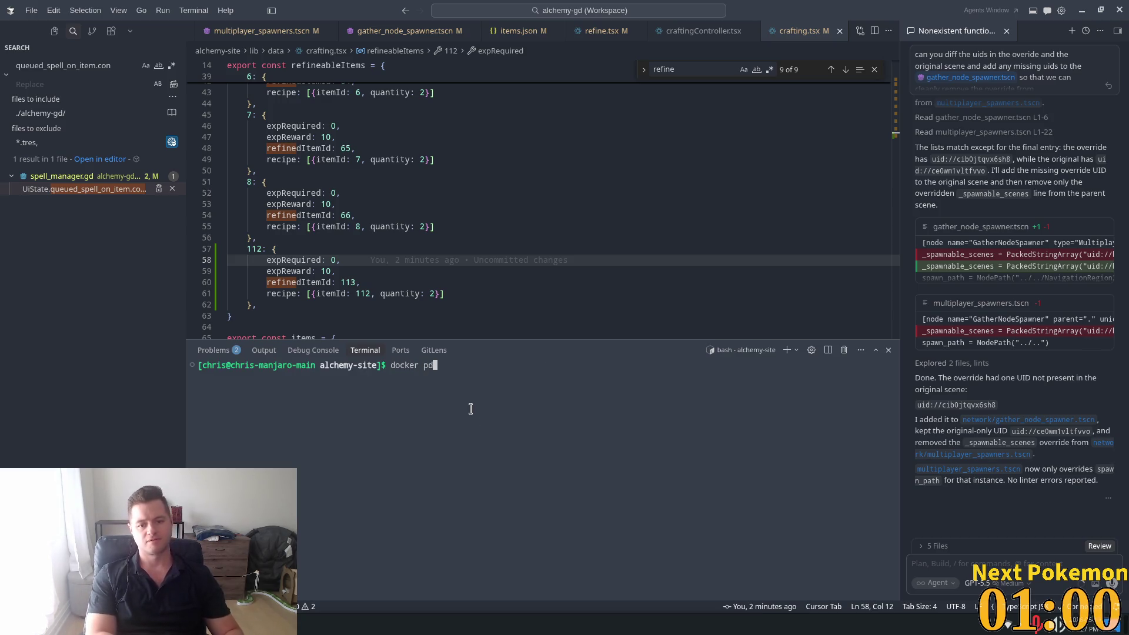
{"action": "key", "text": "Return"}
{"action": "double_click", "coordinate": [229, 395]}
{"action": "left_click", "coordinate": [515, 433]}
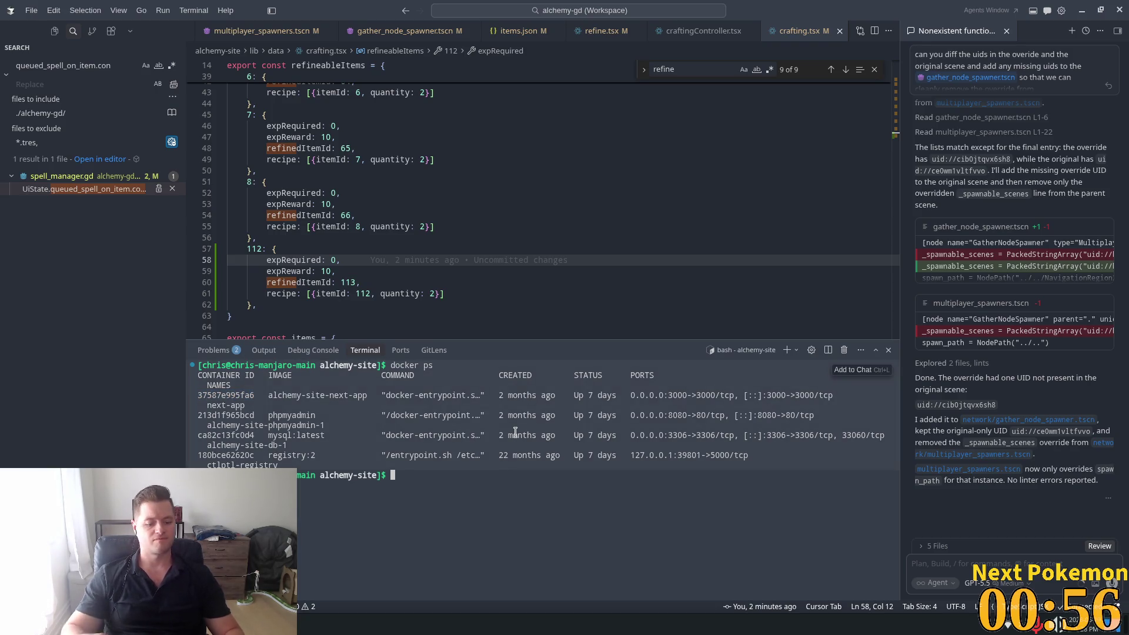
{"action": "type", "text": "e"}
{"action": "type", "text": "er "}
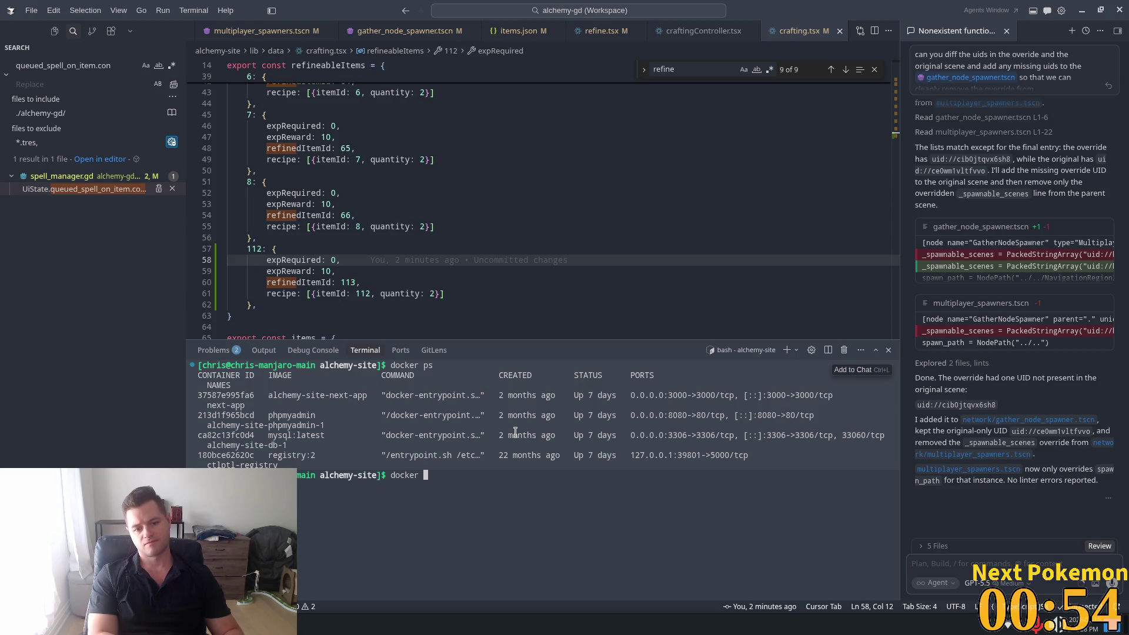
{"action": "type", "text": "tart37587e995fa6"}
{"action": "key", "text": "Return"}
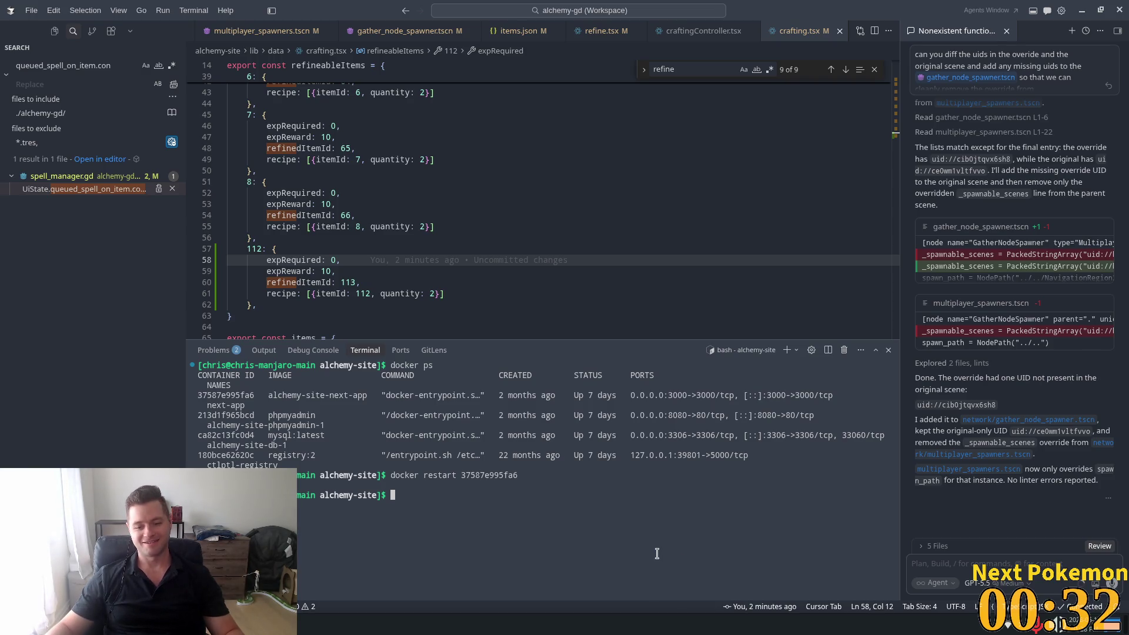
{"action": "left_click", "coordinate": [599, 545]}
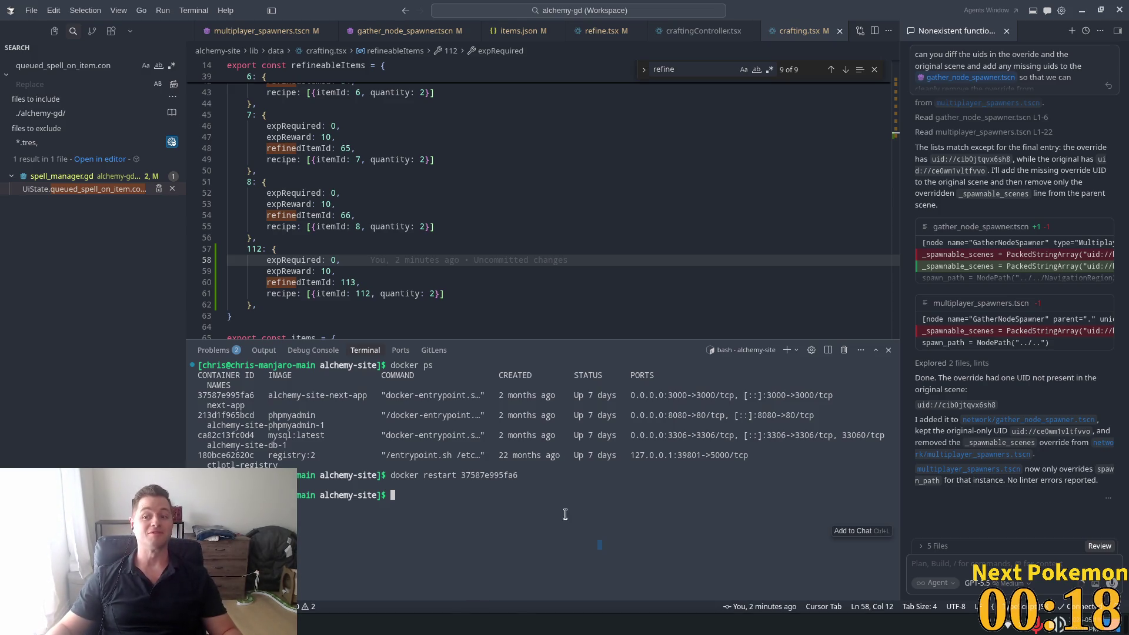
{"action": "key", "text": "alt+Tab"}
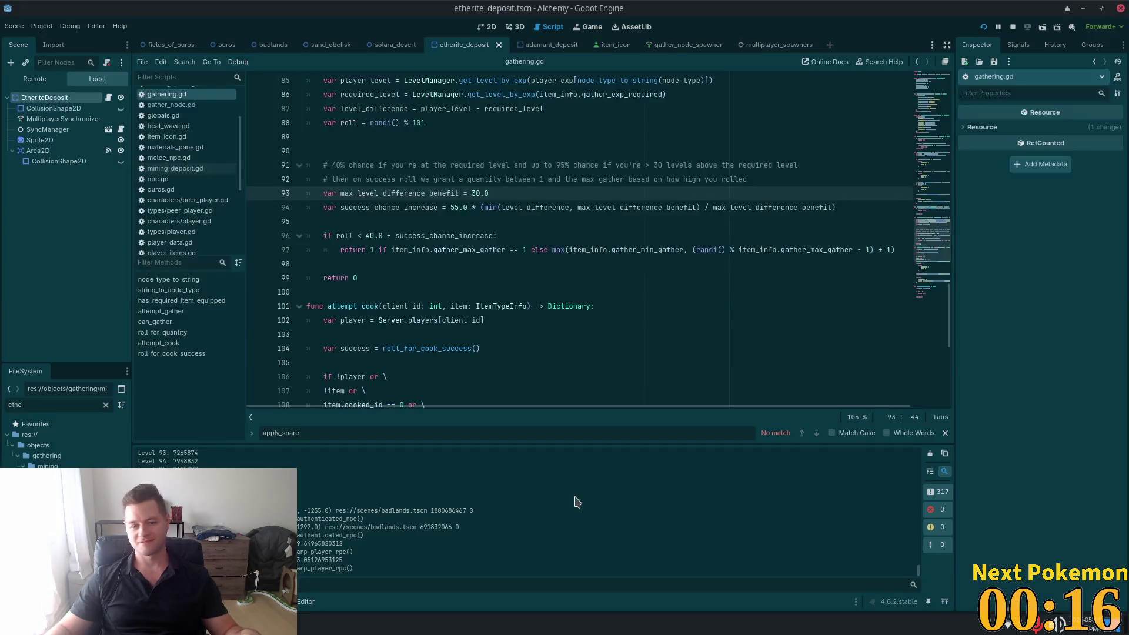
- Launch the game with F5 and move the first game window to the upper left
{"action": "left_click", "coordinate": [500, 278]}
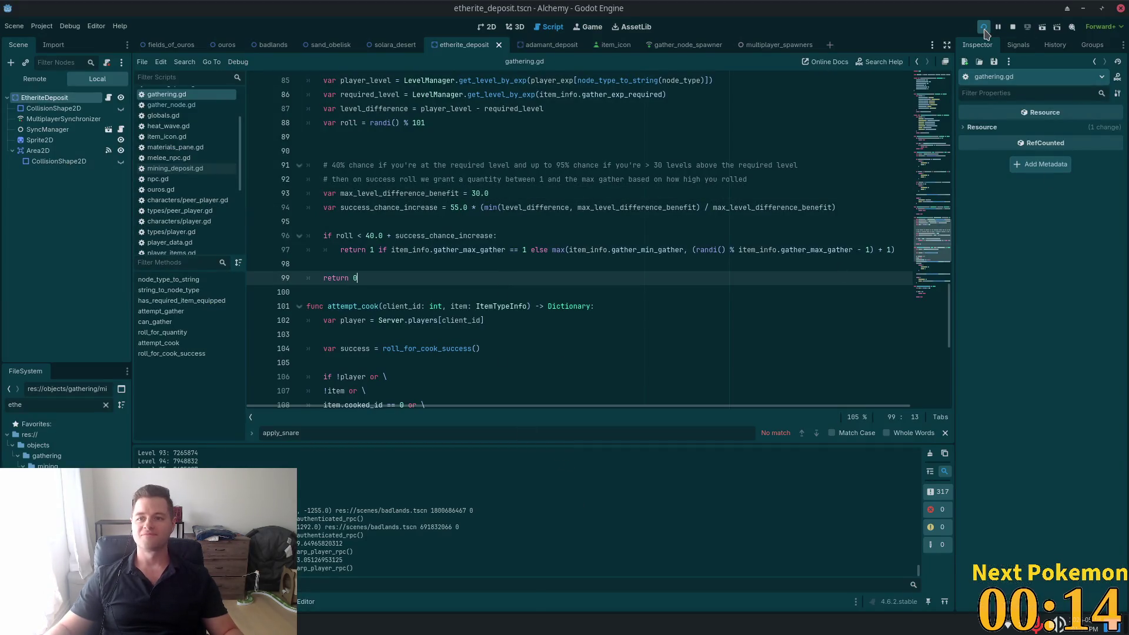
{"action": "key", "text": "F5"}
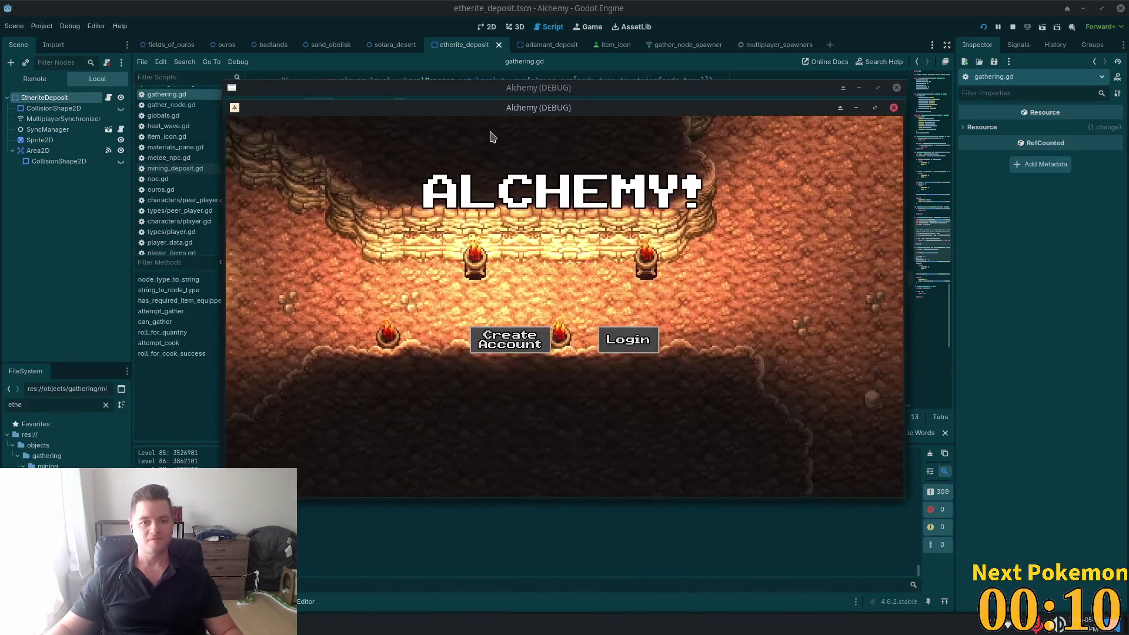
{"action": "left_click_drag", "start_coordinate": [446, 113], "coordinate": [256, 44]}
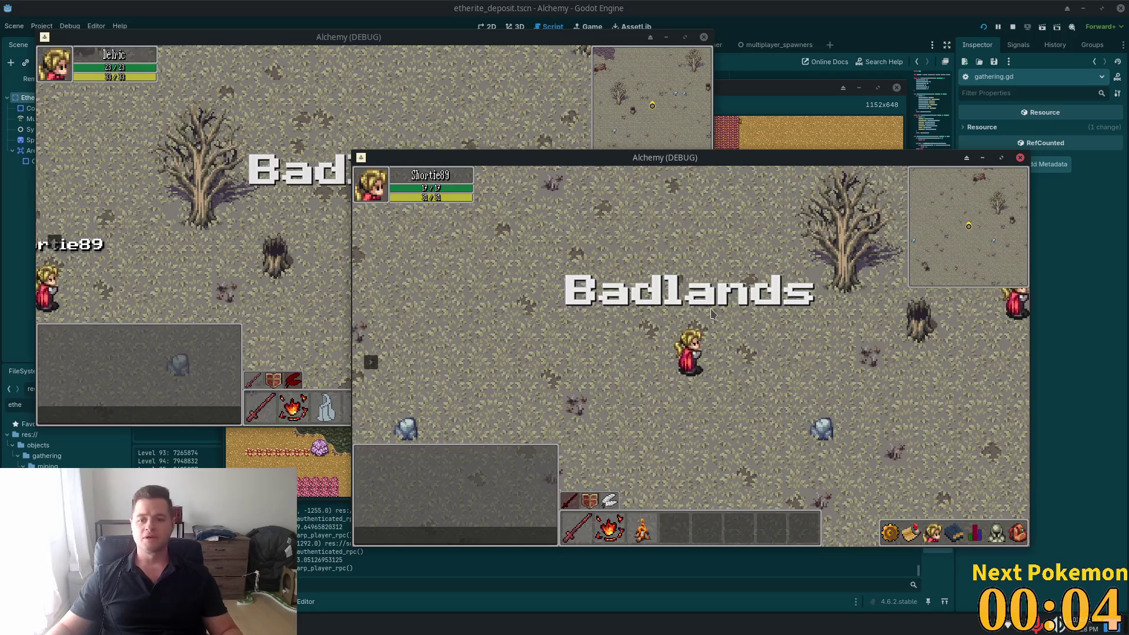
{"action": "key", "text": "w"}
- In the second game window, walk to the Etherite Deposit and mine 1 Etherite Ore
{"action": "left_click", "coordinate": [234, 241]}
{"action": "key", "text": "a"}
{"action": "key", "text": "w"}
{"action": "key", "text": "w"}
{"action": "key", "text": "d"}
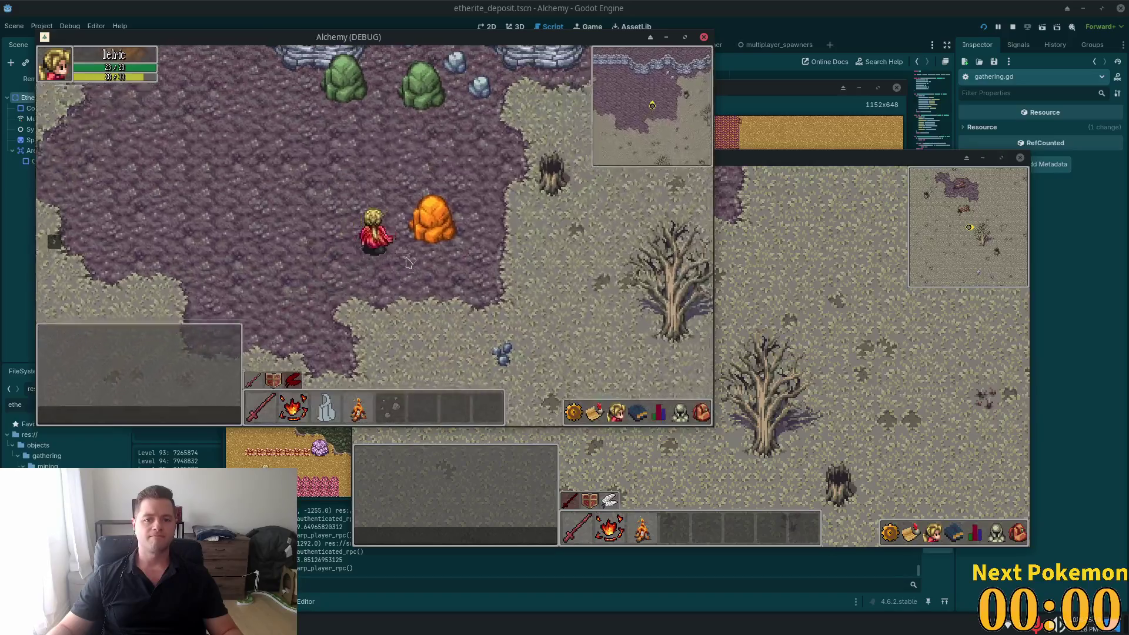
{"action": "left_click", "coordinate": [412, 252]}
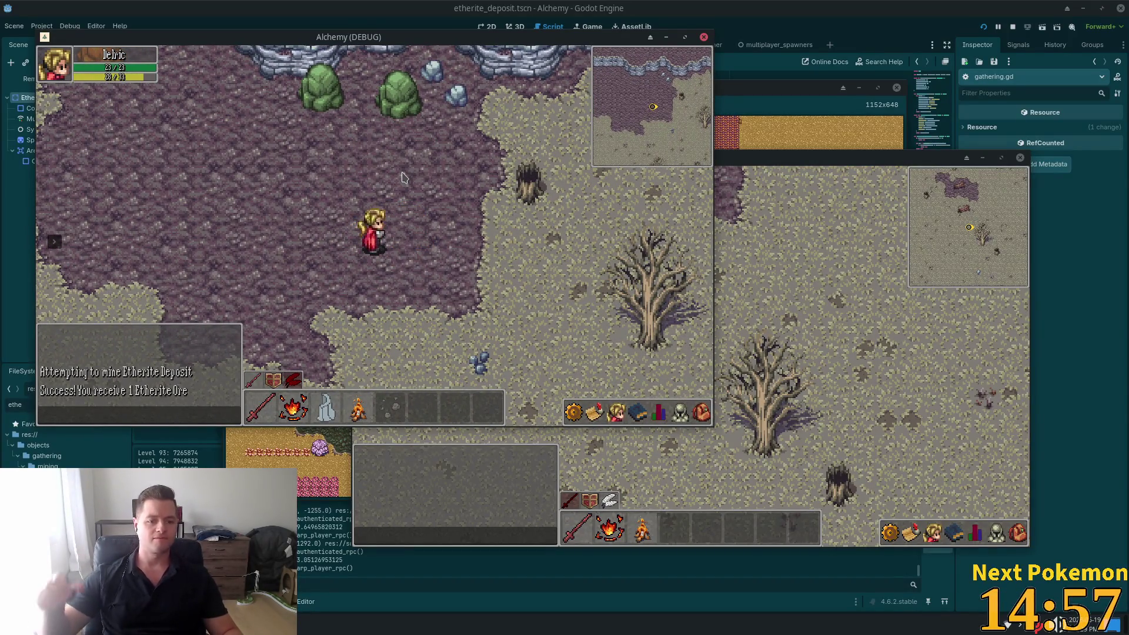
{"action": "left_click", "coordinate": [638, 415]}
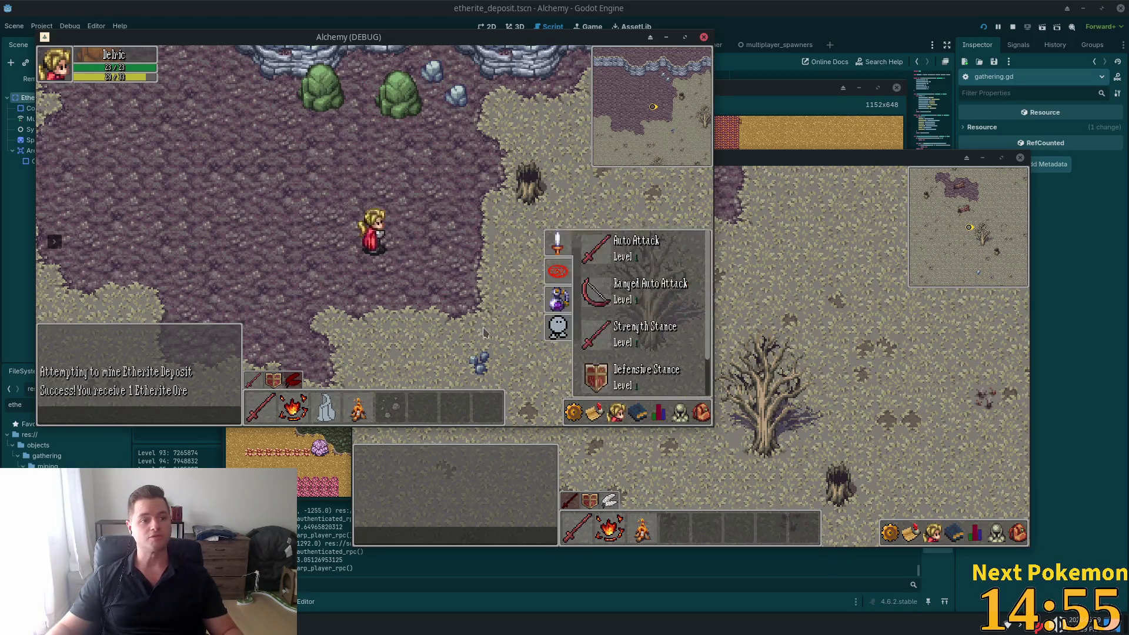
{"action": "key", "text": "Escape"}
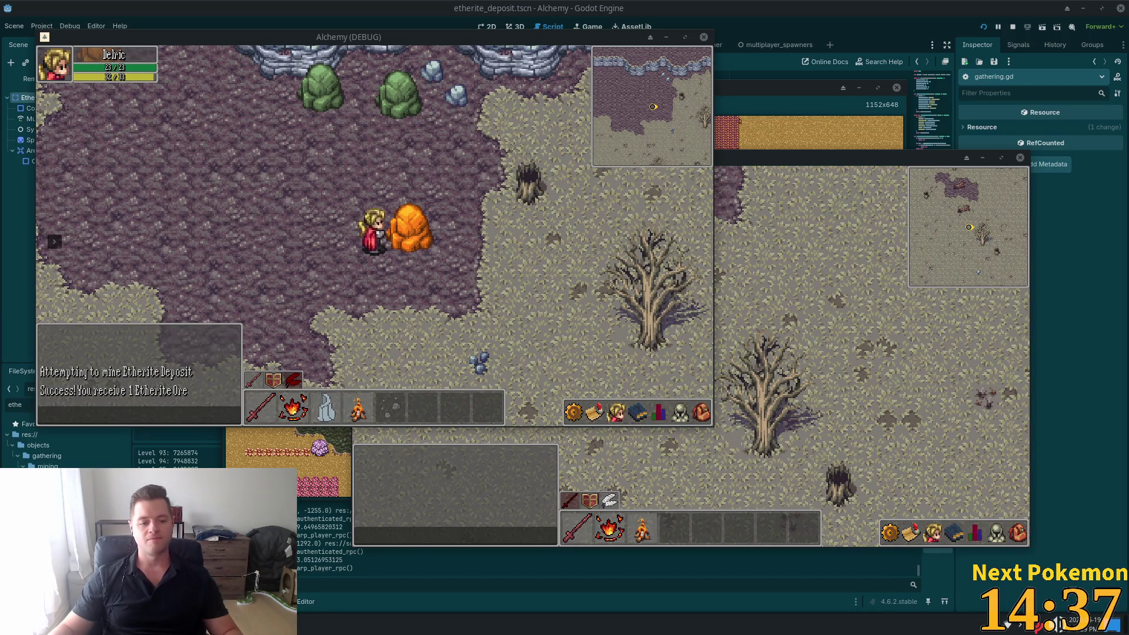
{"action": "key", "text": "alt+Tab"}
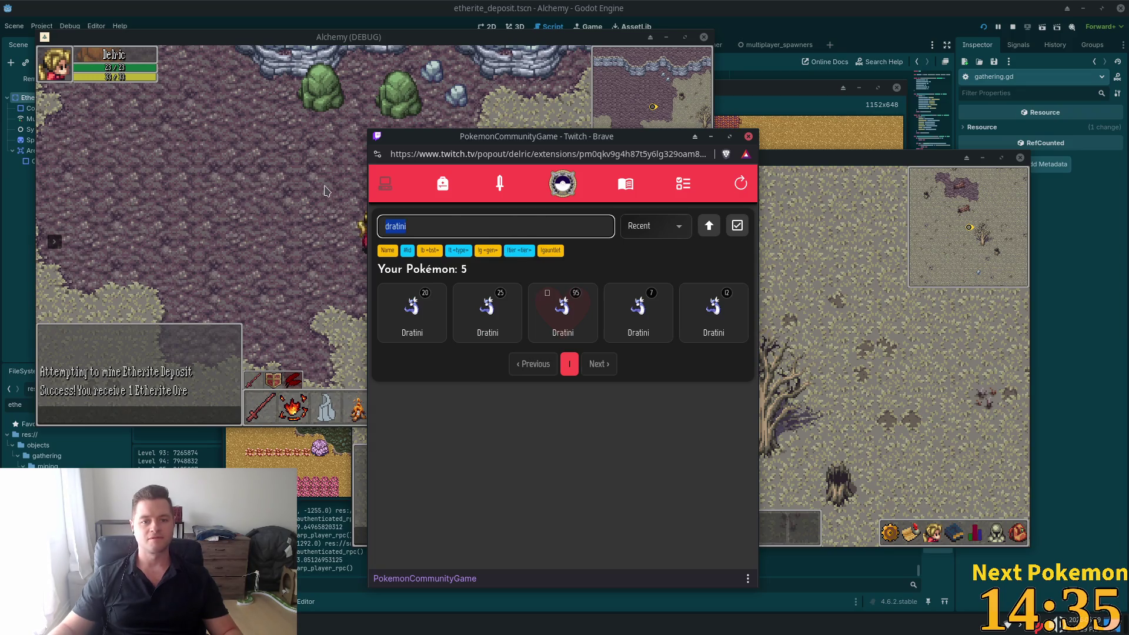
- Search 'jolteon', refresh, and compare the level-13 and level-12 Jolteon details
{"action": "type", "text": "lteon"}
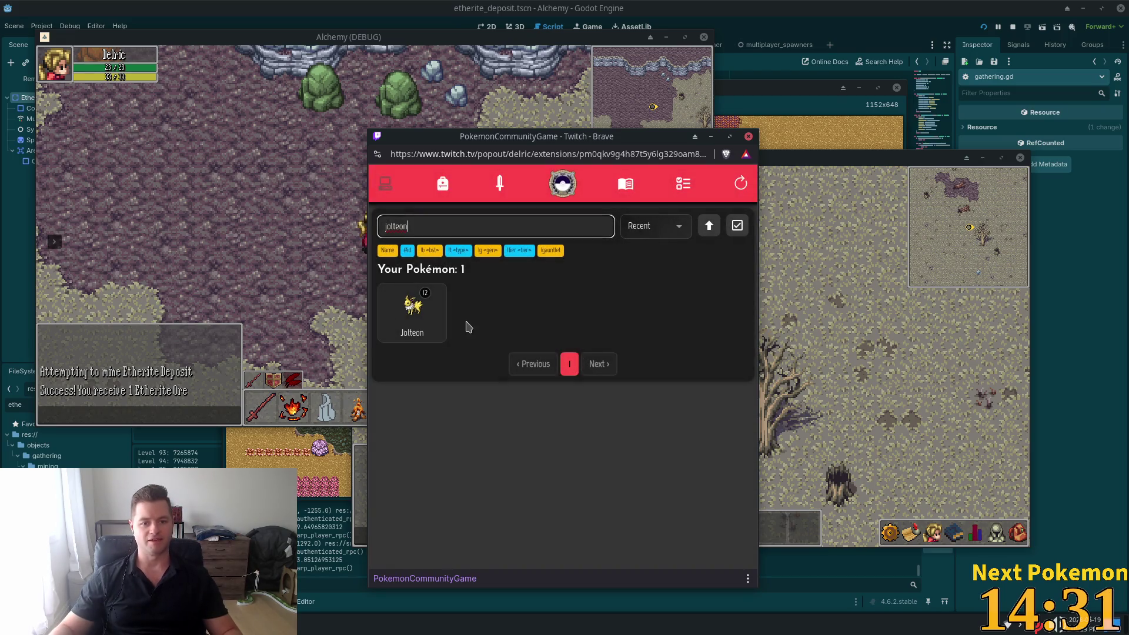
{"action": "left_click", "coordinate": [429, 315]}
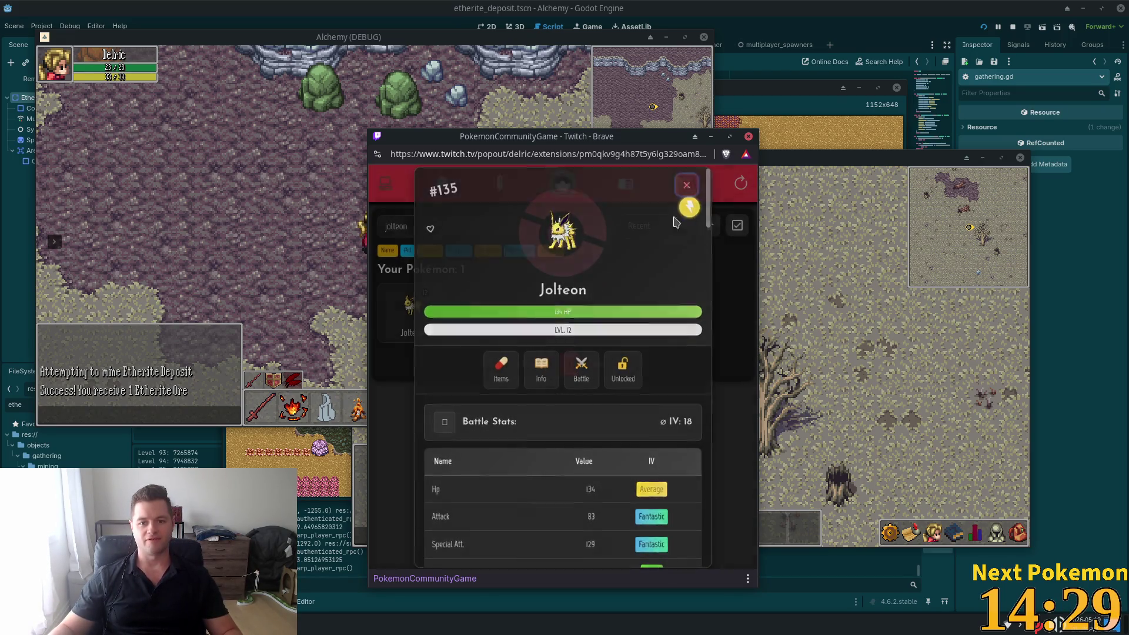
{"action": "left_click", "coordinate": [686, 185]}
{"action": "left_click", "coordinate": [737, 189]}
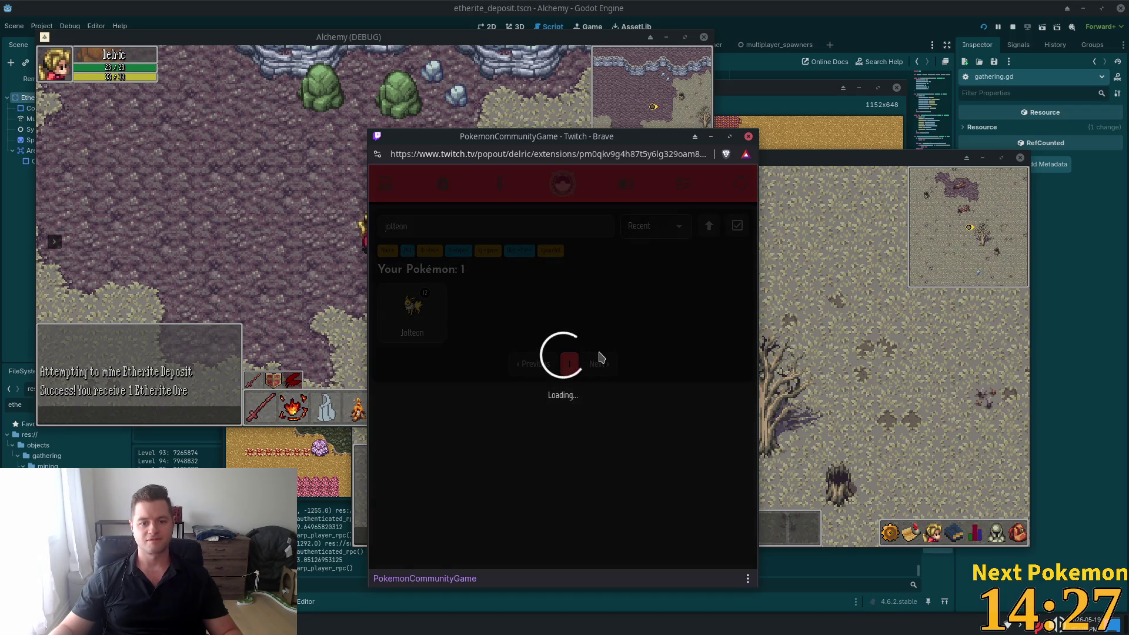
{"action": "left_click", "coordinate": [431, 329]}
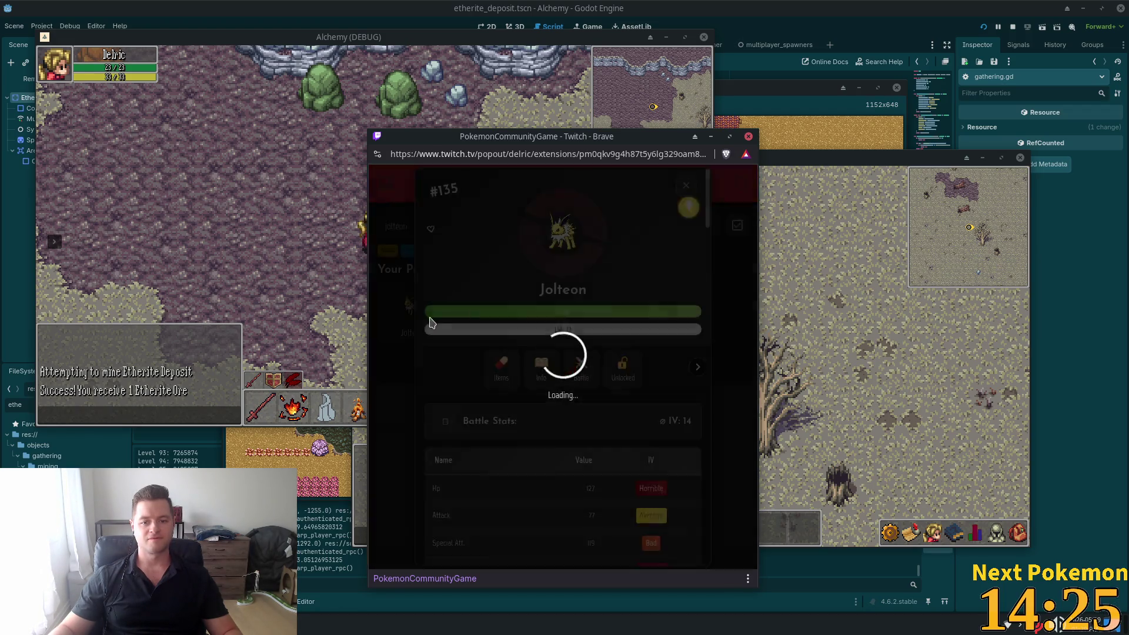
{"action": "left_click", "coordinate": [687, 187]}
{"action": "left_click", "coordinate": [493, 320]}
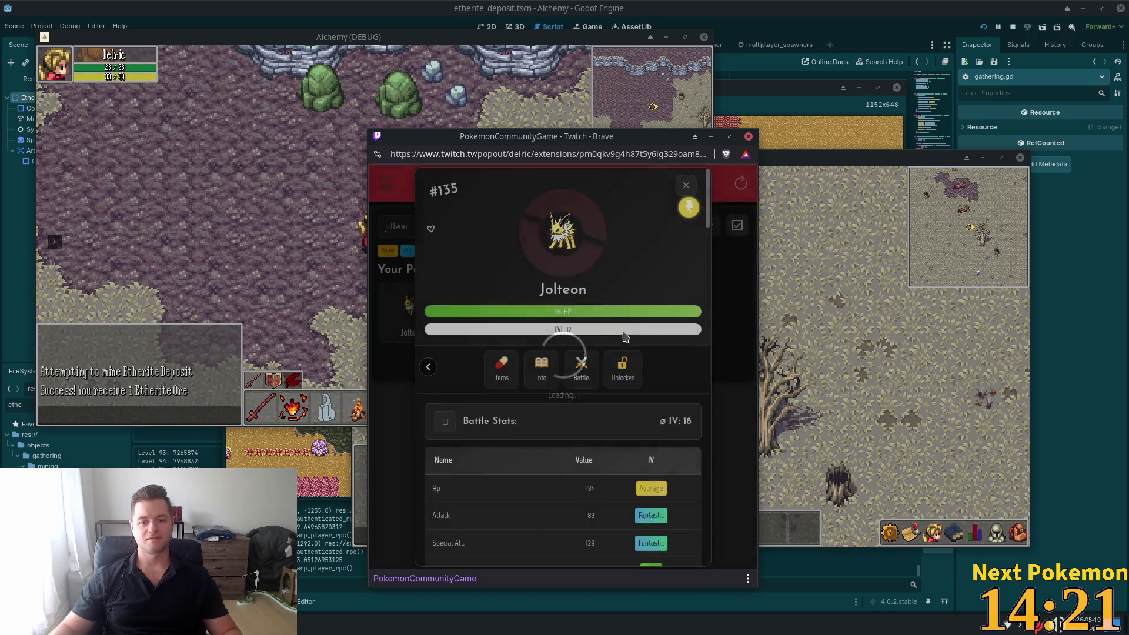
{"action": "left_click", "coordinate": [686, 186]}
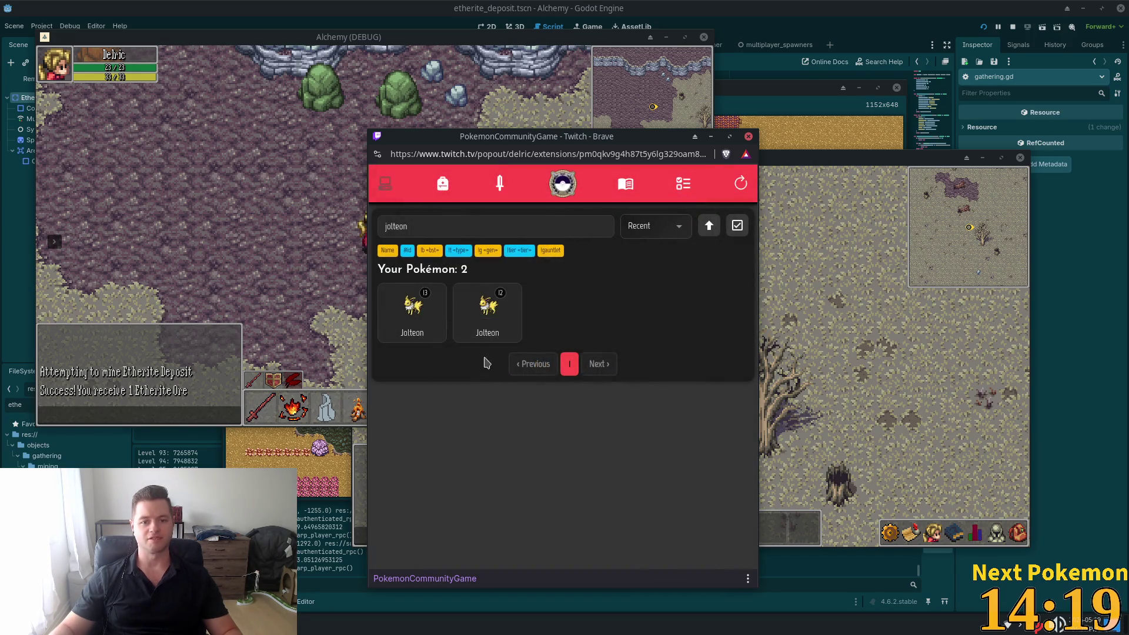
- Wondertrade the level-13 Jolteon, dismiss the received Lapras, and open Missions
{"action": "left_click", "coordinate": [414, 322]}
{"action": "scroll", "coordinate": [555, 373], "scroll_direction": "down", "scroll_amount": 10}
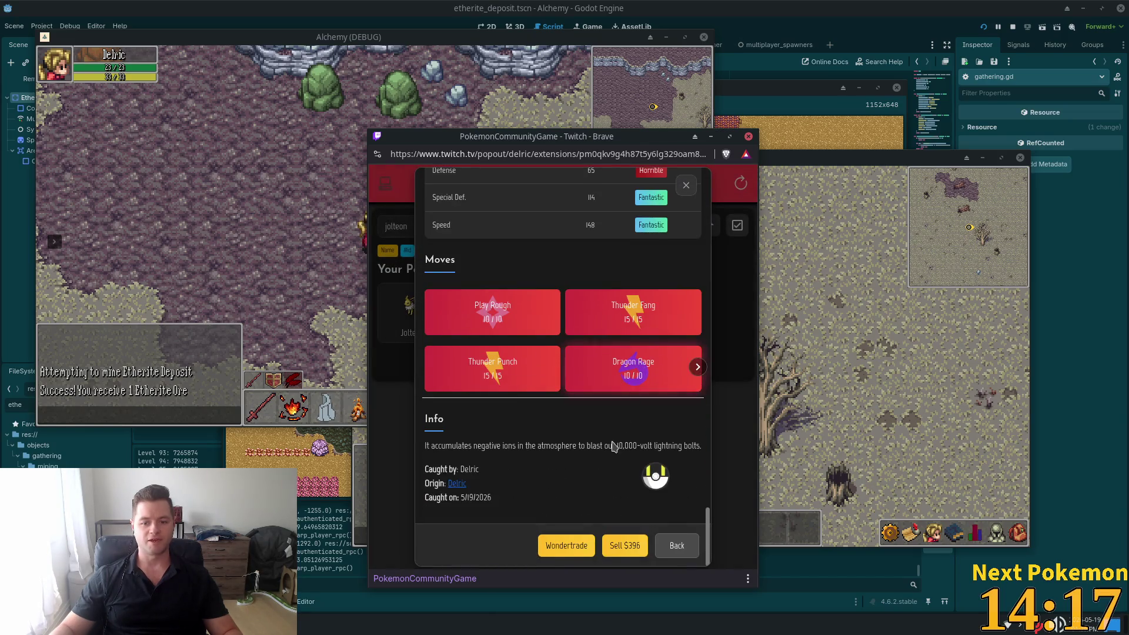
{"action": "left_click", "coordinate": [557, 545]}
{"action": "left_click", "coordinate": [558, 387]}
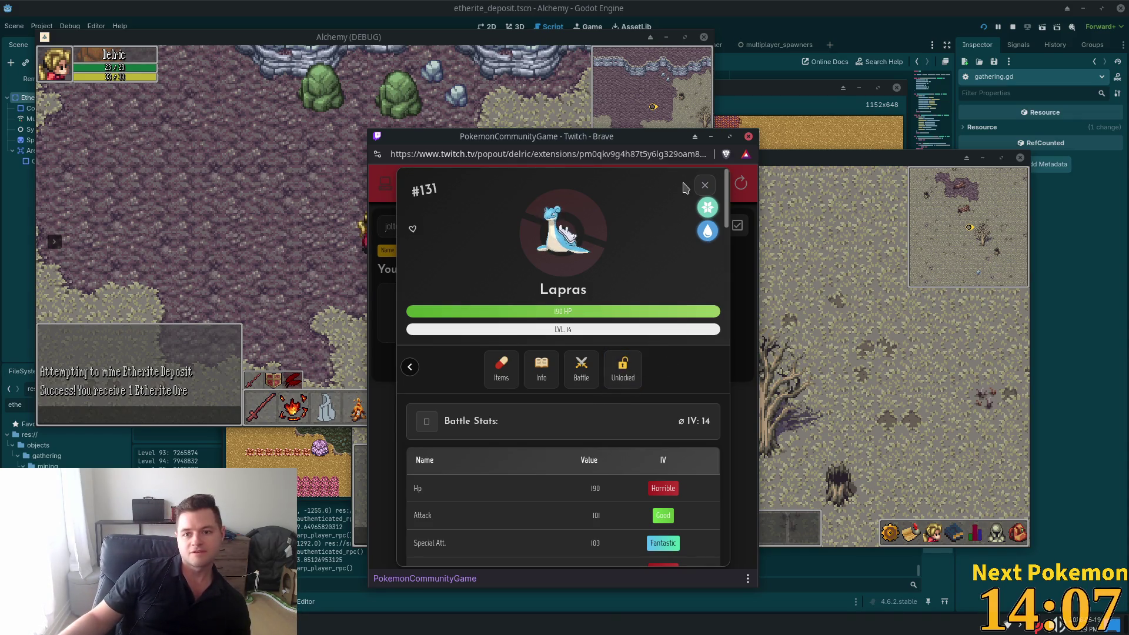
{"action": "left_click", "coordinate": [702, 188]}
{"action": "left_click", "coordinate": [684, 185]}
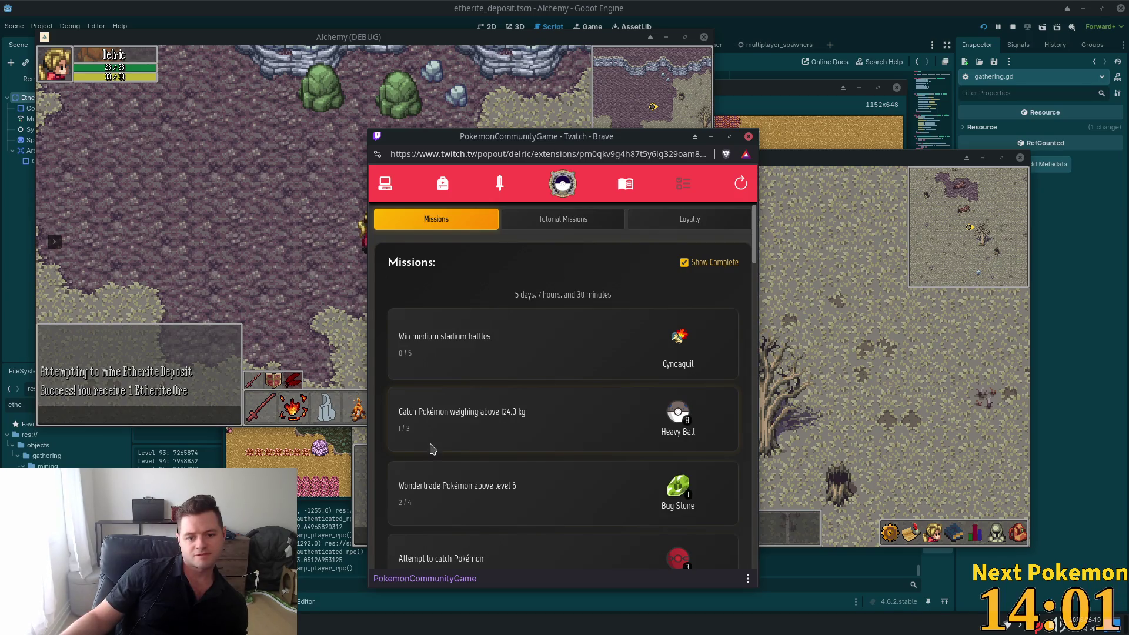
- Check the Cyndaquil #155 mission reward details, then return to the collection's search field
{"action": "scroll", "coordinate": [463, 515], "scroll_direction": "down", "scroll_amount": 3}
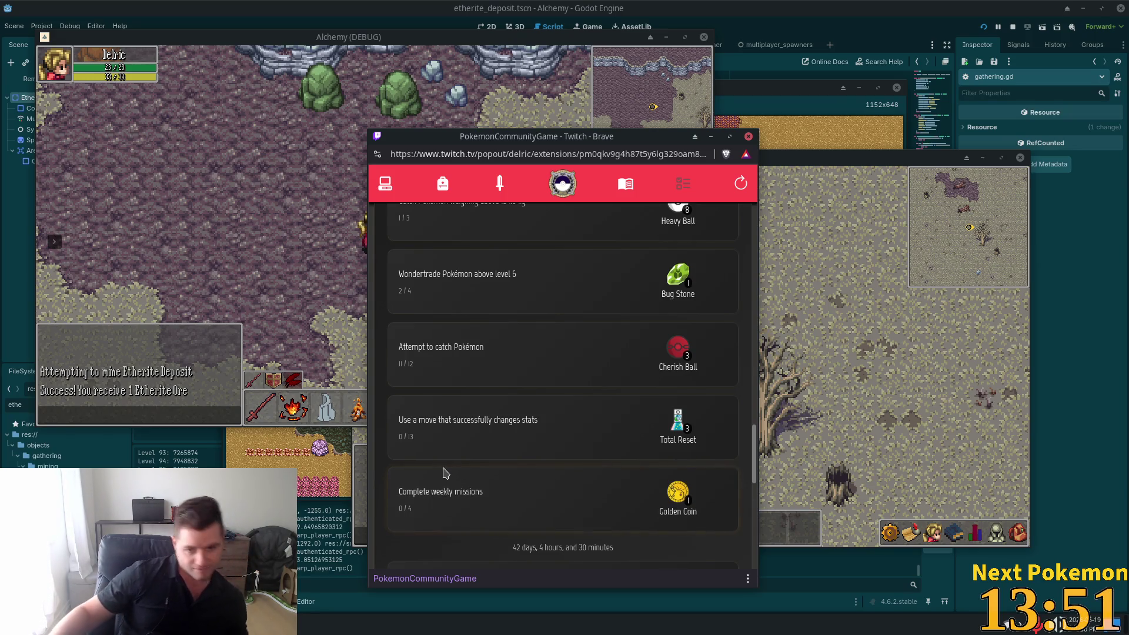
{"action": "scroll", "coordinate": [580, 429], "scroll_direction": "up", "scroll_amount": 3}
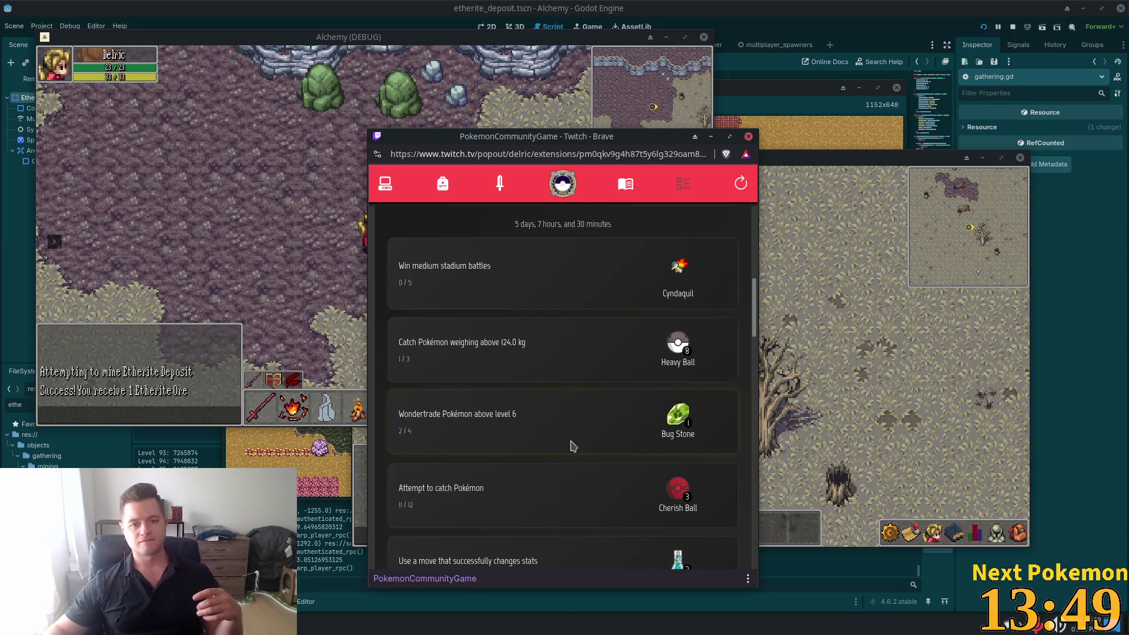
{"action": "left_click", "coordinate": [678, 276]}
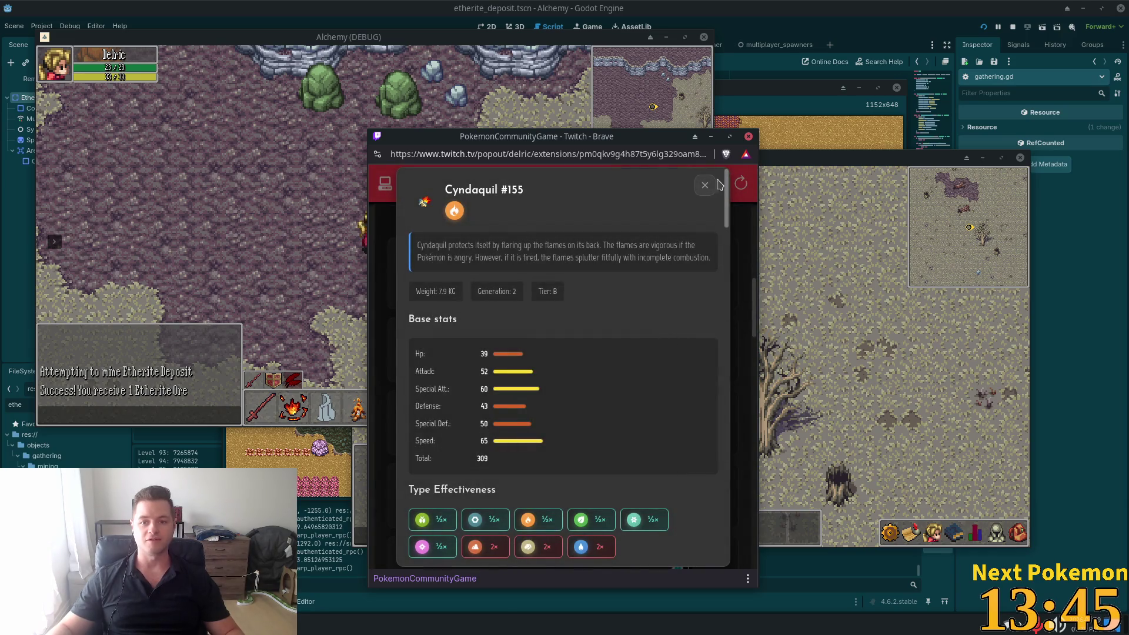
{"action": "left_click", "coordinate": [705, 185]}
{"action": "left_click", "coordinate": [563, 183]}
{"action": "left_click", "coordinate": [510, 225]}
- Search 'cynd' for 0 results, clear the search and refresh the collection
{"action": "type", "text": "cyu"}
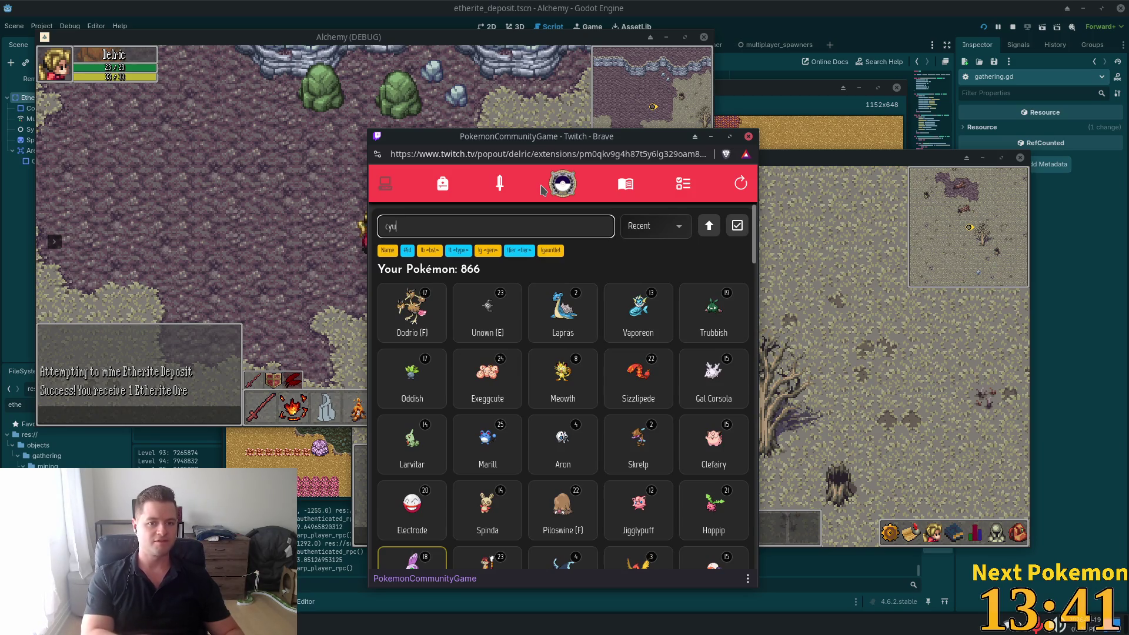
{"action": "key", "text": "BackSpace"}
{"action": "key", "text": "BackSpace"}
{"action": "type", "text": "nd"}
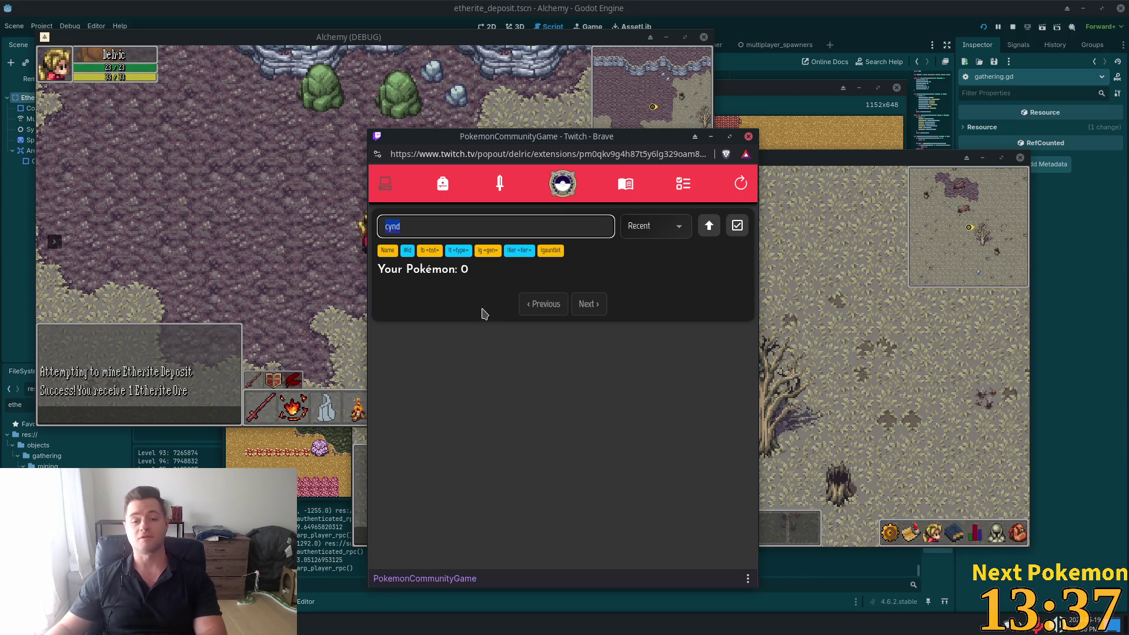
{"action": "key", "text": "BackSpace"}
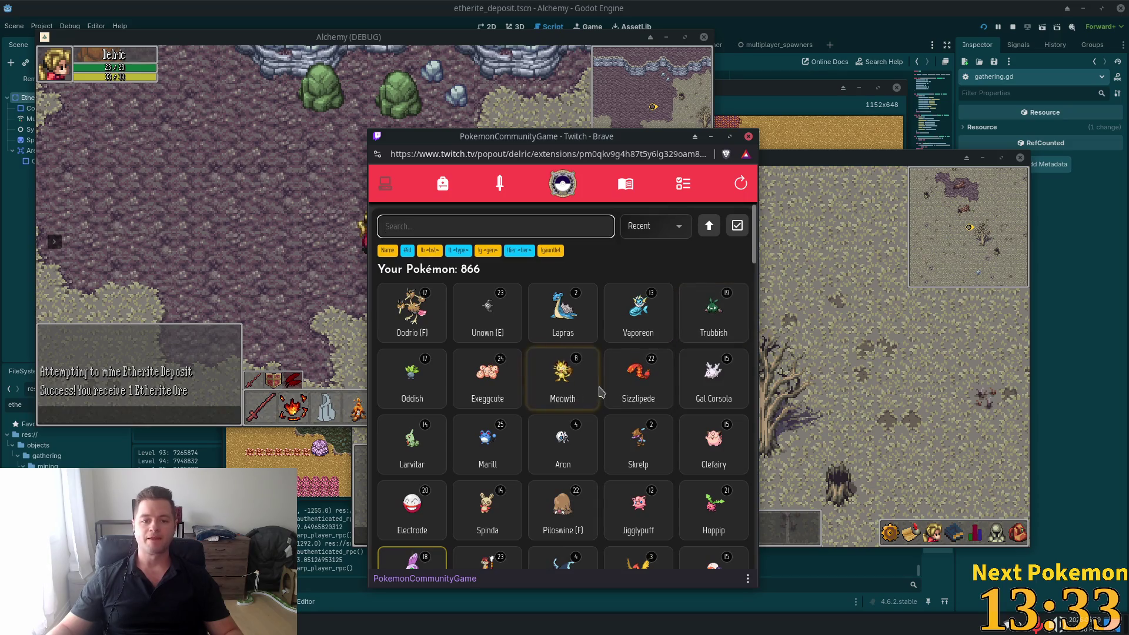
{"action": "left_click", "coordinate": [741, 183]}
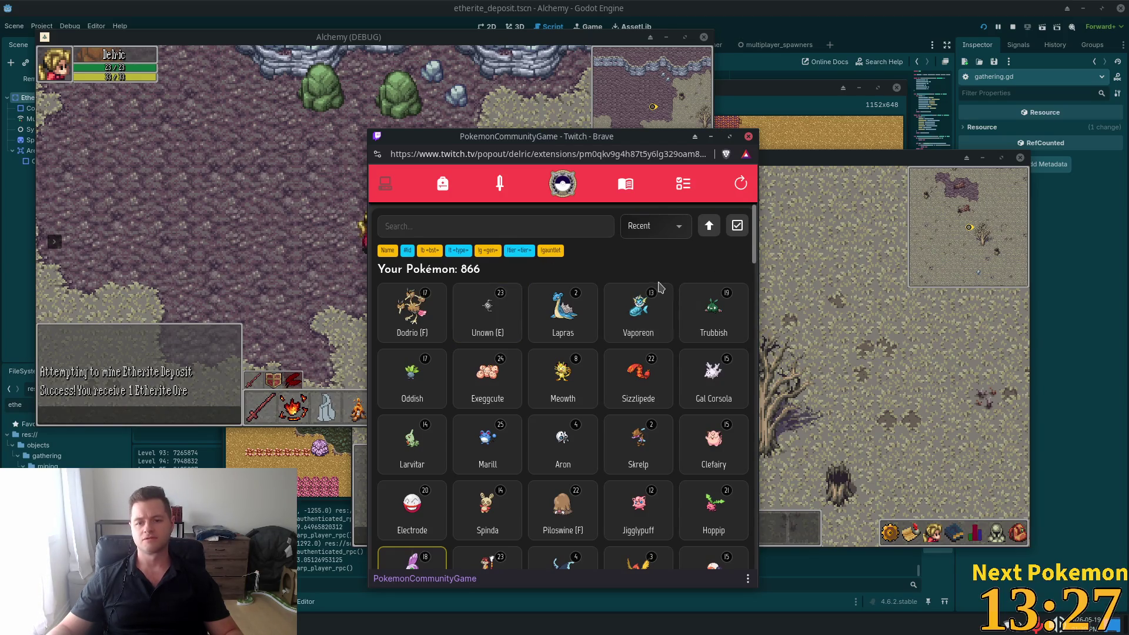
- Browse the 866 Pokémon, checking Castform (Snowy) #351 with average IV 17
{"action": "scroll", "coordinate": [653, 294], "scroll_direction": "down", "scroll_amount": 3}
{"action": "scroll", "coordinate": [644, 317], "scroll_direction": "up", "scroll_amount": 3}
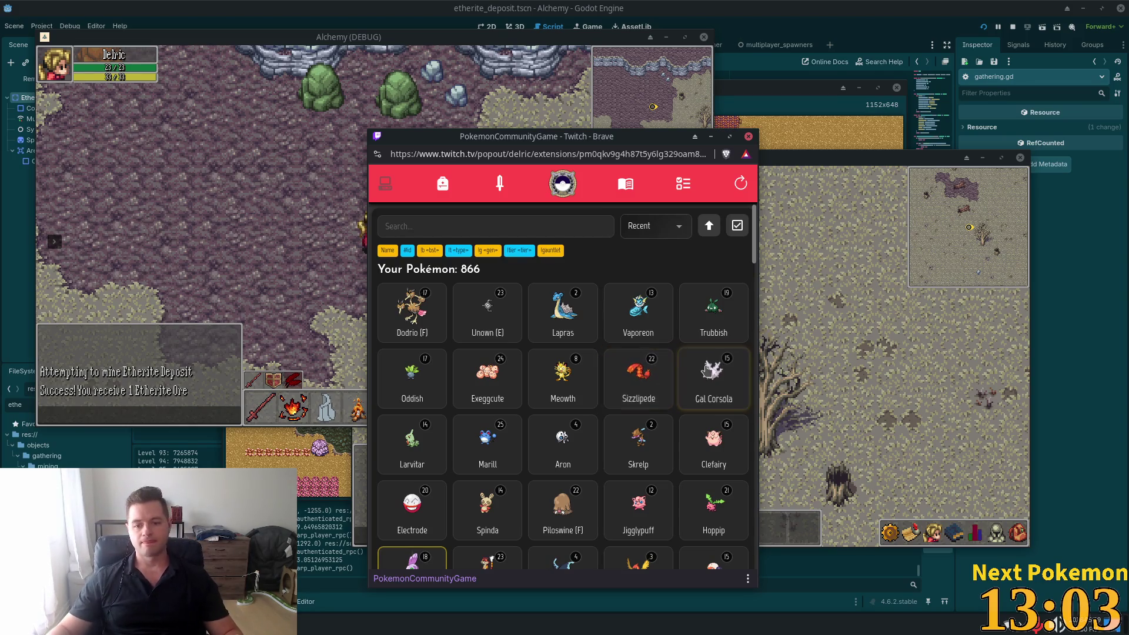
{"action": "scroll", "coordinate": [706, 385], "scroll_direction": "down", "scroll_amount": 1}
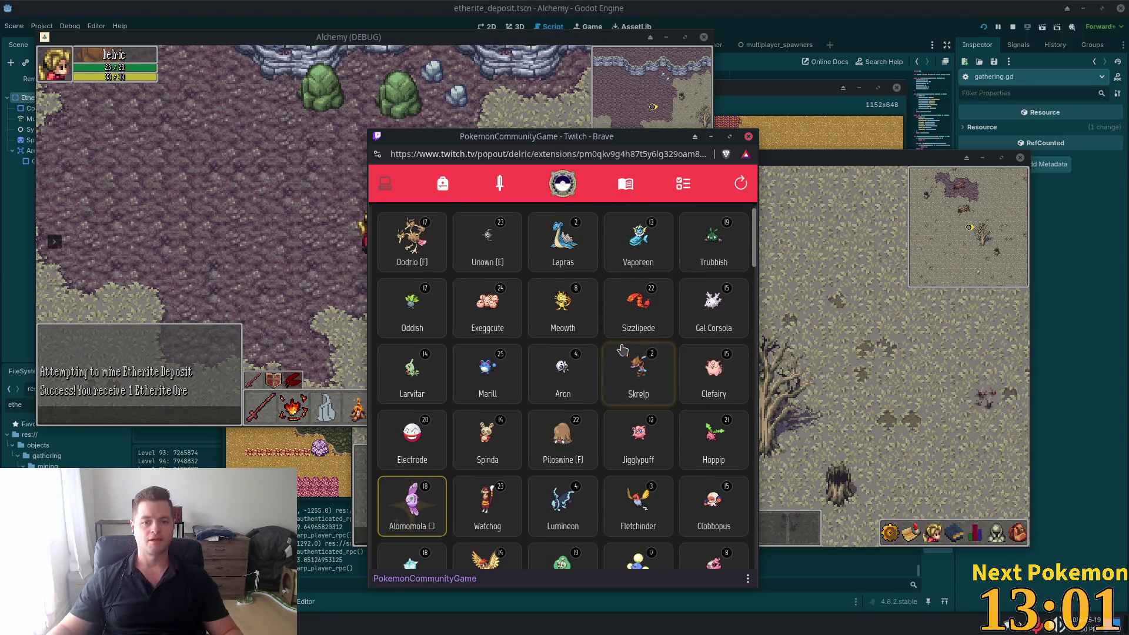
{"action": "scroll", "coordinate": [594, 346], "scroll_direction": "down", "scroll_amount": 3}
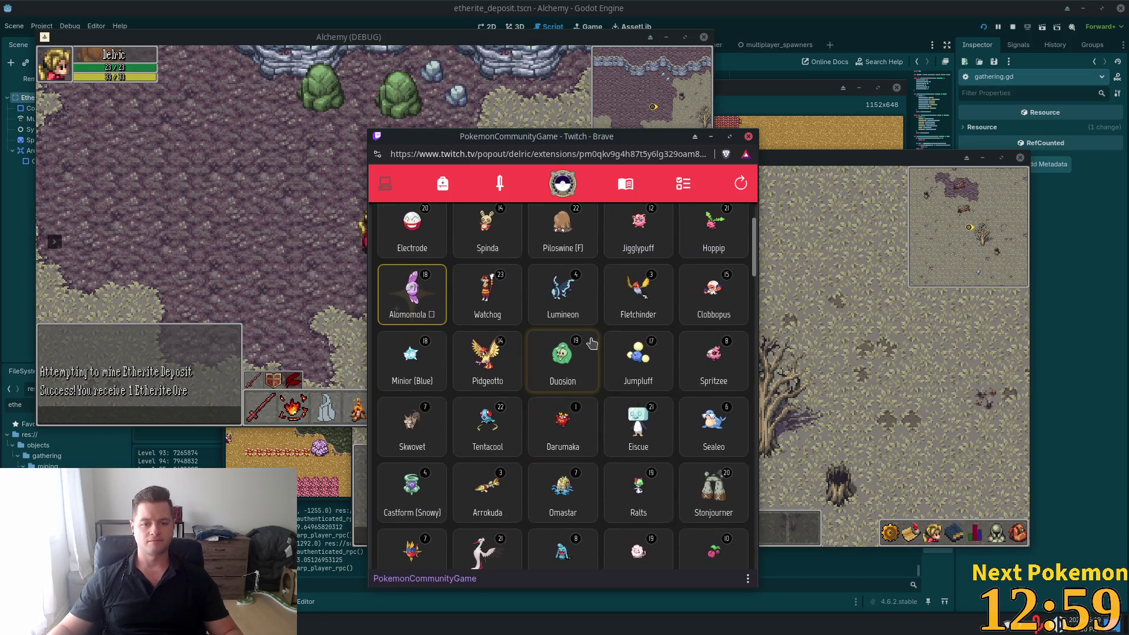
{"action": "left_click", "coordinate": [415, 493]}
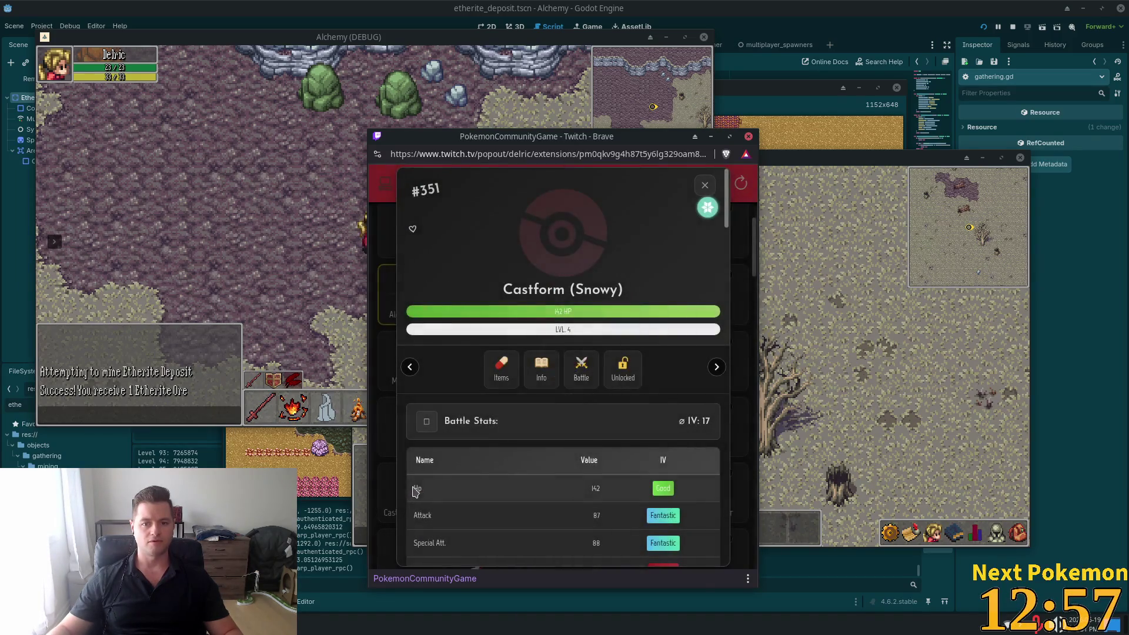
{"action": "left_click", "coordinate": [705, 185]}
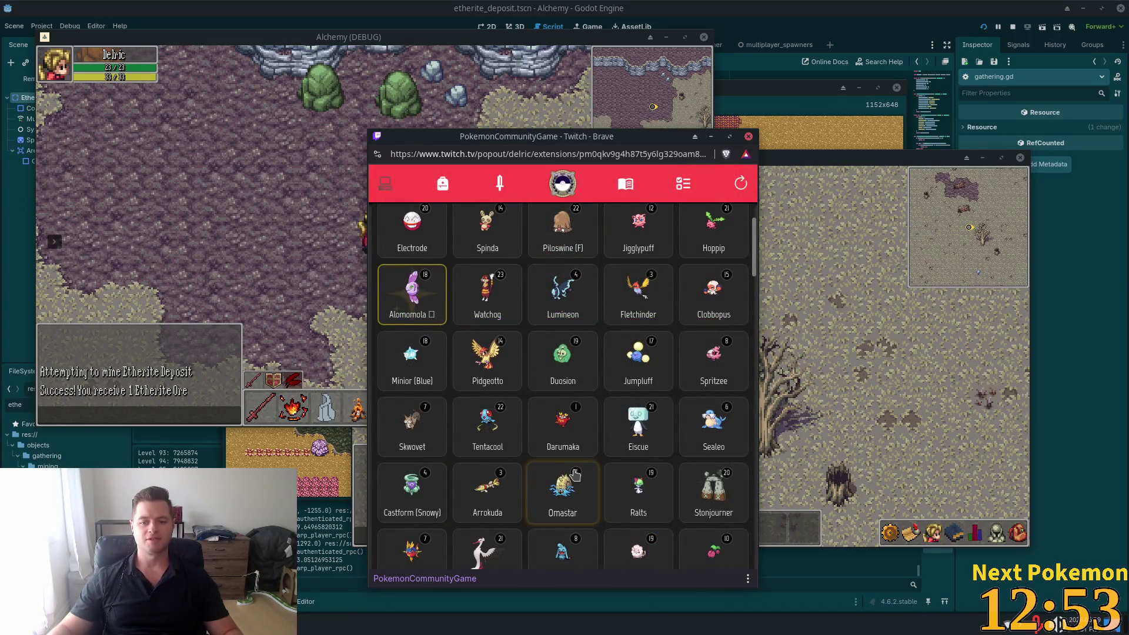
{"action": "scroll", "coordinate": [684, 474], "scroll_direction": "up", "scroll_amount": 5}
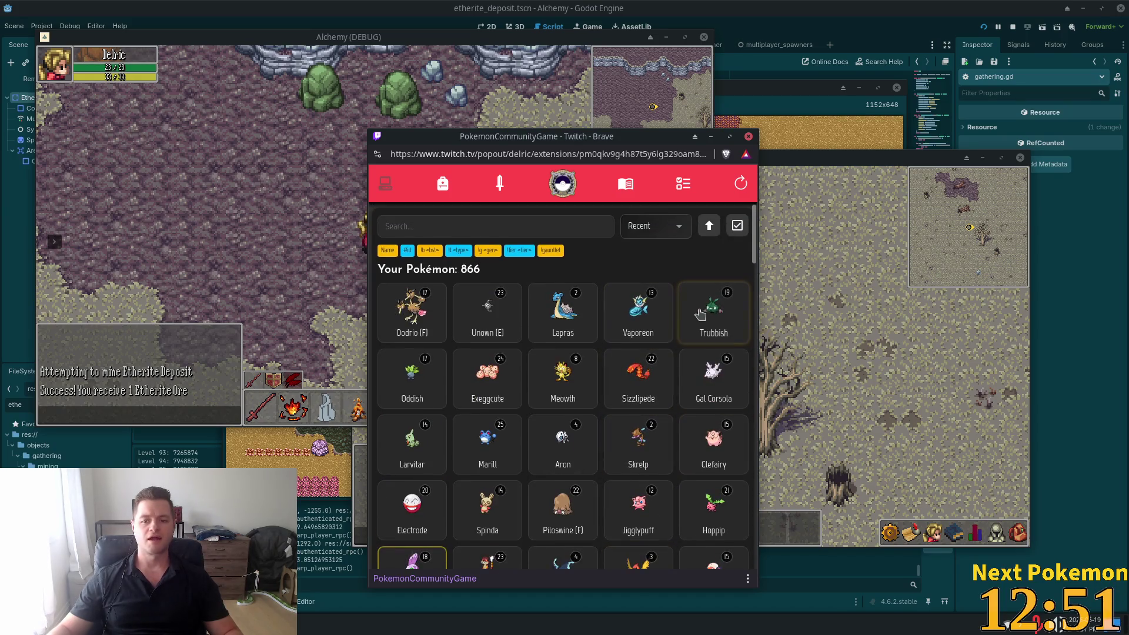
{"action": "left_click", "coordinate": [358, 150]}
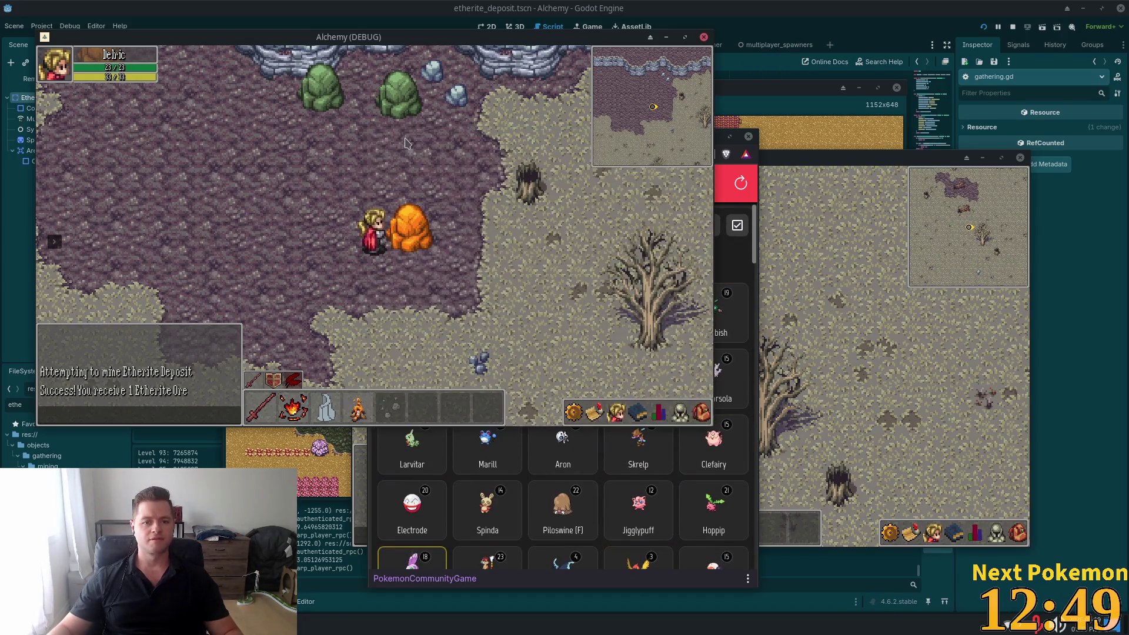
- Open the game inventory and choose the Transmuting > Refine Ore spell
{"action": "left_click", "coordinate": [676, 410]}
{"action": "left_click", "coordinate": [677, 412]}
{"action": "key", "text": "a"}
{"action": "left_click", "coordinate": [703, 415]}
{"action": "left_click", "coordinate": [637, 413]}
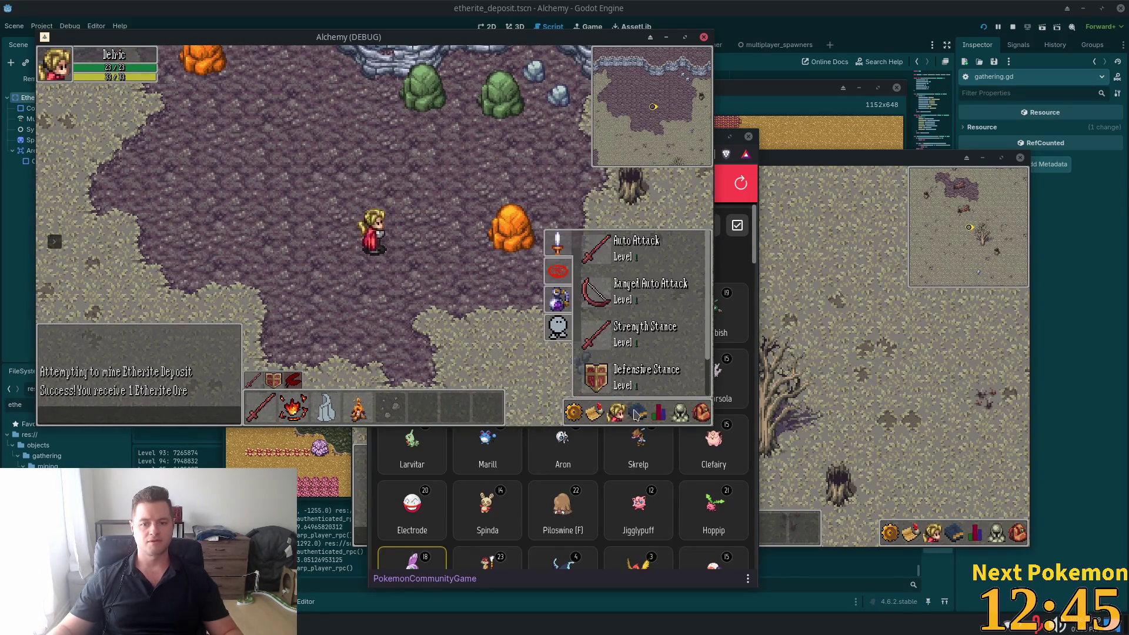
{"action": "left_click", "coordinate": [559, 301]}
{"action": "left_click", "coordinate": [591, 247]}
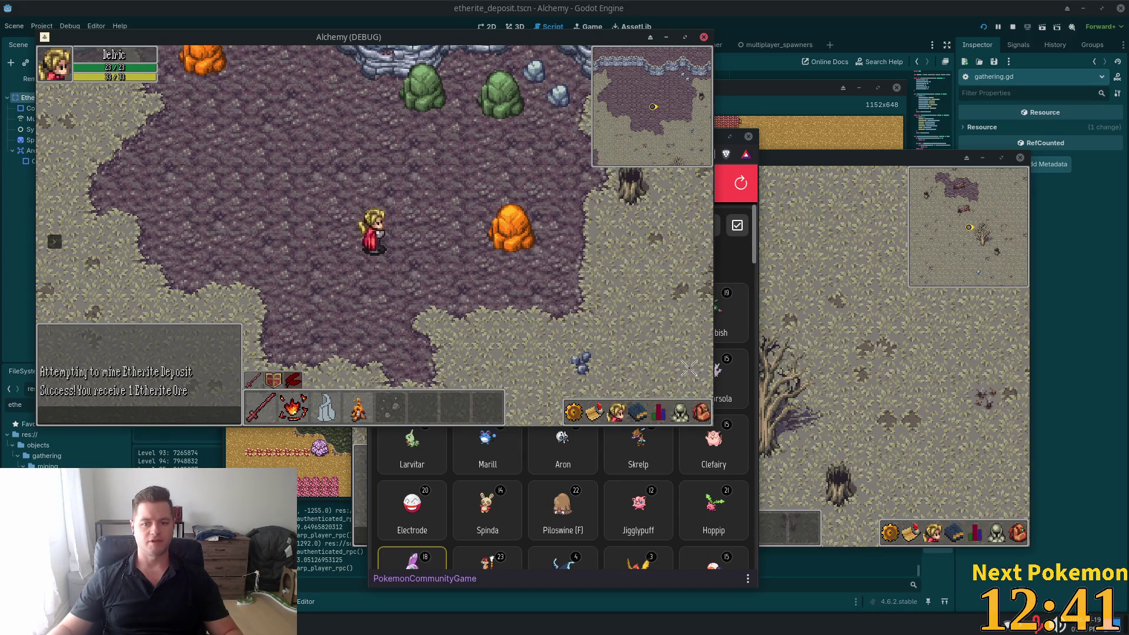
- Cast Refine Ore on Etherite Ore, see it fail, and return to Cursor
{"action": "left_click", "coordinate": [667, 361]}
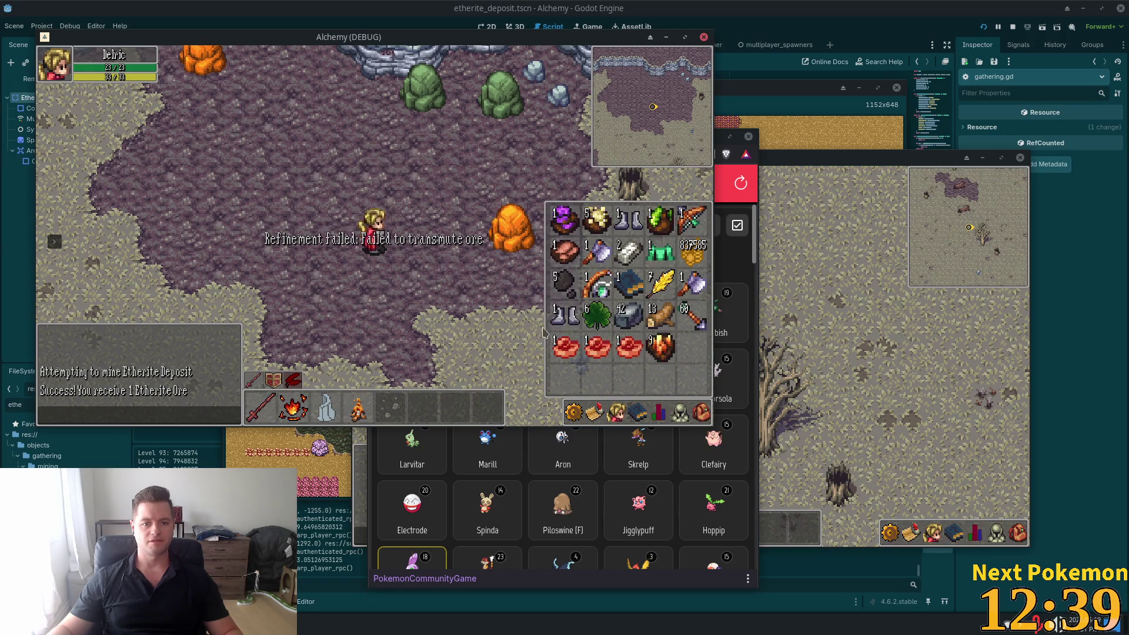
{"action": "left_click", "coordinate": [345, 263]}
{"action": "key", "text": "alt+Tab"}
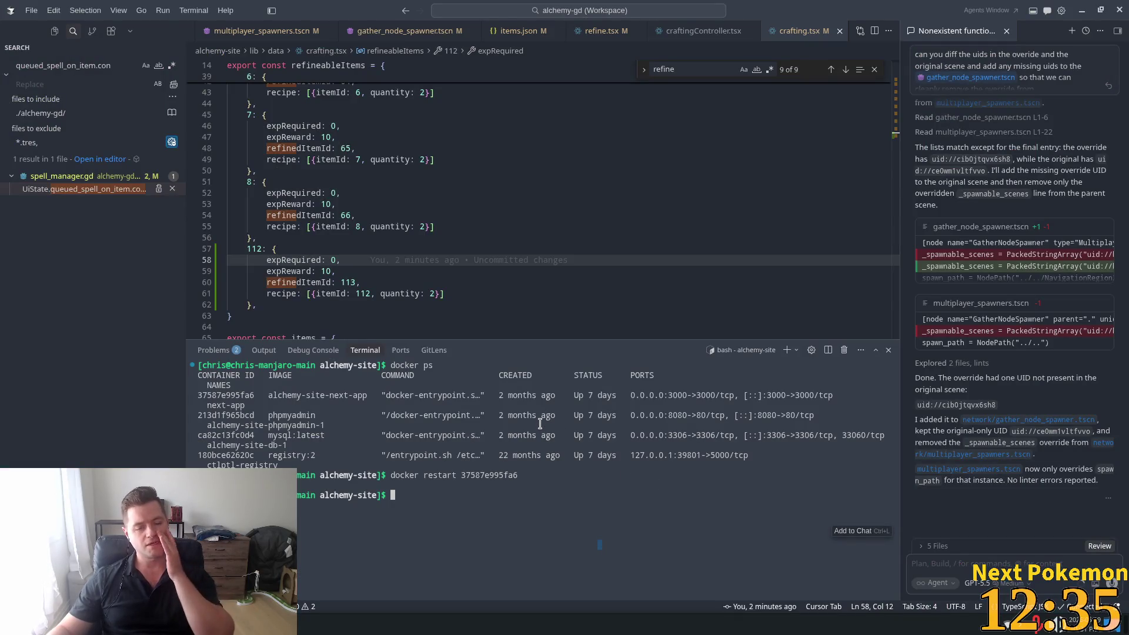
{"action": "double_click", "coordinate": [254, 249]}
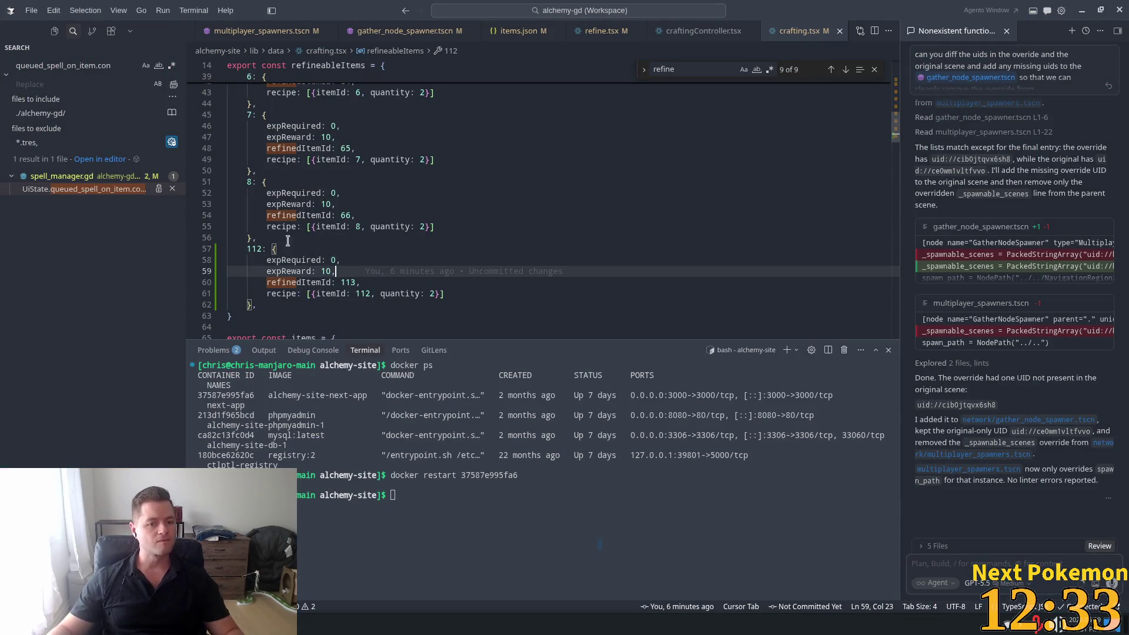
{"action": "scroll", "coordinate": [430, 309], "scroll_direction": "down", "scroll_amount": 7}
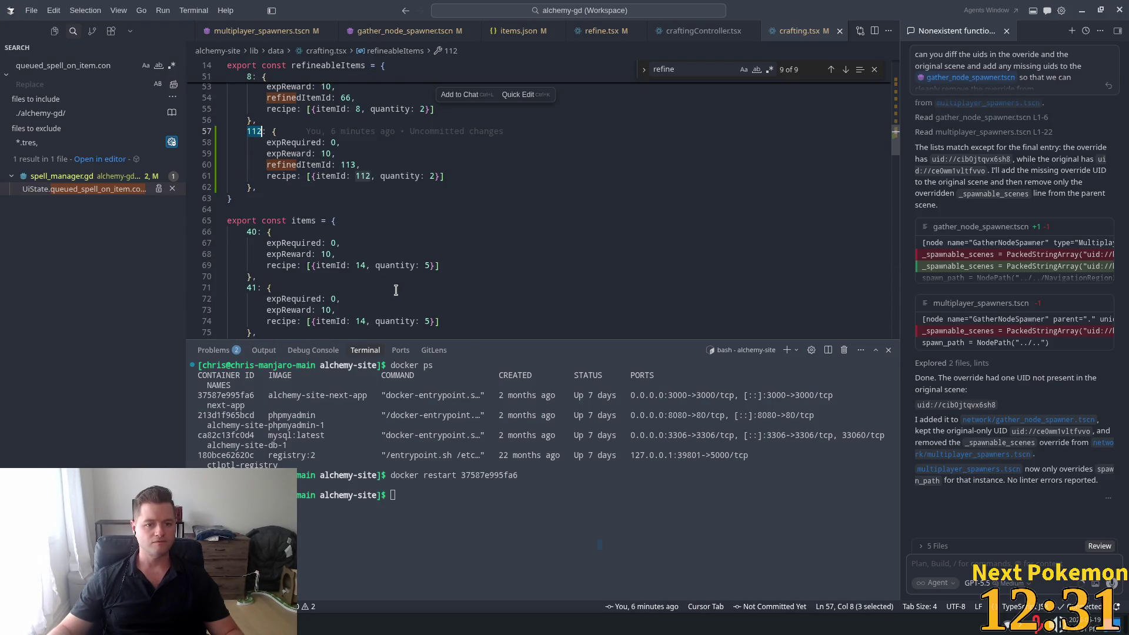
{"action": "scroll", "coordinate": [396, 290], "scroll_direction": "down", "scroll_amount": 10}
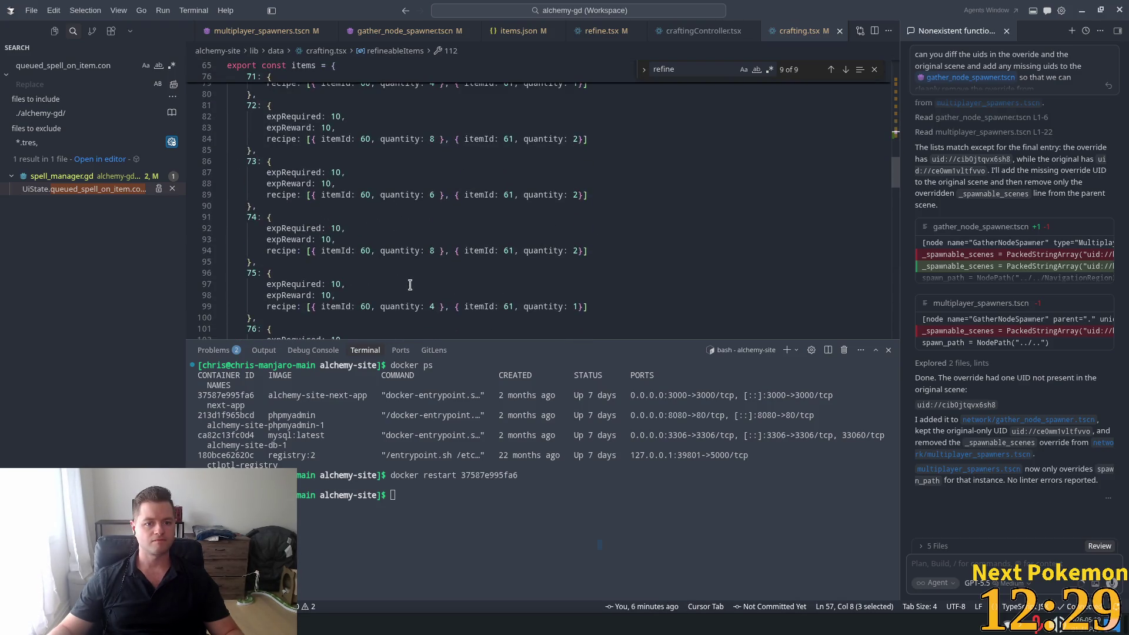
{"action": "scroll", "coordinate": [445, 294], "scroll_direction": "down", "scroll_amount": 6}
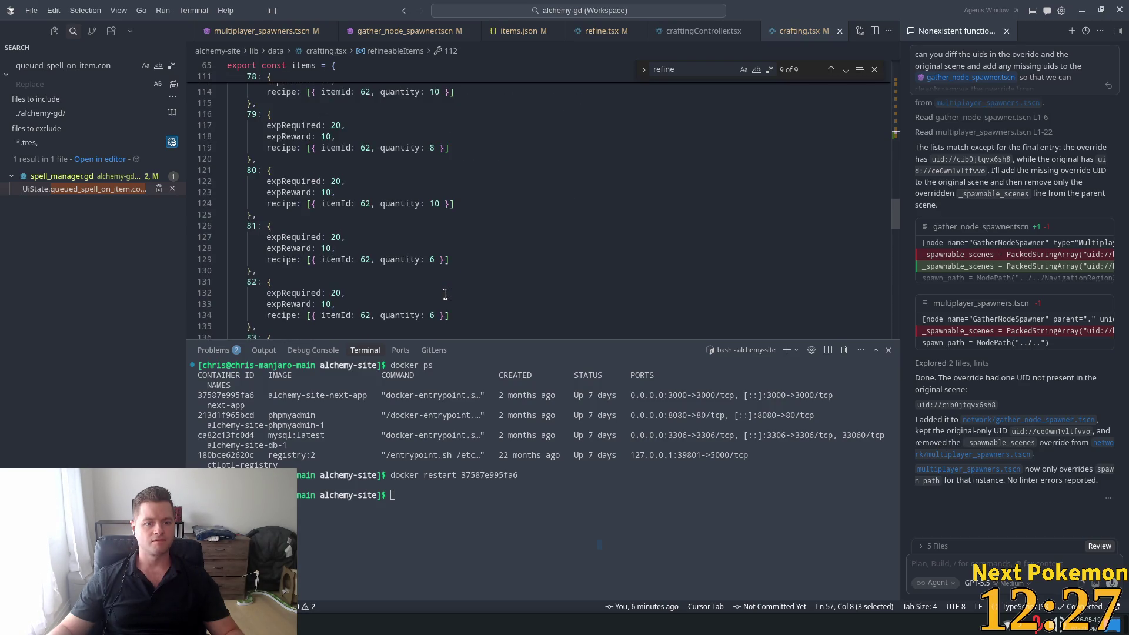
{"action": "scroll", "coordinate": [446, 294], "scroll_direction": "down", "scroll_amount": 10}
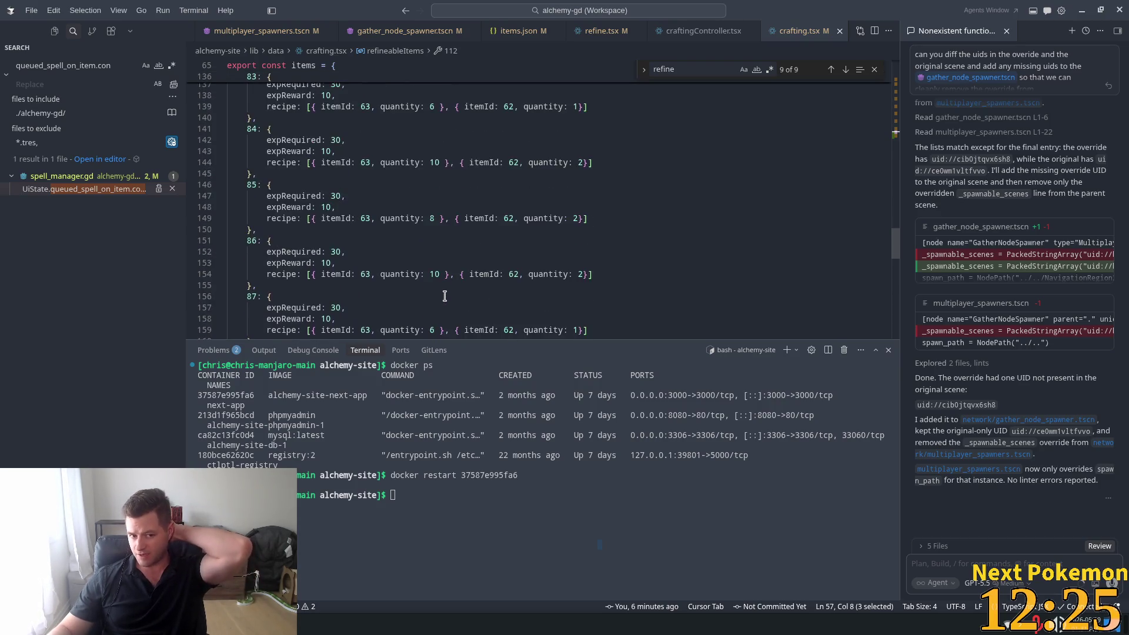
{"action": "scroll", "coordinate": [445, 298], "scroll_direction": "down", "scroll_amount": 13}
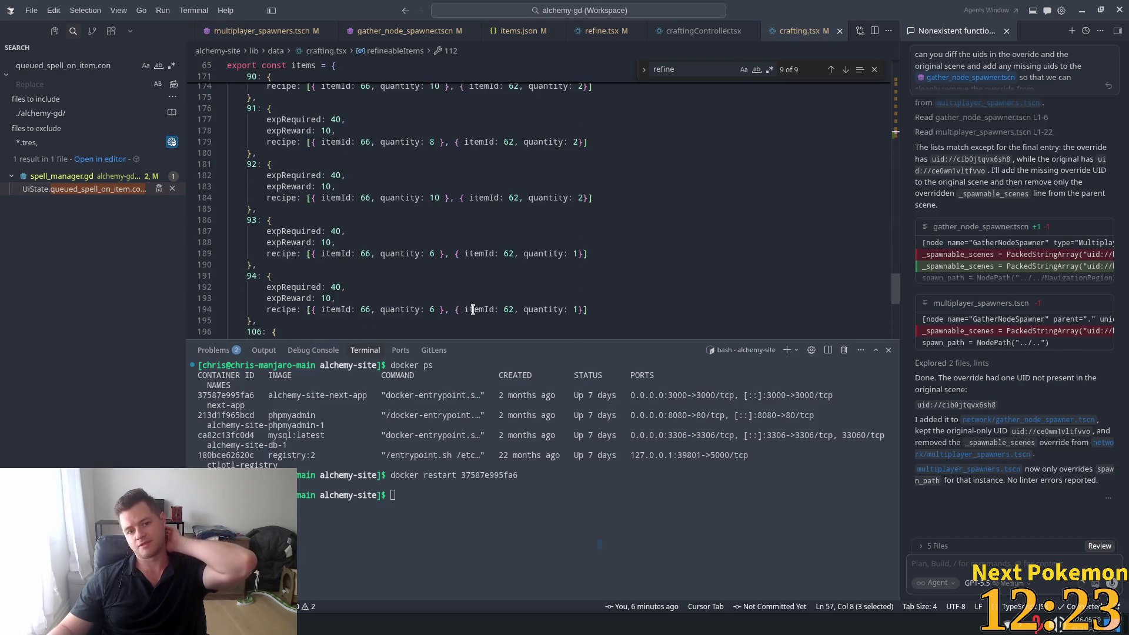
{"action": "scroll", "coordinate": [473, 311], "scroll_direction": "up", "scroll_amount": 3}
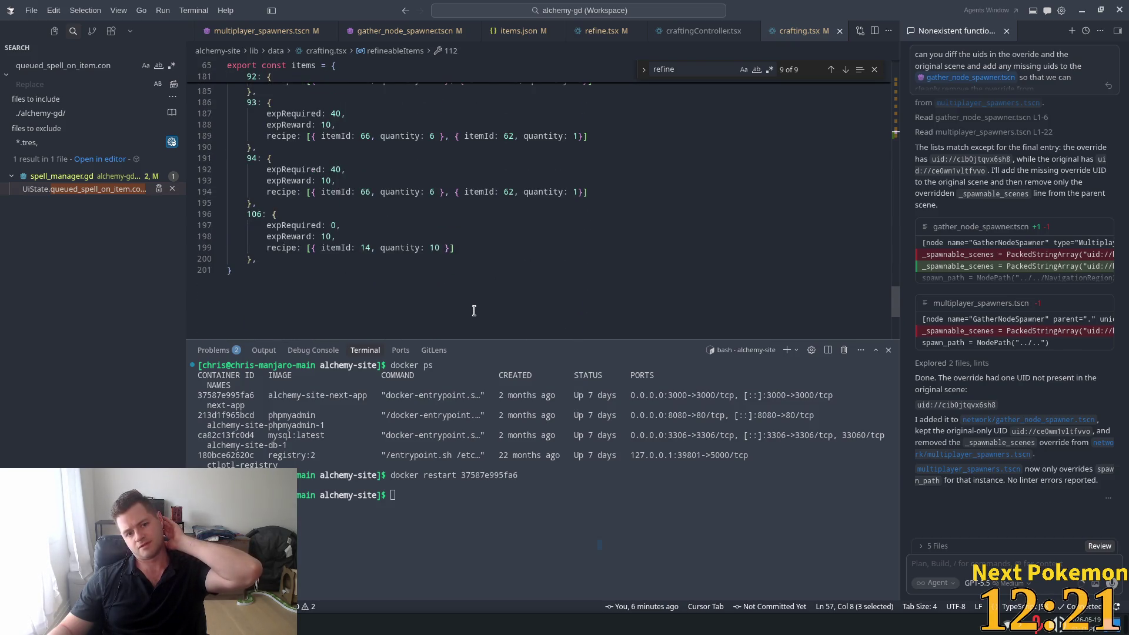
{"action": "left_click_drag", "start_coordinate": [896, 310], "coordinate": [904, 72]}
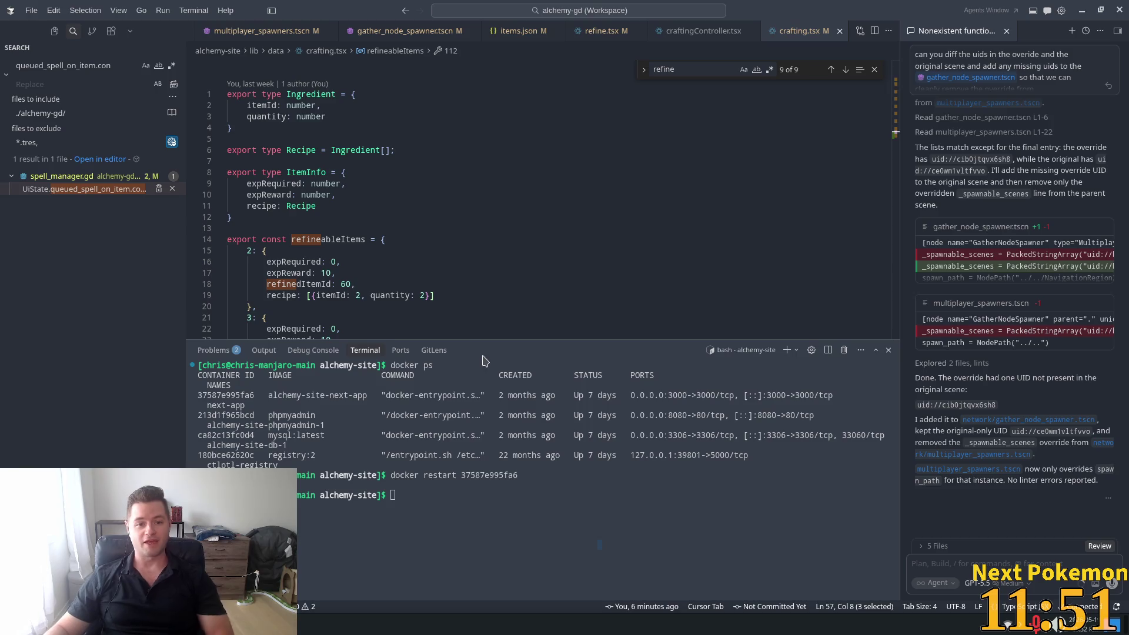
- Review the refineableItems declaration, ItemInfo's expReward field and entry 2's refinedItemId 60
{"action": "left_click", "coordinate": [447, 239]}
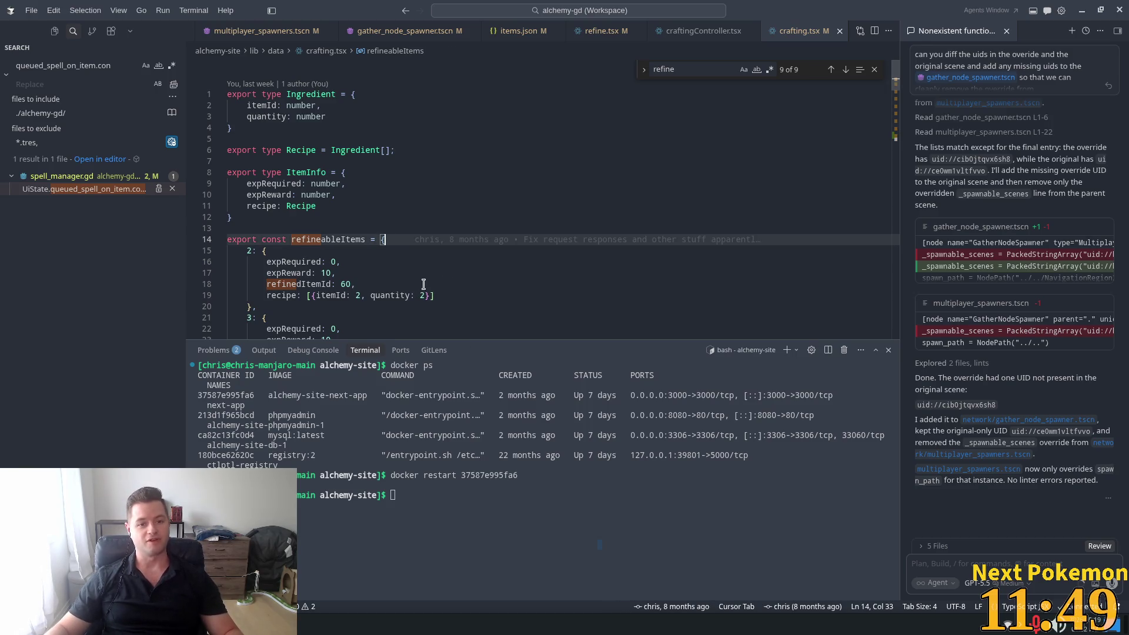
{"action": "left_click", "coordinate": [365, 195]}
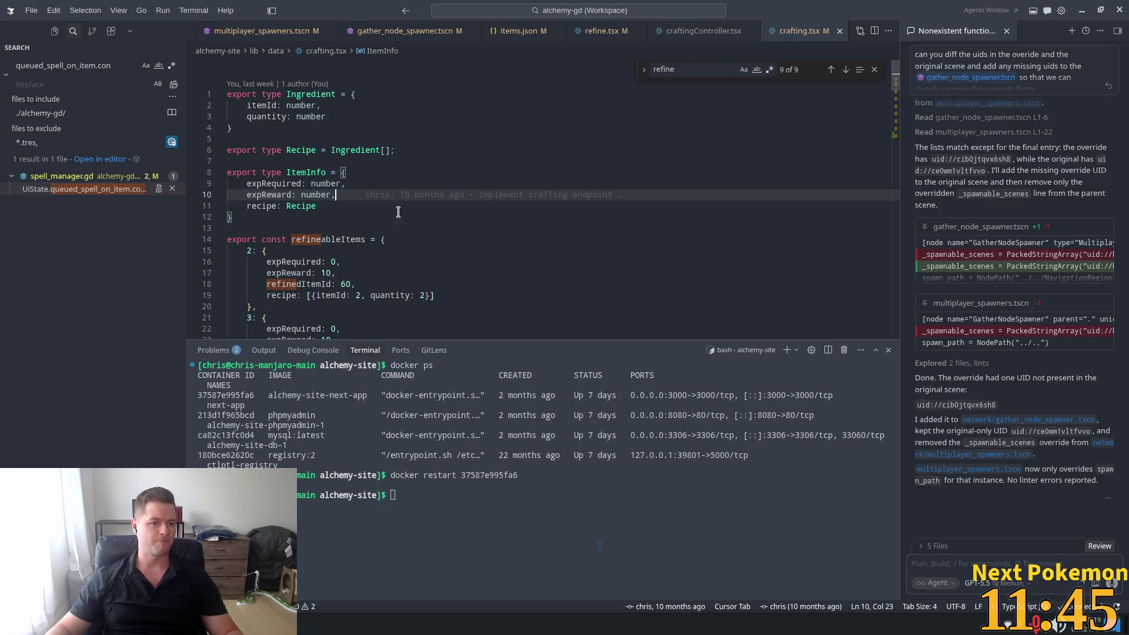
{"action": "scroll", "coordinate": [436, 200], "scroll_direction": "down", "scroll_amount": 4}
{"action": "left_click", "coordinate": [345, 168]}
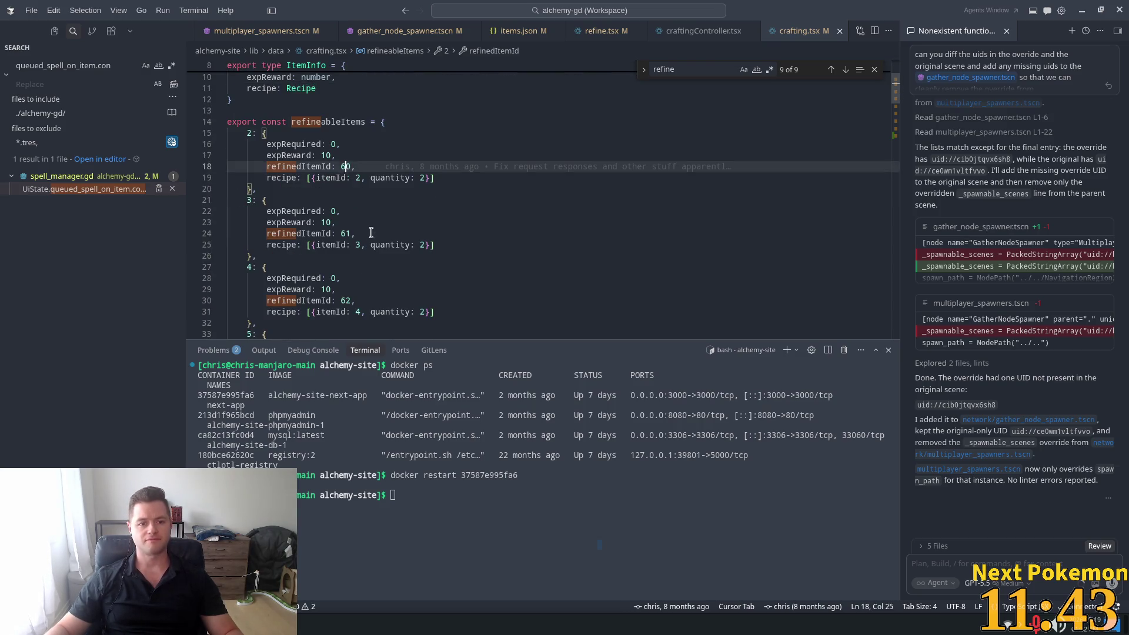
{"action": "scroll", "coordinate": [368, 231], "scroll_direction": "down", "scroll_amount": 2}
{"action": "scroll", "coordinate": [399, 220], "scroll_direction": "down", "scroll_amount": 2}
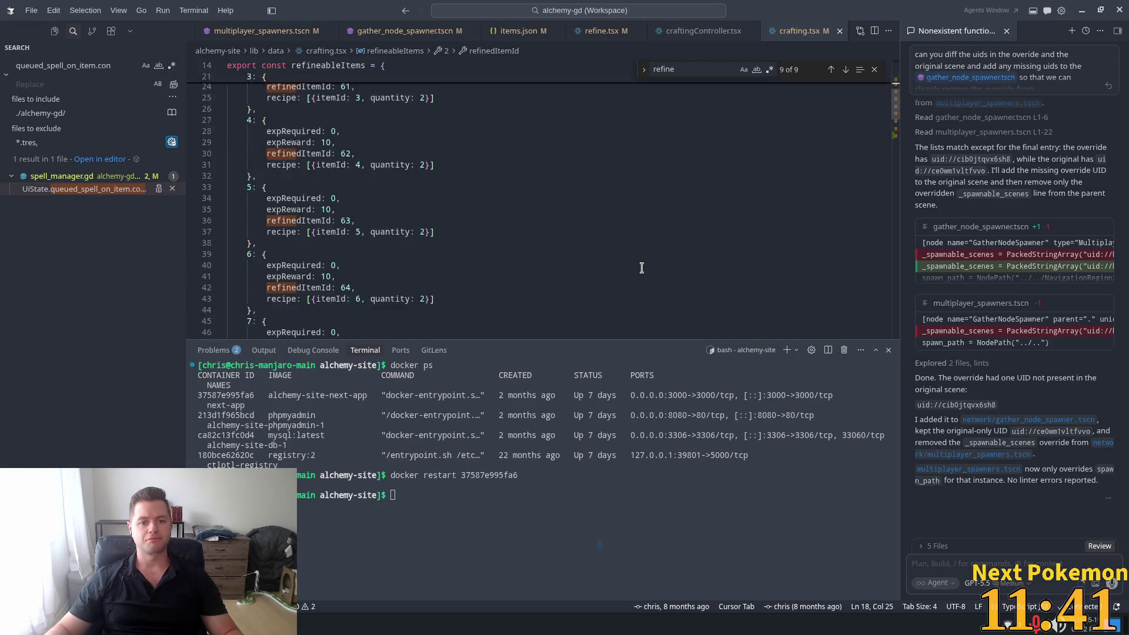
{"action": "scroll", "coordinate": [642, 266], "scroll_direction": "down", "scroll_amount": 3}
{"action": "scroll", "coordinate": [424, 196], "scroll_direction": "down", "scroll_amount": 5}
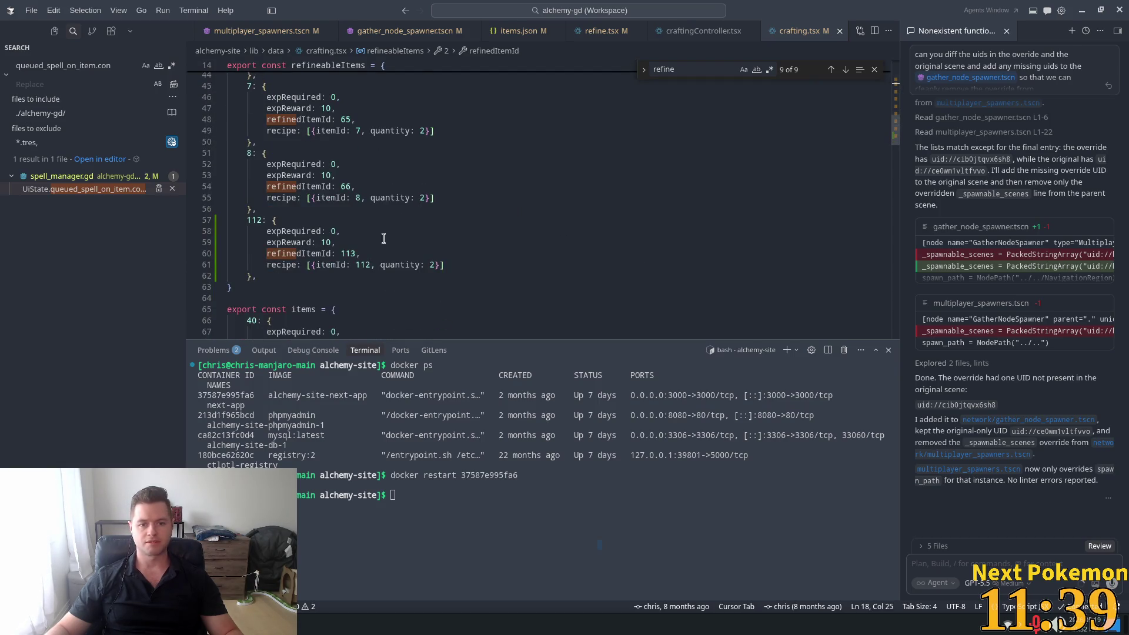
- Inspect the entry refining item 112 into 113, then switch to refine.tsx
{"action": "left_click", "coordinate": [397, 226]}
{"action": "double_click", "coordinate": [312, 186]}
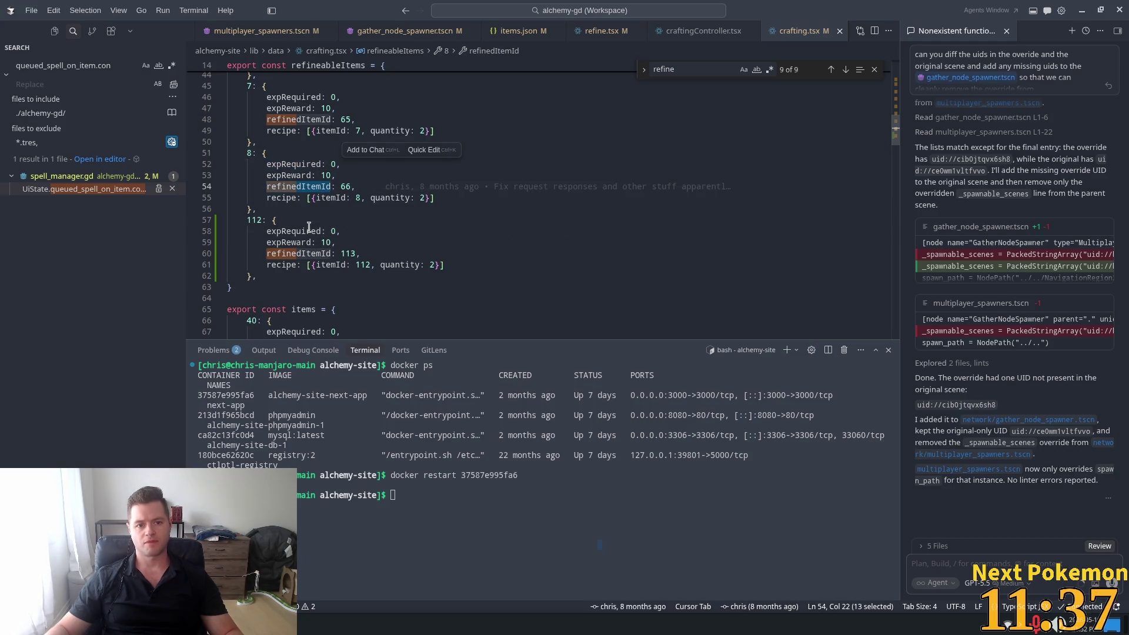
{"action": "double_click", "coordinate": [348, 253]}
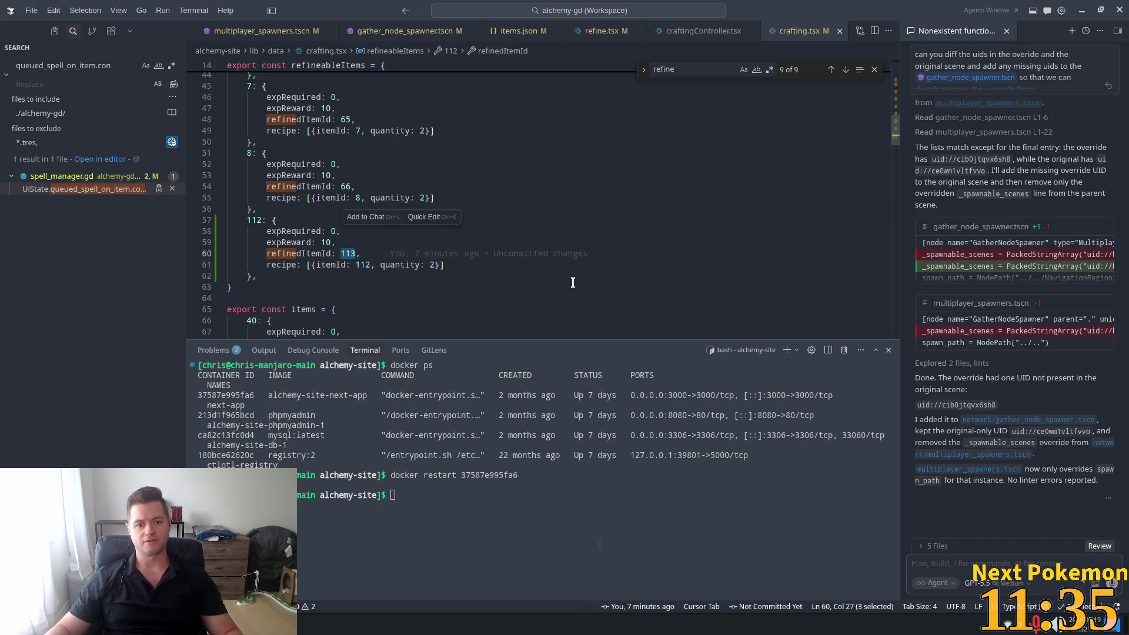
{"action": "double_click", "coordinate": [363, 265]}
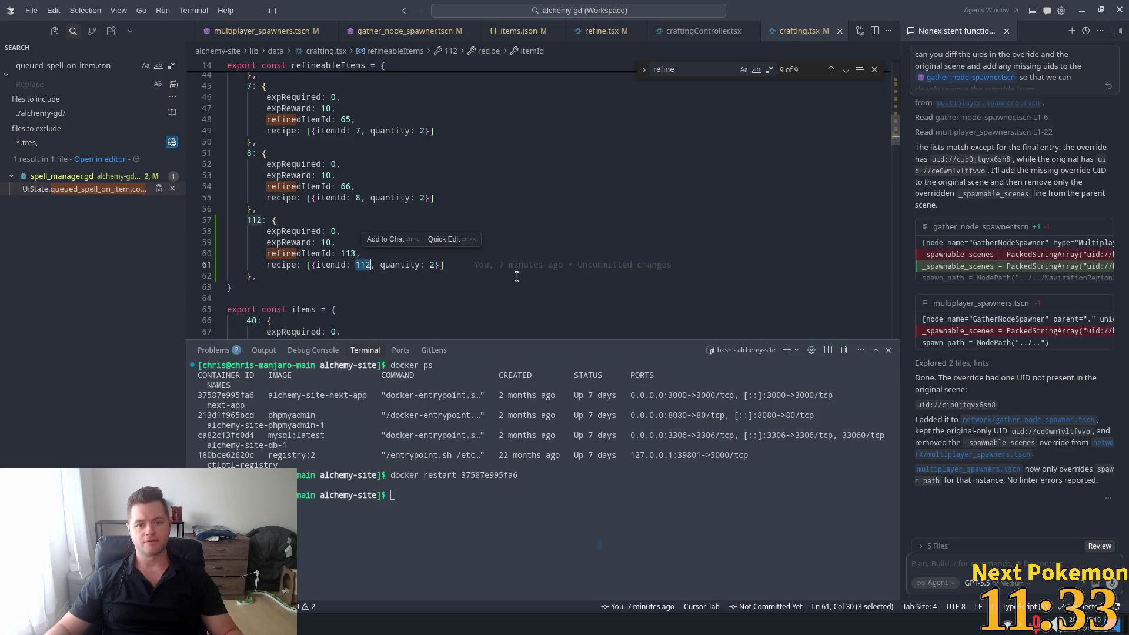
{"action": "left_click", "coordinate": [438, 267]}
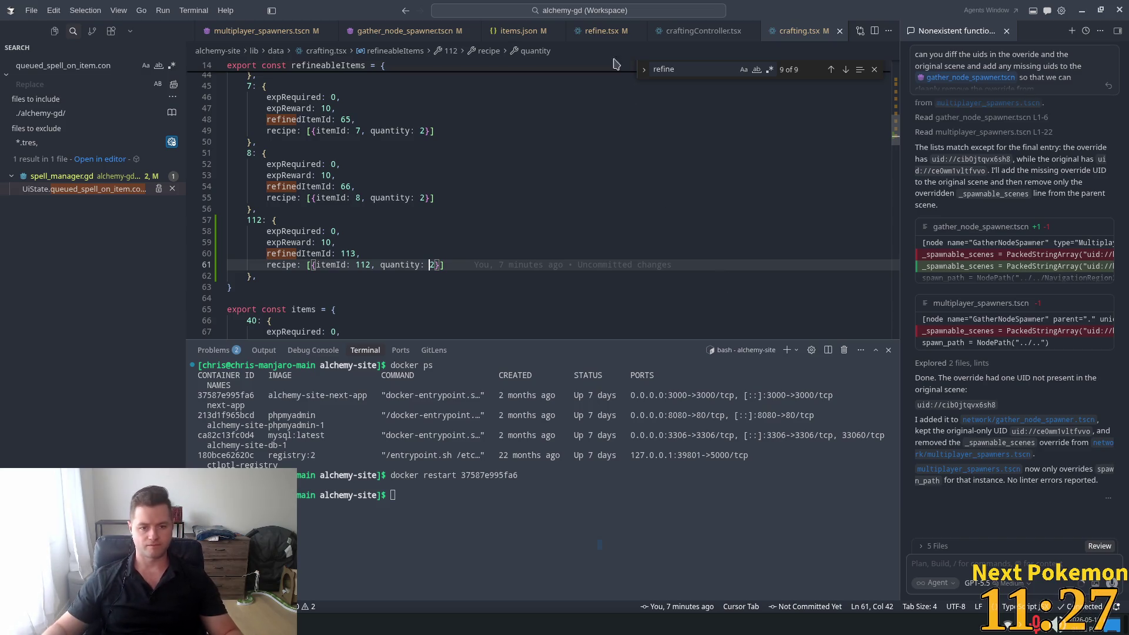
{"action": "scroll", "coordinate": [567, 232], "scroll_direction": "down", "scroll_amount": 3}
{"action": "scroll", "coordinate": [246, 187], "scroll_direction": "up", "scroll_amount": 15}
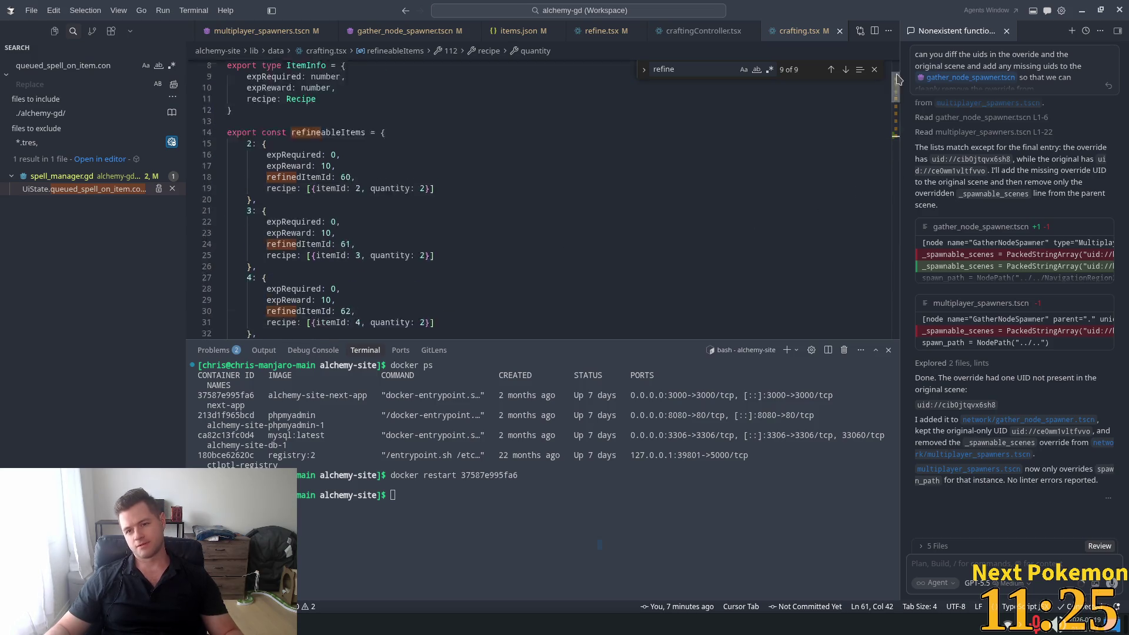
{"action": "left_click", "coordinate": [602, 33]}
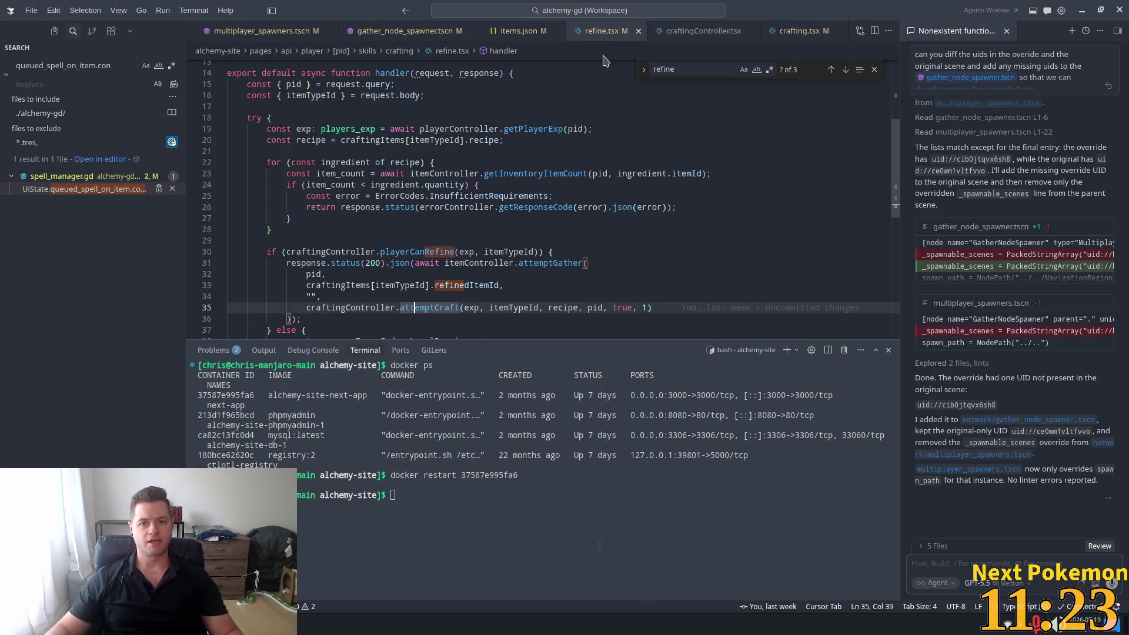
- Compare with Godot's gather quantity roll on line 97, then return to refine.tsx
{"action": "scroll", "coordinate": [568, 235], "scroll_direction": "down", "scroll_amount": 4}
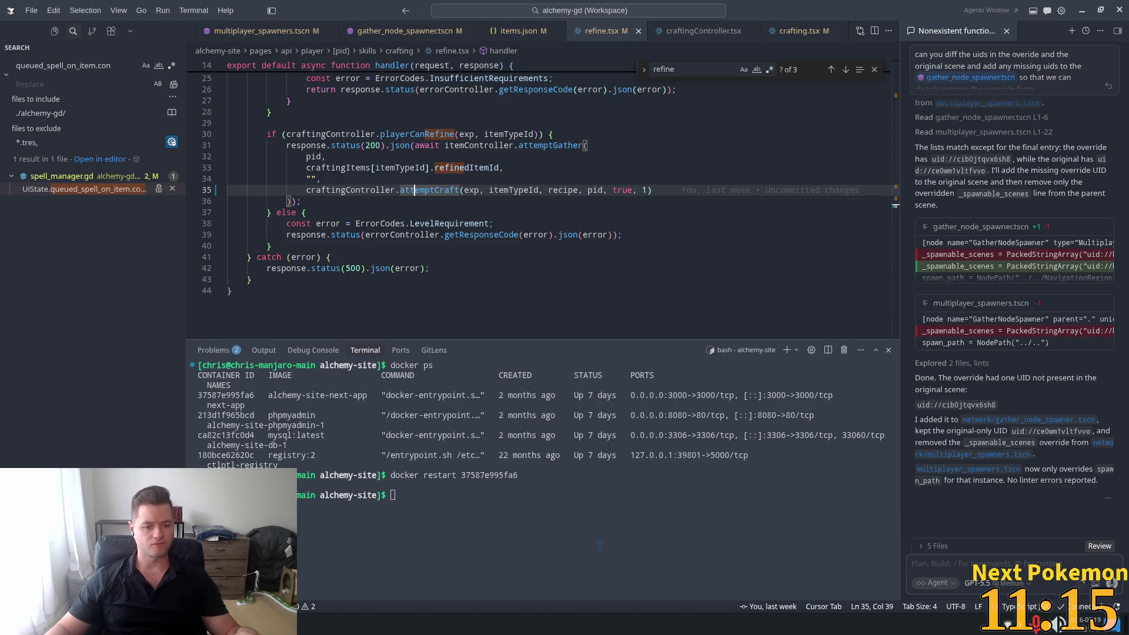
{"action": "key", "text": "alt+Tab"}
{"action": "key", "text": "alt+Tab"}
{"action": "key", "text": "alt+Tab"}
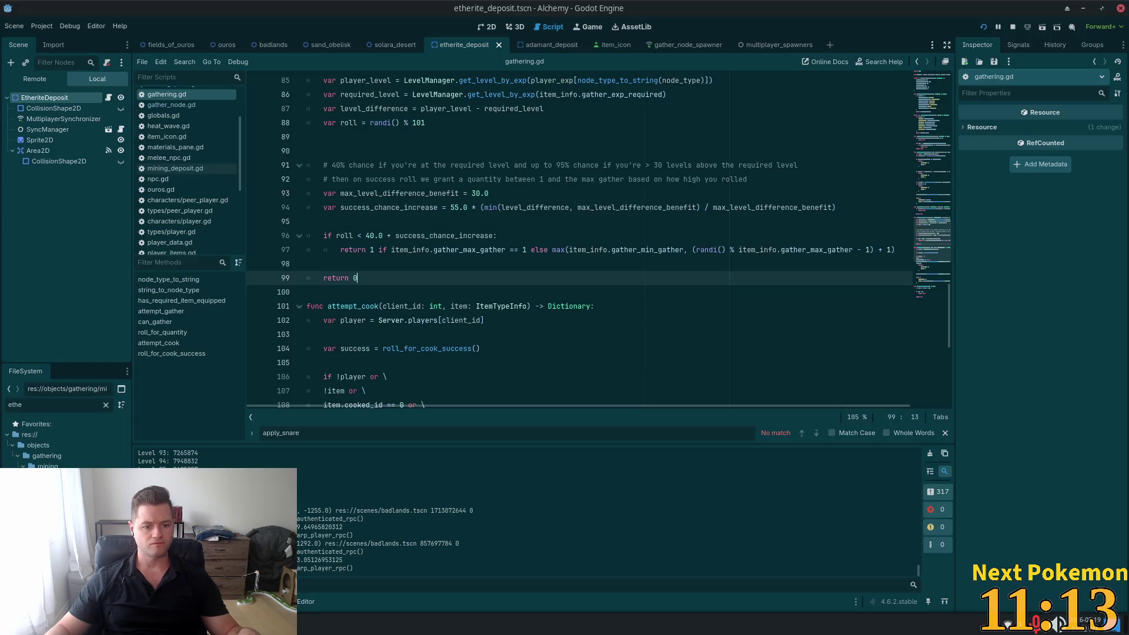
{"action": "left_click", "coordinate": [480, 249]}
{"action": "scroll", "coordinate": [500, 265], "scroll_direction": "up", "scroll_amount": 3}
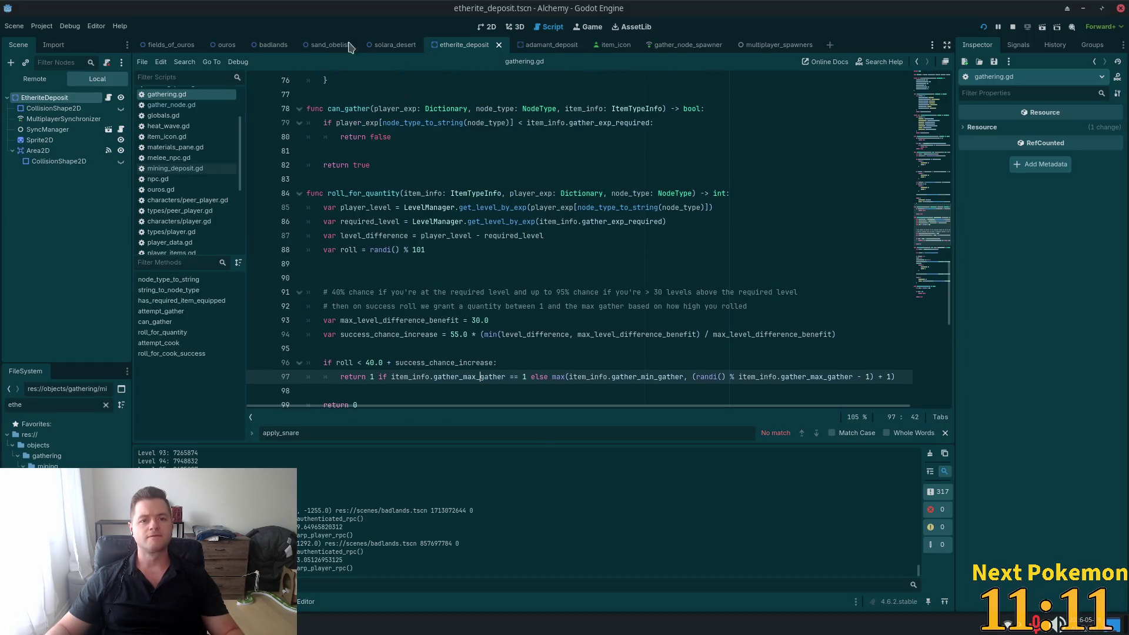
{"action": "key", "text": "alt+Tab"}
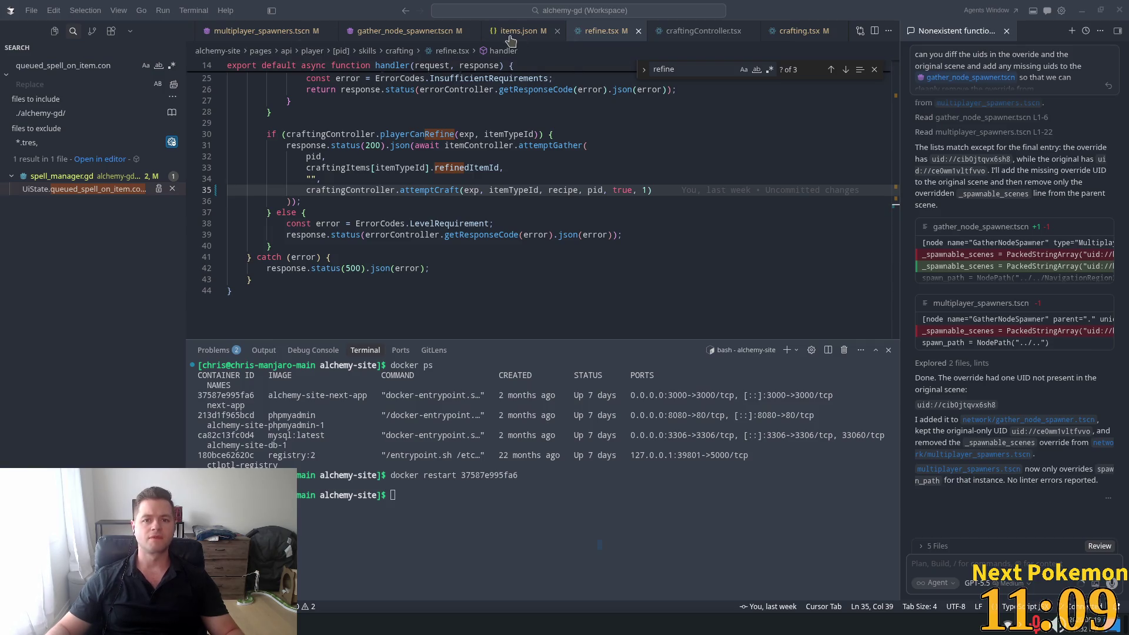
{"action": "key", "text": "alt+Tab"}
{"action": "key", "text": "shift+alt+o"}
{"action": "type", "text": "p"}
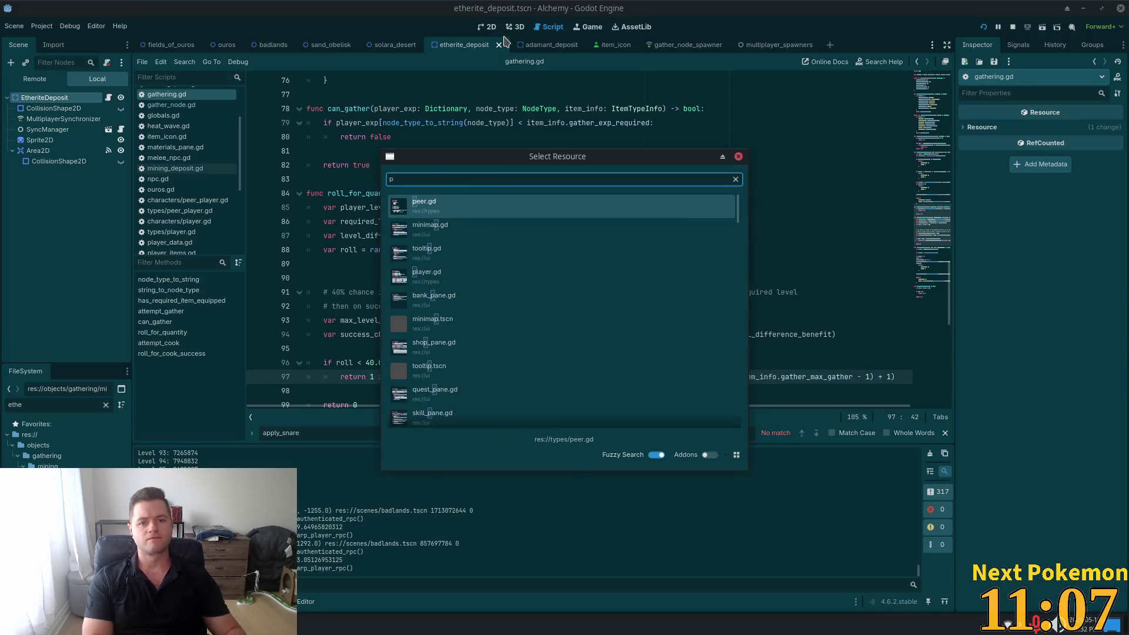
{"action": "key", "text": "Escape"}
{"action": "key", "text": "alt+Tab"}
- Examine refinedItemId and the attemptGather and attemptCraft calls, then jump to attemptCraft's definition
{"action": "left_click", "coordinate": [519, 170]}
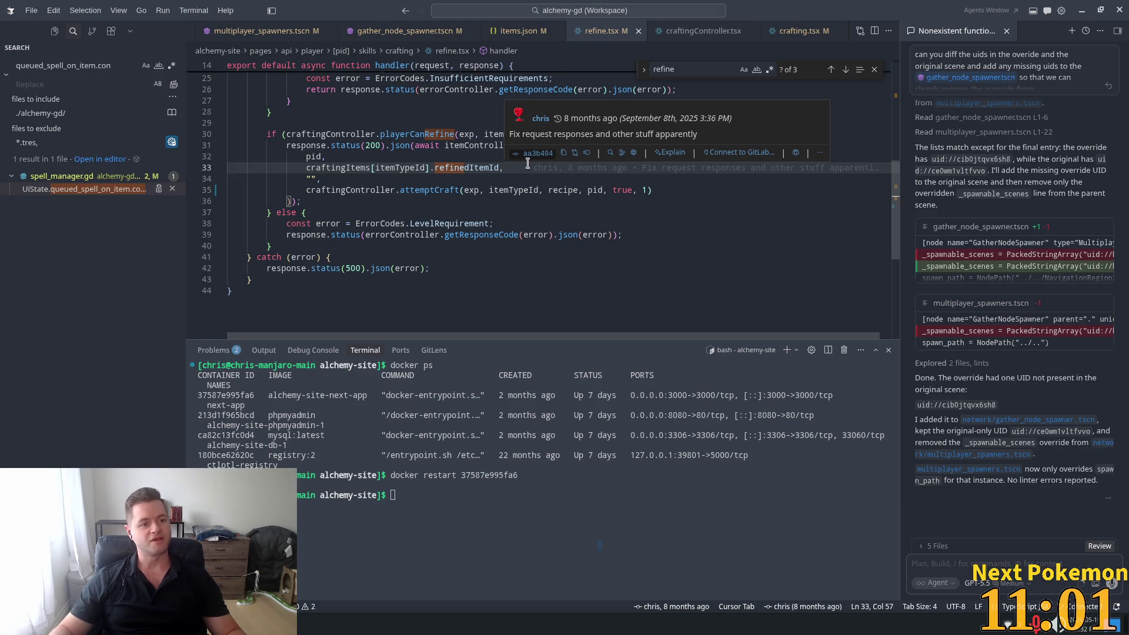
{"action": "left_click", "coordinate": [474, 169]}
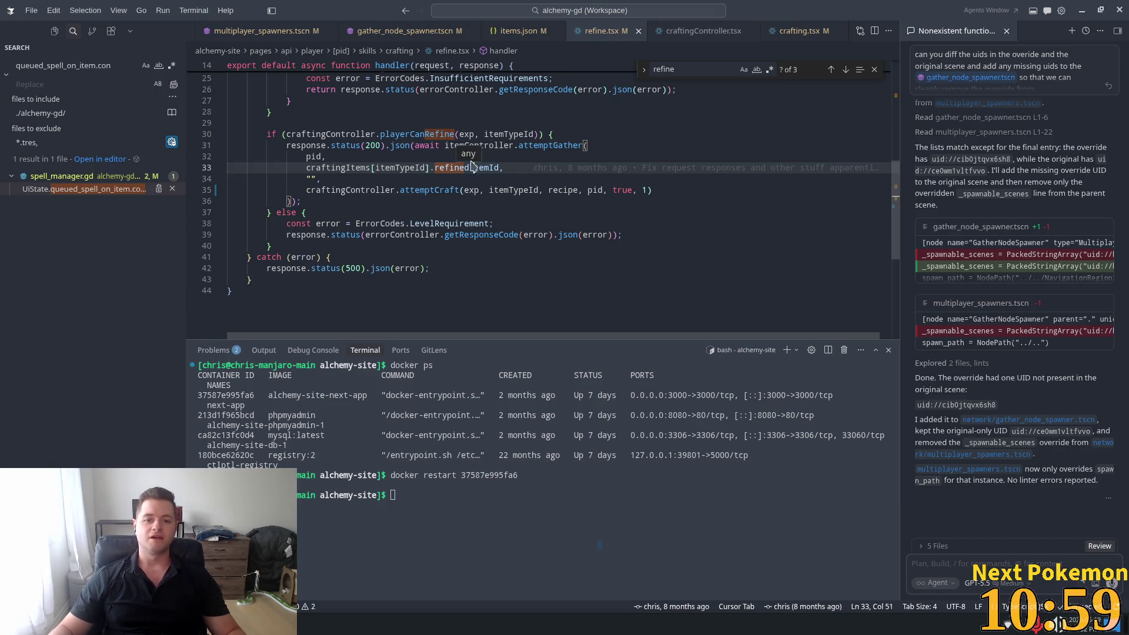
{"action": "left_click", "coordinate": [381, 144]}
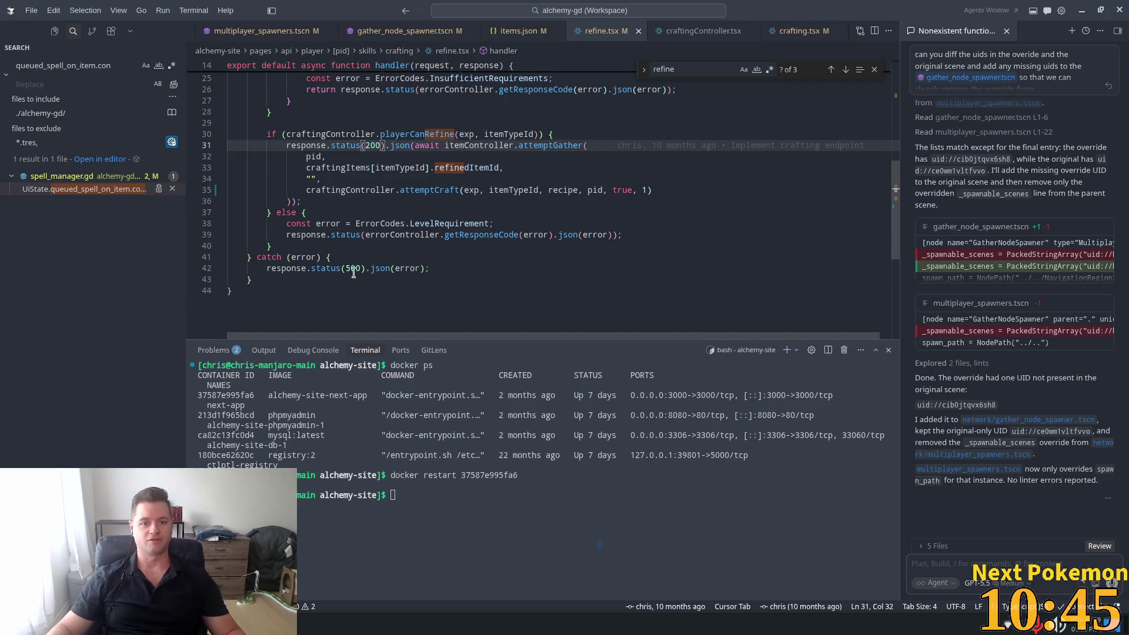
{"action": "scroll", "coordinate": [355, 275], "scroll_direction": "up", "scroll_amount": 2}
{"action": "left_click", "coordinate": [471, 235]}
{"action": "double_click", "coordinate": [553, 204]}
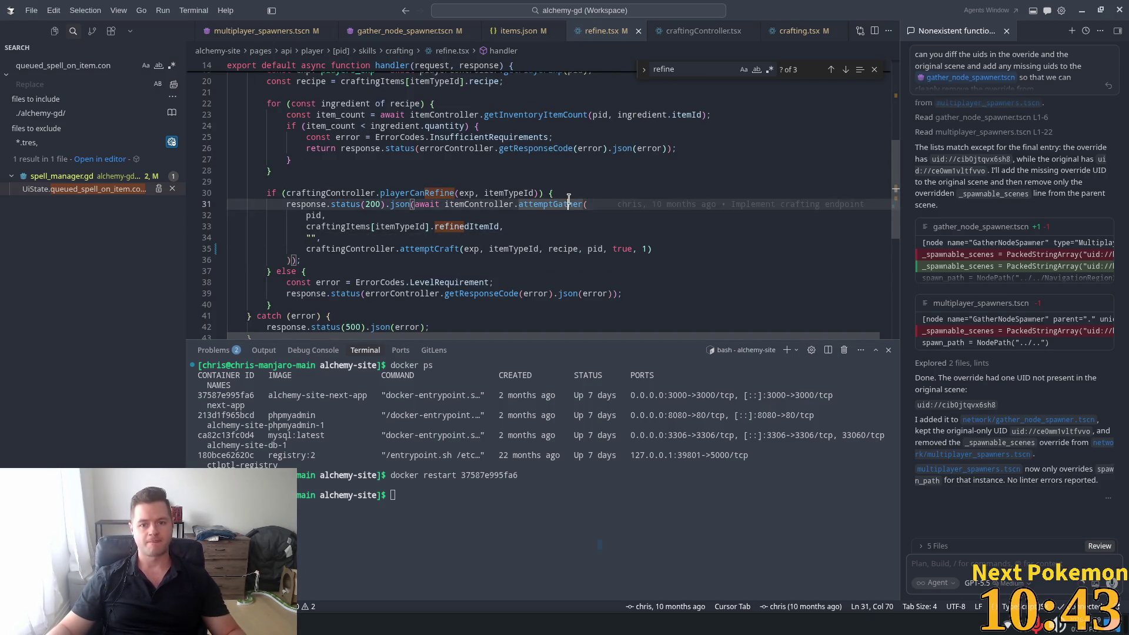
{"action": "double_click", "coordinate": [447, 249]}
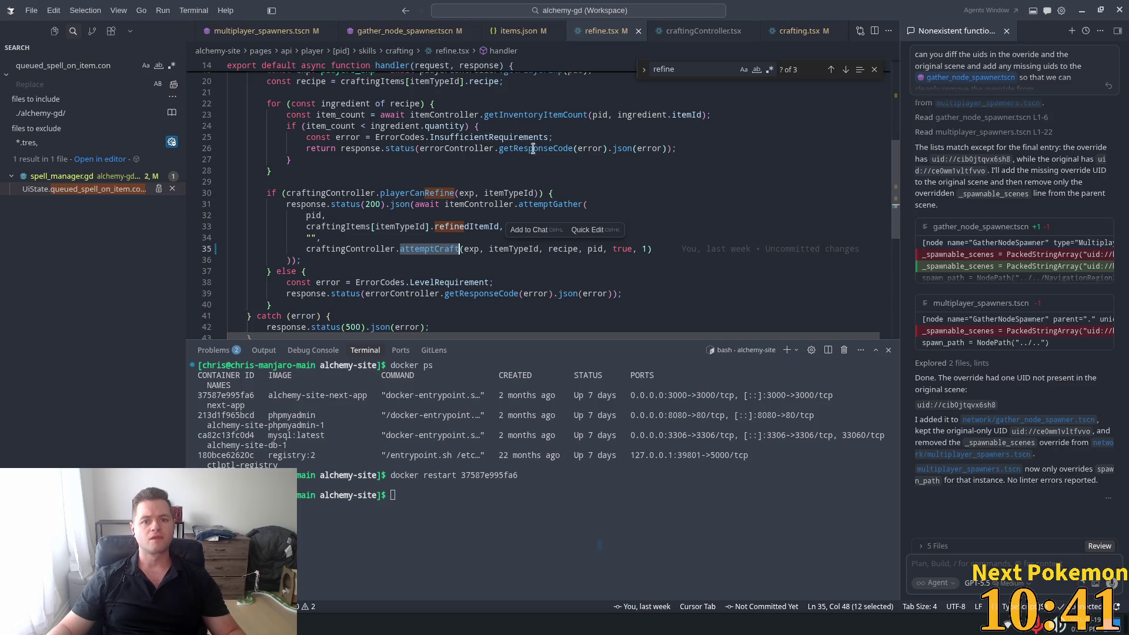
{"action": "scroll", "coordinate": [477, 155], "scroll_direction": "up", "scroll_amount": 1}
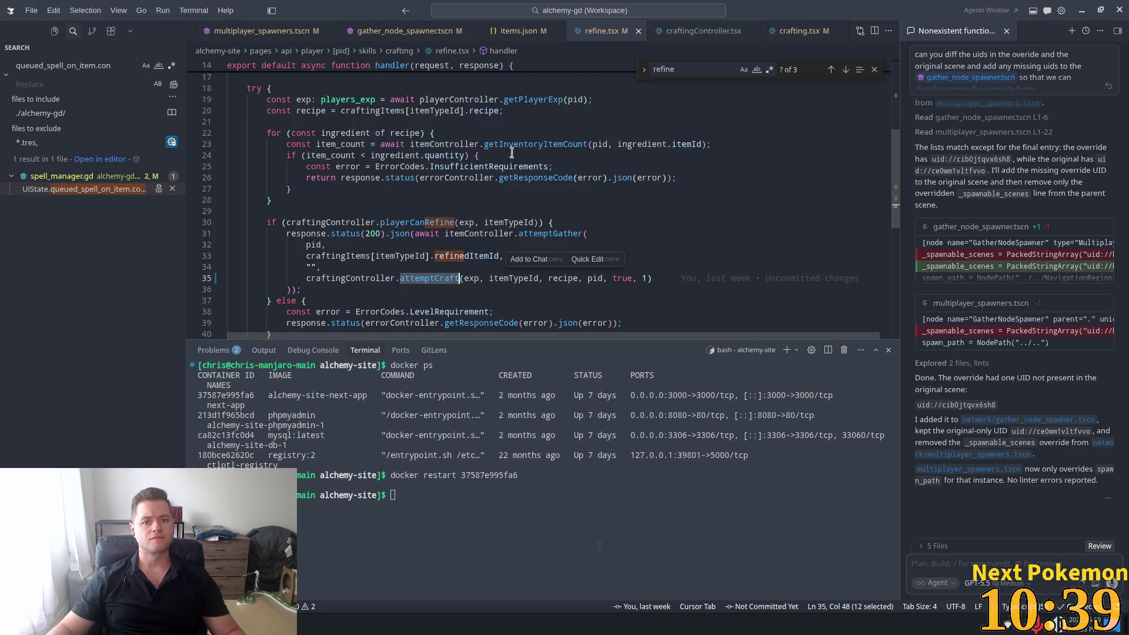
{"action": "scroll", "coordinate": [540, 213], "scroll_direction": "down", "scroll_amount": 2}
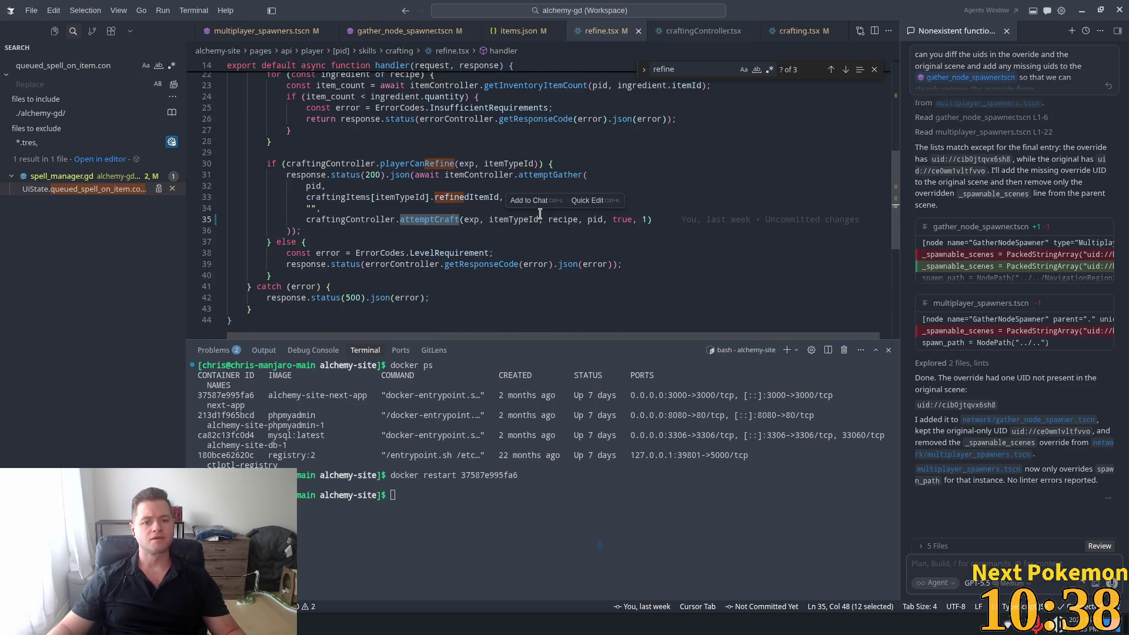
{"action": "left_click", "coordinate": [435, 221], "text": "ctrl"}
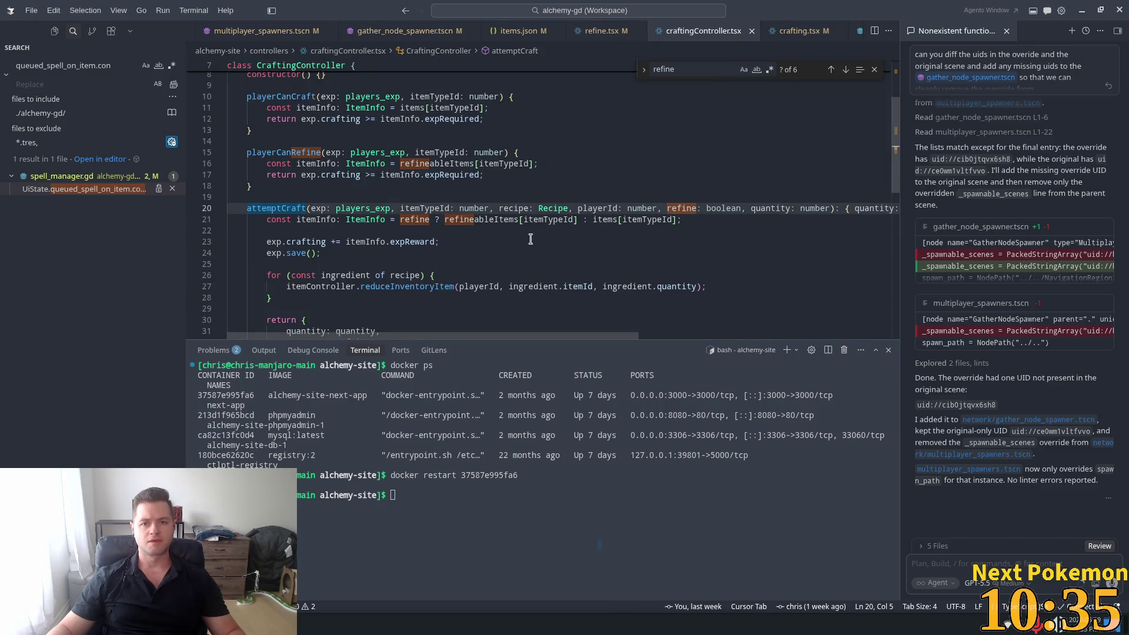
- Read attemptCraft's refineableItems branch and ingredient removal, then switch to Godot
{"action": "scroll", "coordinate": [412, 250], "scroll_direction": "down", "scroll_amount": 2}
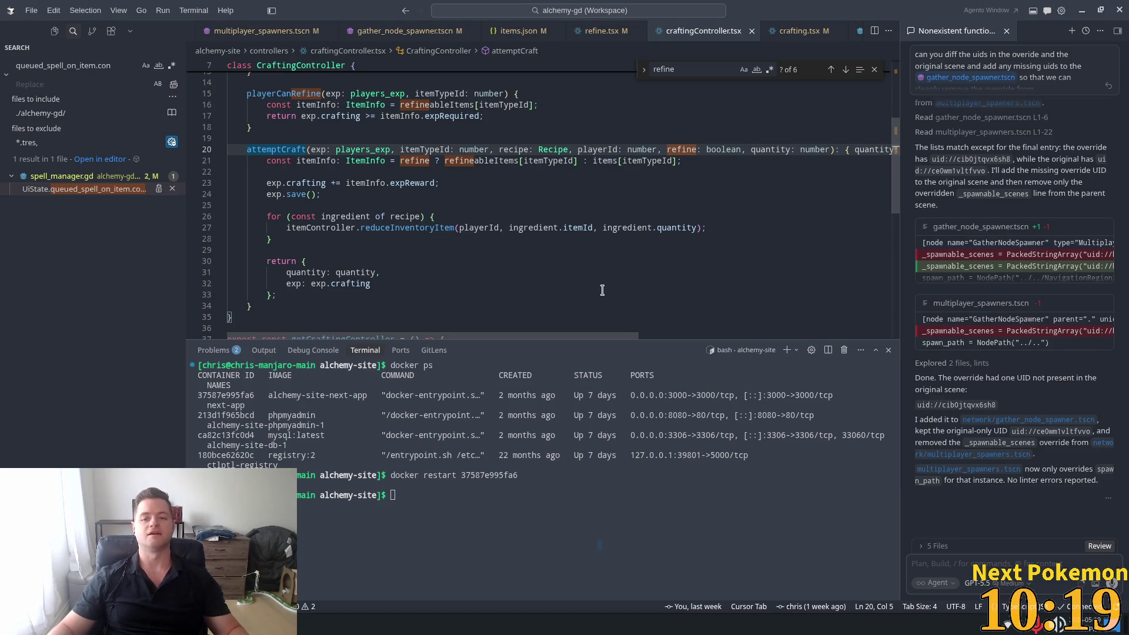
{"action": "key", "text": "alt+Tab"}
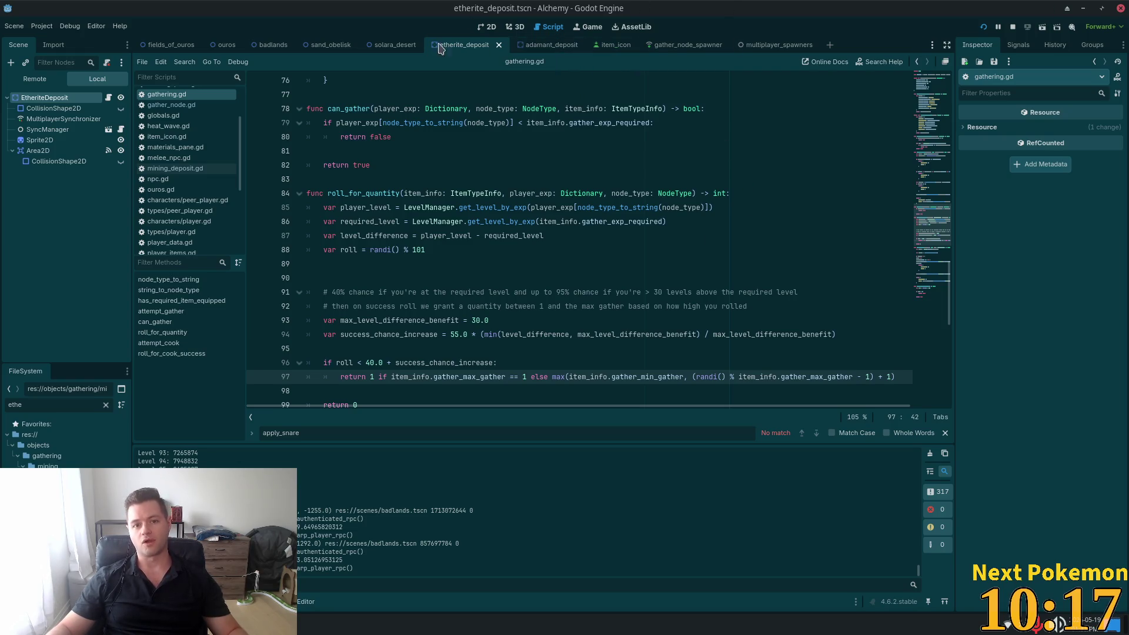
- Show the etherite_deposit scene in Godot's 2D view, then return to Cursor
{"action": "left_click", "coordinate": [467, 49]}
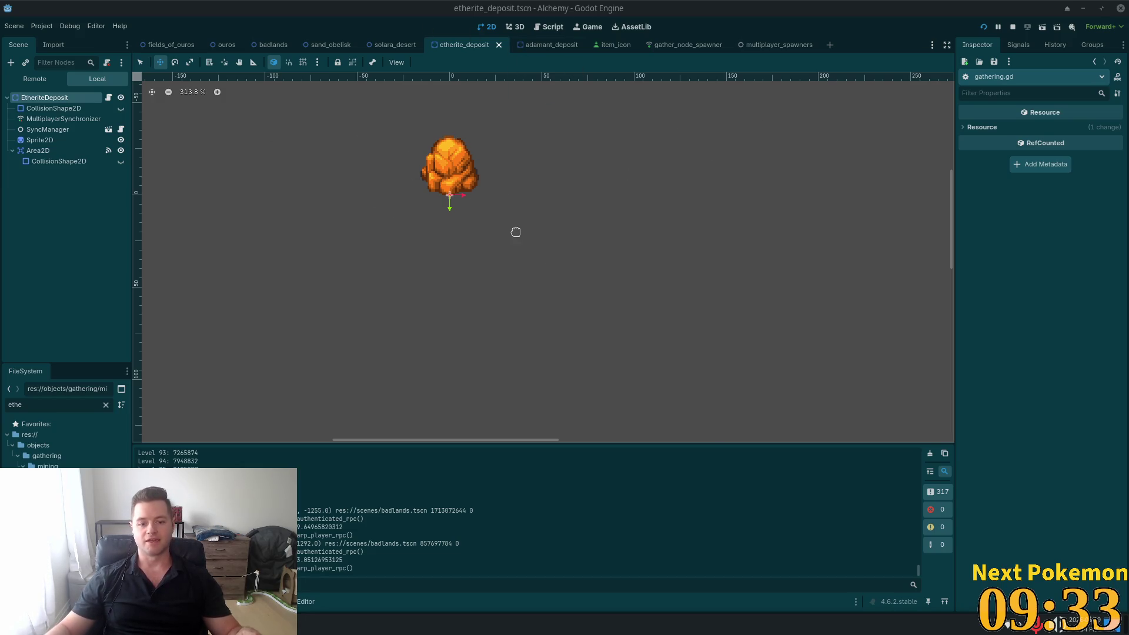
{"action": "key", "text": "alt+Tab"}
- Open server.gd and inspect the Api.refine_ore call in _handle_refine_ore_spell
{"action": "left_click", "coordinate": [480, 173]}
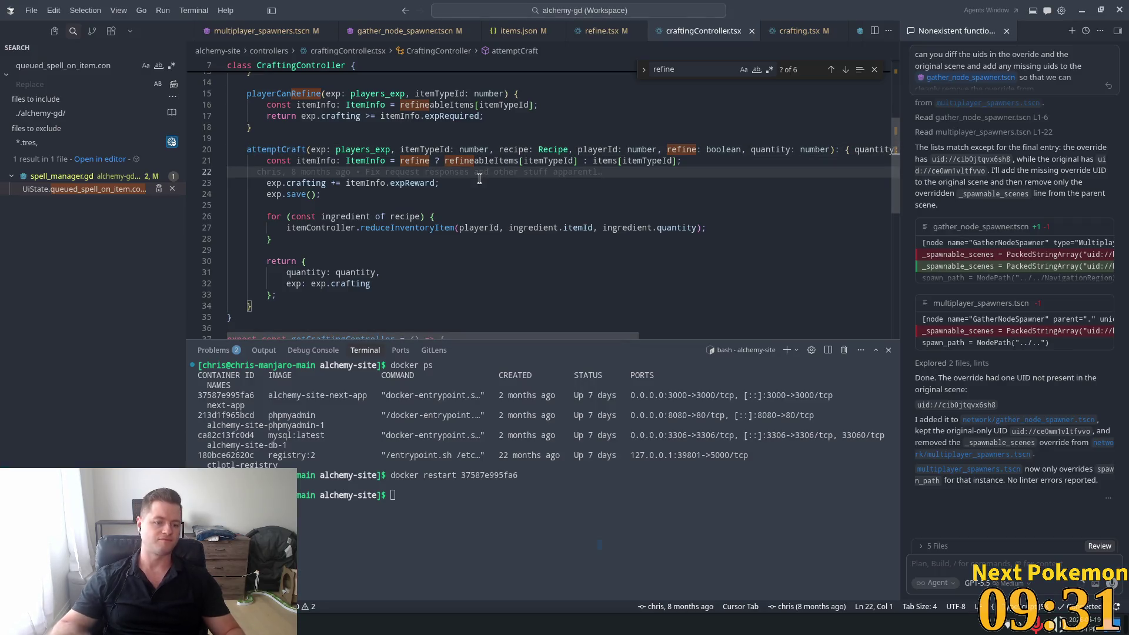
{"action": "key", "text": "ctrl+p"}
{"action": "type", "text": "server"}
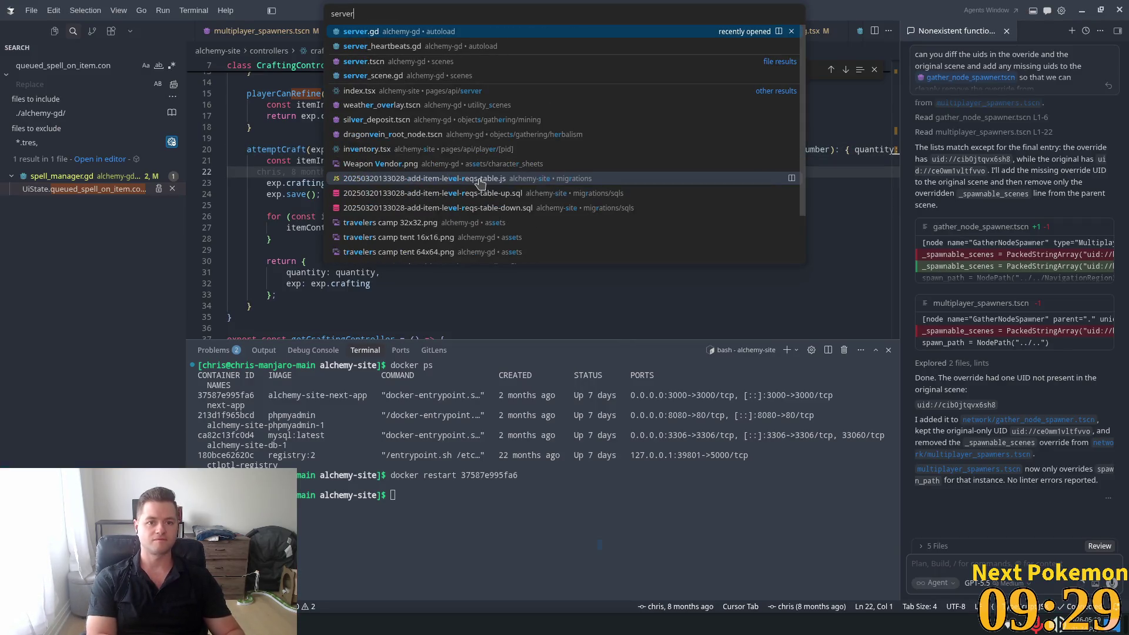
{"action": "key", "text": "Return"}
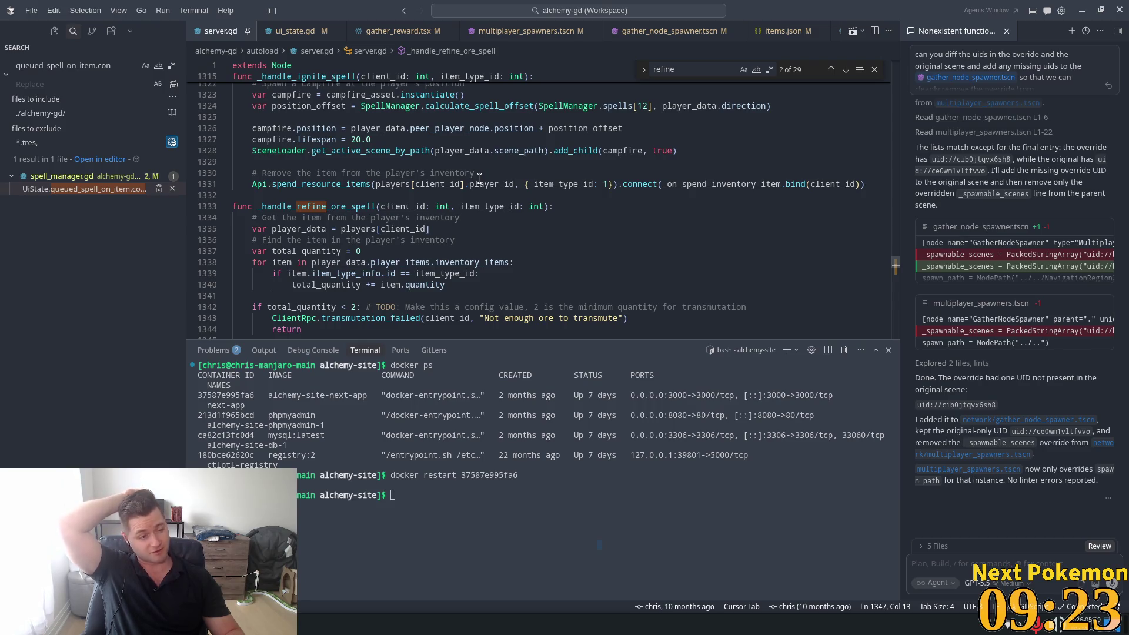
{"action": "left_click", "coordinate": [554, 208]}
{"action": "scroll", "coordinate": [473, 266], "scroll_direction": "down", "scroll_amount": 1}
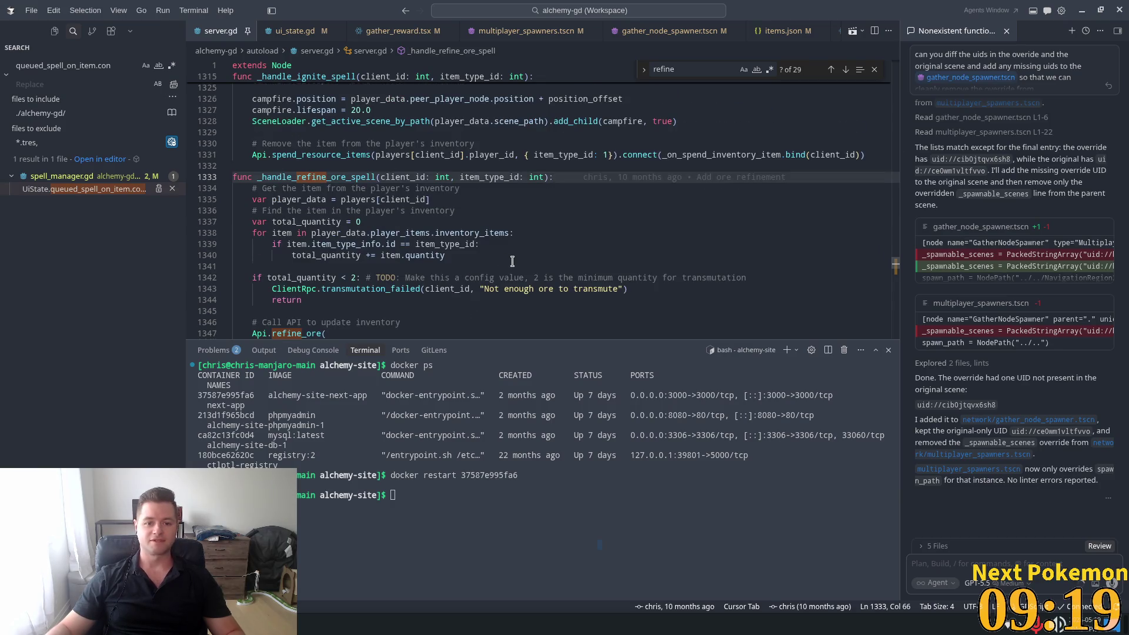
{"action": "scroll", "coordinate": [509, 261], "scroll_direction": "down", "scroll_amount": 3}
{"action": "left_click", "coordinate": [351, 256]}
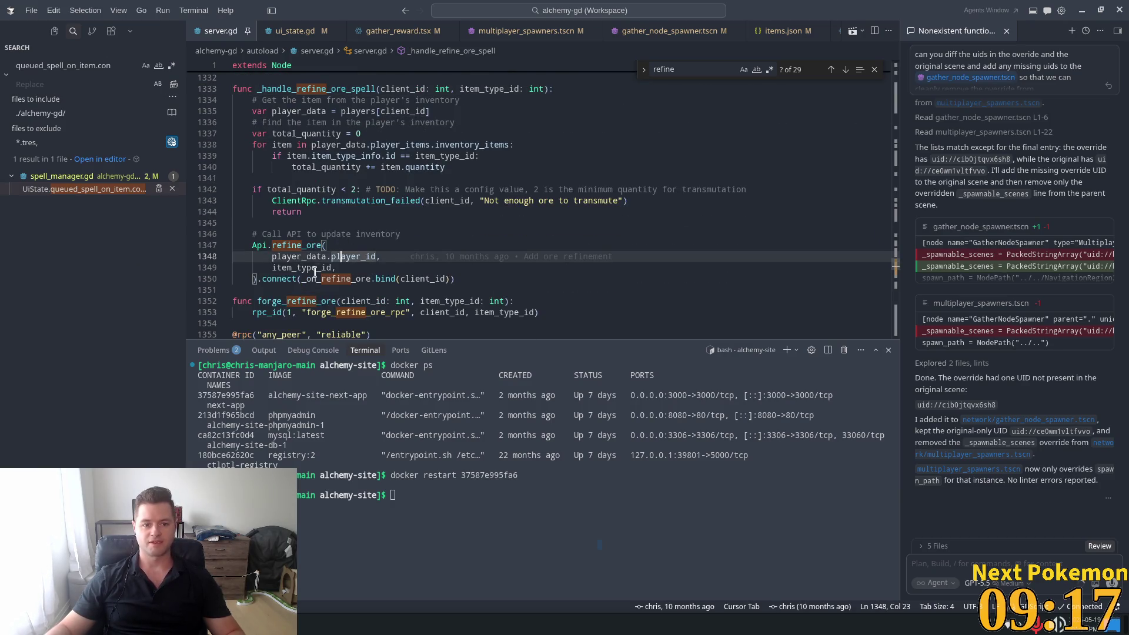
{"action": "scroll", "coordinate": [315, 272], "scroll_direction": "down", "scroll_amount": 4}
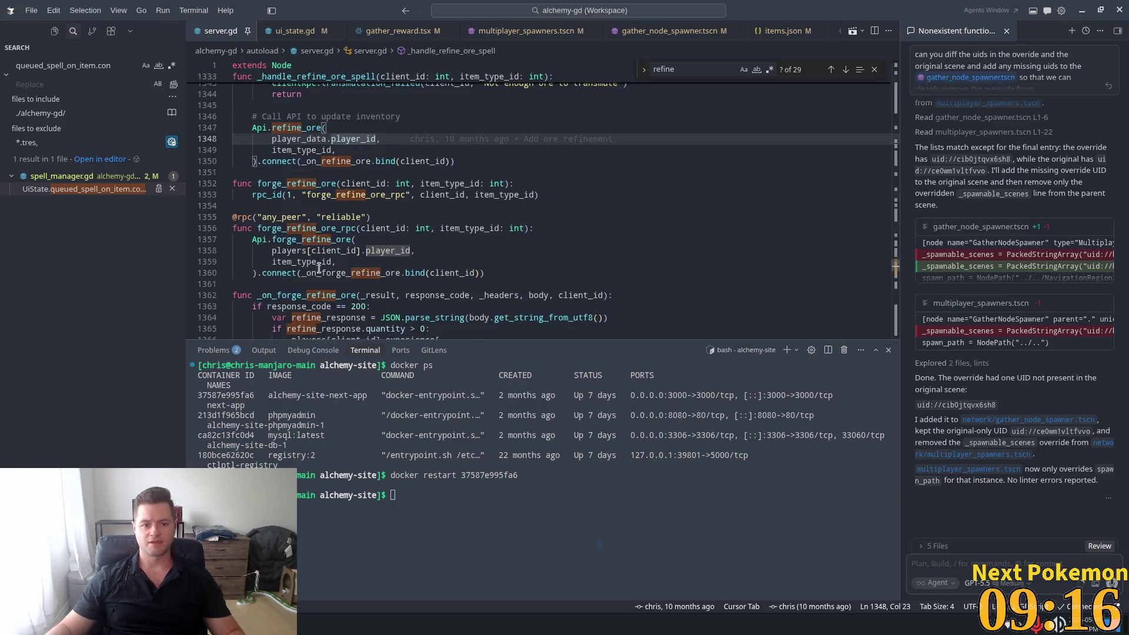
- Check refine_ore in api.gd, come back, and start a new line under _on_forge_refine_ore's else
{"action": "left_click", "coordinate": [297, 128], "text": "ctrl"}
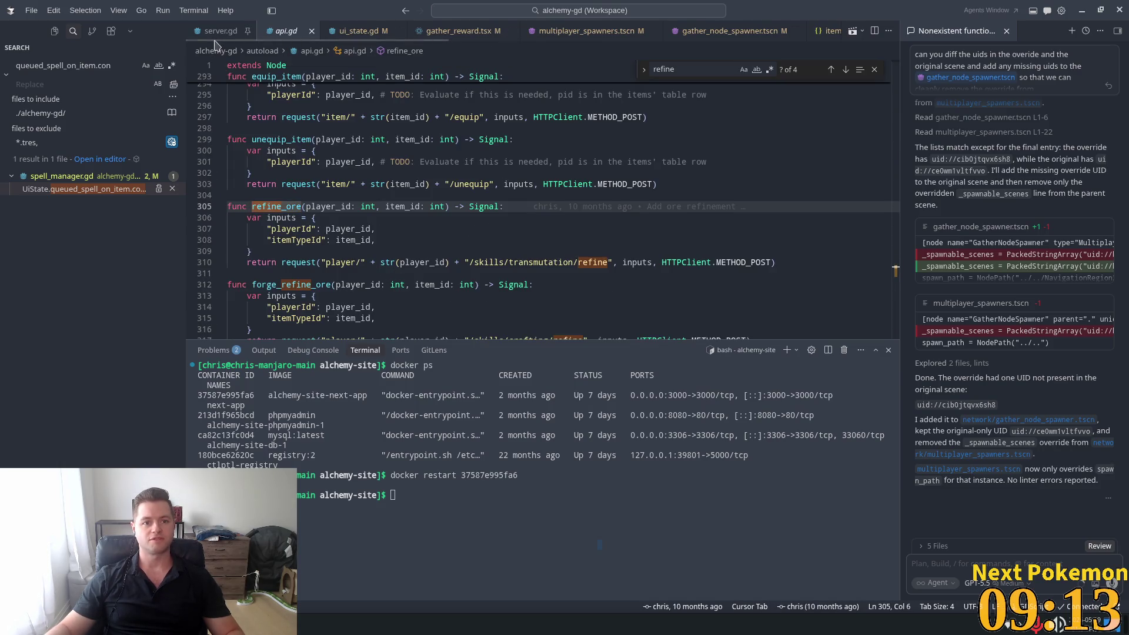
{"action": "key", "text": "ctrl+alt+minus"}
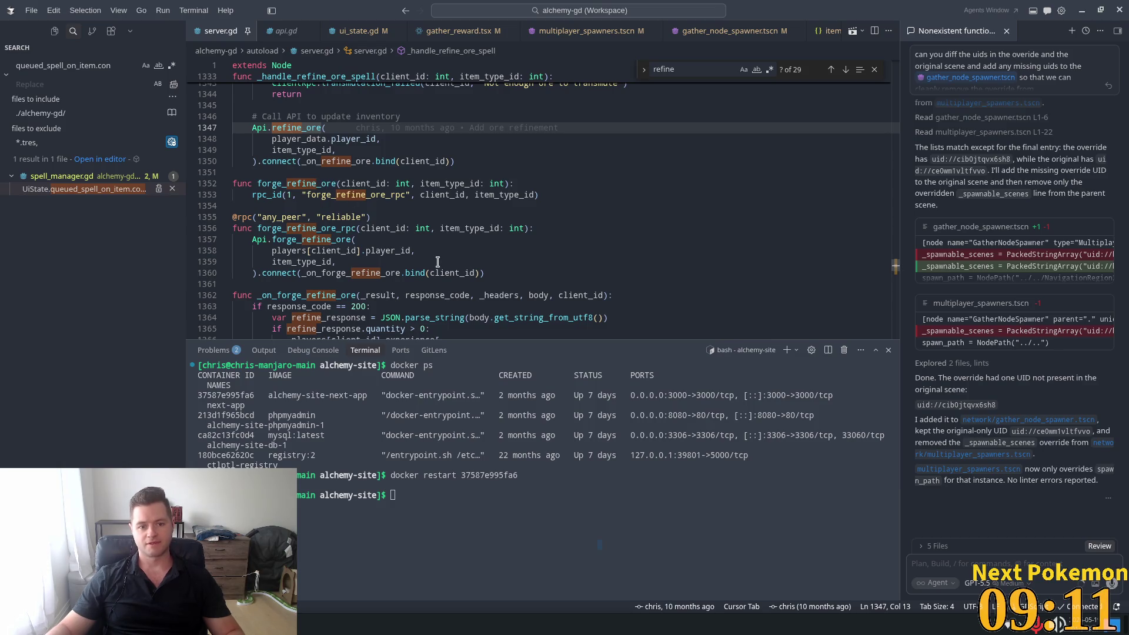
{"action": "scroll", "coordinate": [437, 261], "scroll_direction": "down", "scroll_amount": 3}
{"action": "double_click", "coordinate": [376, 186]}
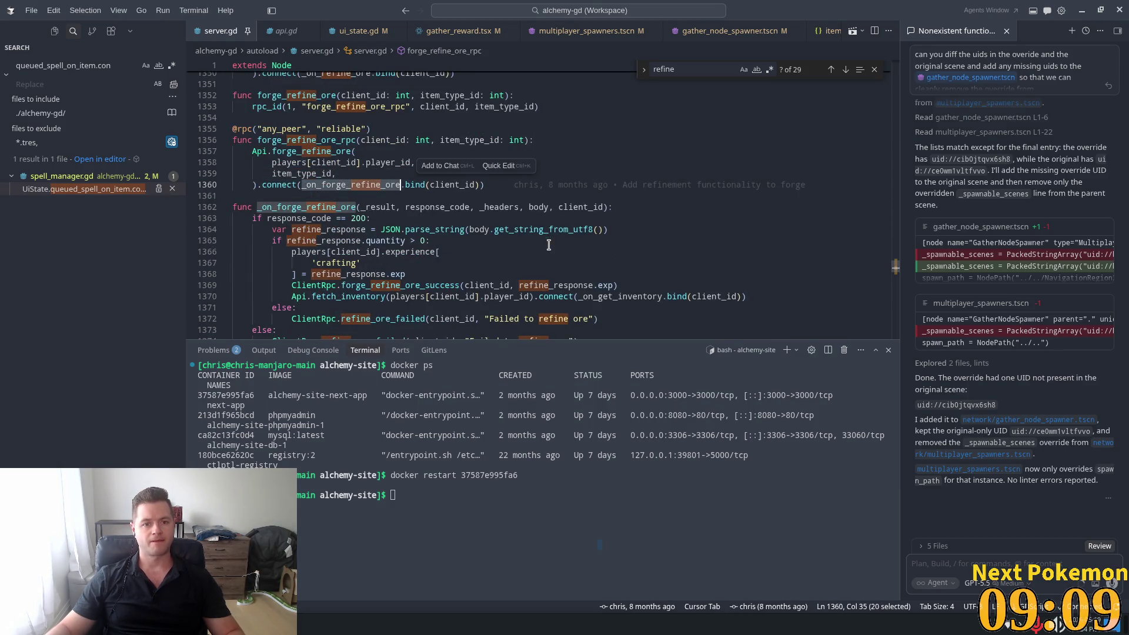
{"action": "scroll", "coordinate": [353, 206], "scroll_direction": "down", "scroll_amount": 3}
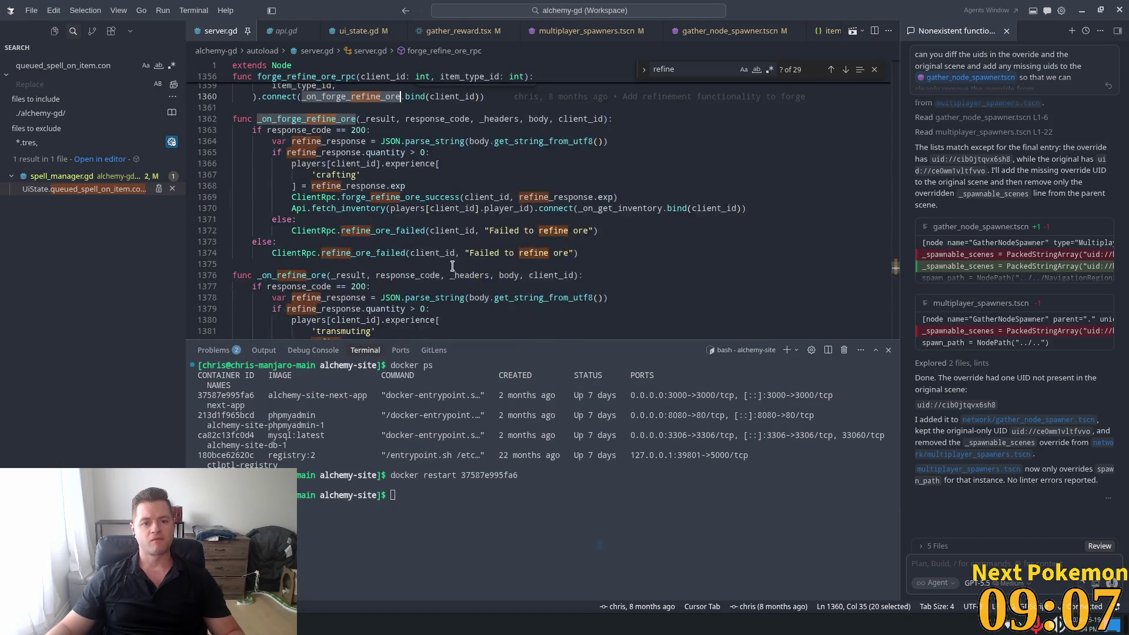
{"action": "left_click", "coordinate": [385, 219]}
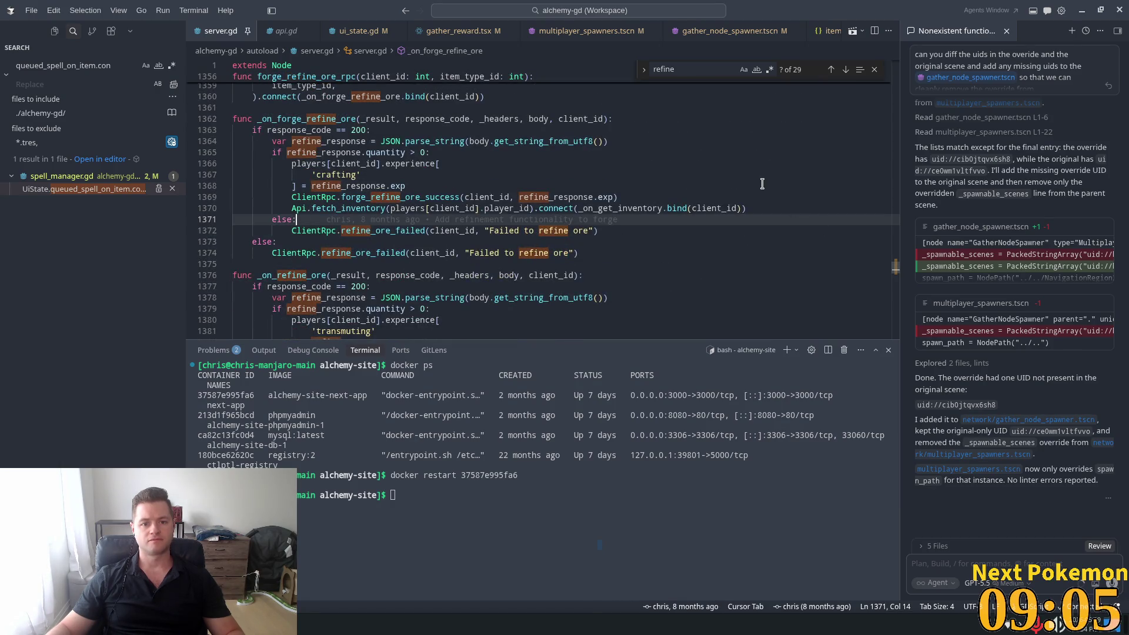
{"action": "key", "text": "Return"}
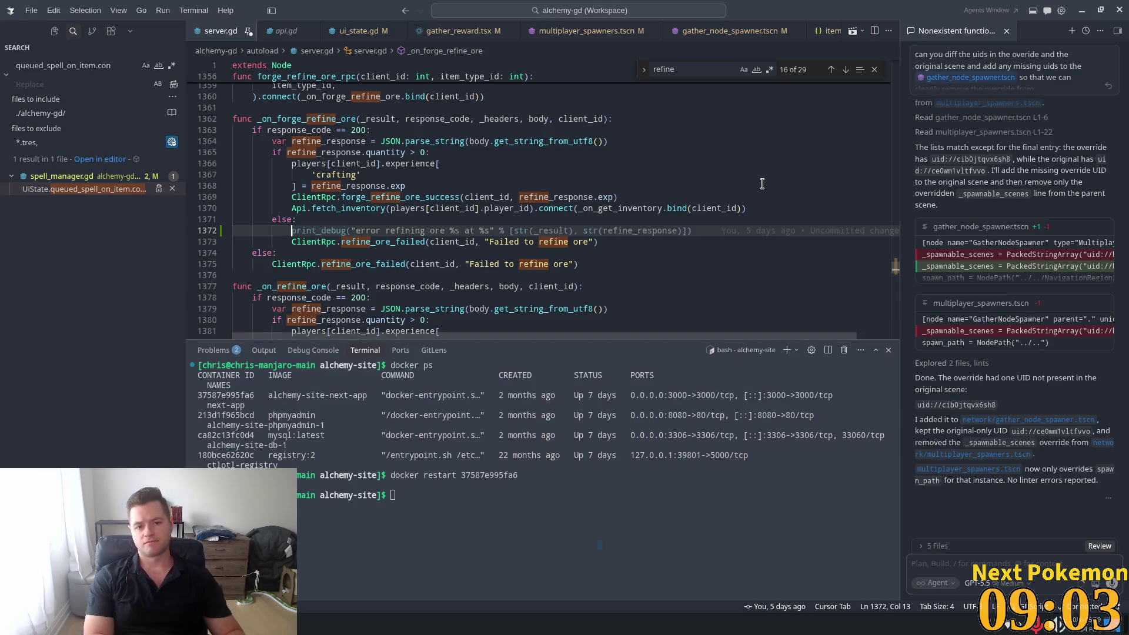
- Add a 'failed to refine ore' print that logs the ore quantity
{"action": "type", "text": "print"}
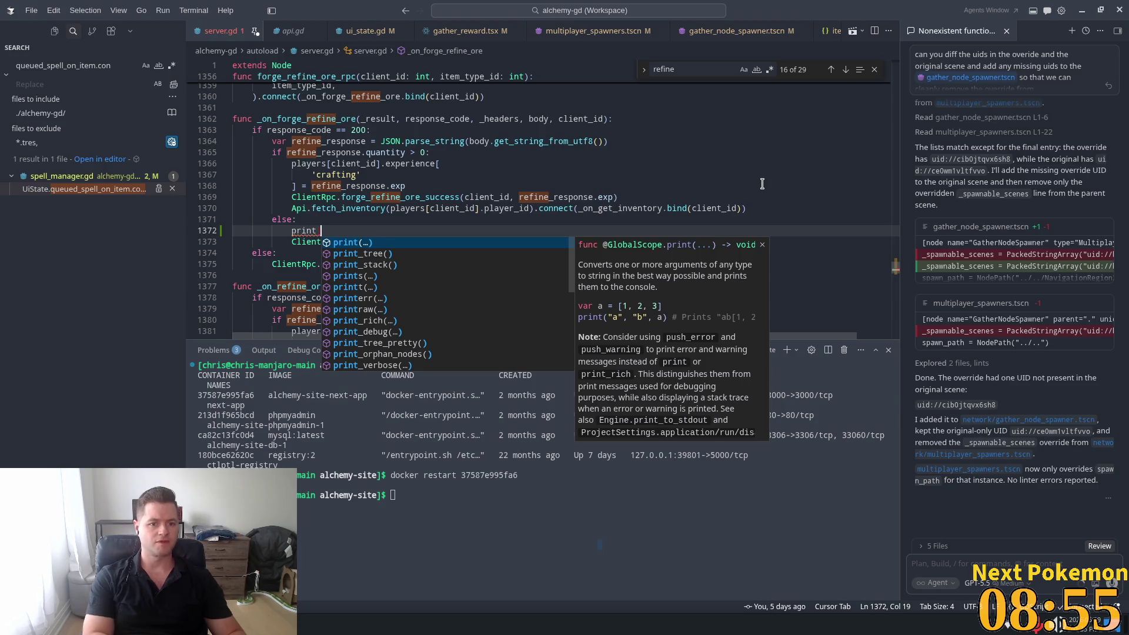
{"action": "type", "text": "("}
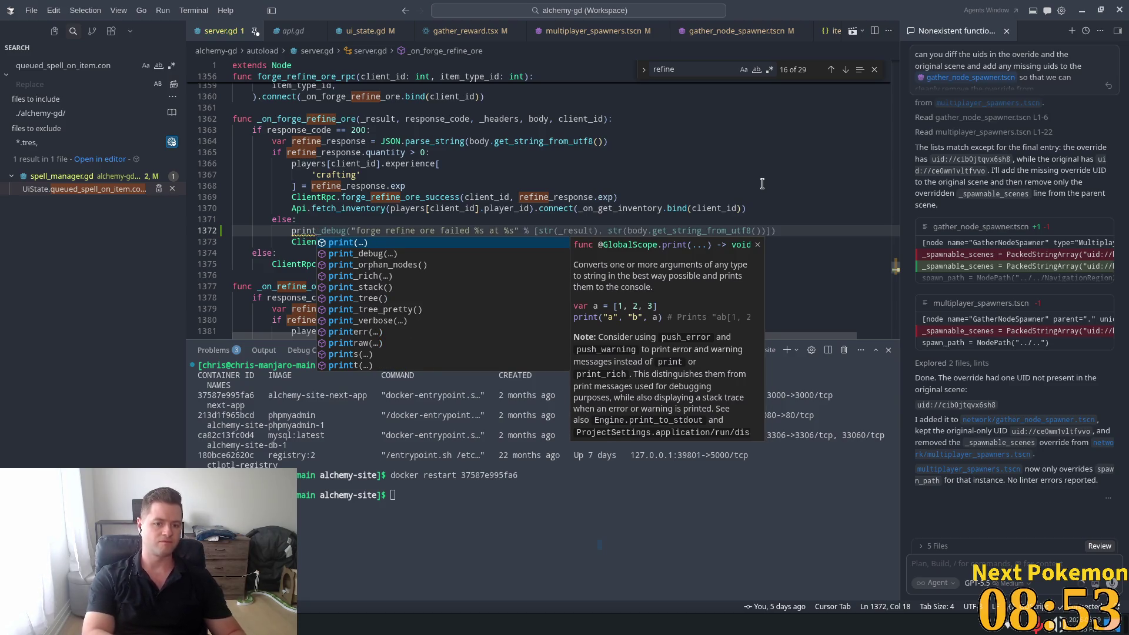
{"action": "type", "text": "\"failed to refine ore qy"}
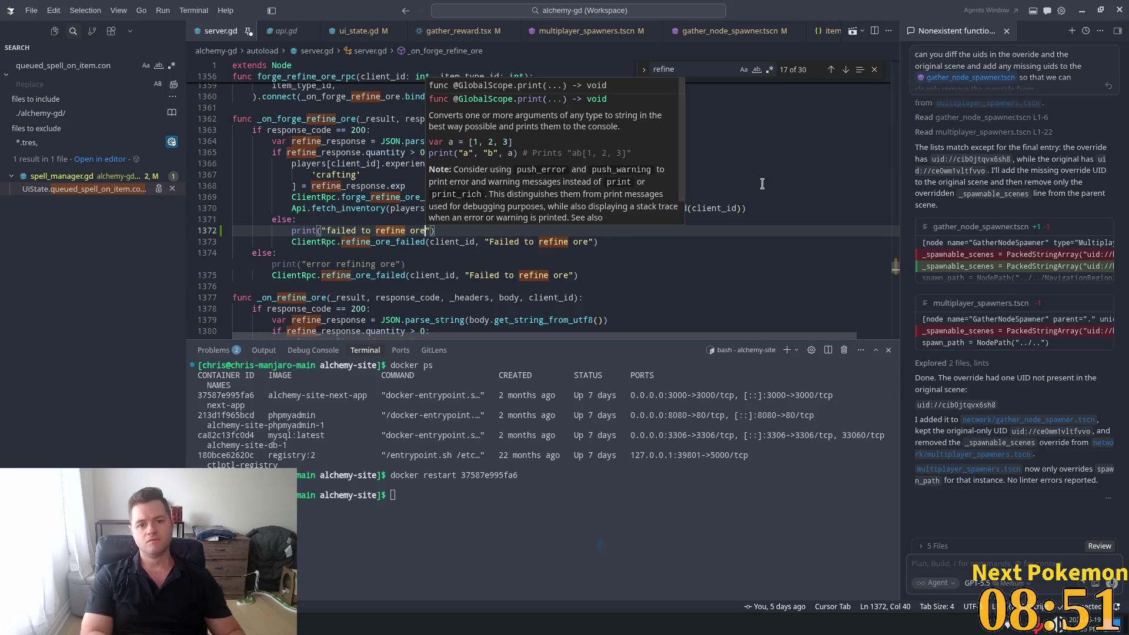
{"action": "key", "text": "BackSpace"}
{"action": "type", "text": "ua"}
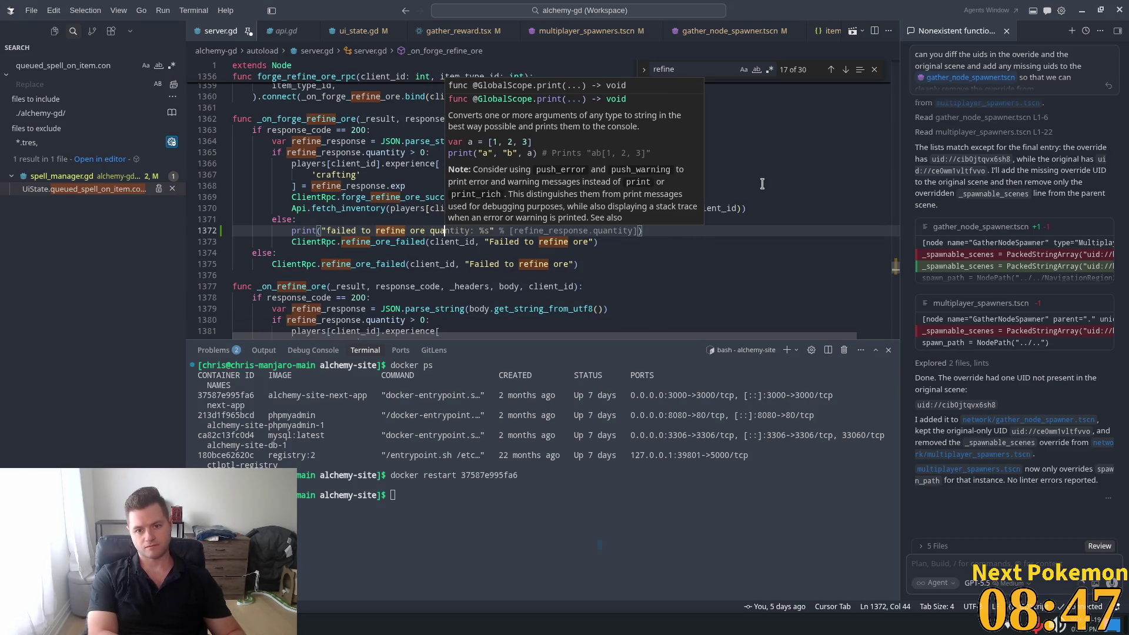
{"action": "key", "text": "Tab"}
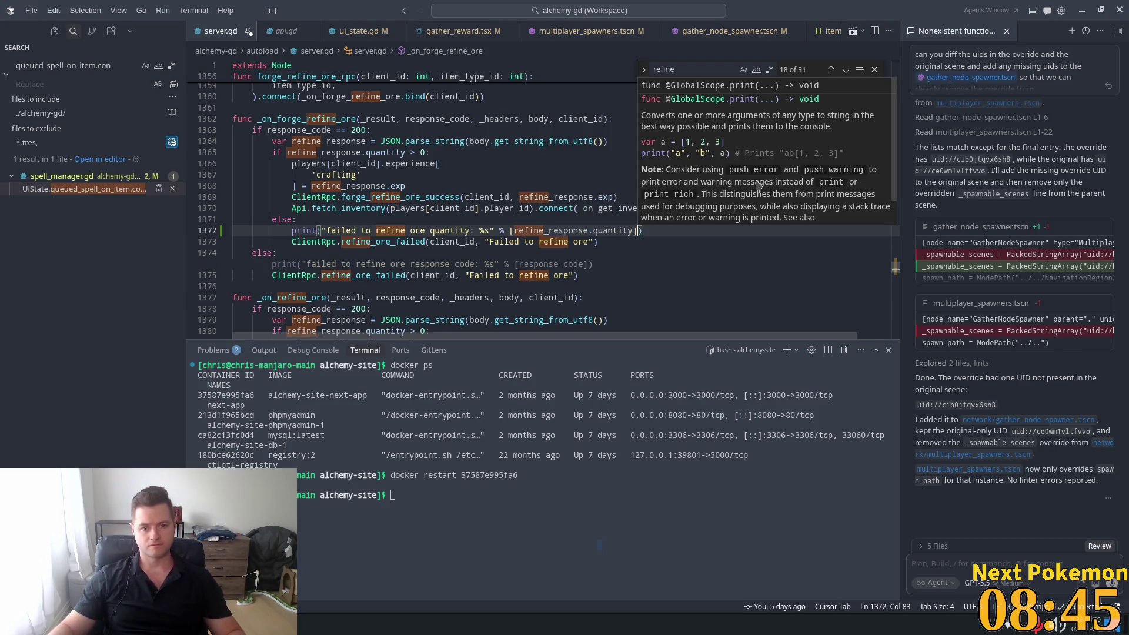
- Add prints for the response code and response body in the failure branches
{"action": "key", "text": "Tab"}
{"action": "left_click", "coordinate": [620, 277]}
{"action": "left_click", "coordinate": [682, 263]}
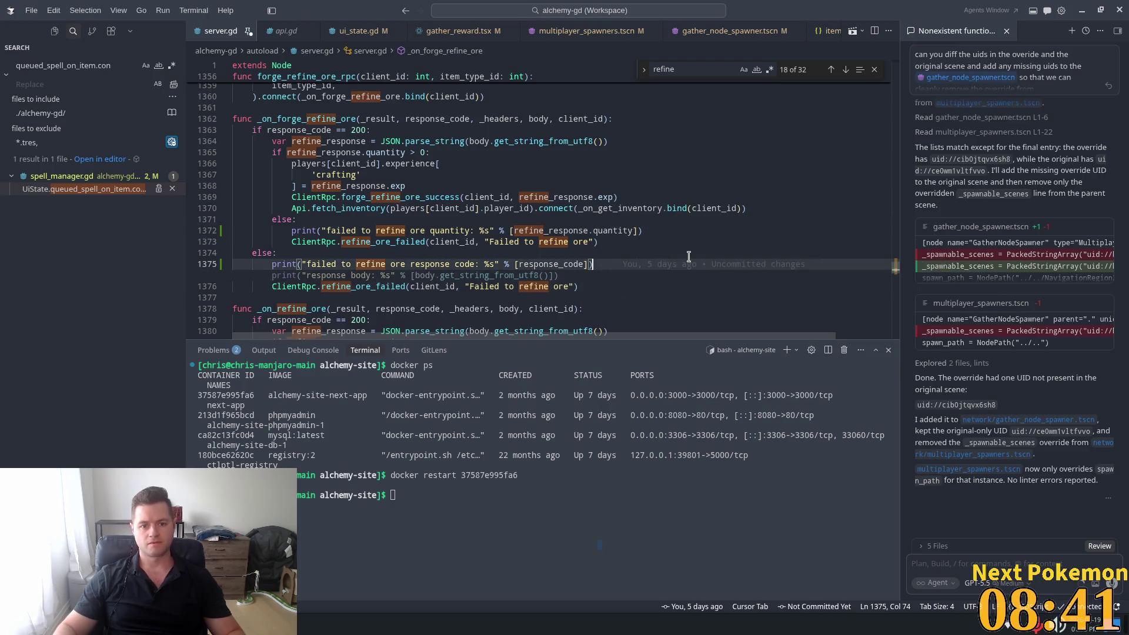
{"action": "key", "text": "Tab"}
{"action": "key", "text": "alt+Tab"}
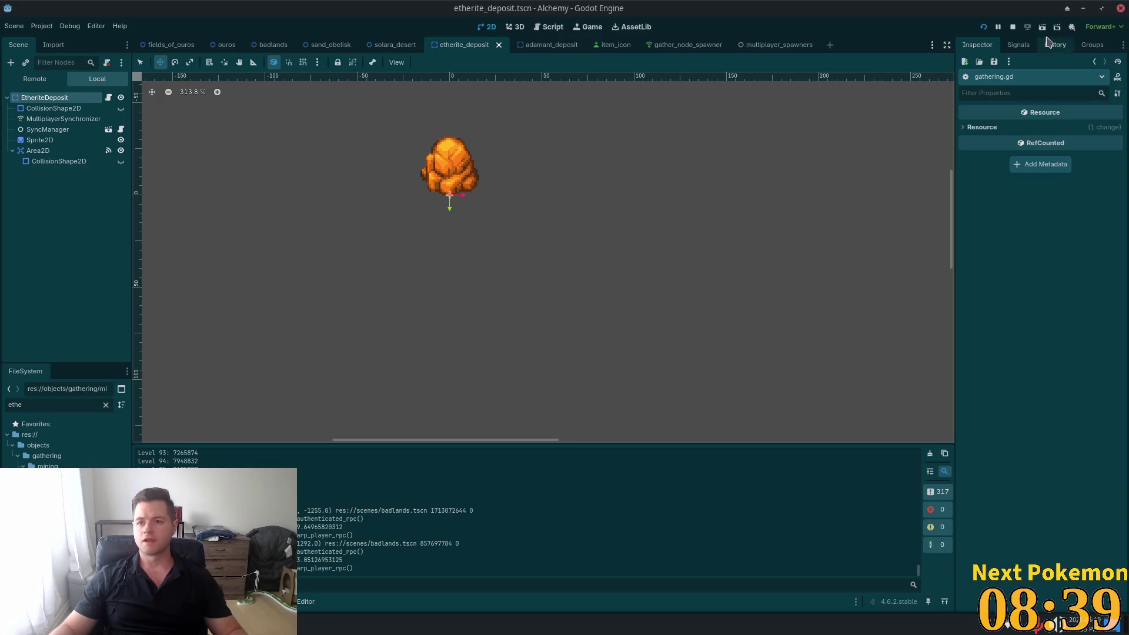
- Run the game with F5, arrange the debug windows and walk north toward the ore
{"action": "key", "text": "F5"}
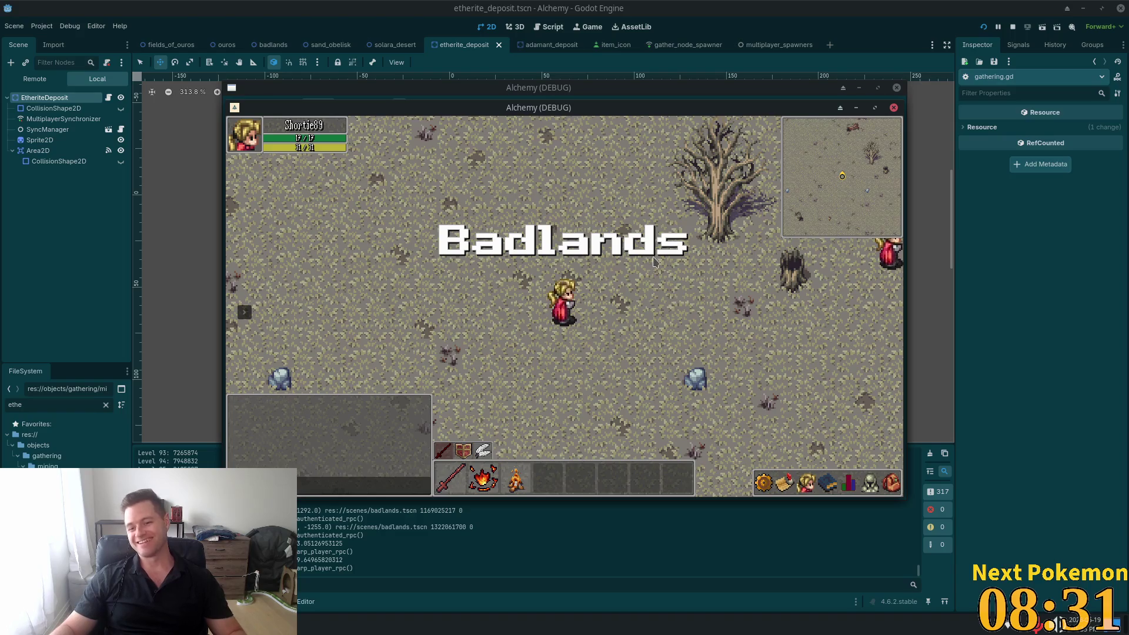
{"action": "left_click_drag", "start_coordinate": [579, 109], "coordinate": [681, 171]}
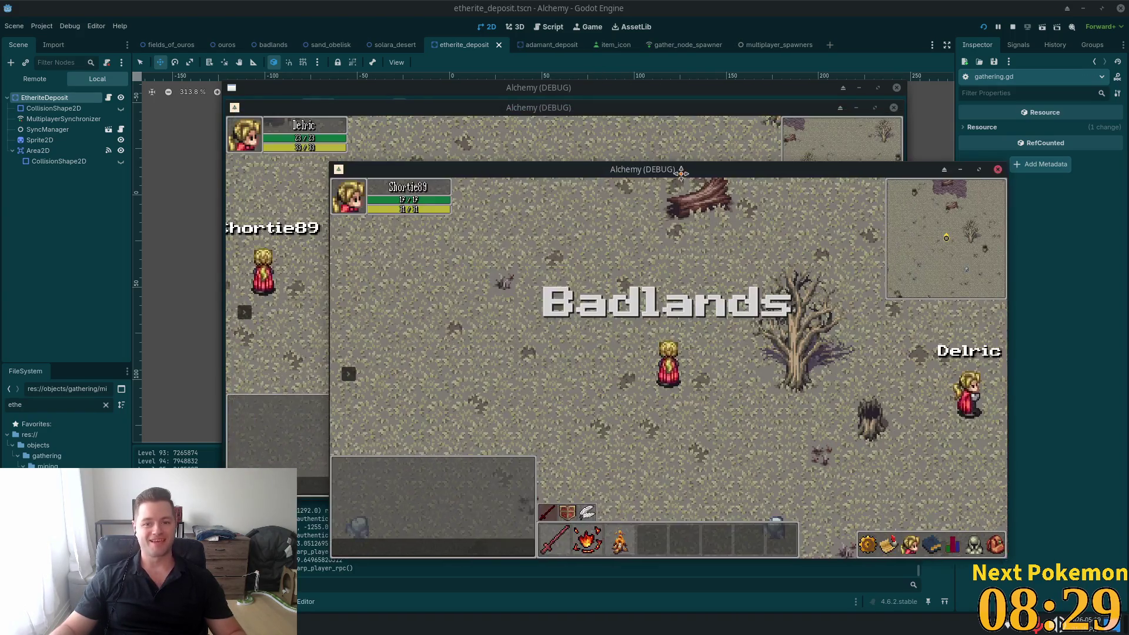
{"action": "mouse_move", "coordinate": [591, 107]}
{"action": "left_mouse_down"}
{"action": "mouse_move", "coordinate": [377, 44]}
{"action": "mouse_move", "coordinate": [382, 17]}
{"action": "mouse_move", "coordinate": [367, 14]}
{"action": "left_mouse_up"}
{"action": "key", "text": "w"}
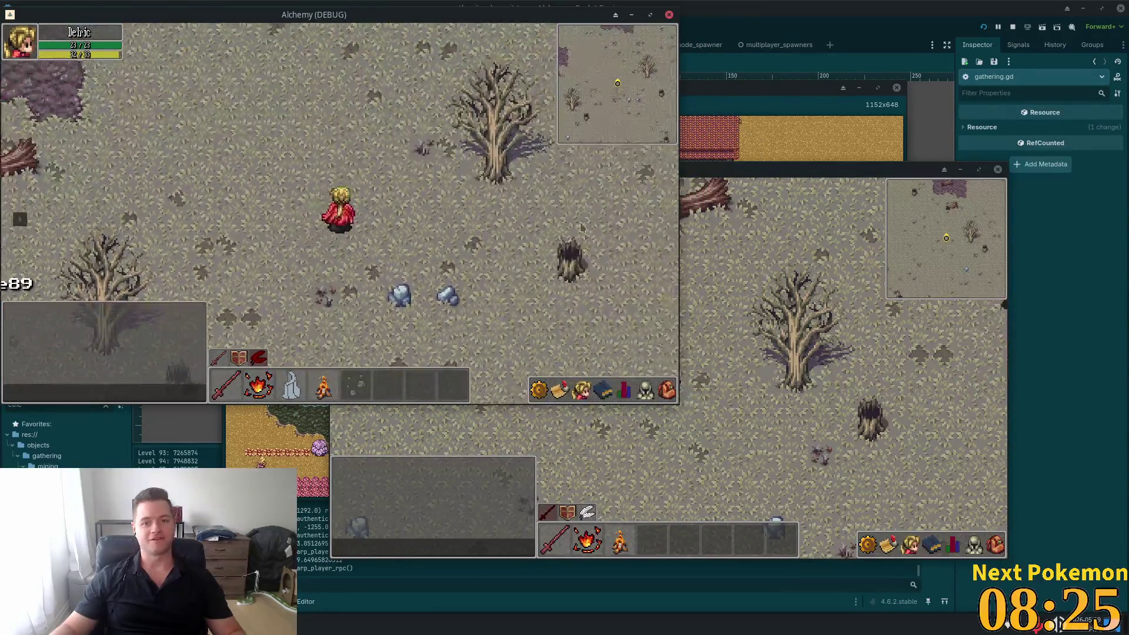
{"action": "key", "text": "w"}
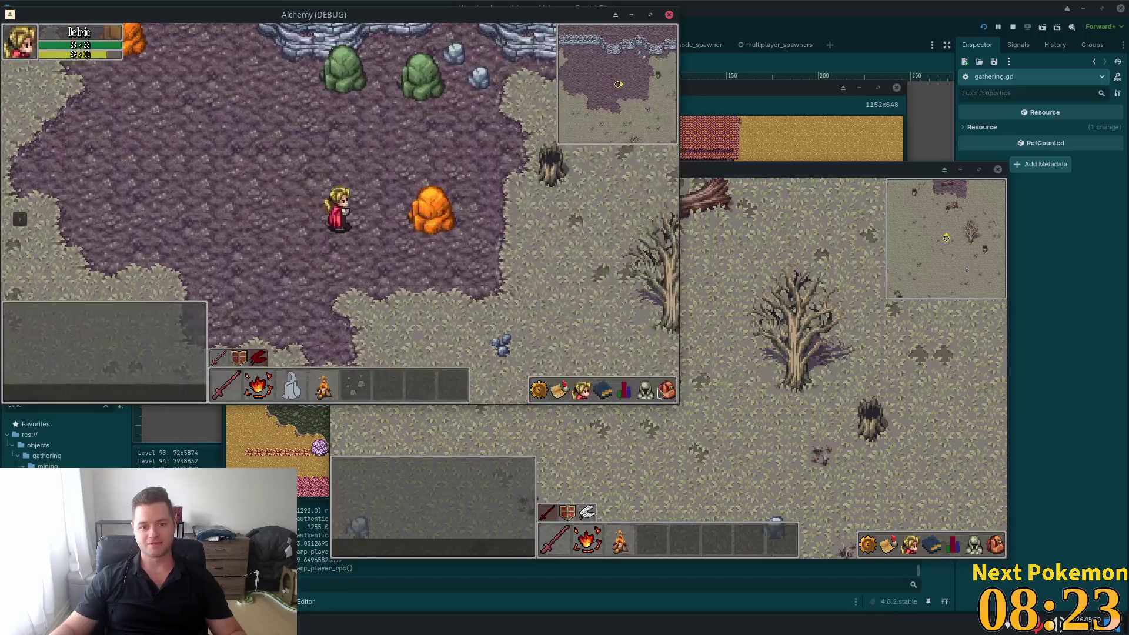
- Walk up to the Etherite Deposit and try mining it
{"action": "left_click", "coordinate": [669, 398]}
{"action": "left_click", "coordinate": [645, 397]}
{"action": "key", "text": "d"}
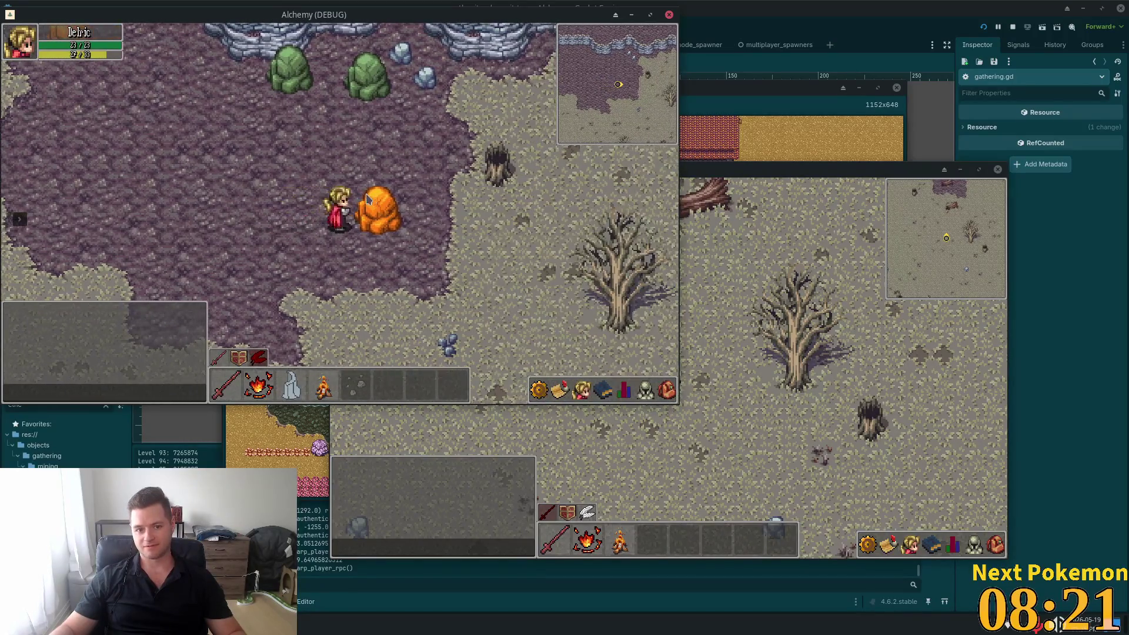
{"action": "left_click", "coordinate": [370, 228]}
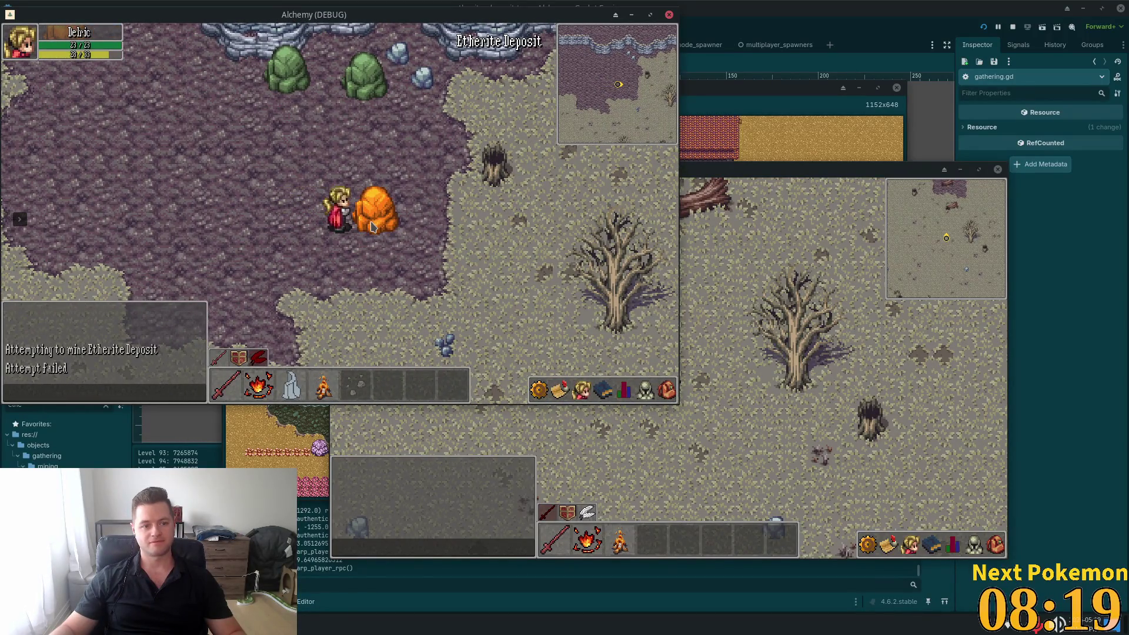
{"action": "left_click", "coordinate": [668, 390]}
{"action": "key", "text": "s"}
{"action": "key", "text": "a"}
- Cast Refine Ore on Etherite Ore, get 'Failed to transmute ore', and stop the game
{"action": "left_click", "coordinate": [603, 392]}
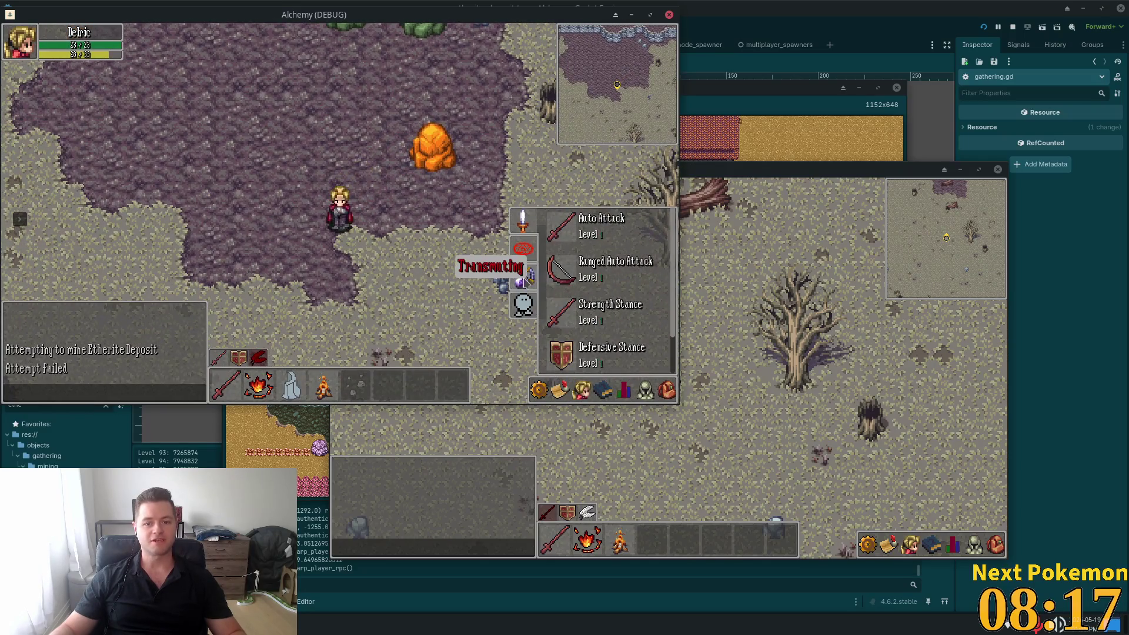
{"action": "left_click", "coordinate": [523, 277]}
{"action": "left_click", "coordinate": [559, 225]}
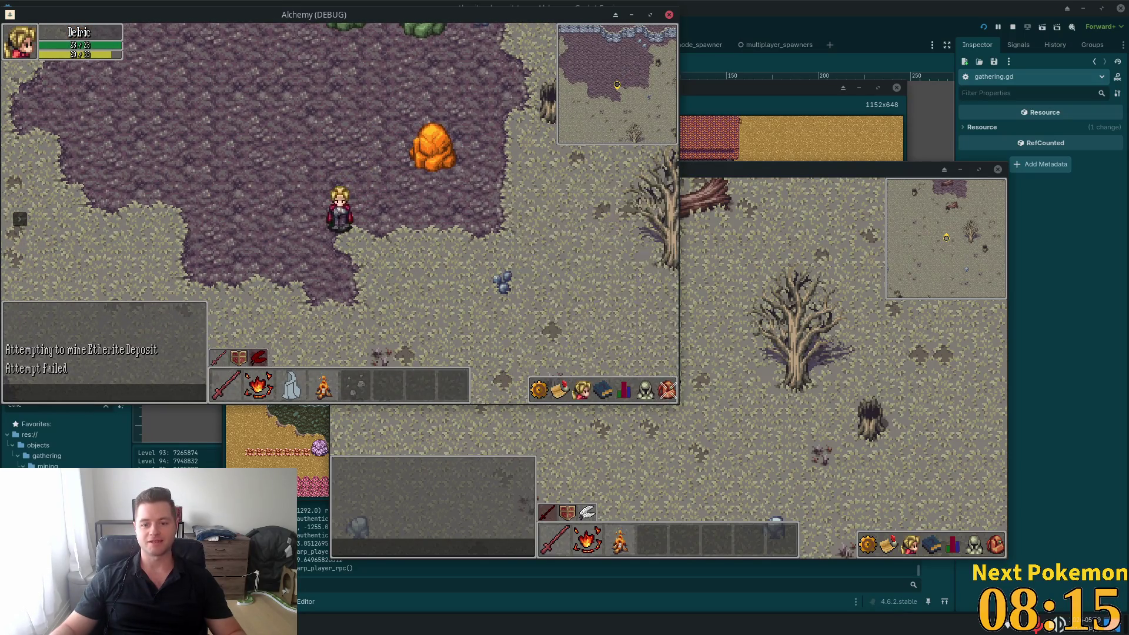
{"action": "left_click", "coordinate": [630, 327]}
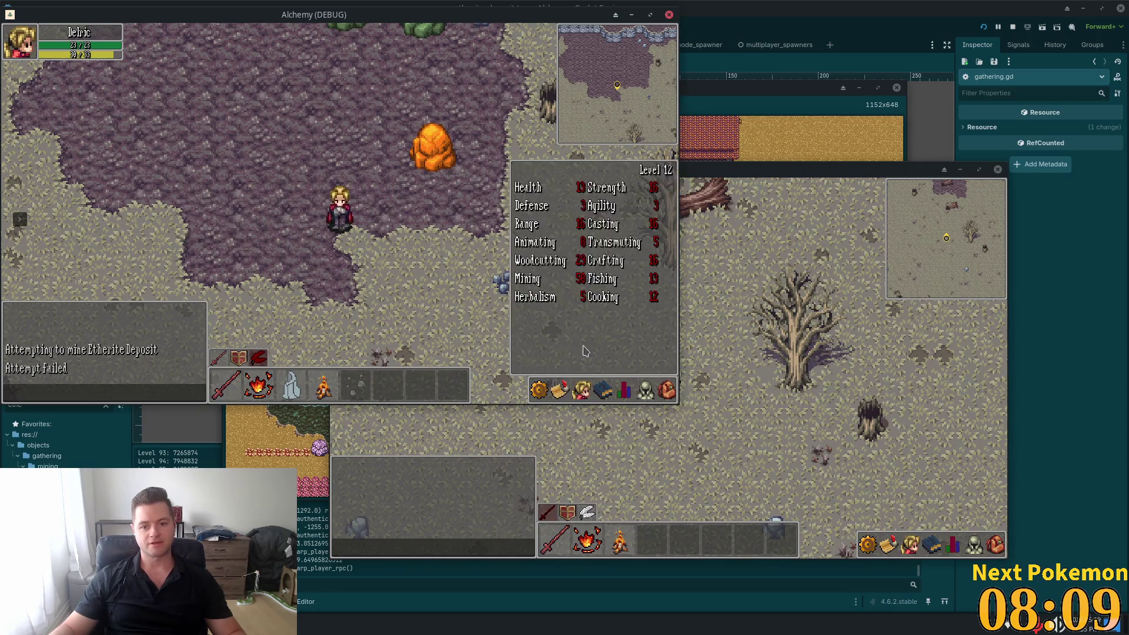
{"action": "mouse_move", "coordinate": [610, 399]}
{"action": "left_click", "coordinate": [561, 226]}
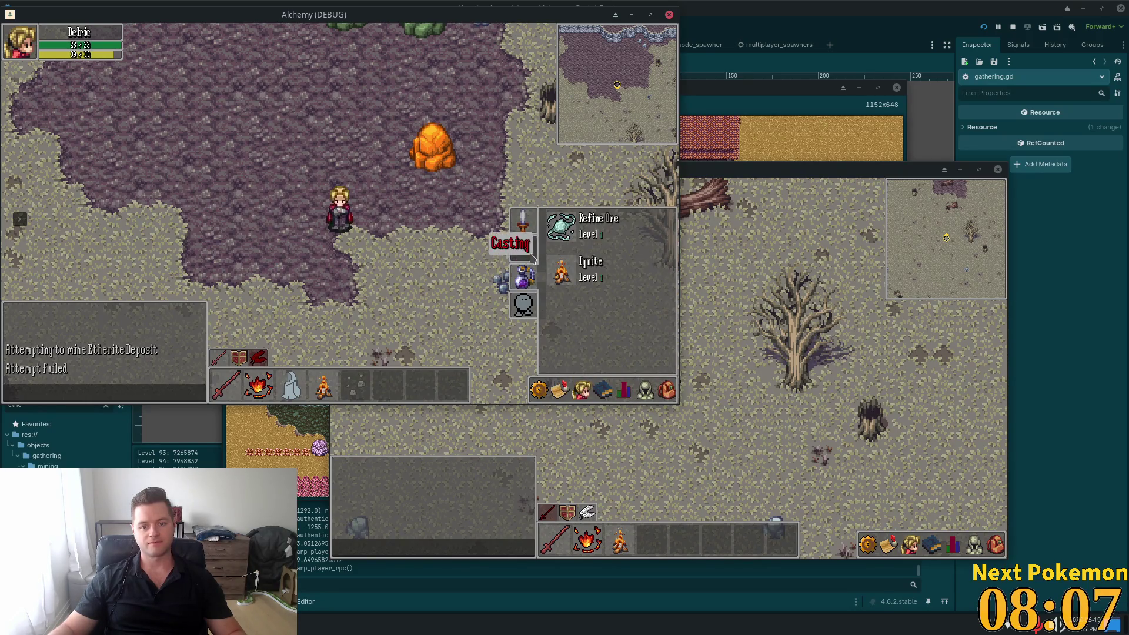
{"action": "mouse_move", "coordinate": [666, 391]}
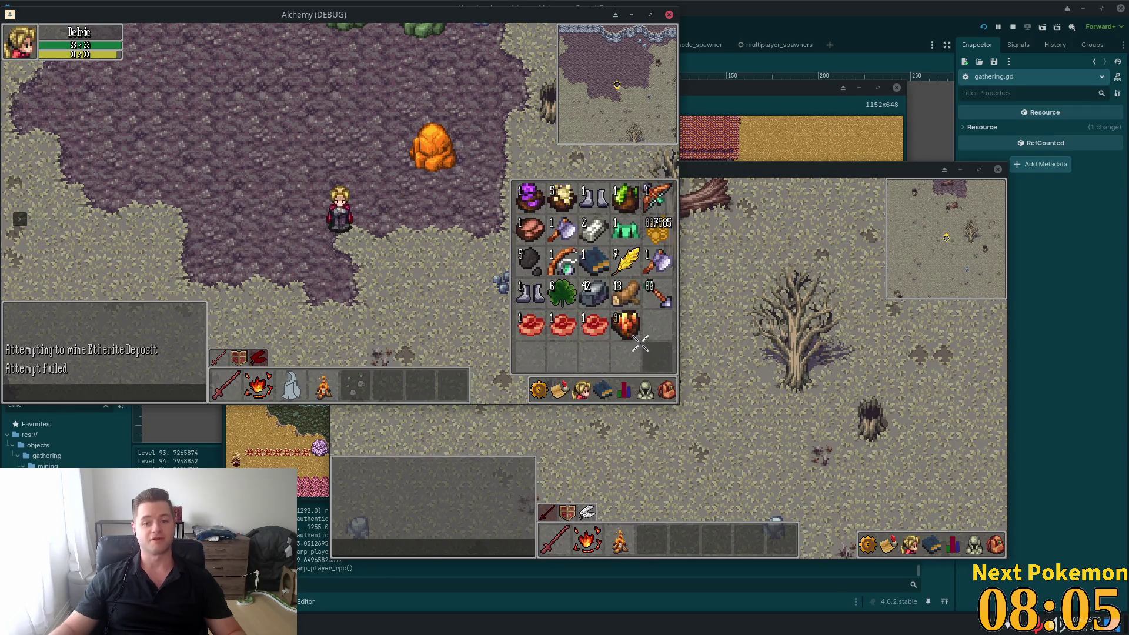
{"action": "left_click", "coordinate": [550, 312]}
{"action": "mouse_move", "coordinate": [612, 399]}
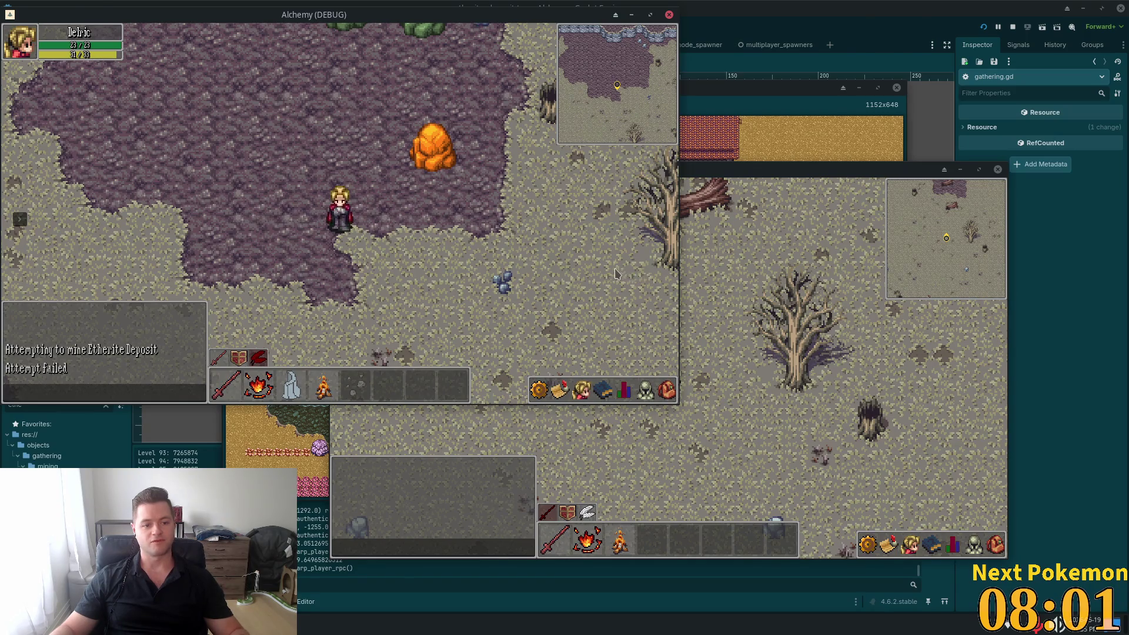
{"action": "key", "text": "F8"}
{"action": "key", "text": "alt+Tab"}
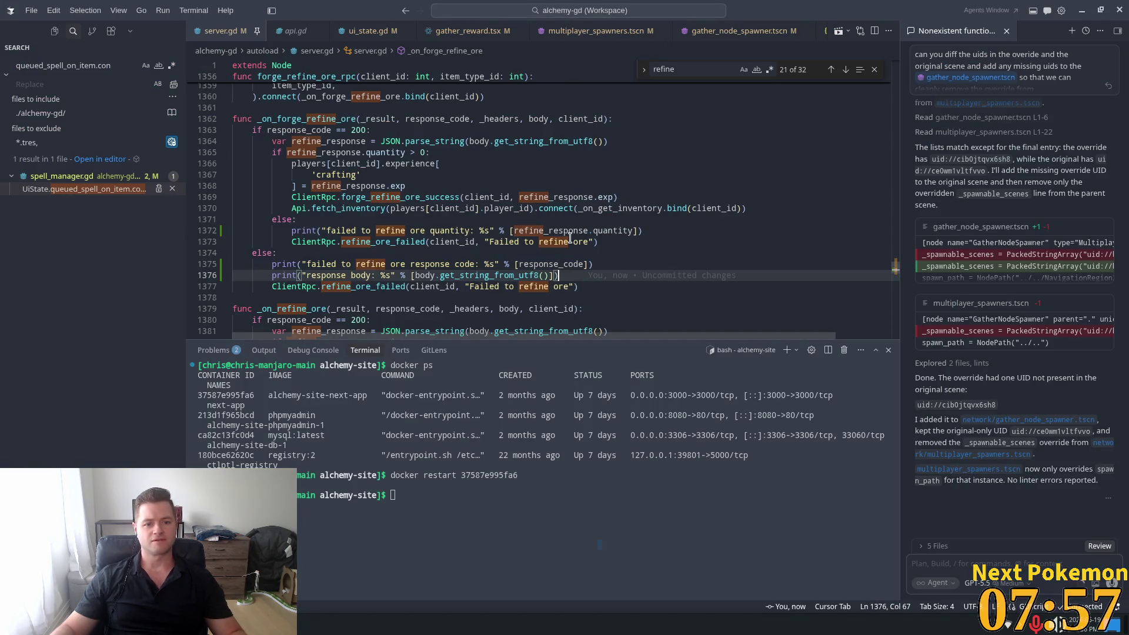
- Search the project for 'refinement' and open client_rpc.gd at refine_ore_failed_rpc on line 109
{"action": "scroll", "coordinate": [574, 238], "scroll_direction": "up", "scroll_amount": 3}
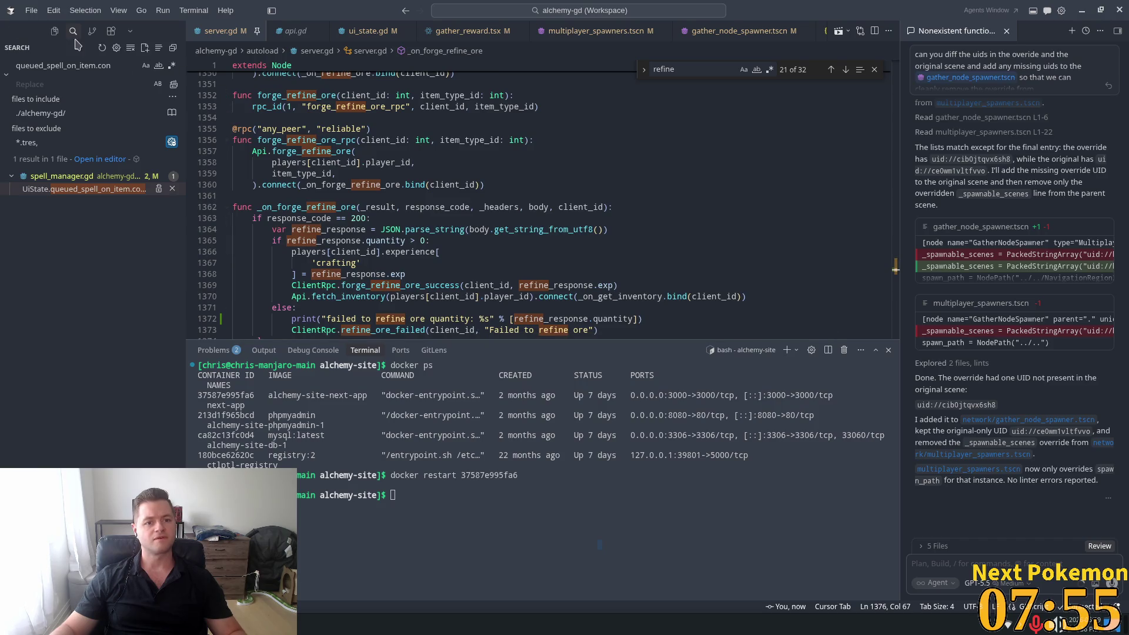
{"action": "key", "text": "ctrl+shift+f"}
{"action": "type", "text": "refin"}
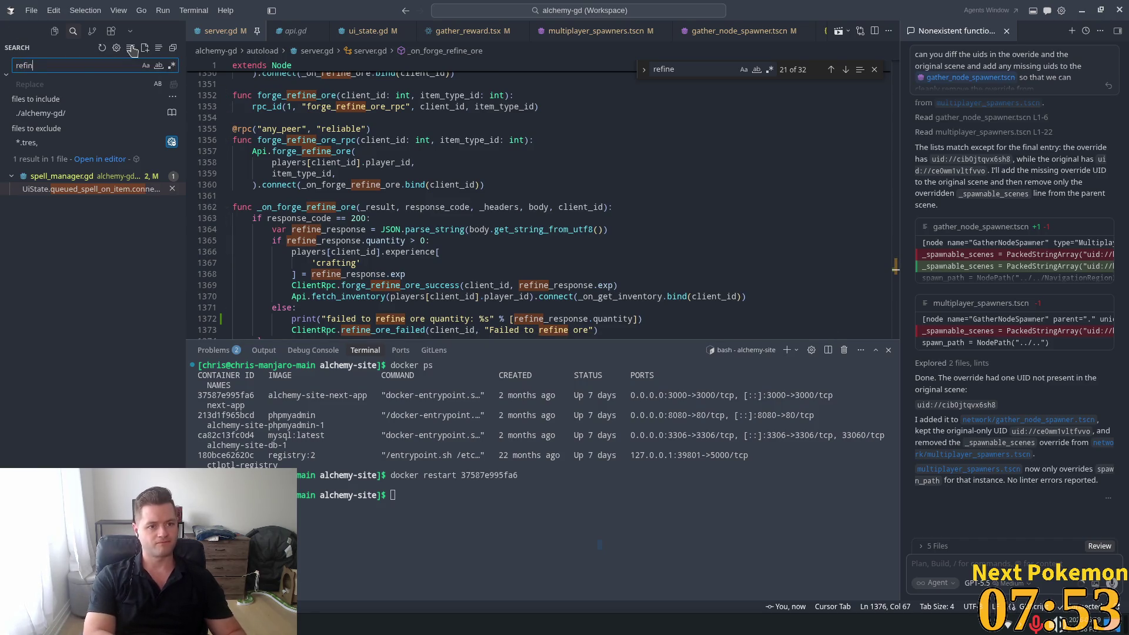
{"action": "type", "text": "ement"}
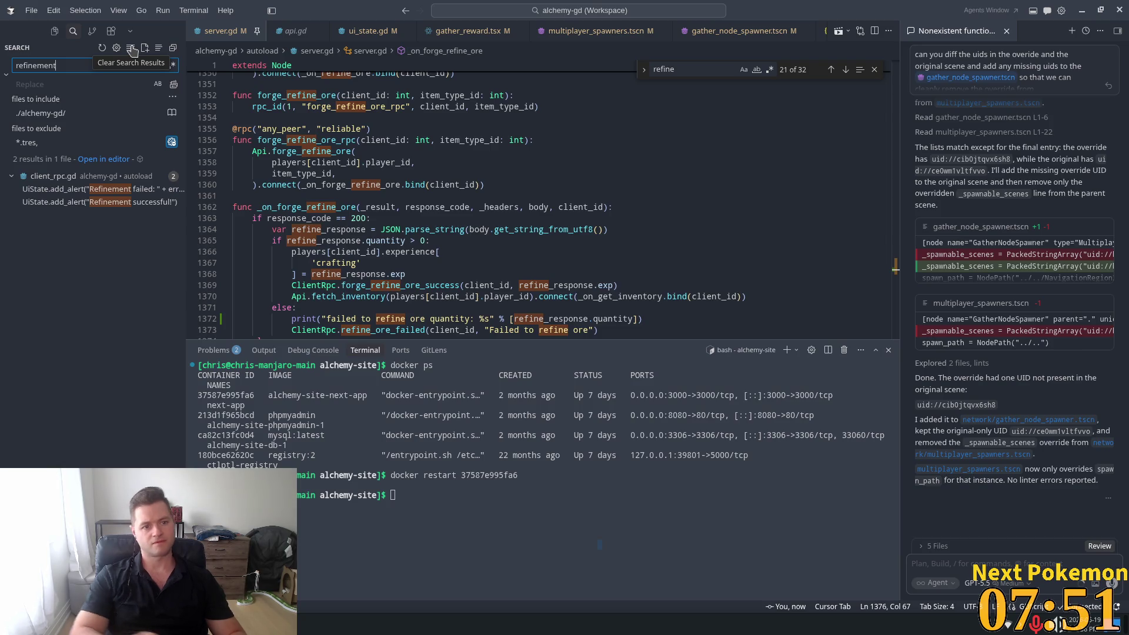
{"action": "left_click", "coordinate": [147, 188]}
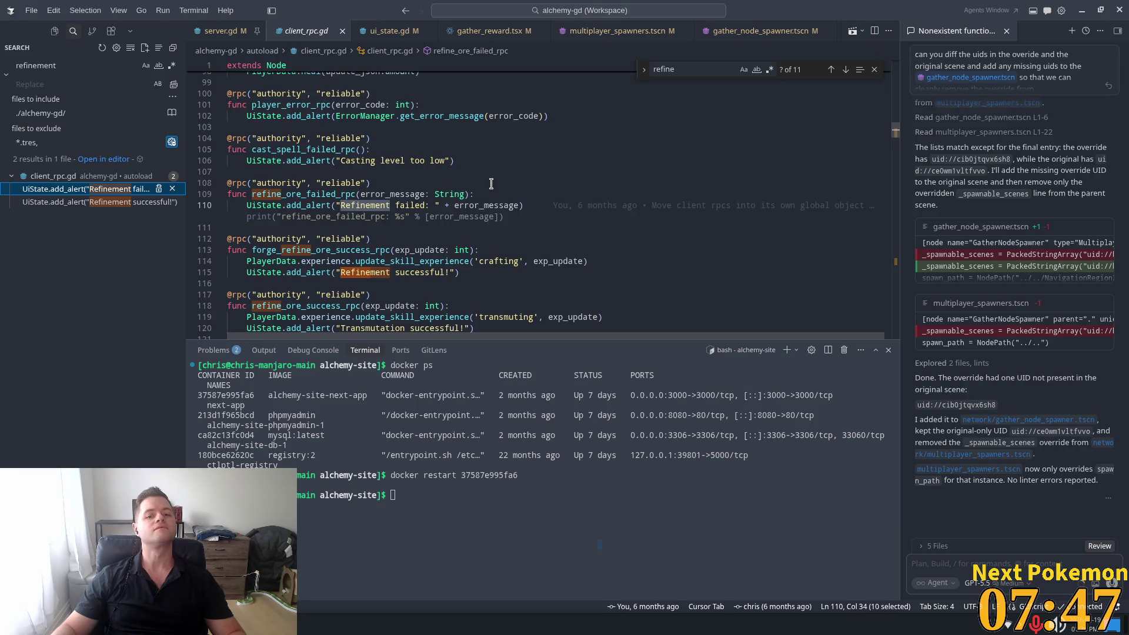
{"action": "left_click", "coordinate": [435, 195]}
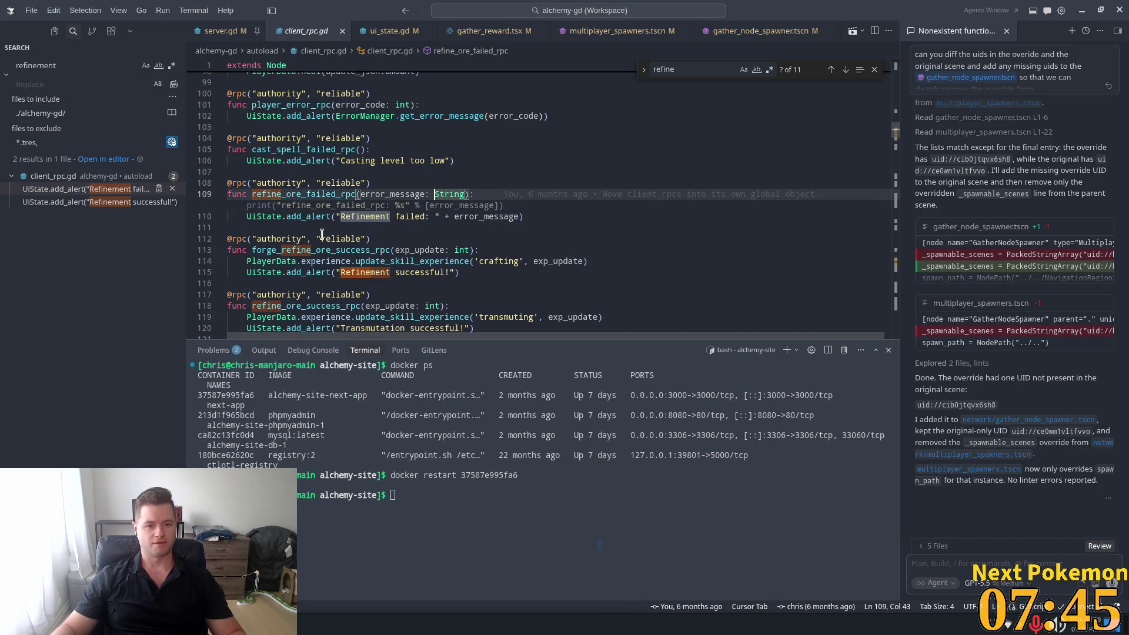
{"action": "double_click", "coordinate": [410, 206]}
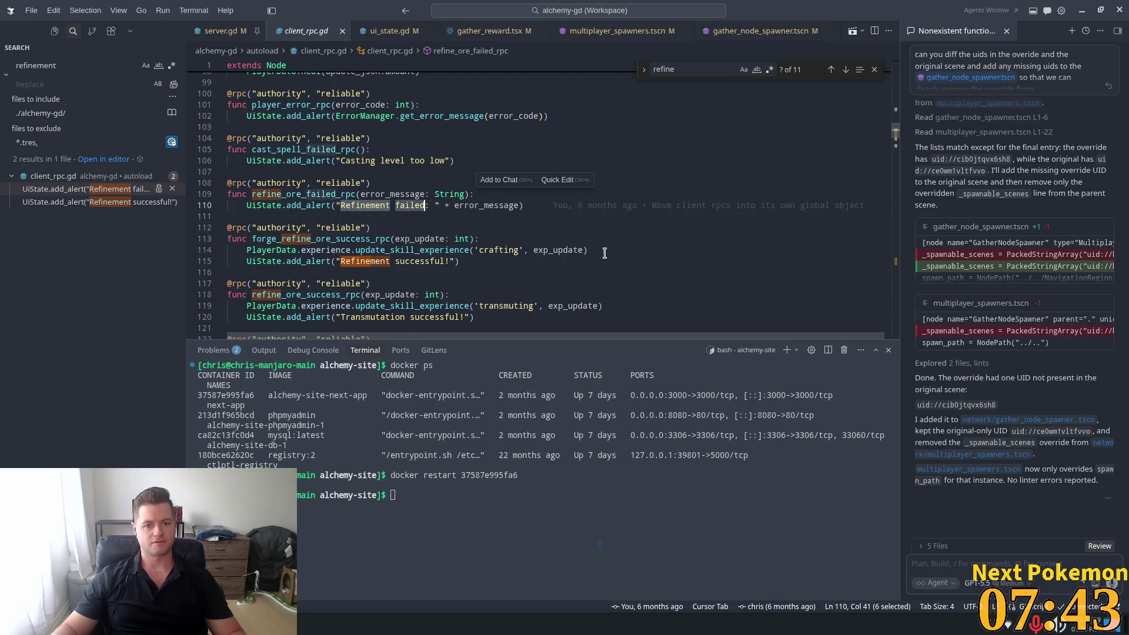
{"action": "left_click", "coordinate": [476, 194]}
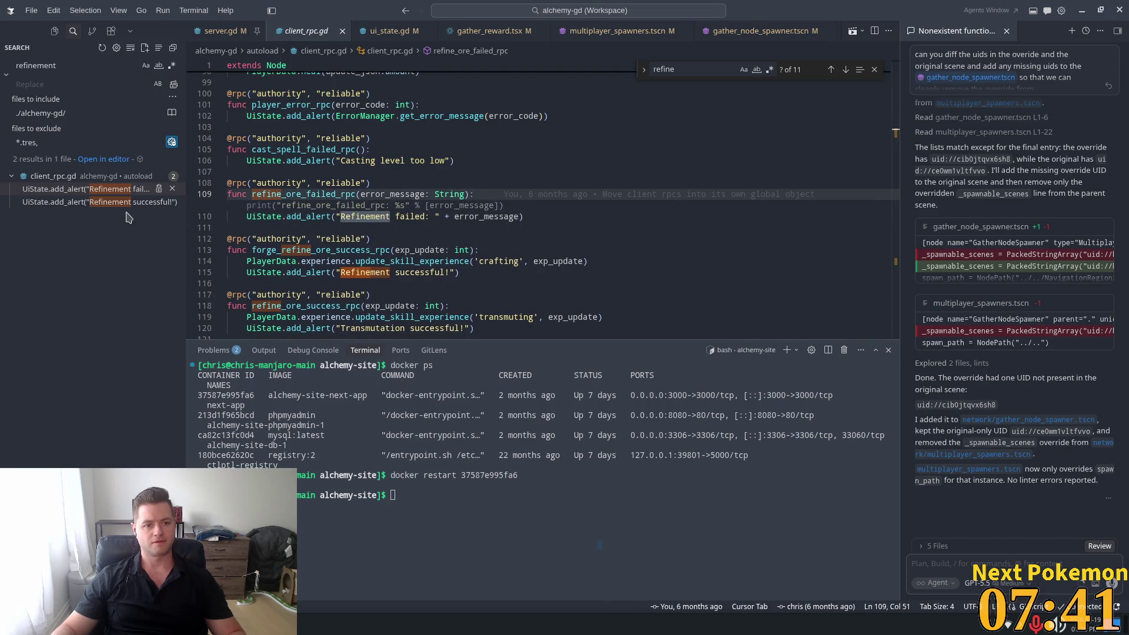
{"action": "key", "text": "alt+Tab"}
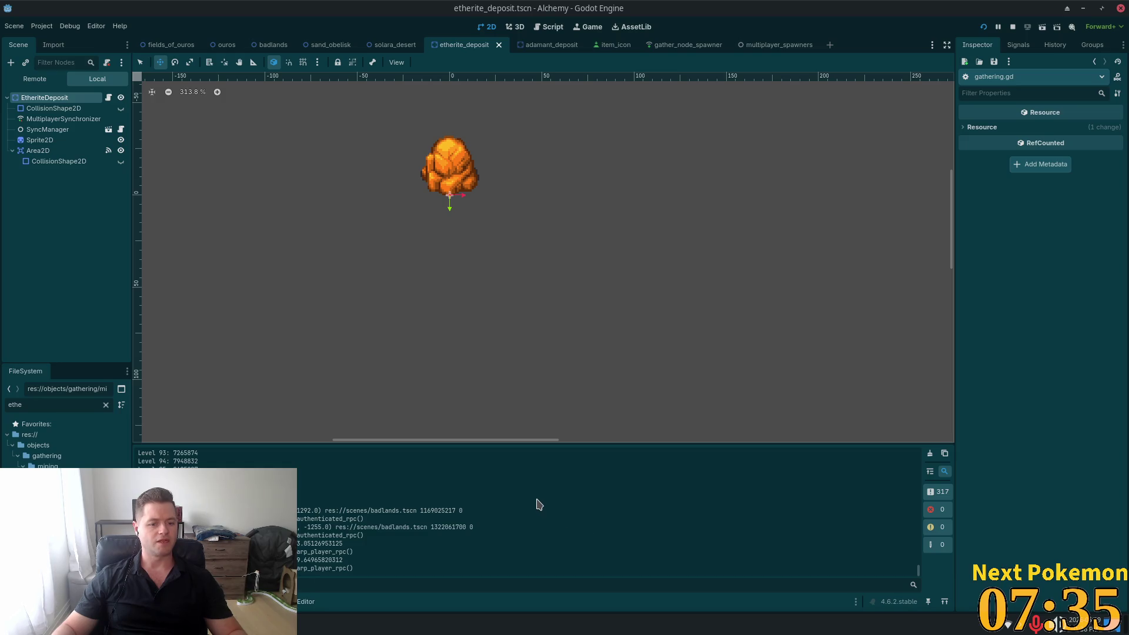
- Search for refine_ore_failed_rpc and check its rpc_id call on line 315
{"action": "key", "text": "alt+Tab"}
{"action": "double_click", "coordinate": [294, 194]}
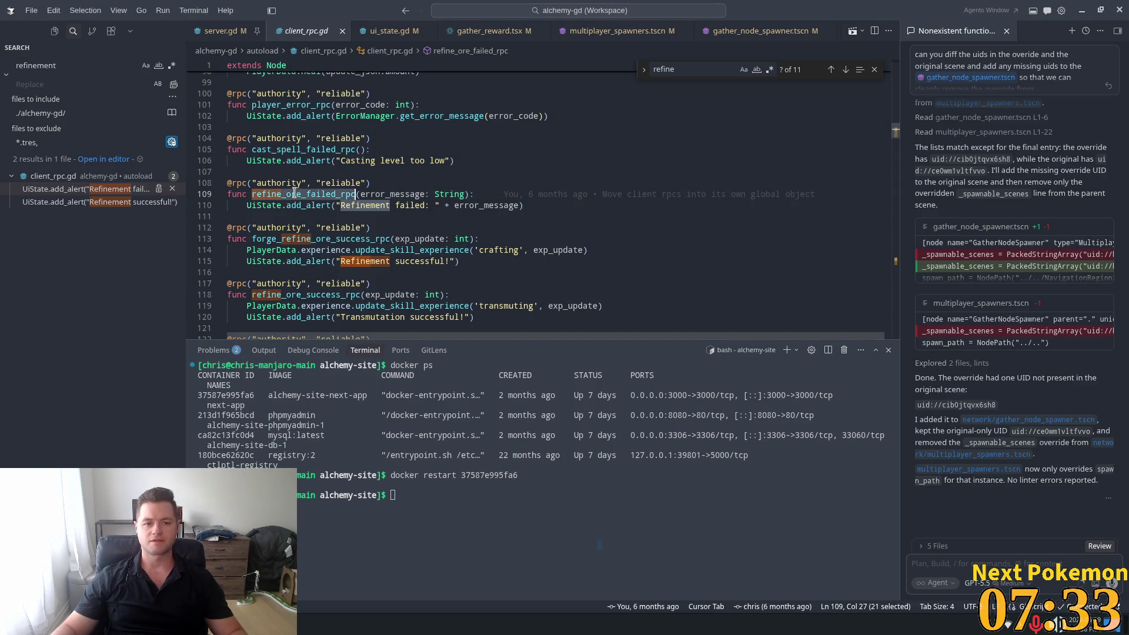
{"action": "key", "text": "ctrl+shift+f"}
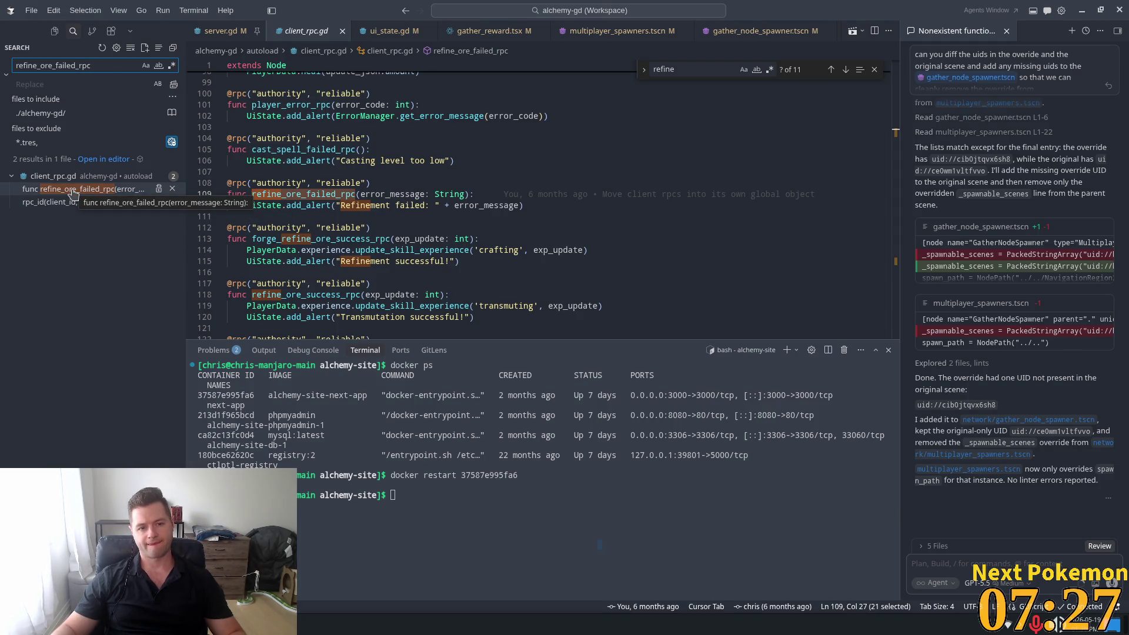
{"action": "left_click", "coordinate": [67, 202]}
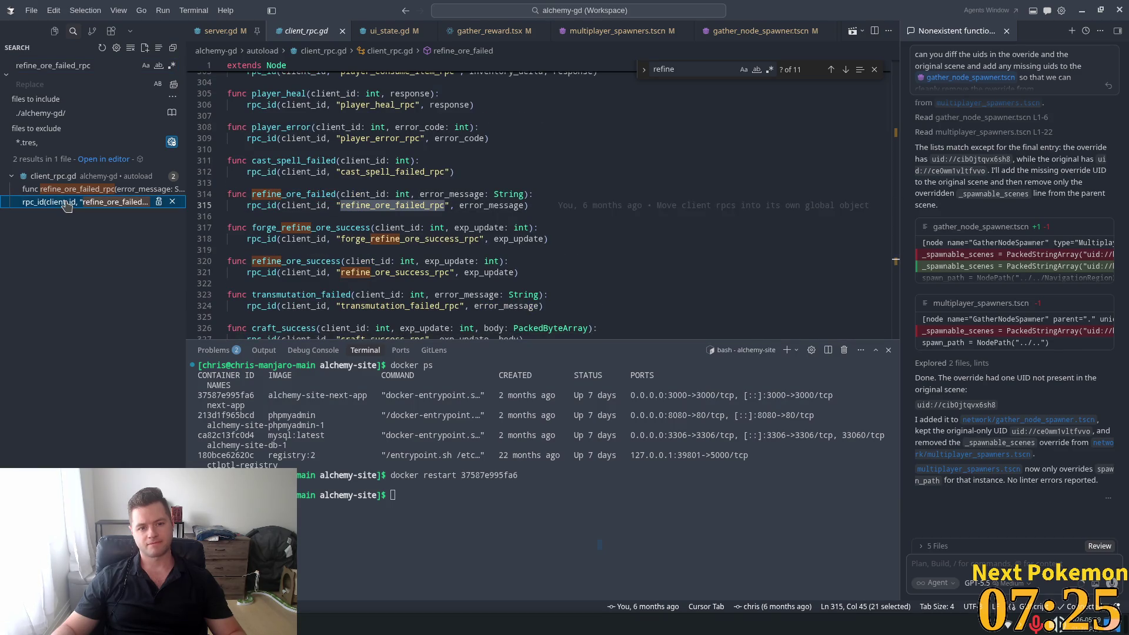
{"action": "left_click", "coordinate": [64, 188]}
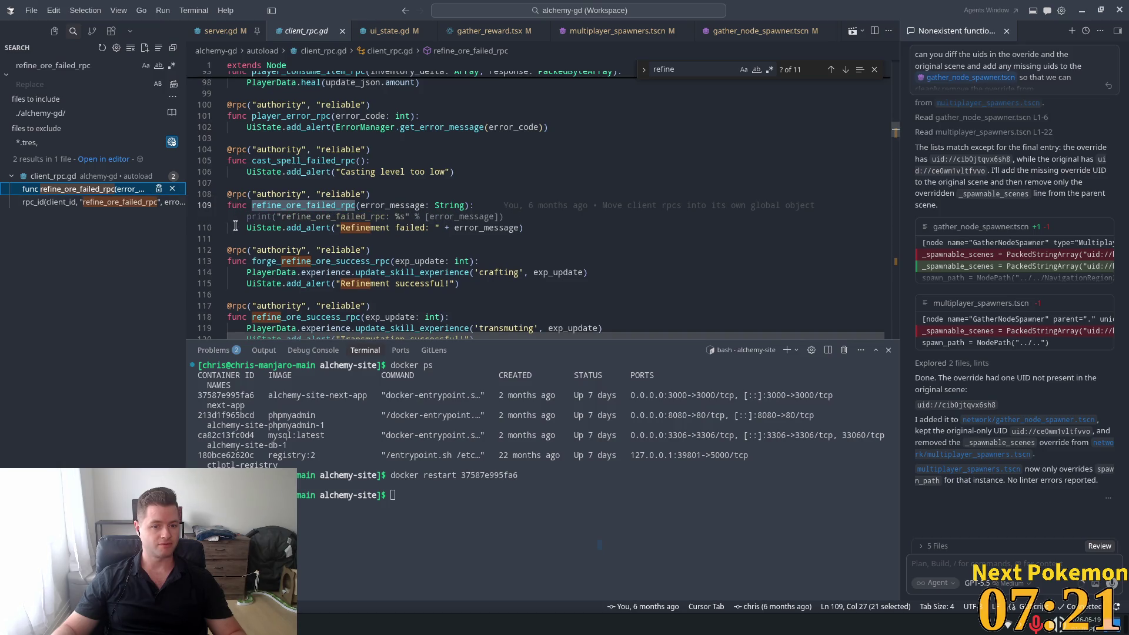
{"action": "left_click", "coordinate": [53, 203]}
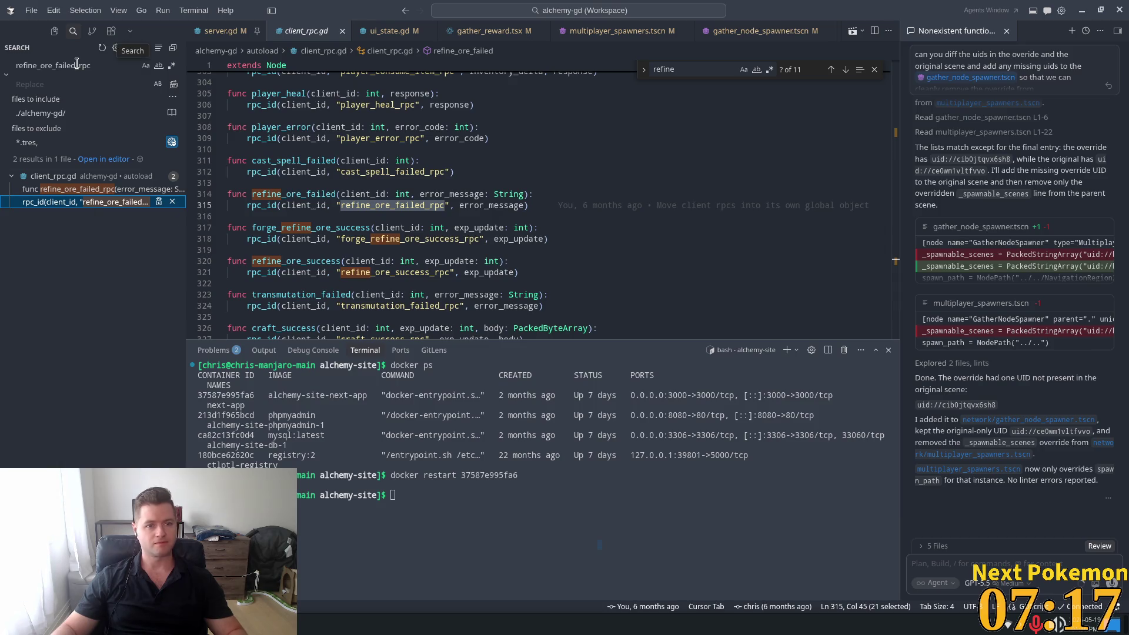
- Narrow the search to '.refine_ore_failed' and open the first call in server.gd
{"action": "left_click", "coordinate": [134, 67]}
{"action": "key", "text": "shift+Left"}
{"action": "key", "text": "shift+Left"}
{"action": "key", "text": "shift+Left"}
{"action": "key", "text": "BackSpace"}
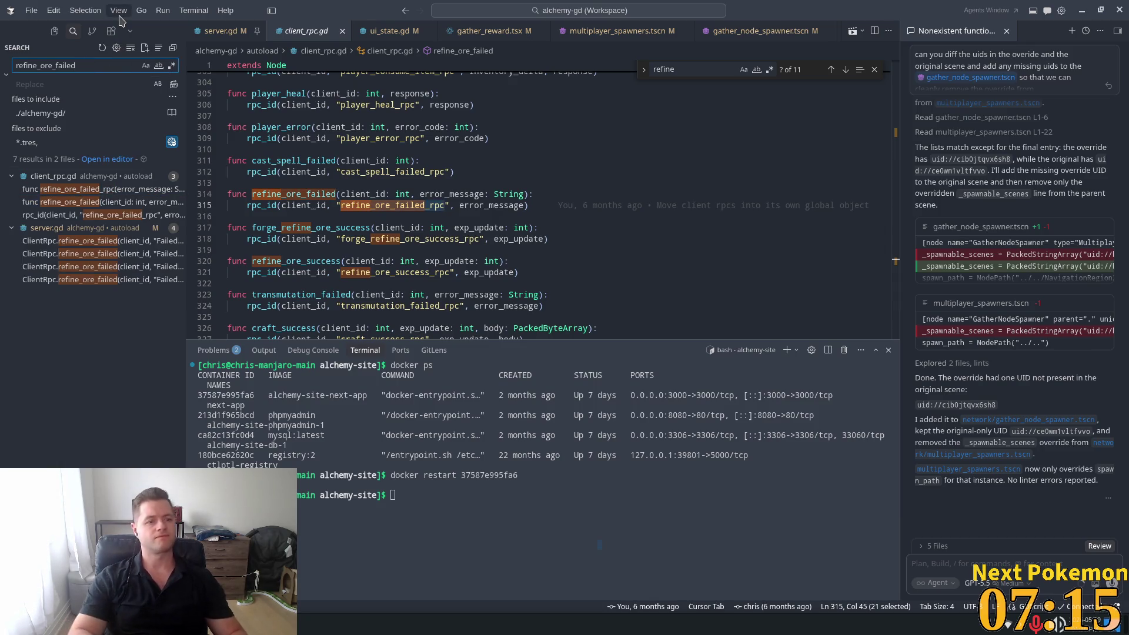
{"action": "type", "text": "."}
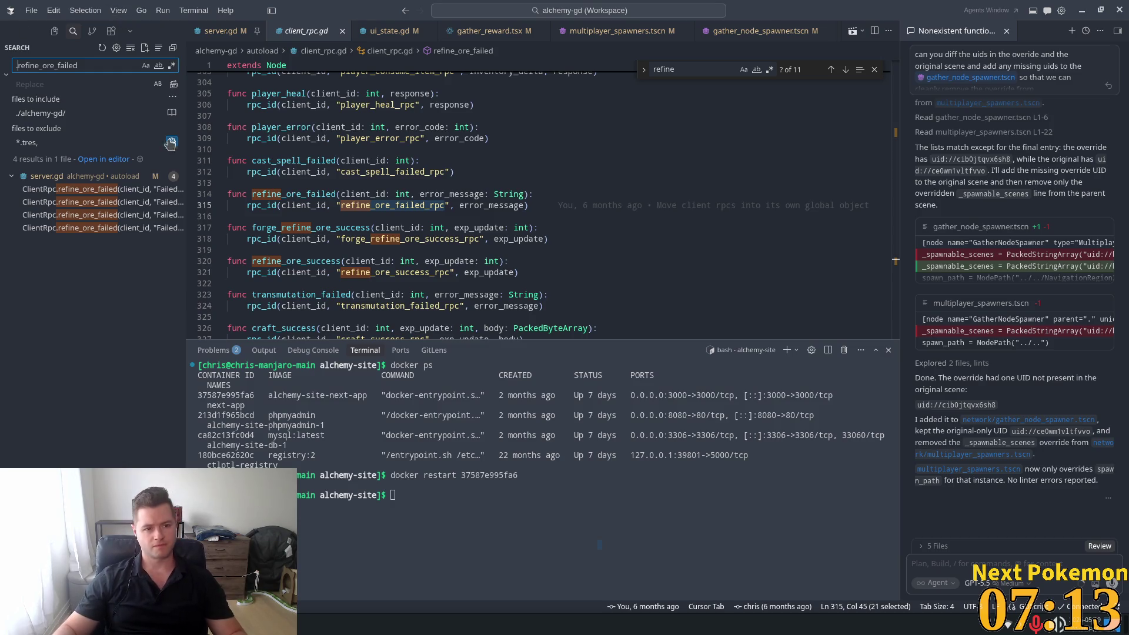
{"action": "left_click", "coordinate": [64, 191]}
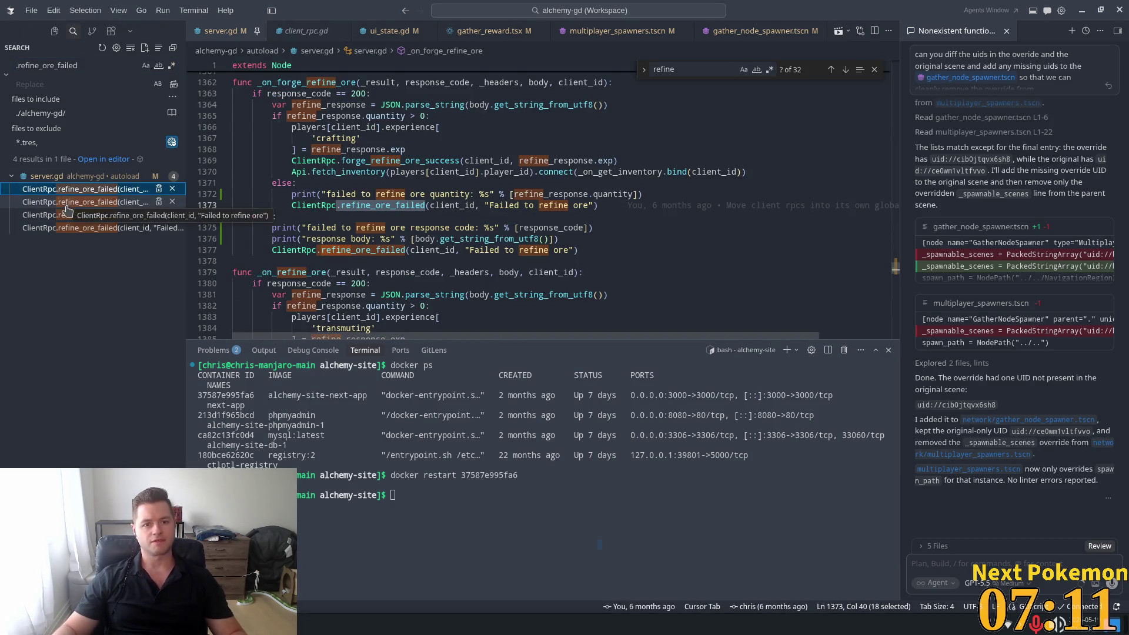
- Close the find bar and locate the refine-ore call sites in server.gd
{"action": "key", "text": "Escape"}
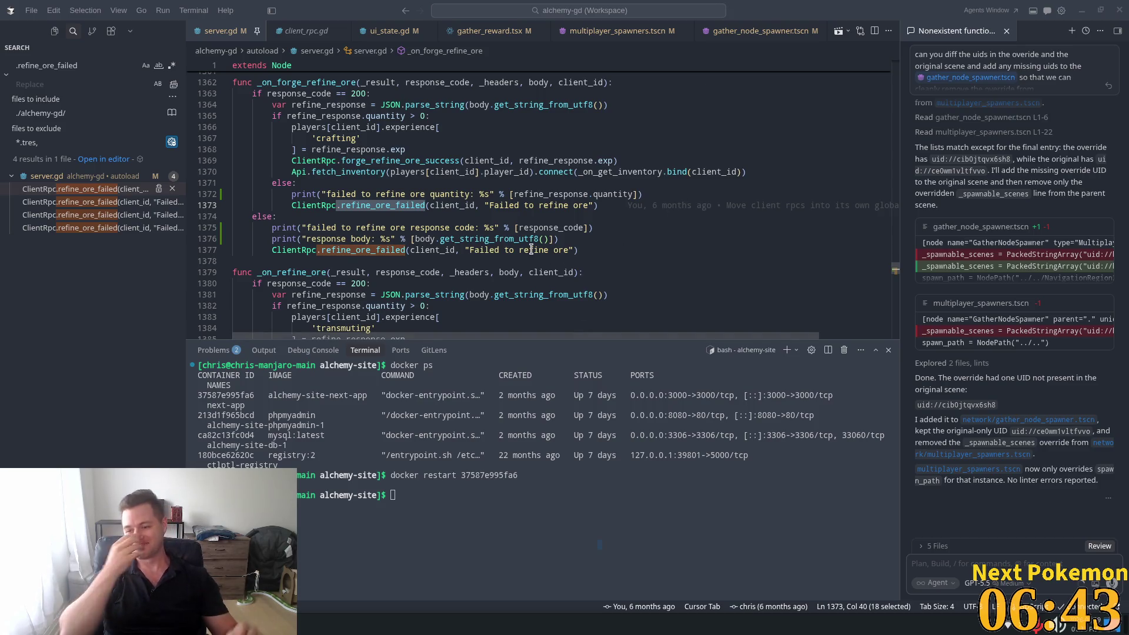
{"action": "left_click", "coordinate": [394, 272]}
{"action": "key", "text": "Up"}
{"action": "key", "text": "Up"}
{"action": "key", "text": "Up"}
{"action": "left_click", "coordinate": [112, 215]}
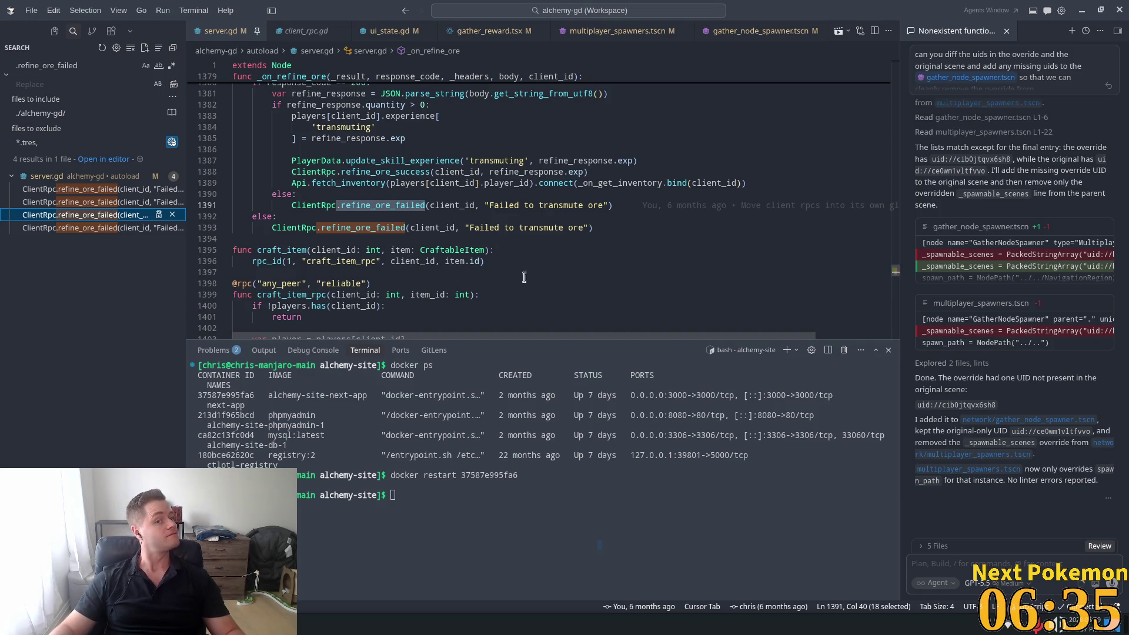
{"action": "scroll", "coordinate": [517, 294], "scroll_direction": "up", "scroll_amount": 3}
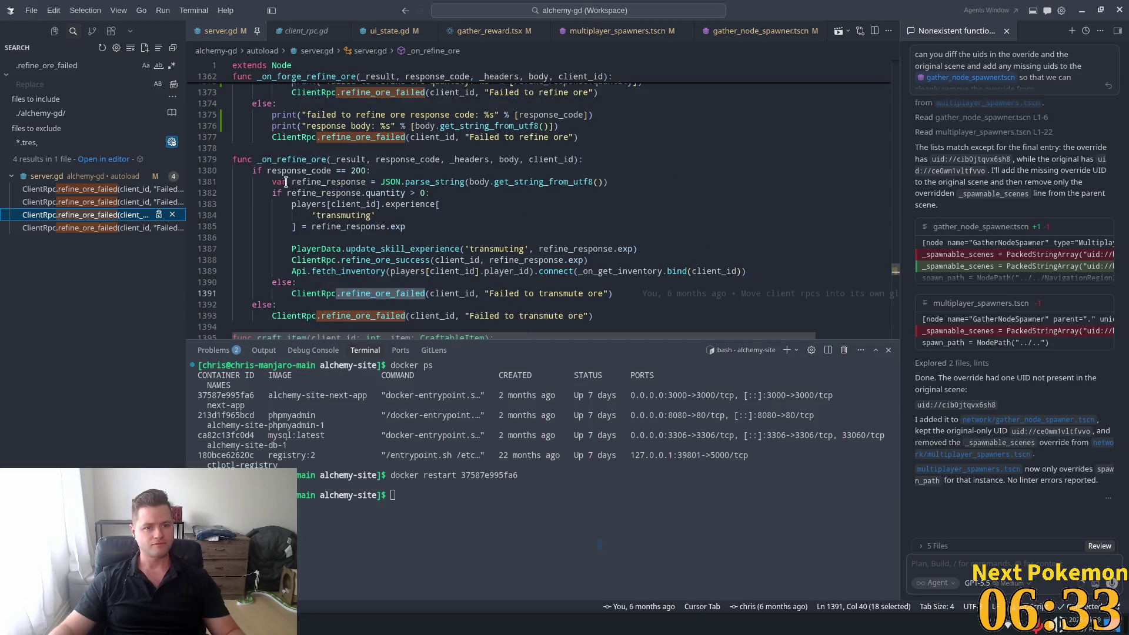
{"action": "left_click", "coordinate": [97, 202]}
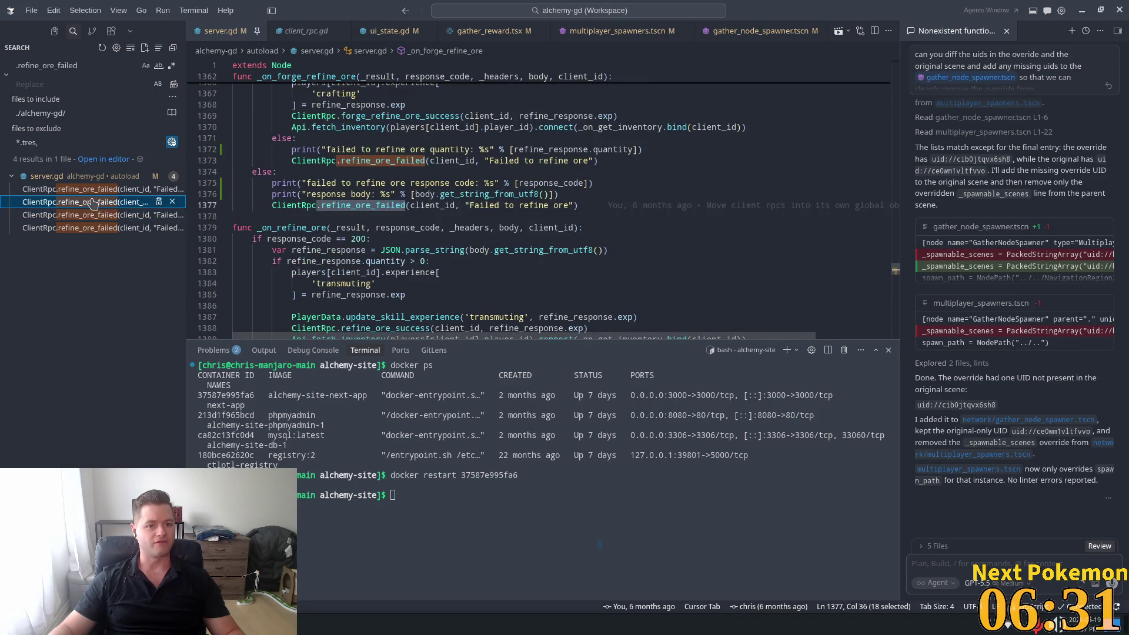
- Select the failed-quantity print statement and place the caret after else: in _on_refine_ore
{"action": "scroll", "coordinate": [529, 237], "scroll_direction": "up", "scroll_amount": 1}
{"action": "scroll", "coordinate": [529, 236], "scroll_direction": "up", "scroll_amount": 1}
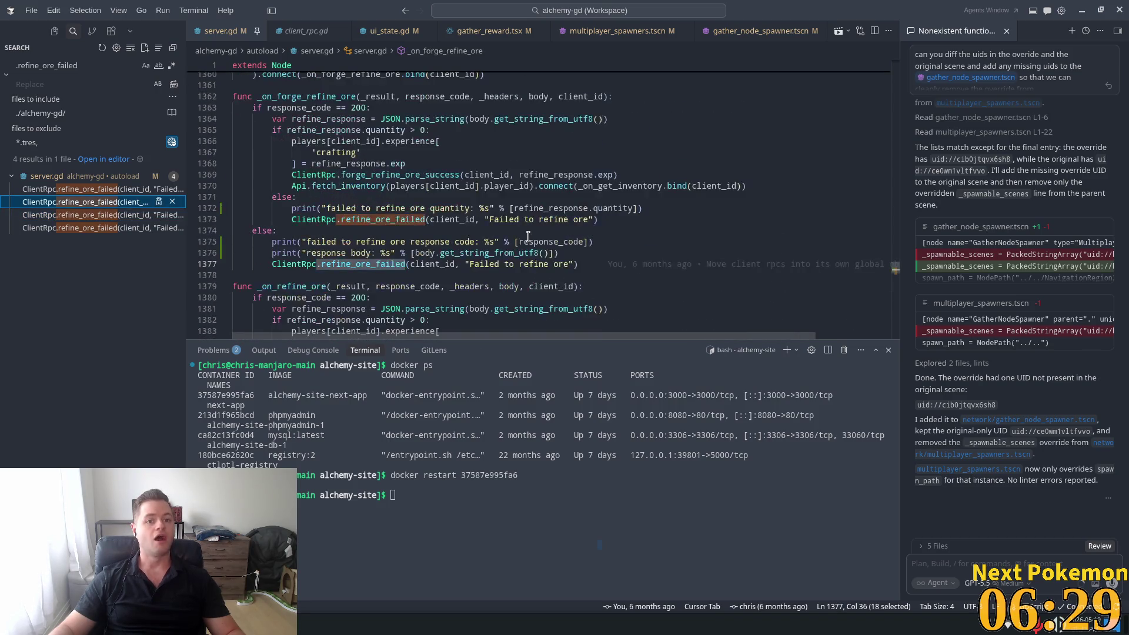
{"action": "left_click", "coordinate": [292, 96]}
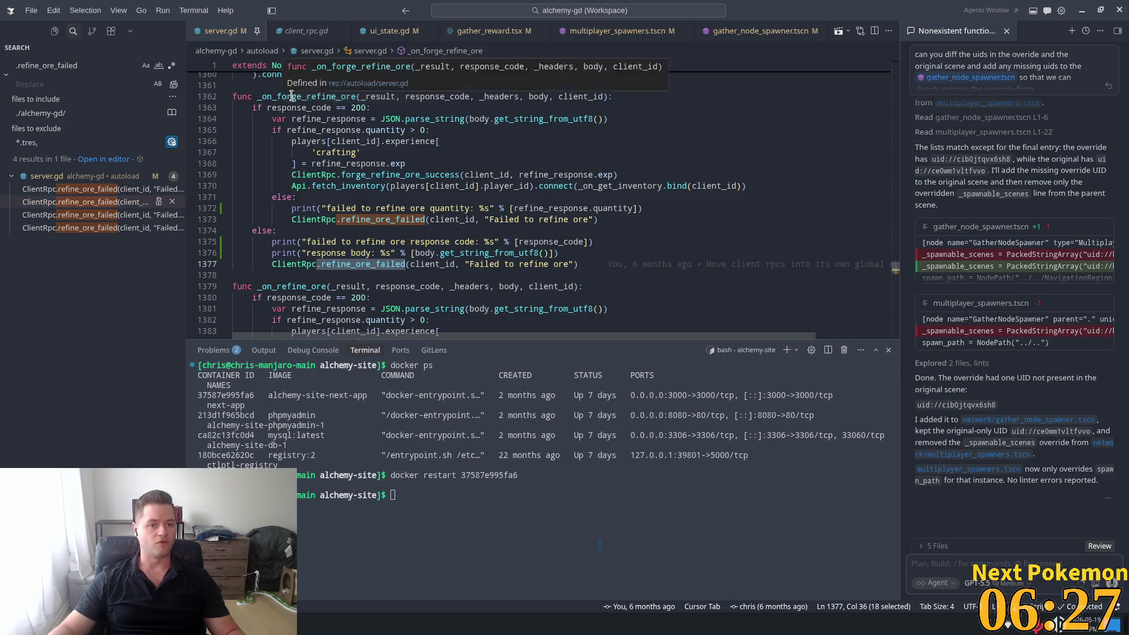
{"action": "scroll", "coordinate": [319, 192], "scroll_direction": "down", "scroll_amount": 2}
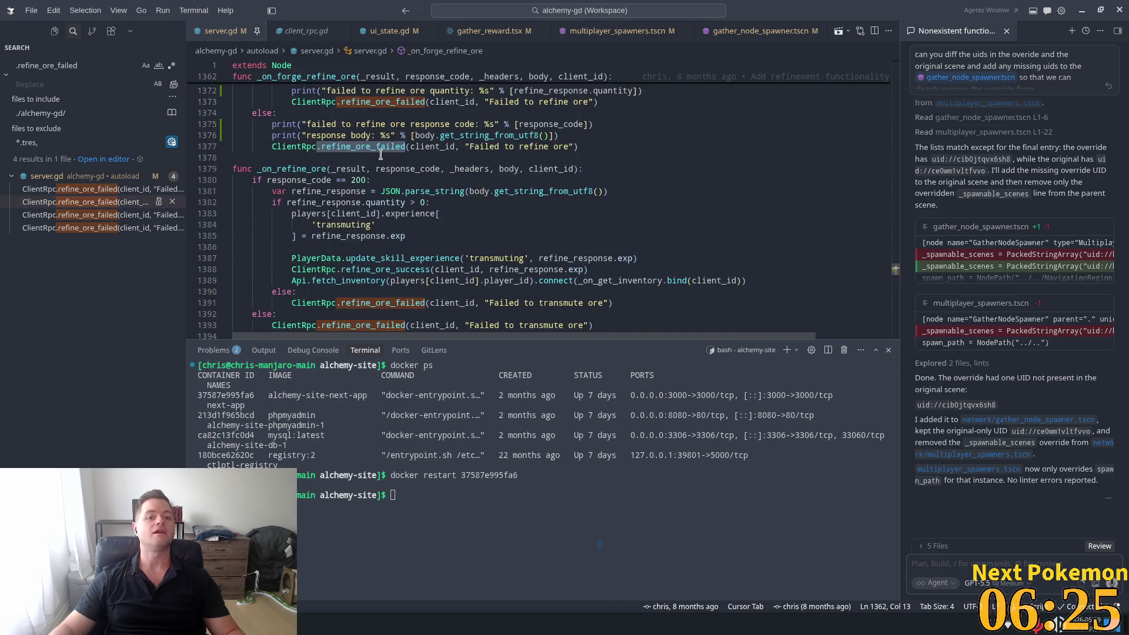
{"action": "scroll", "coordinate": [380, 155], "scroll_direction": "up", "scroll_amount": 1}
{"action": "mouse_move", "coordinate": [651, 148]}
{"action": "left_mouse_down"}
{"action": "mouse_move", "coordinate": [235, 149]}
{"action": "mouse_move", "coordinate": [292, 150]}
{"action": "left_mouse_up"}
{"action": "key", "text": "ctrl+c"}
{"action": "scroll", "coordinate": [471, 210], "scroll_direction": "down", "scroll_amount": 2}
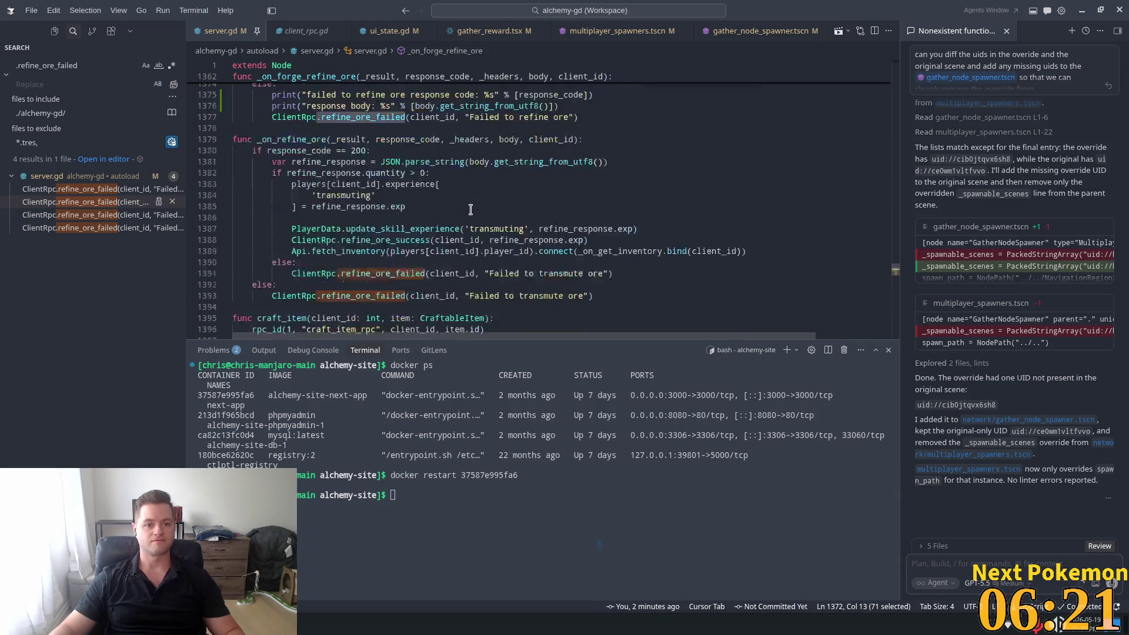
{"action": "scroll", "coordinate": [471, 210], "scroll_direction": "down", "scroll_amount": 1}
{"action": "left_click", "coordinate": [335, 202]}
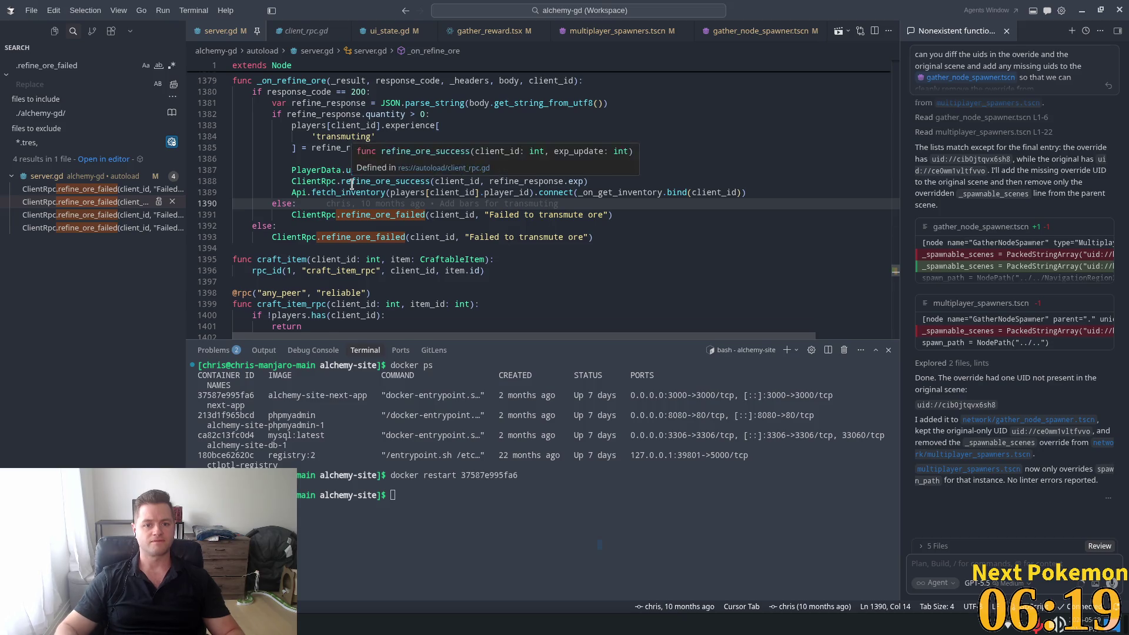
- Paste the quantity print under else: and the two response-code prints into the outer else branch
{"action": "key", "text": "Return"}
{"action": "key", "text": "ctrl+v"}
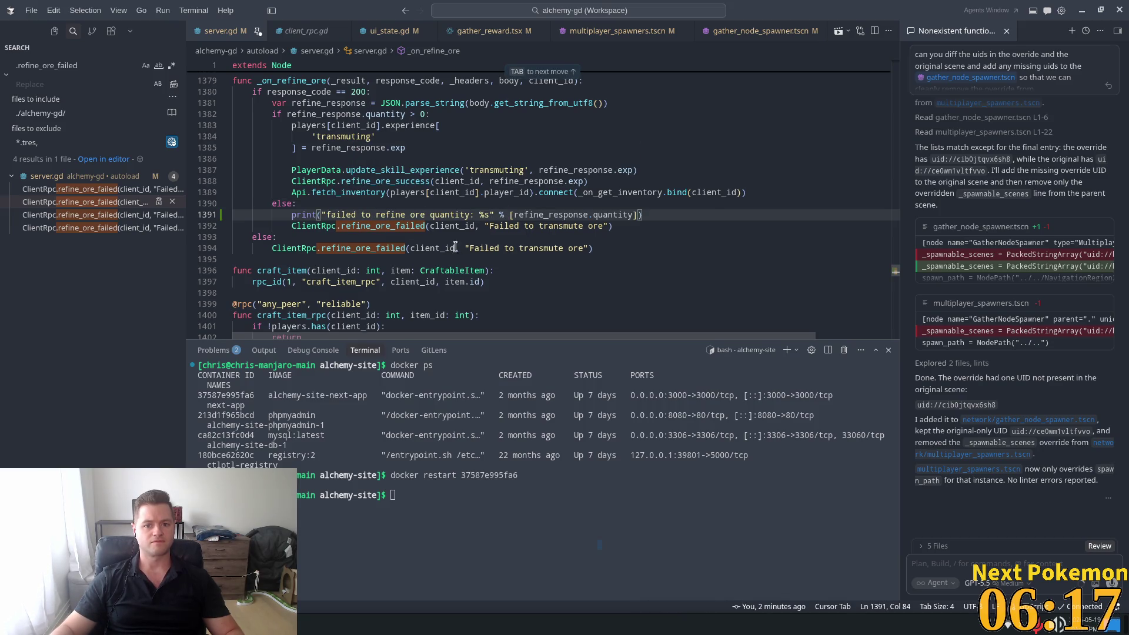
{"action": "left_click", "coordinate": [302, 236]}
{"action": "scroll", "coordinate": [582, 128], "scroll_direction": "up", "scroll_amount": 3}
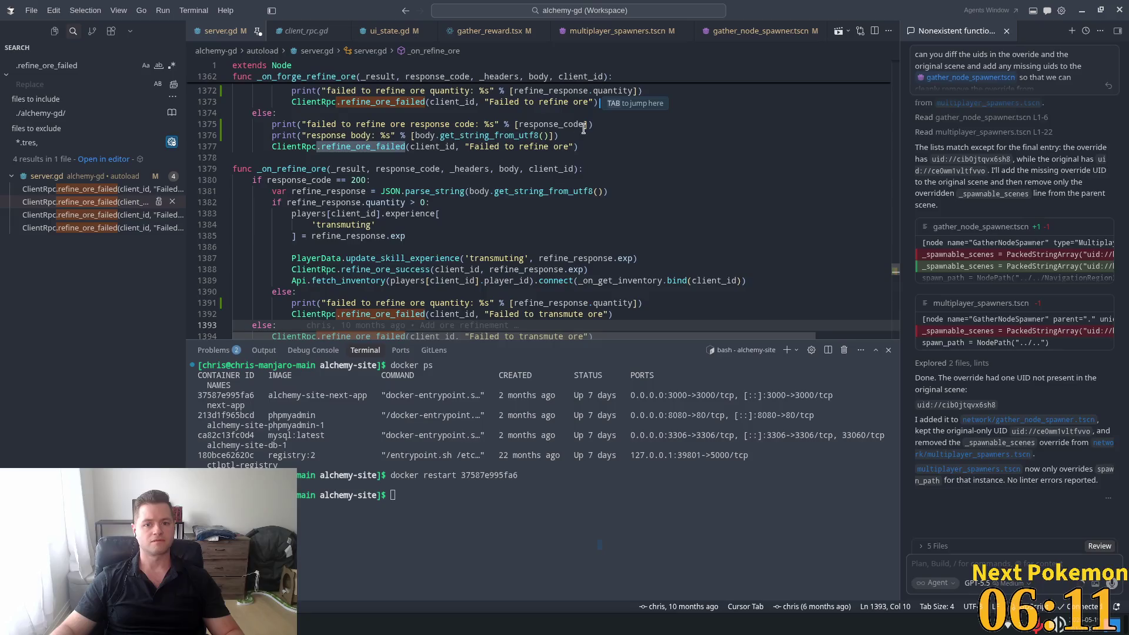
{"action": "left_click_drag", "start_coordinate": [583, 129], "coordinate": [276, 125]}
{"action": "scroll", "coordinate": [337, 230], "scroll_direction": "down", "scroll_amount": 1}
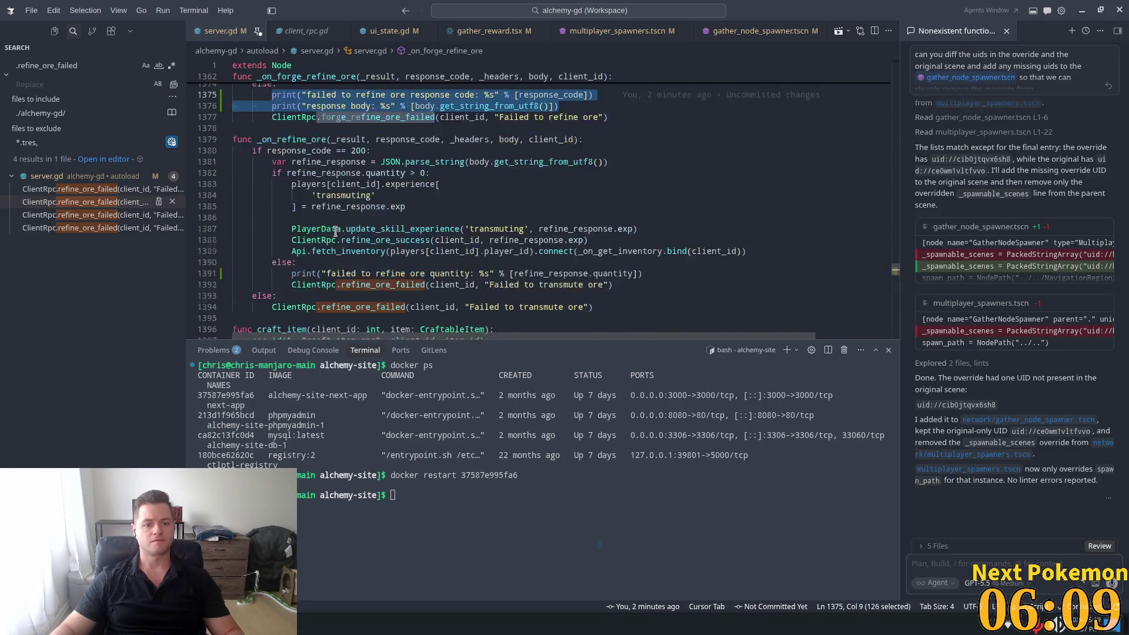
{"action": "scroll", "coordinate": [337, 230], "scroll_direction": "down", "scroll_amount": 4}
{"action": "left_click", "coordinate": [290, 180]}
{"action": "key", "text": "Return"}
{"action": "type", "text": "print(\"failed to refine ore response code: %s\" % [response_code]) \t\tprint(\"response body: %s\" % [body.get_string_from_utf8()])"}
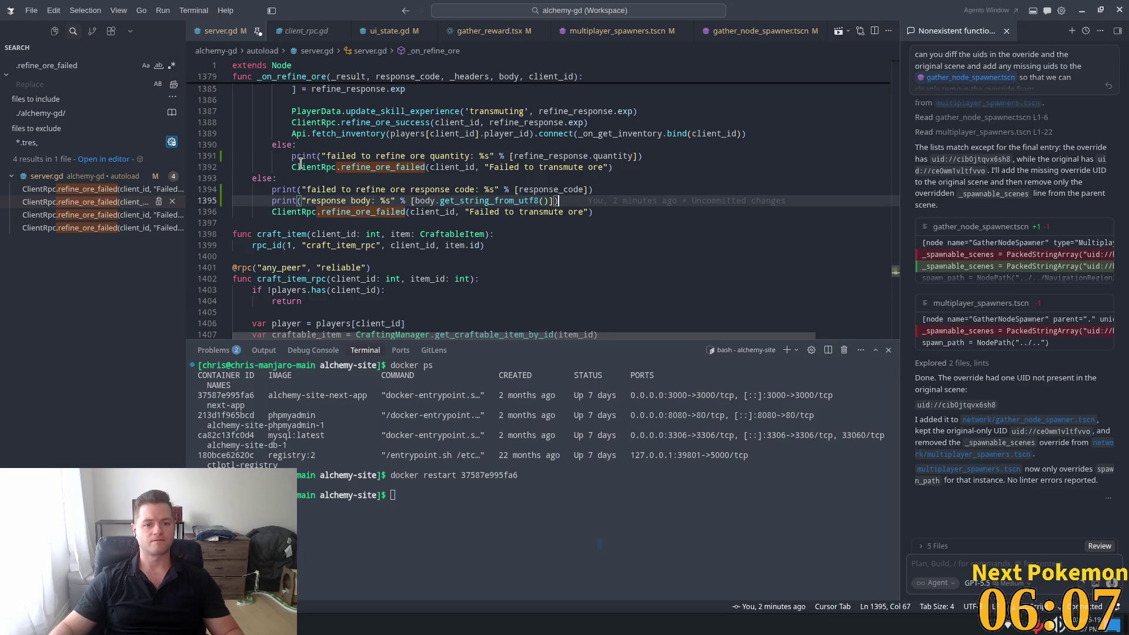
- Delete the old print lines from the forge else branch and line 1372, then switch to Godot
{"action": "scroll", "coordinate": [301, 165], "scroll_direction": "up", "scroll_amount": 4}
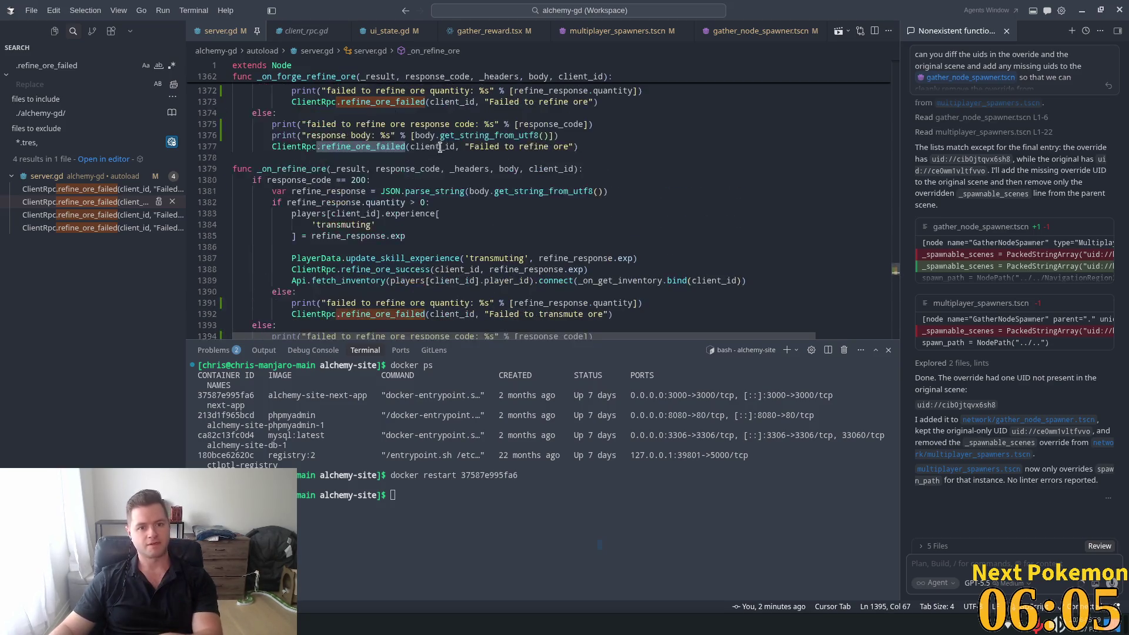
{"action": "mouse_move", "coordinate": [560, 135]}
{"action": "left_mouse_down"}
{"action": "mouse_move", "coordinate": [233, 138]}
{"action": "mouse_move", "coordinate": [233, 124]}
{"action": "left_mouse_up"}
{"action": "key", "text": "BackSpace"}
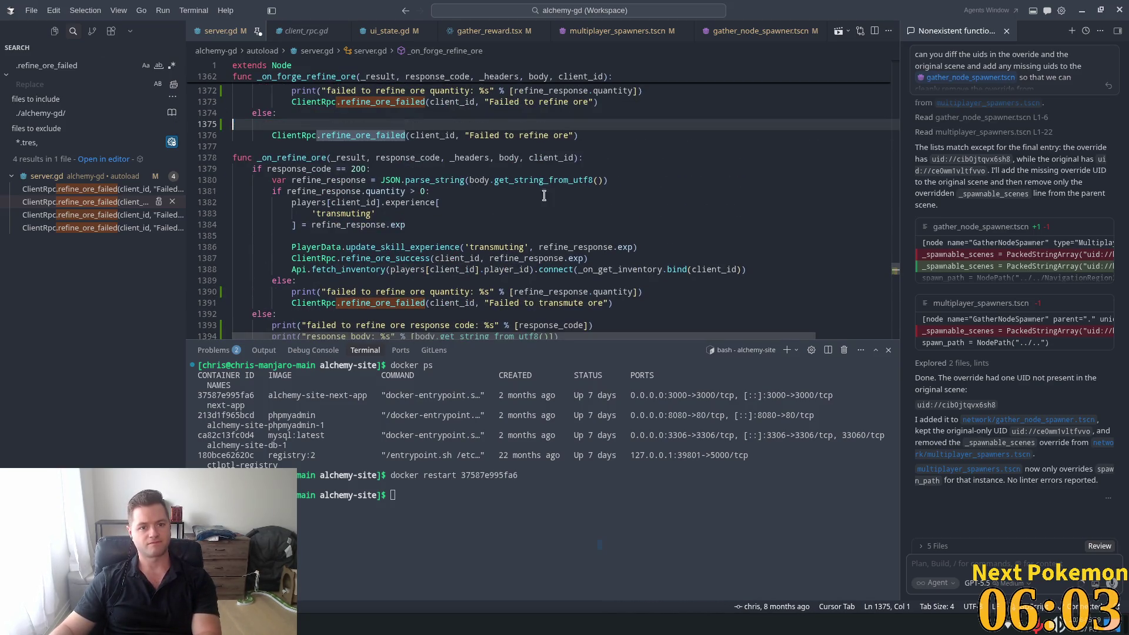
{"action": "key", "text": "BackSpace"}
{"action": "scroll", "coordinate": [528, 187], "scroll_direction": "up", "scroll_amount": 5}
{"action": "left_click_drag", "start_coordinate": [642, 255], "coordinate": [529, 255]}
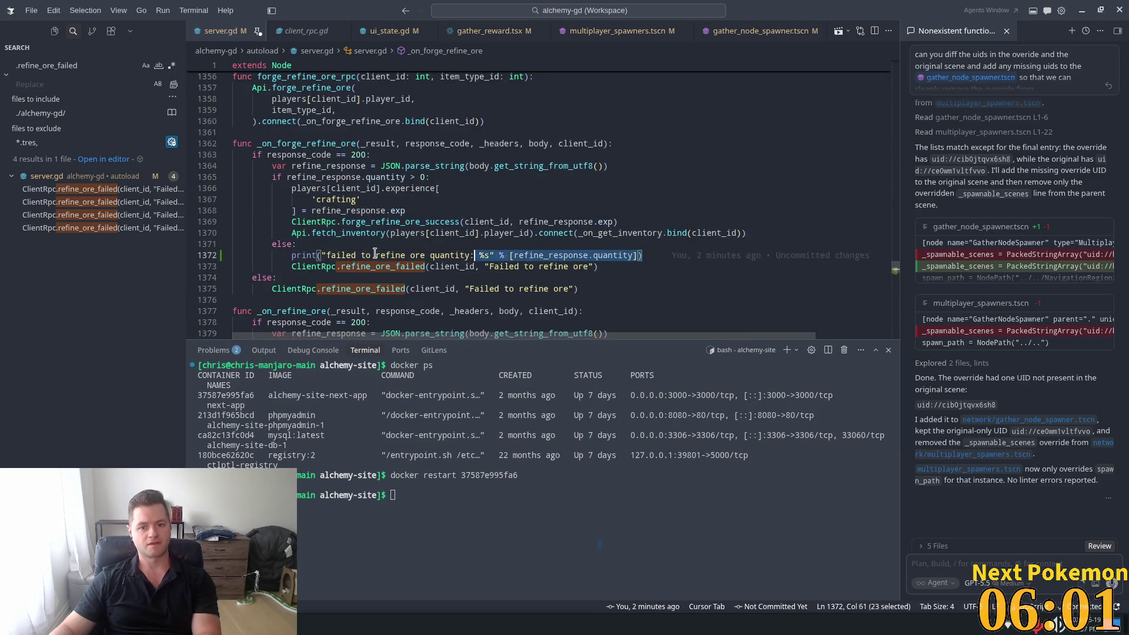
{"action": "key", "text": "BackSpace"}
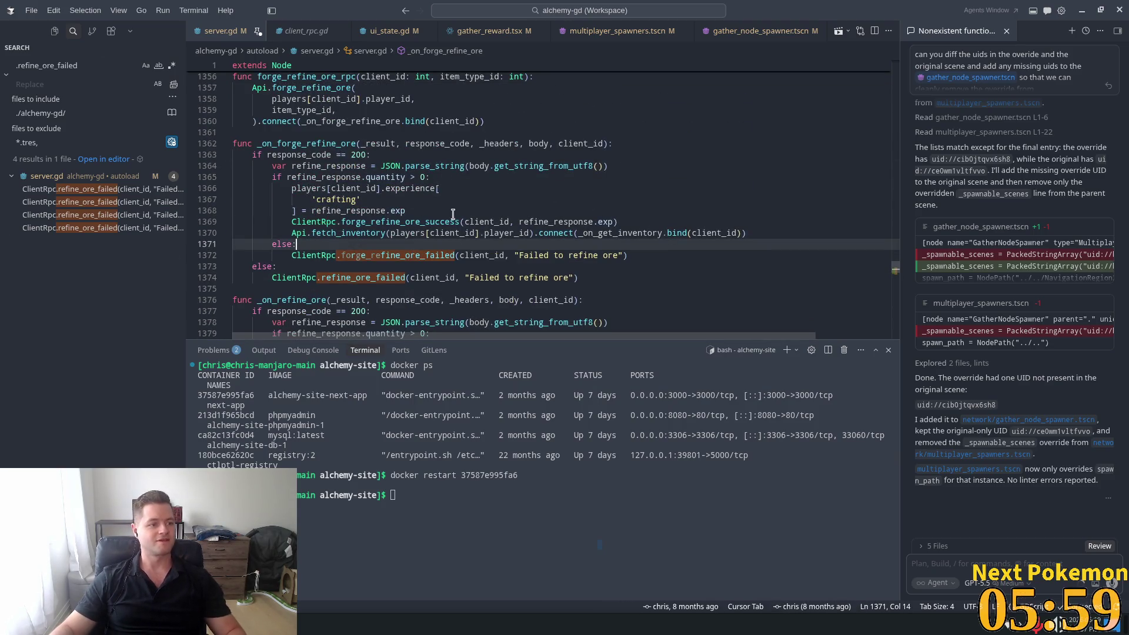
{"action": "scroll", "coordinate": [453, 214], "scroll_direction": "down", "scroll_amount": 3}
{"action": "key", "text": "alt+Tab"}
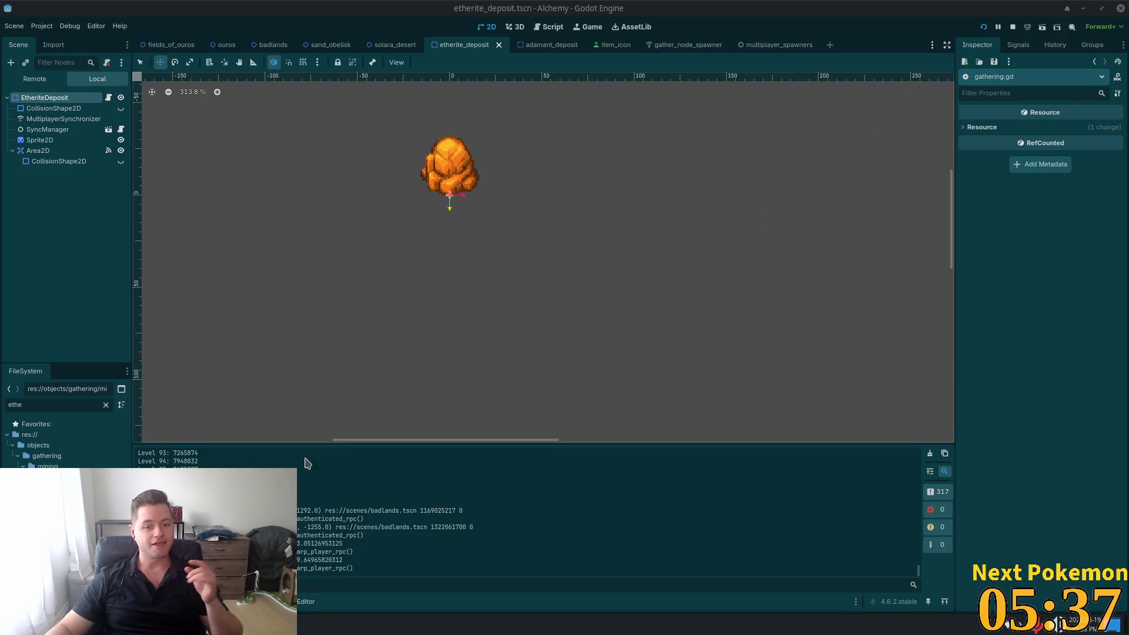
- Bring the Alchemy (DEBUG) game to the front and mine the Etherite Deposit
{"action": "left_click", "coordinate": [264, 625]}
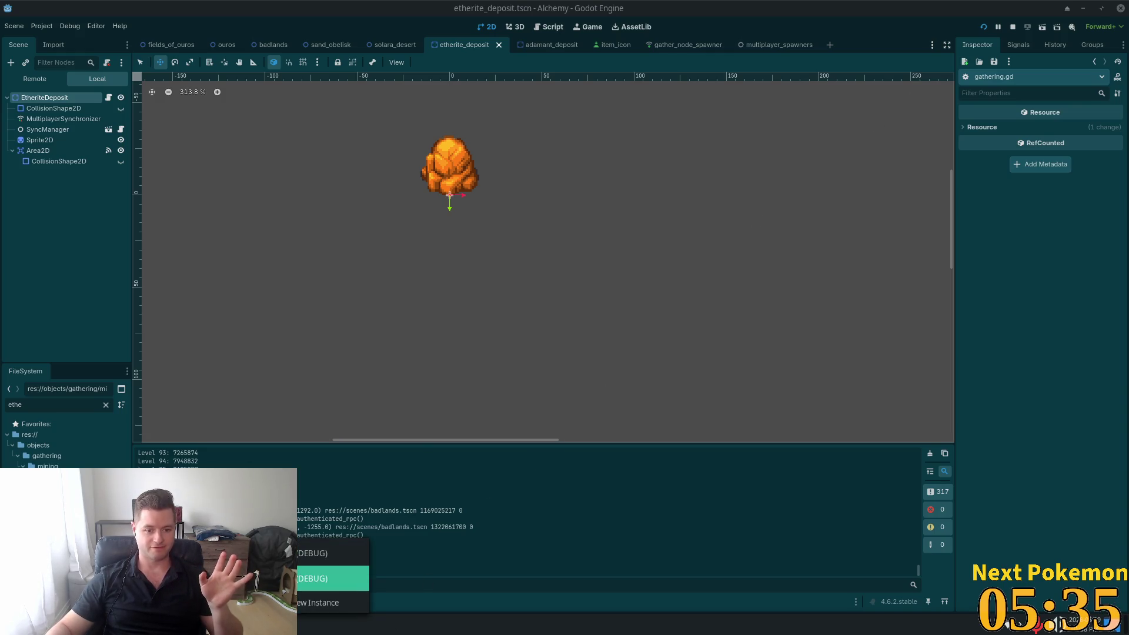
{"action": "left_click", "coordinate": [277, 579]}
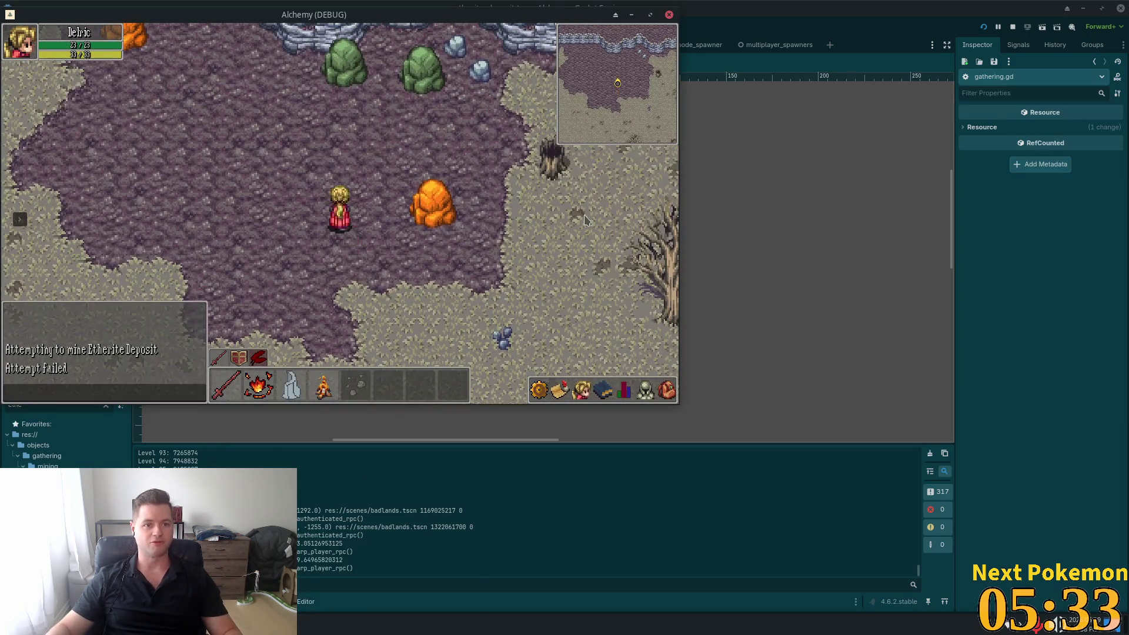
{"action": "left_click", "coordinate": [433, 205]}
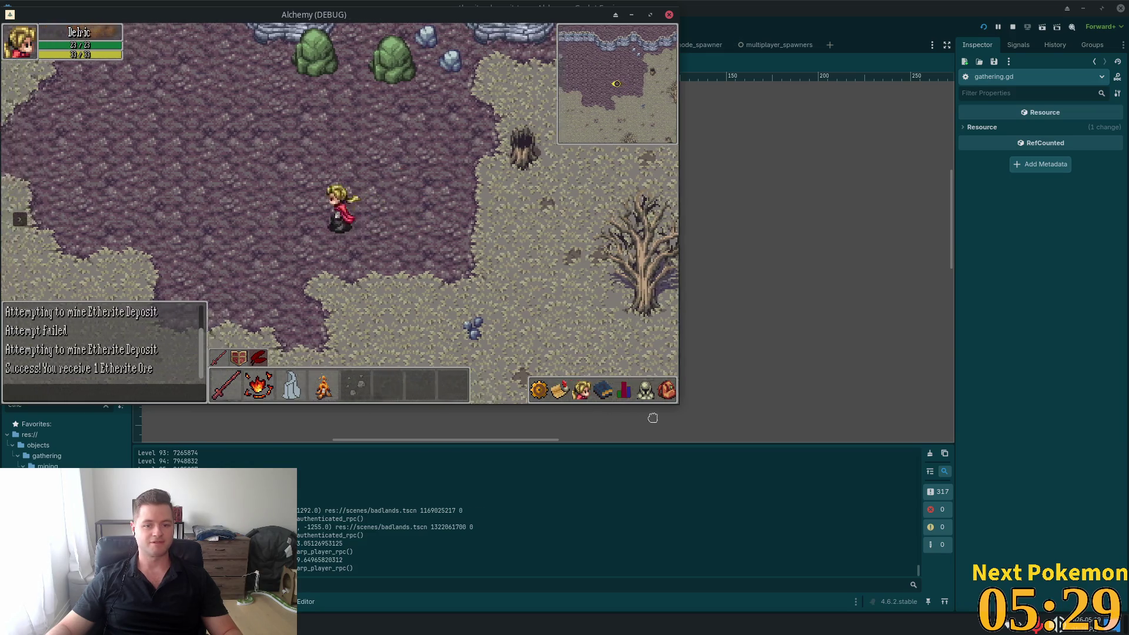
- Try refining the Etherite Ore from the inventory, which fails, then return to the code editor
{"action": "left_click", "coordinate": [667, 389]}
{"action": "left_click", "coordinate": [582, 391]}
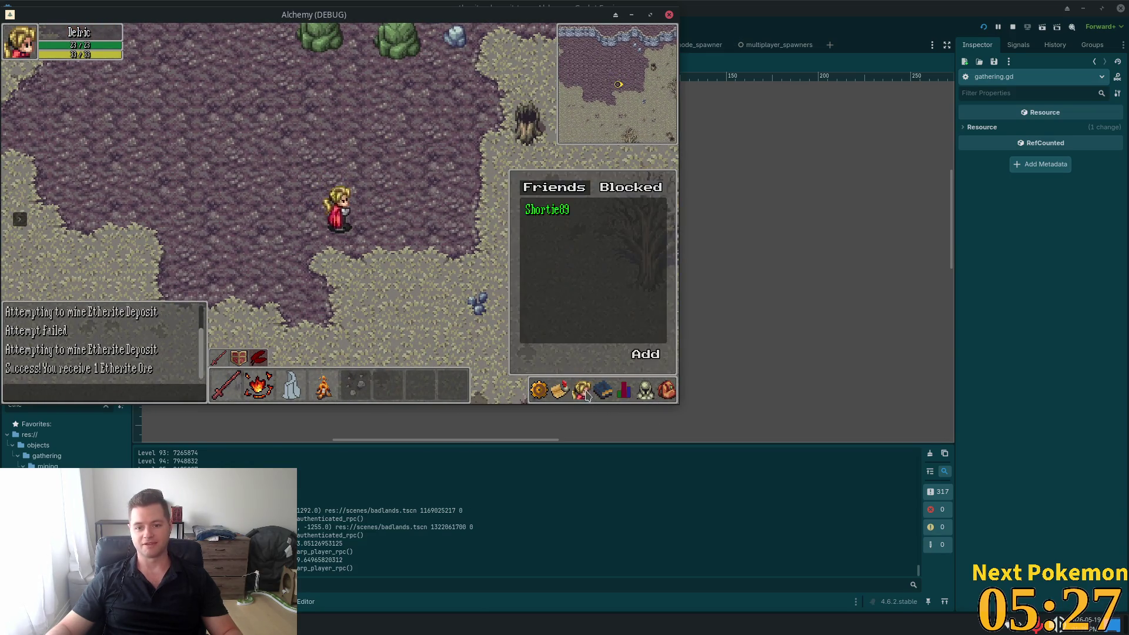
{"action": "left_click", "coordinate": [646, 390]}
{"action": "left_click", "coordinate": [667, 389]}
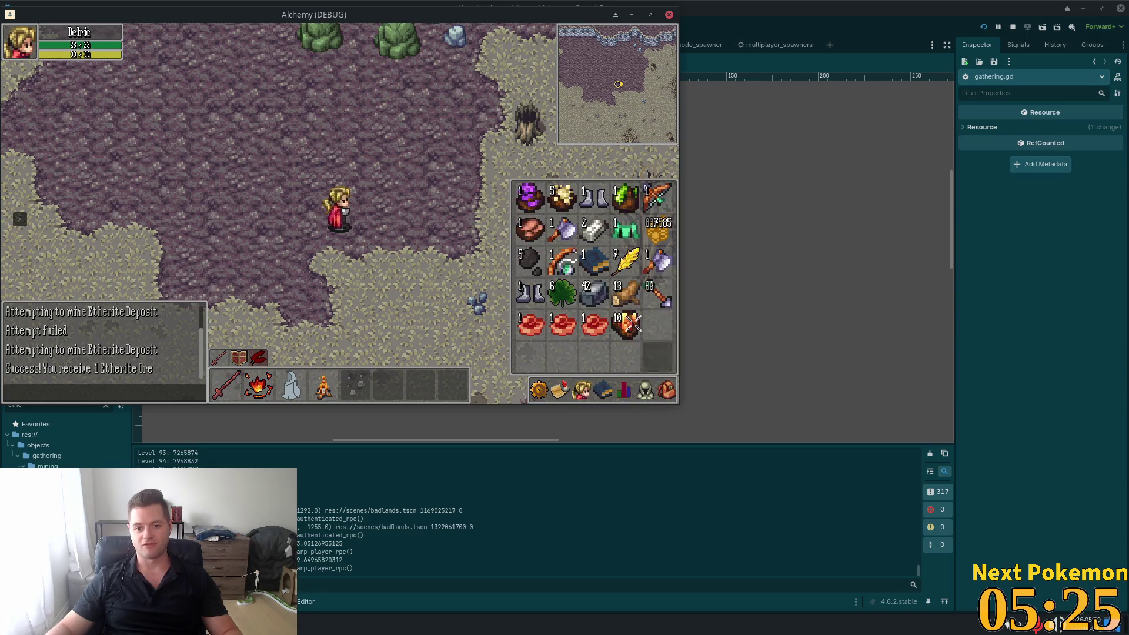
{"action": "left_click", "coordinate": [637, 327]}
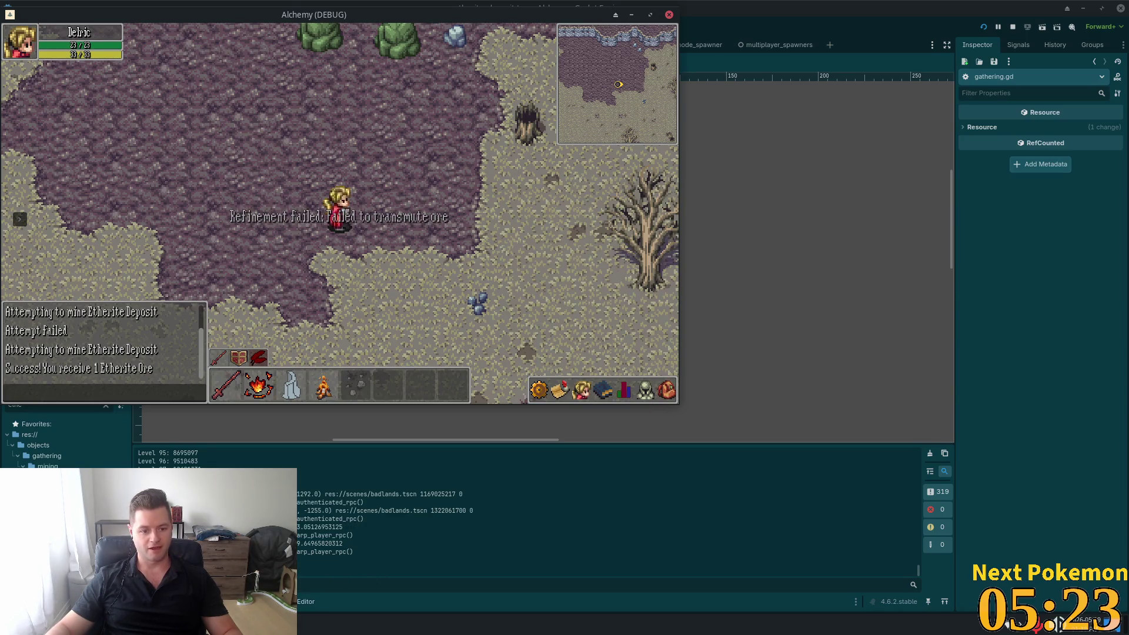
{"action": "key", "text": "alt+Tab"}
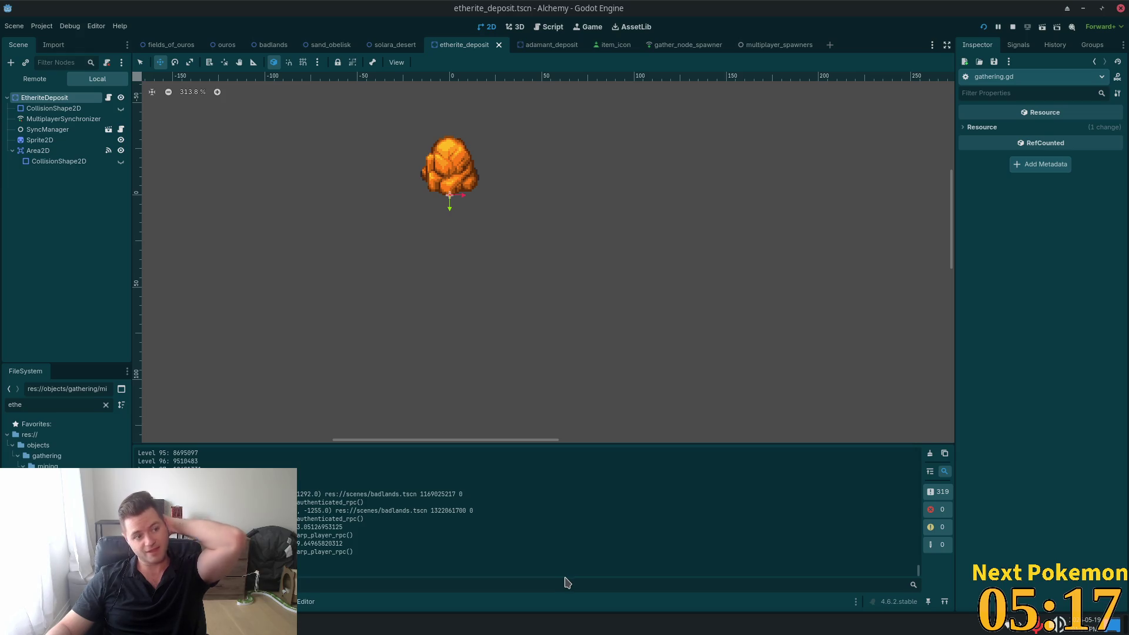
{"action": "key", "text": "alt+Tab"}
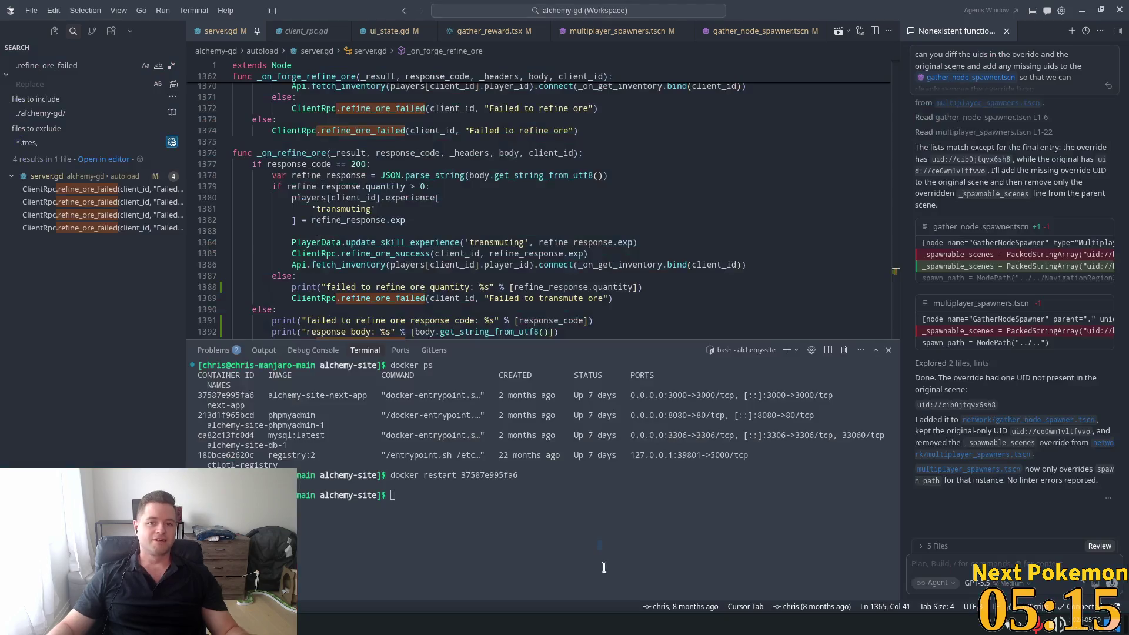
- Open refine.tsx with the quick file finder
{"action": "left_click", "coordinate": [562, 150]}
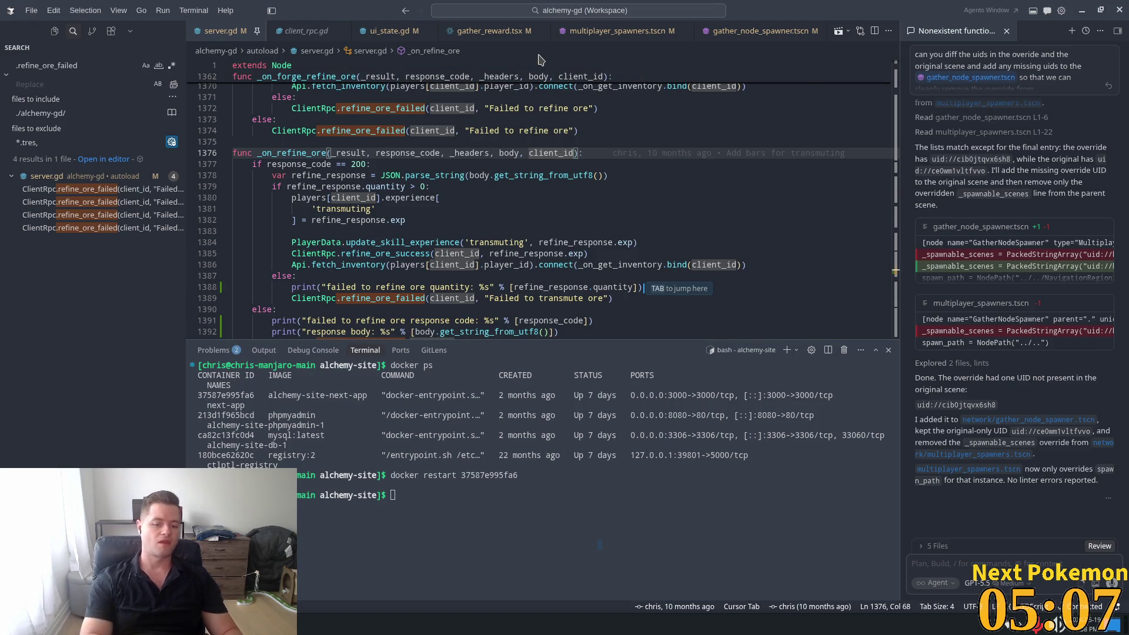
{"action": "key", "text": "ctrl+p"}
{"action": "type", "text": "refine"}
{"action": "key", "text": "Return"}
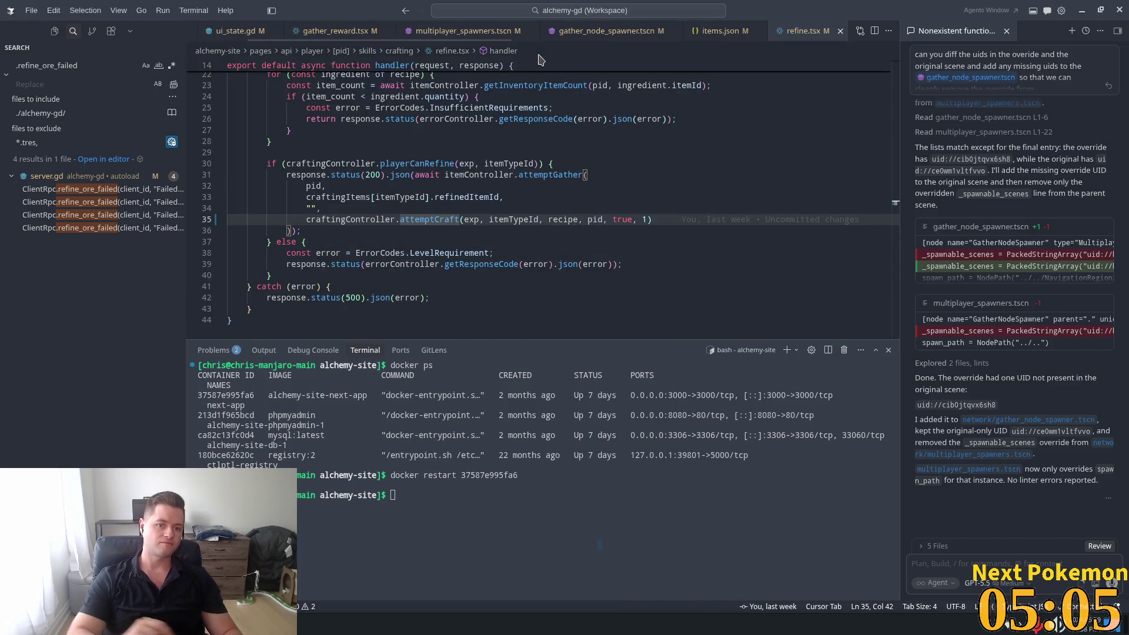
- Read the refine handler down to its 500-status catch block and shrink the terminal panel
{"action": "scroll", "coordinate": [465, 194], "scroll_direction": "up", "scroll_amount": 2}
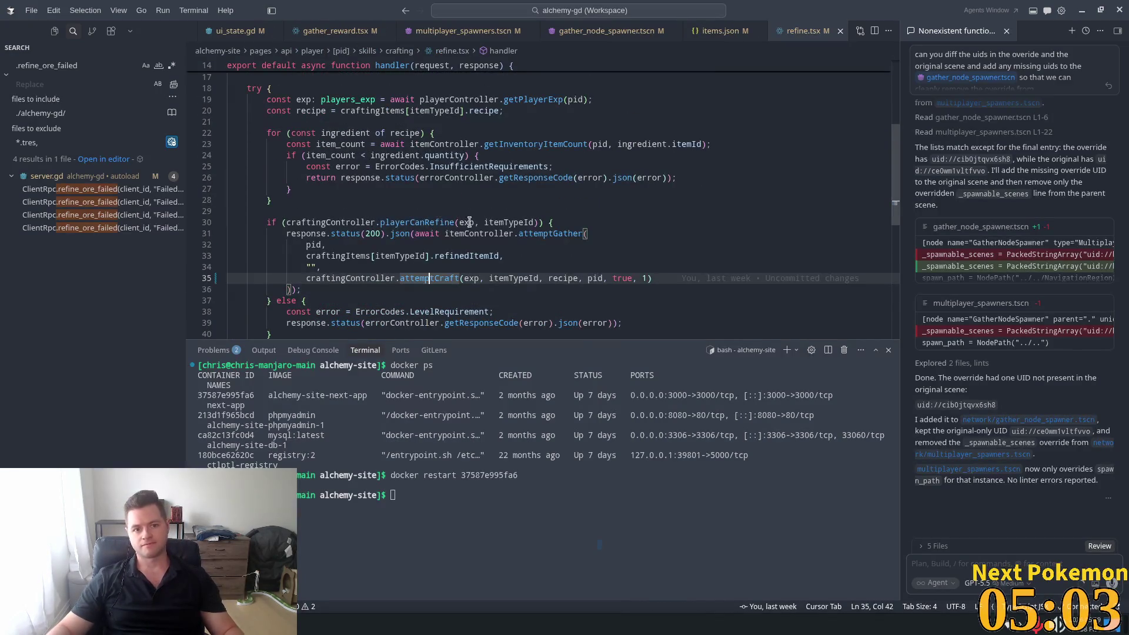
{"action": "scroll", "coordinate": [483, 218], "scroll_direction": "down", "scroll_amount": 3}
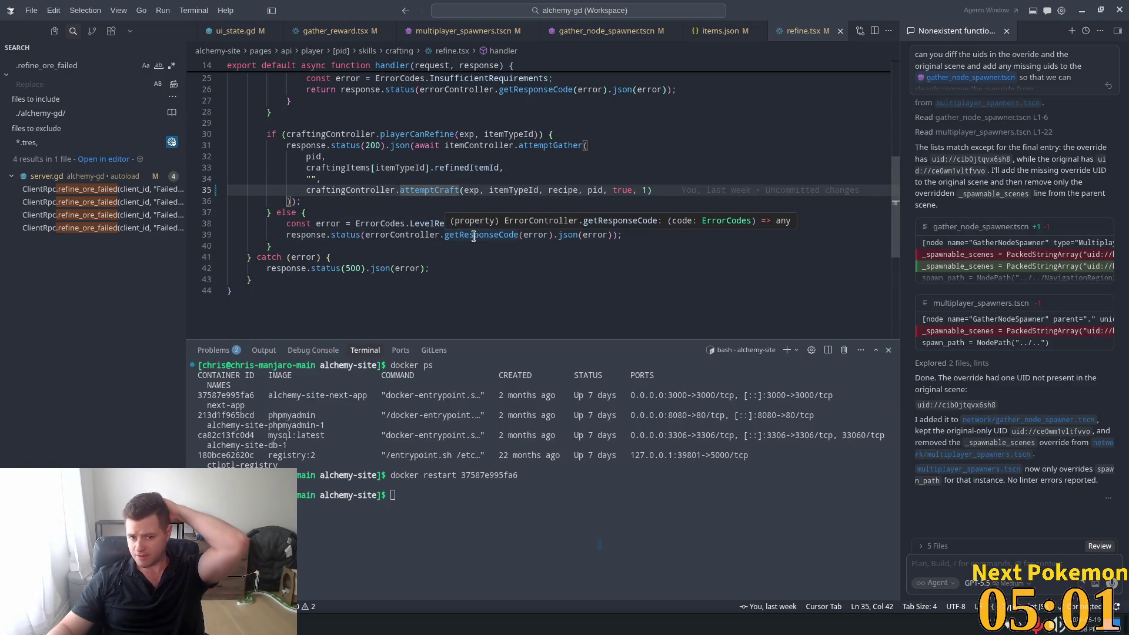
{"action": "double_click", "coordinate": [348, 268]}
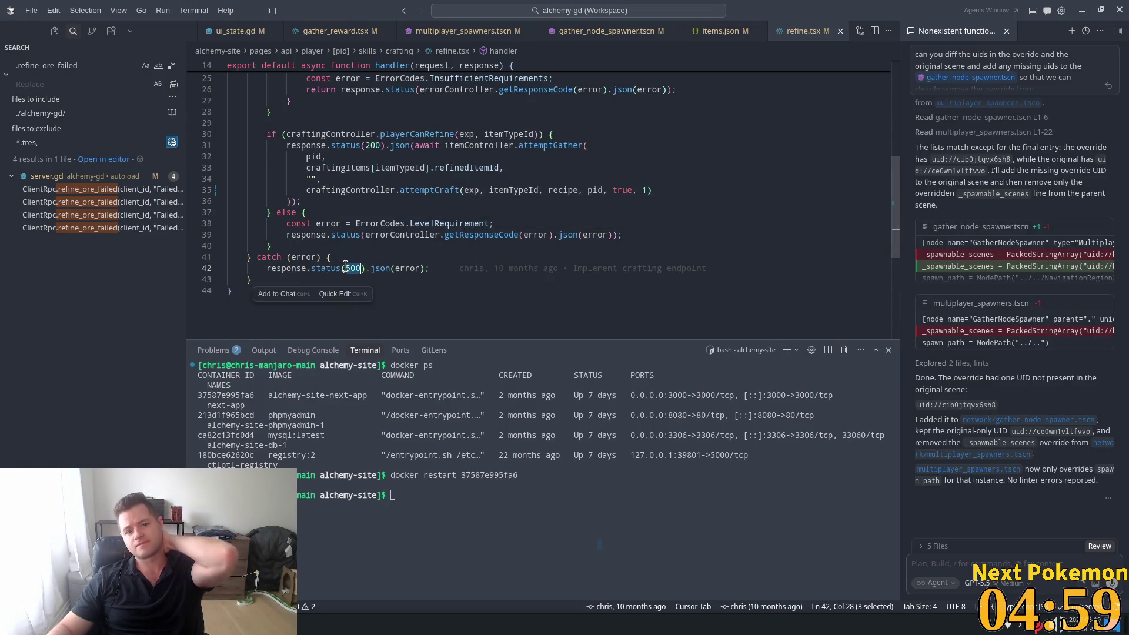
{"action": "scroll", "coordinate": [347, 266], "scroll_direction": "up", "scroll_amount": 5}
{"action": "scroll", "coordinate": [343, 224], "scroll_direction": "down", "scroll_amount": 5}
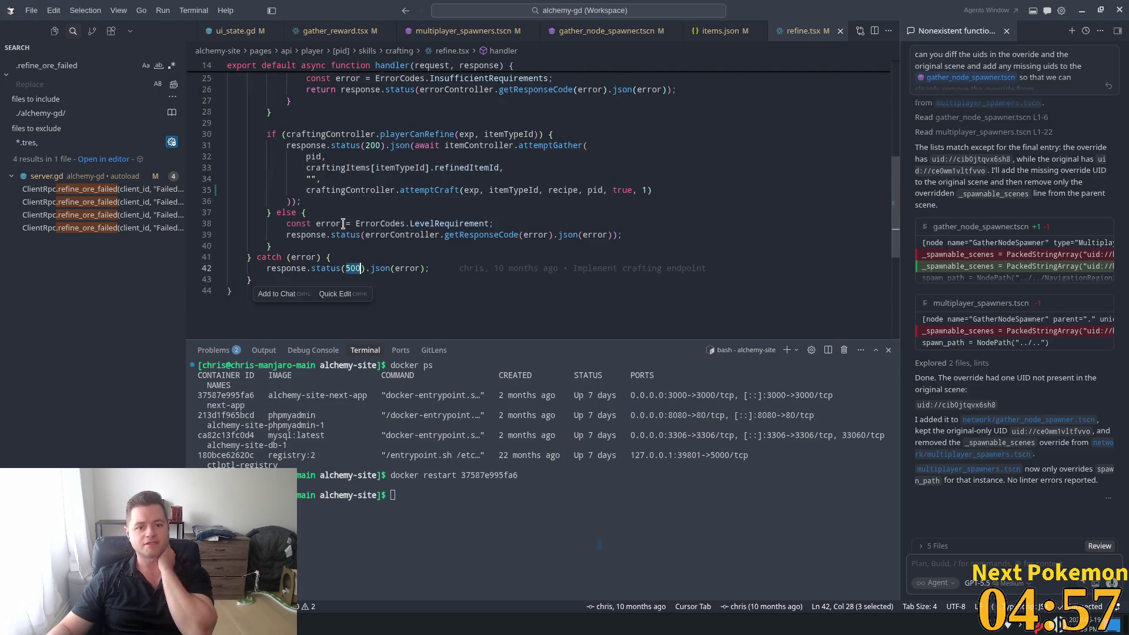
{"action": "scroll", "coordinate": [377, 260], "scroll_direction": "up", "scroll_amount": 3}
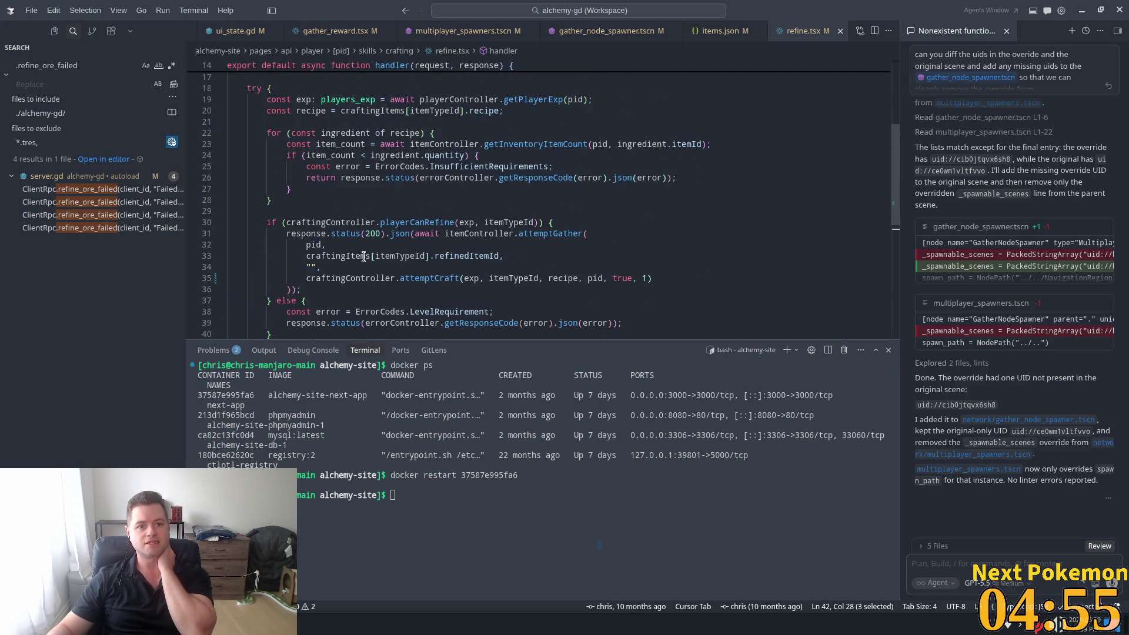
{"action": "scroll", "coordinate": [364, 257], "scroll_direction": "down", "scroll_amount": 3}
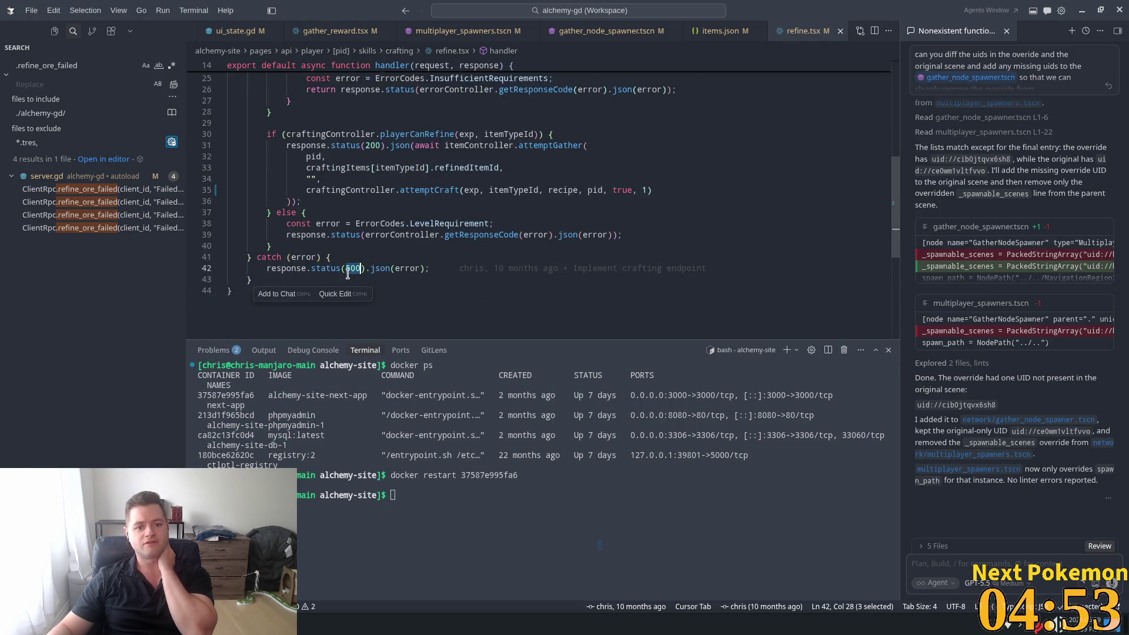
{"action": "scroll", "coordinate": [522, 277], "scroll_direction": "up", "scroll_amount": 2}
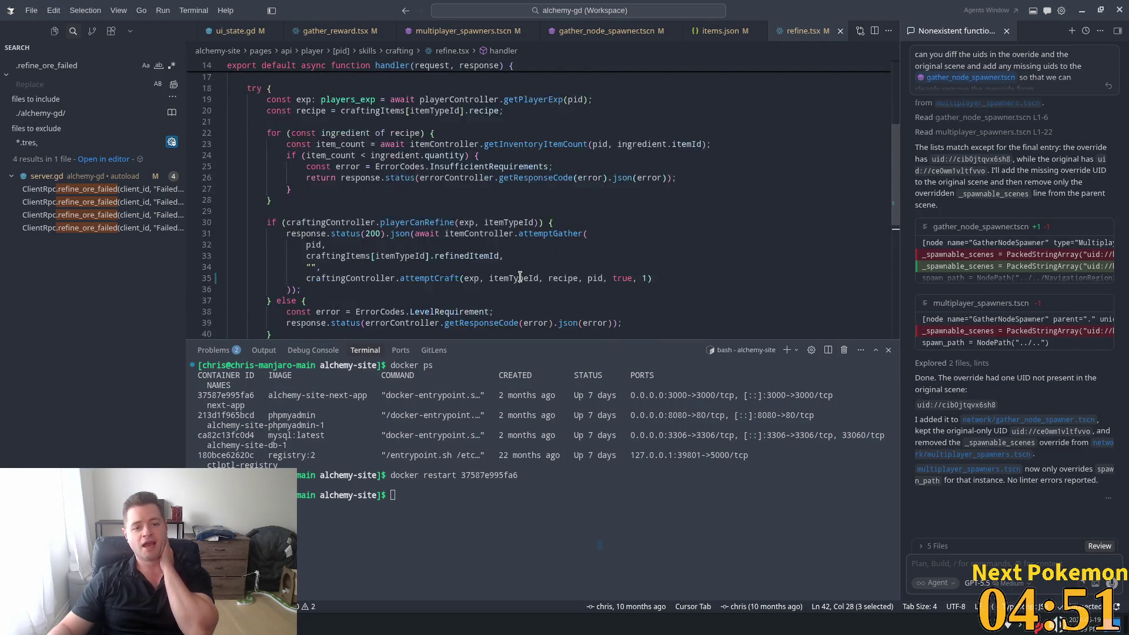
{"action": "scroll", "coordinate": [498, 256], "scroll_direction": "up", "scroll_amount": 2}
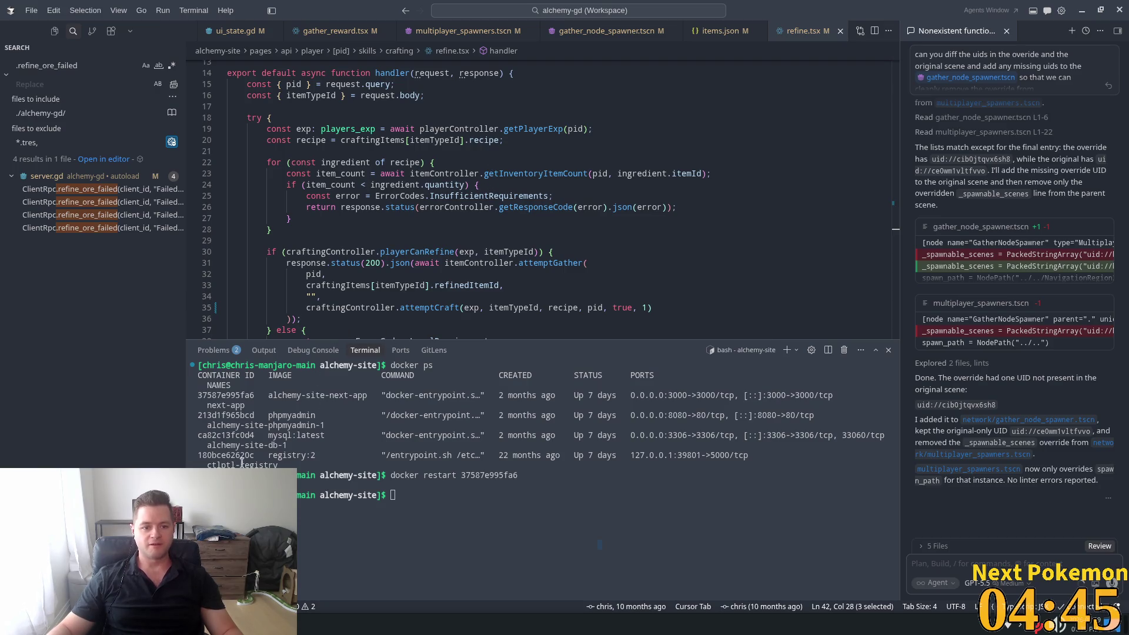
{"action": "left_click_drag", "start_coordinate": [337, 340], "coordinate": [338, 373]}
{"action": "double_click", "coordinate": [456, 507]}
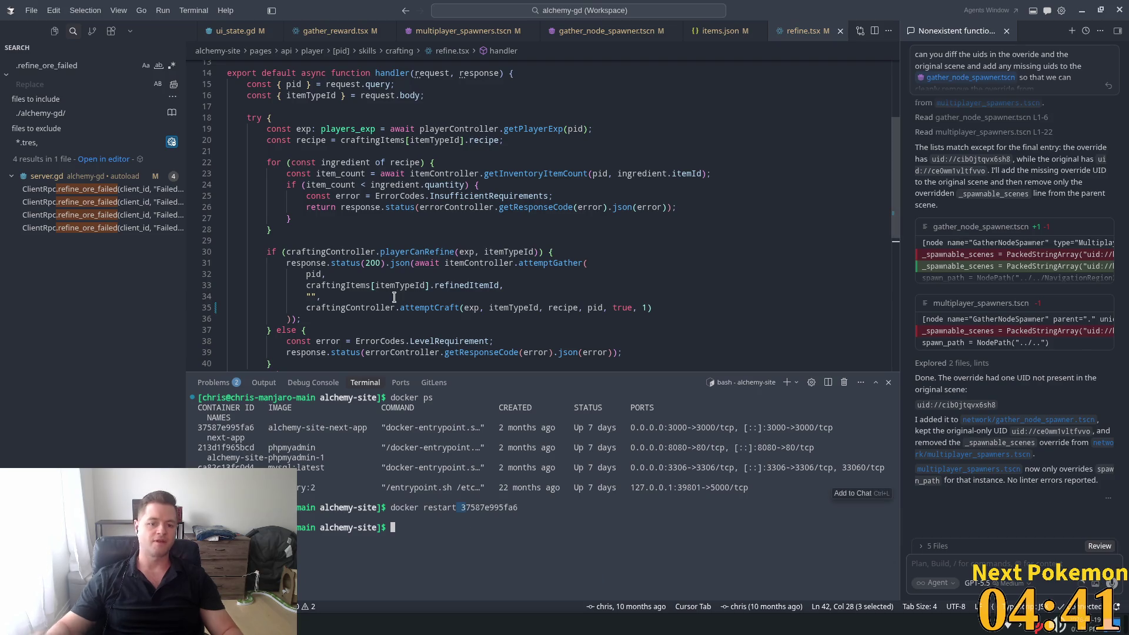
{"action": "key", "text": "Up"}
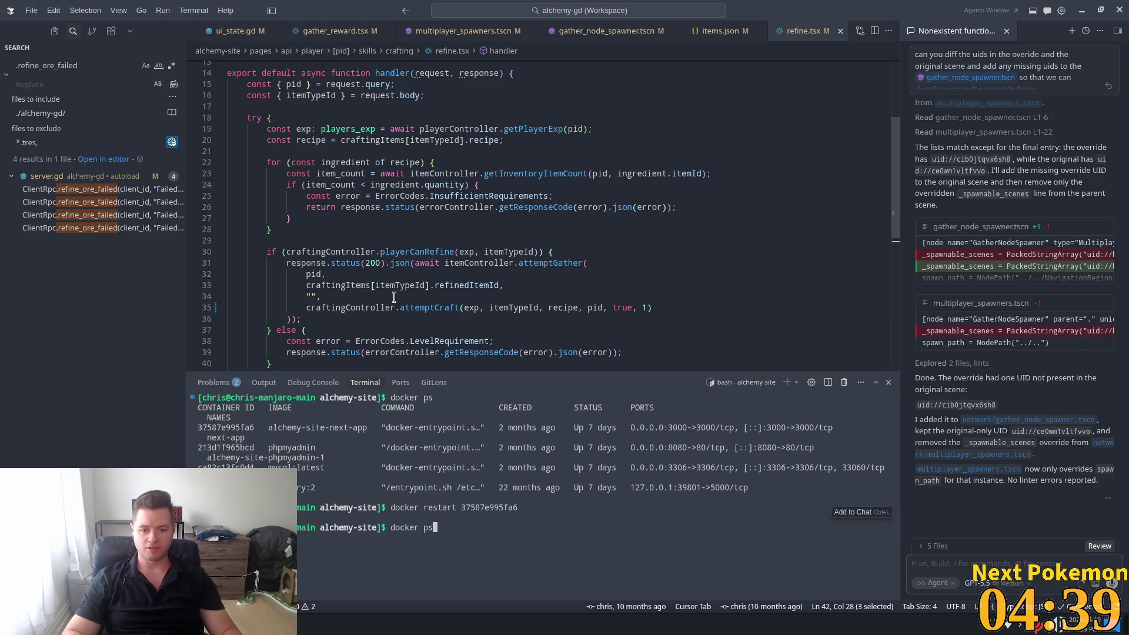
{"action": "key", "text": "Up"}
{"action": "key", "text": "Up"}
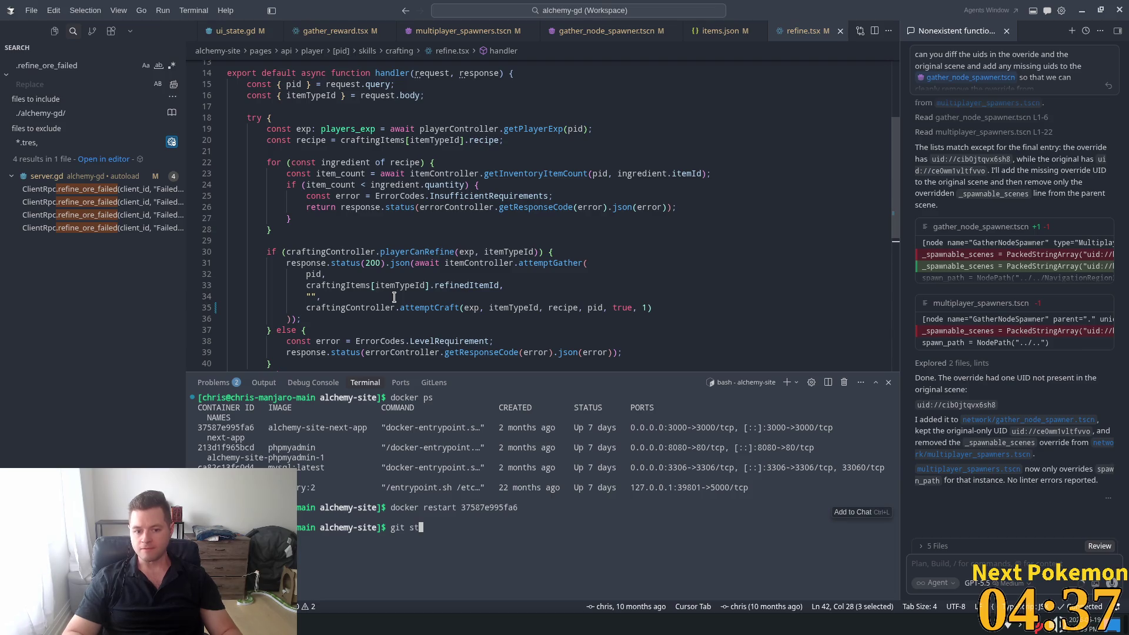
{"action": "key", "text": "Up"}
{"action": "key", "text": "Up"}
{"action": "key", "text": "Up"}
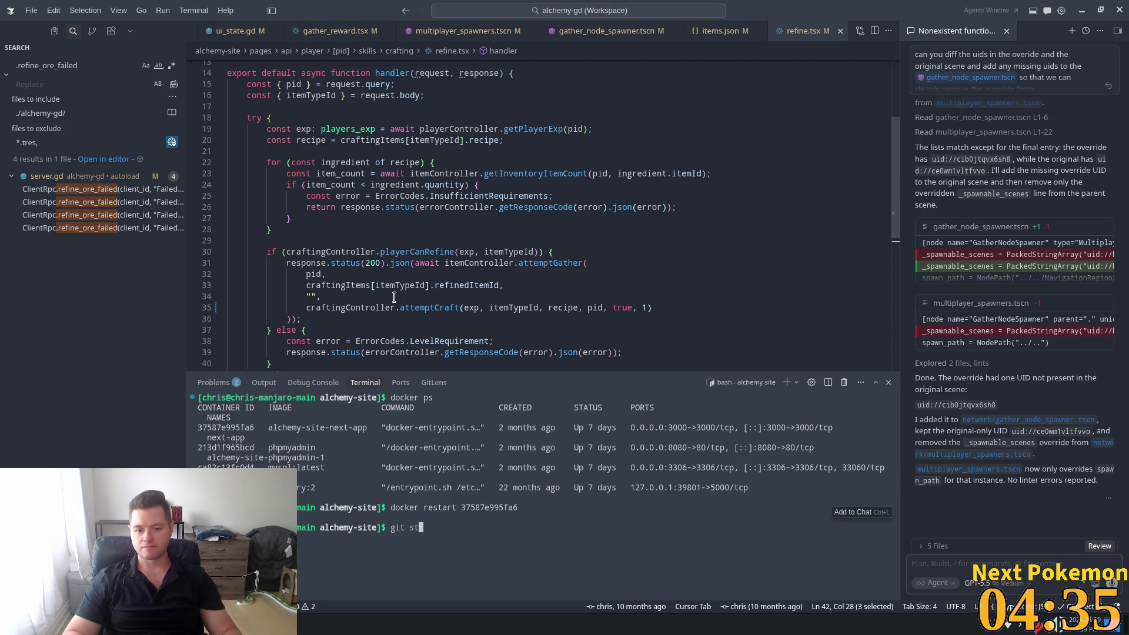
{"action": "key", "text": "Up"}
{"action": "key", "text": "Up"}
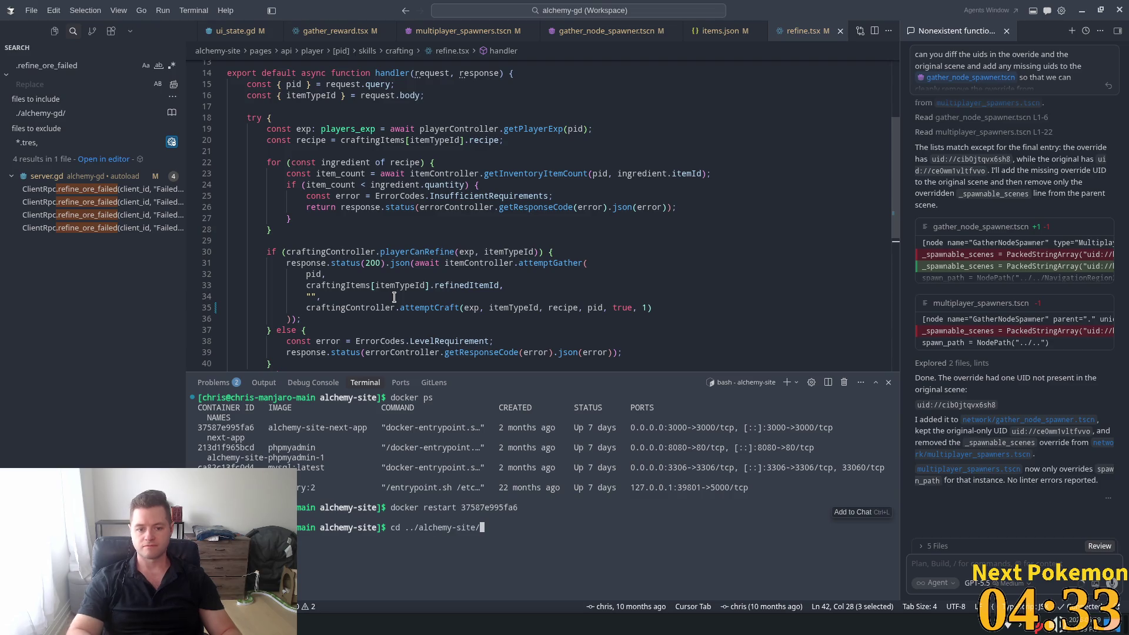
{"action": "key", "text": "BackSpace"}
{"action": "key", "text": "BackSpace"}
{"action": "key", "text": "BackSpace"}
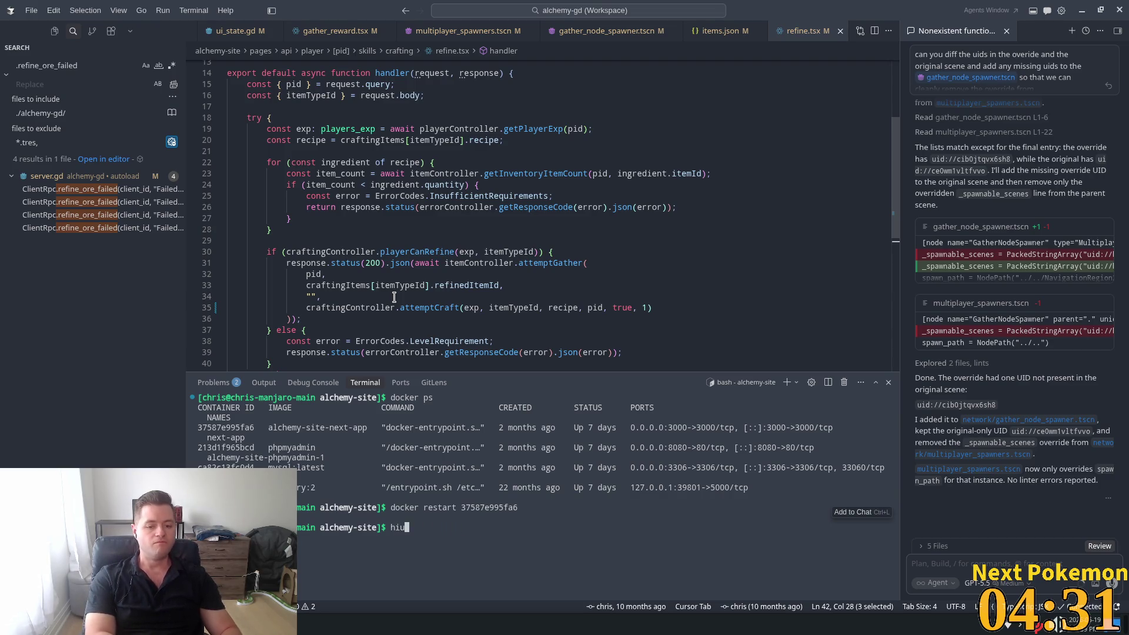
{"action": "type", "text": "ust"}
{"action": "type", "text": "tory |"}
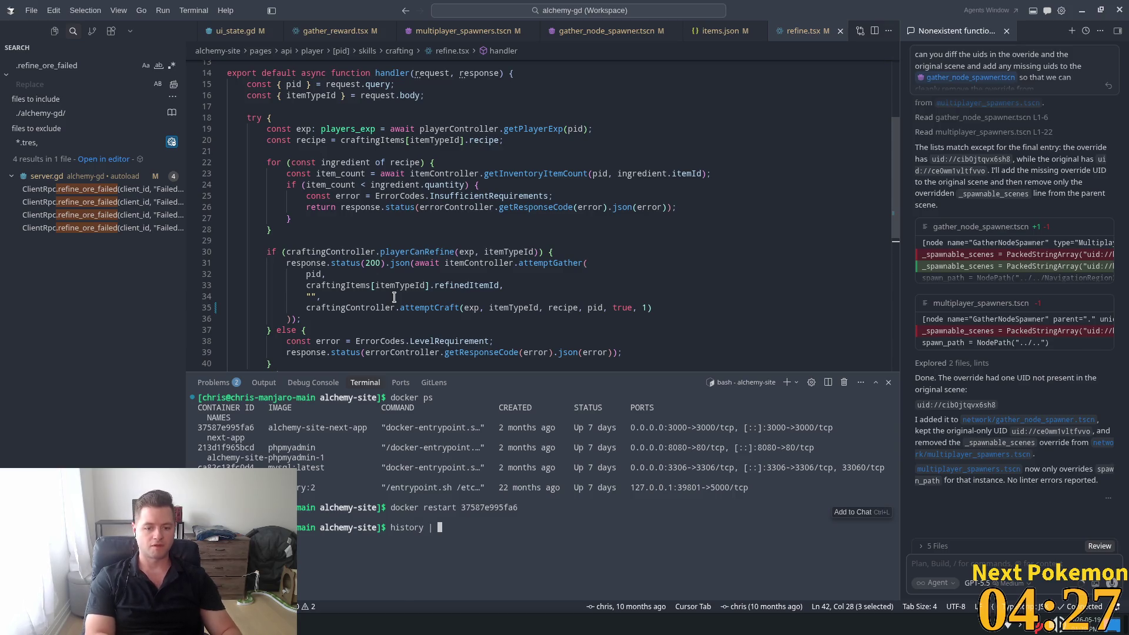
{"action": "type", "text": "grep l"}
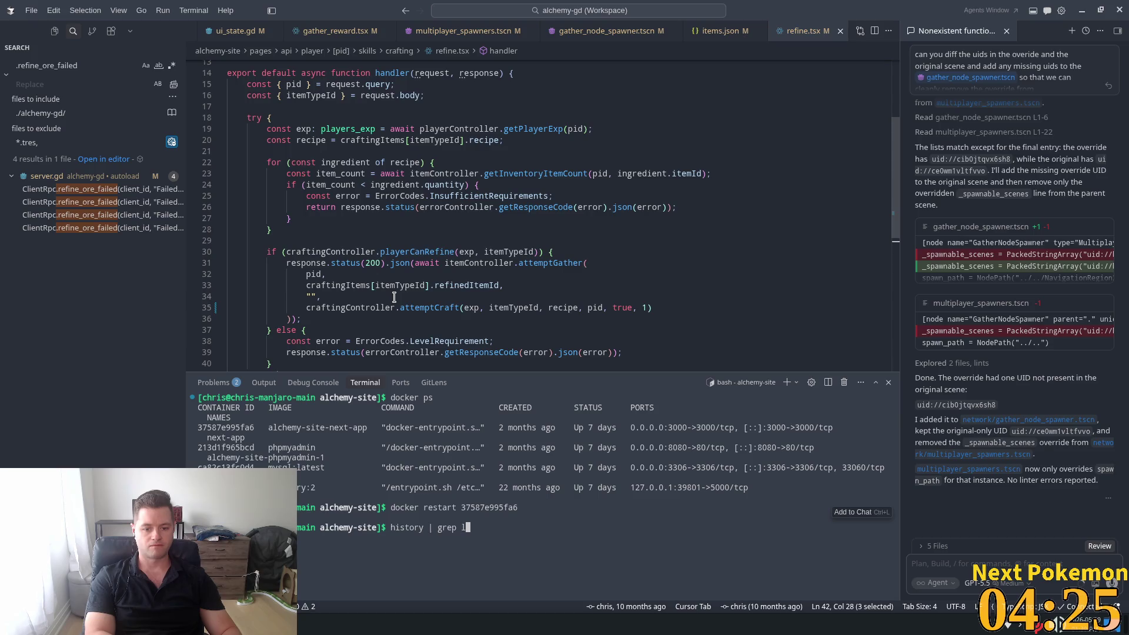
{"action": "type", "text": "og"}
{"action": "key", "text": "Return"}
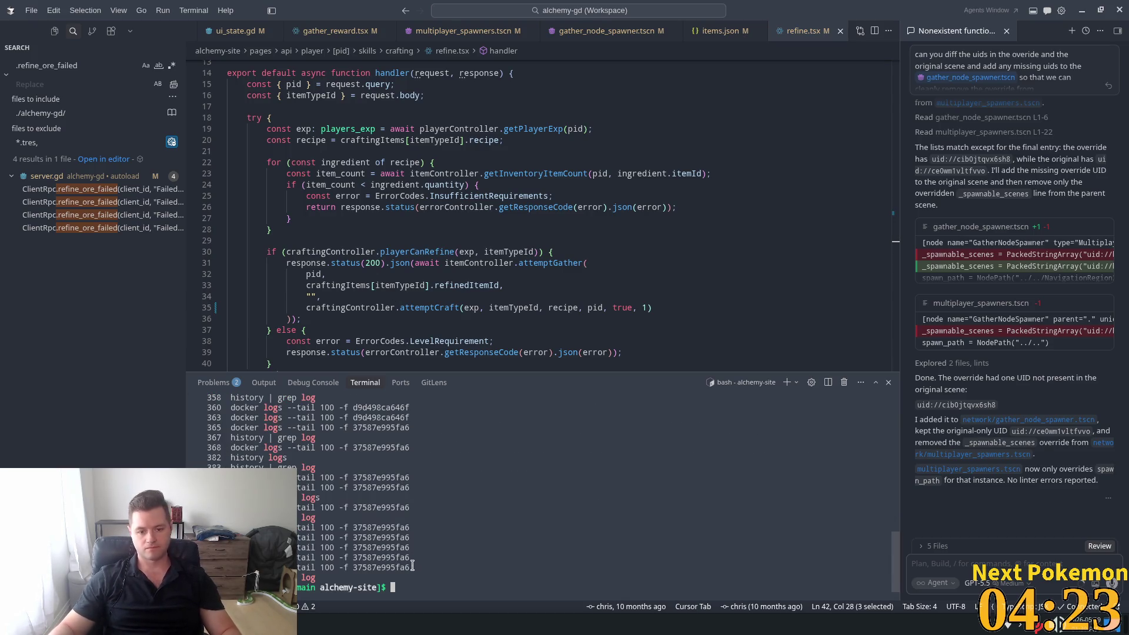
{"action": "left_click_drag", "start_coordinate": [410, 567], "coordinate": [295, 568]}
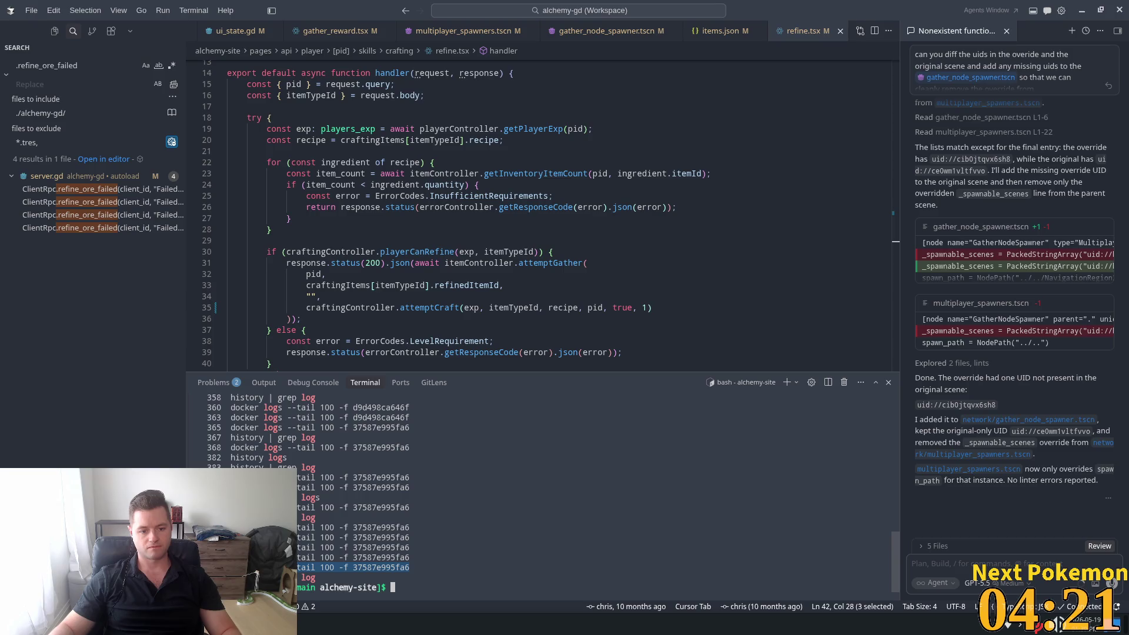
{"action": "middle_click", "coordinate": [714, 421]}
{"action": "key", "text": "Return"}
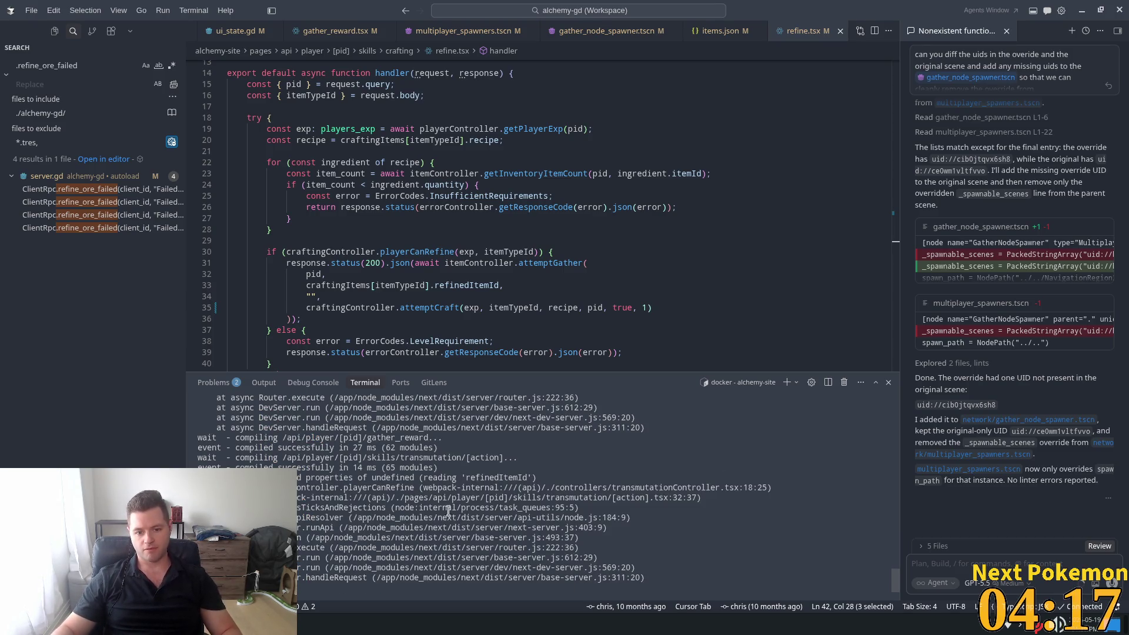
{"action": "double_click", "coordinate": [505, 478]}
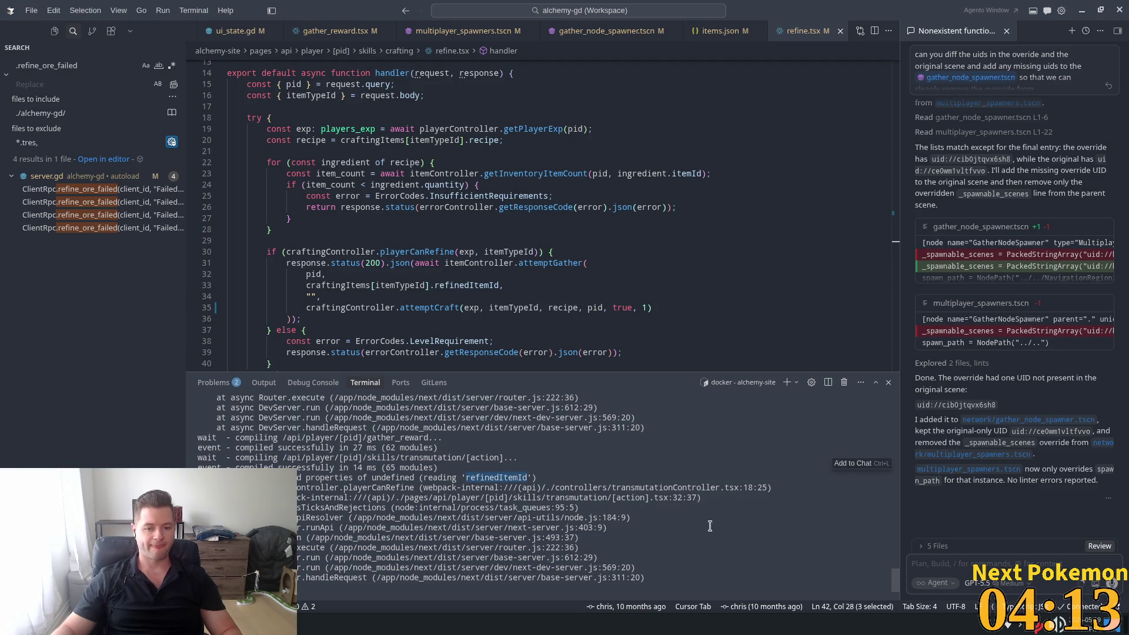
{"action": "double_click", "coordinate": [323, 477]}
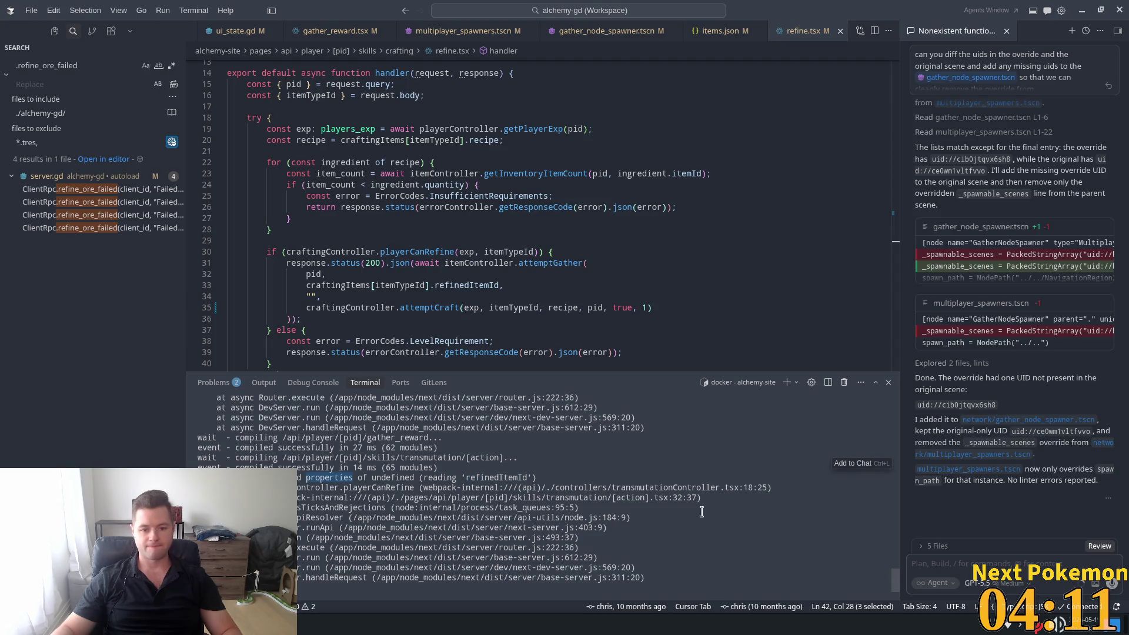
{"action": "mouse_move", "coordinate": [203, 487]}
{"action": "left_mouse_down"}
{"action": "mouse_move", "coordinate": [764, 497]}
{"action": "mouse_move", "coordinate": [747, 487]}
{"action": "left_mouse_up"}
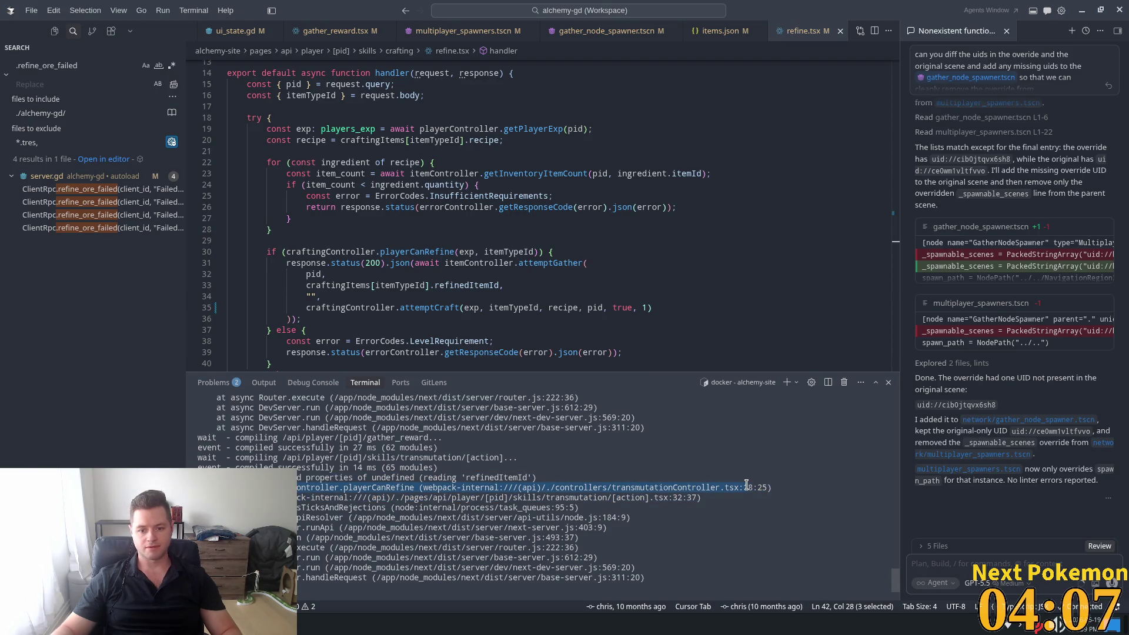
{"action": "double_click", "coordinate": [677, 488]}
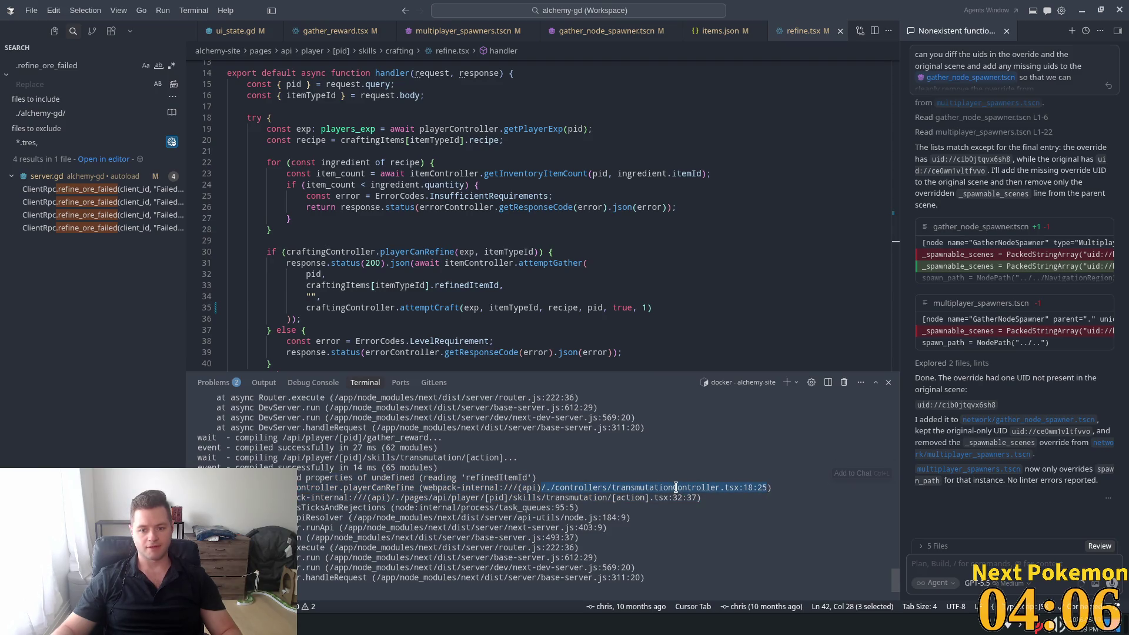
{"action": "left_click", "coordinate": [515, 162]}
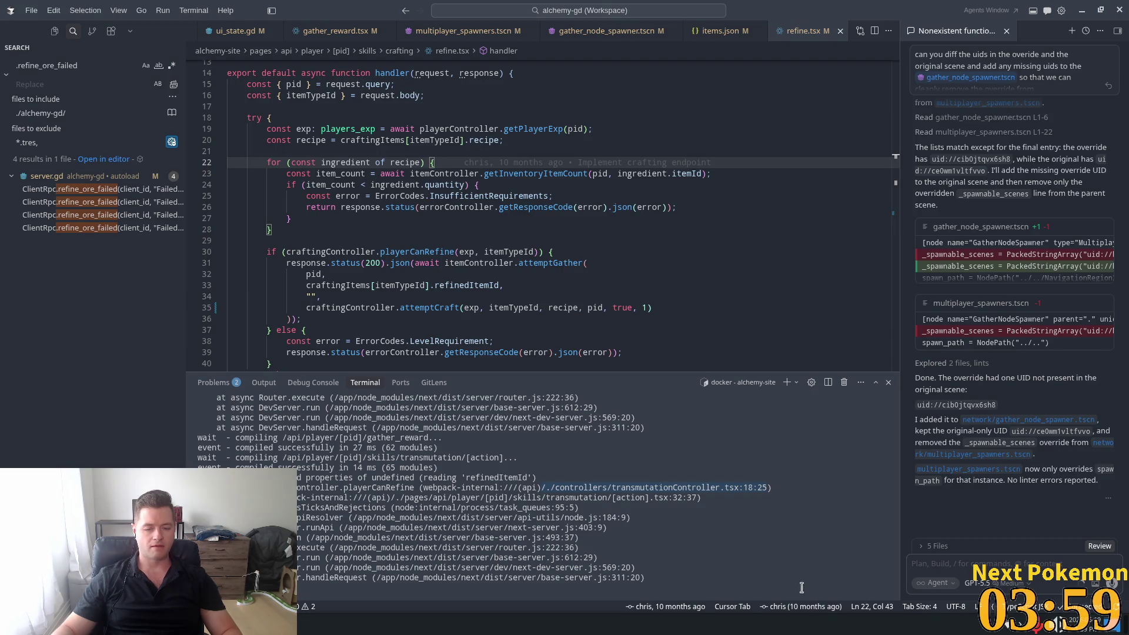
- Open transmutationController.tsx and inspect its itemInfo, refinedItemId and items lookups
{"action": "key", "text": "ctrl+p"}
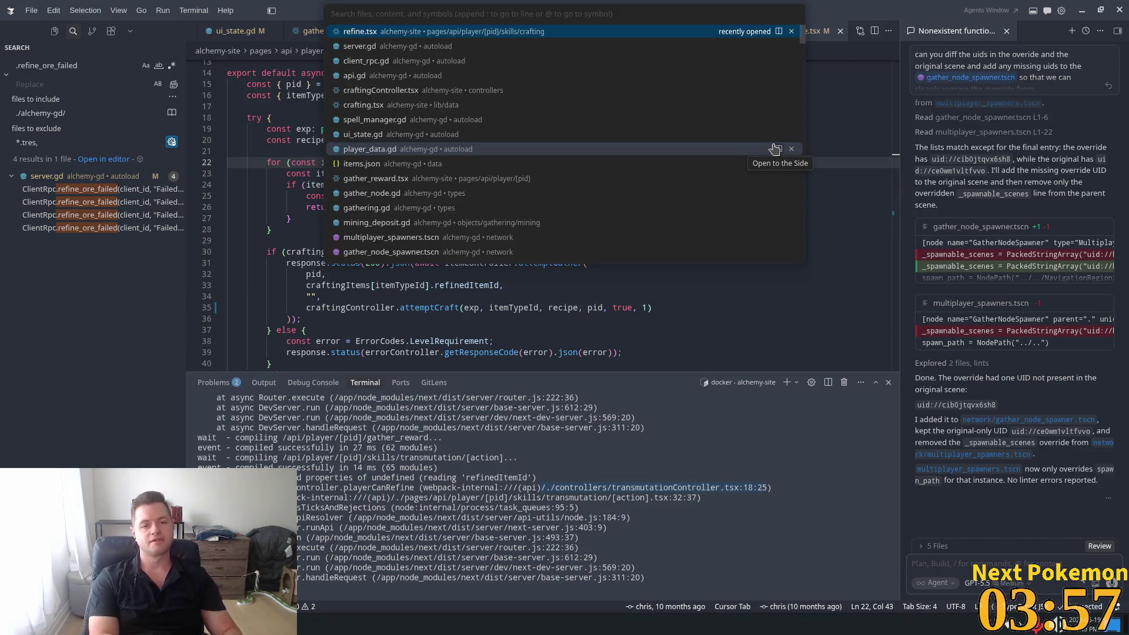
{"action": "type", "text": "transmu"}
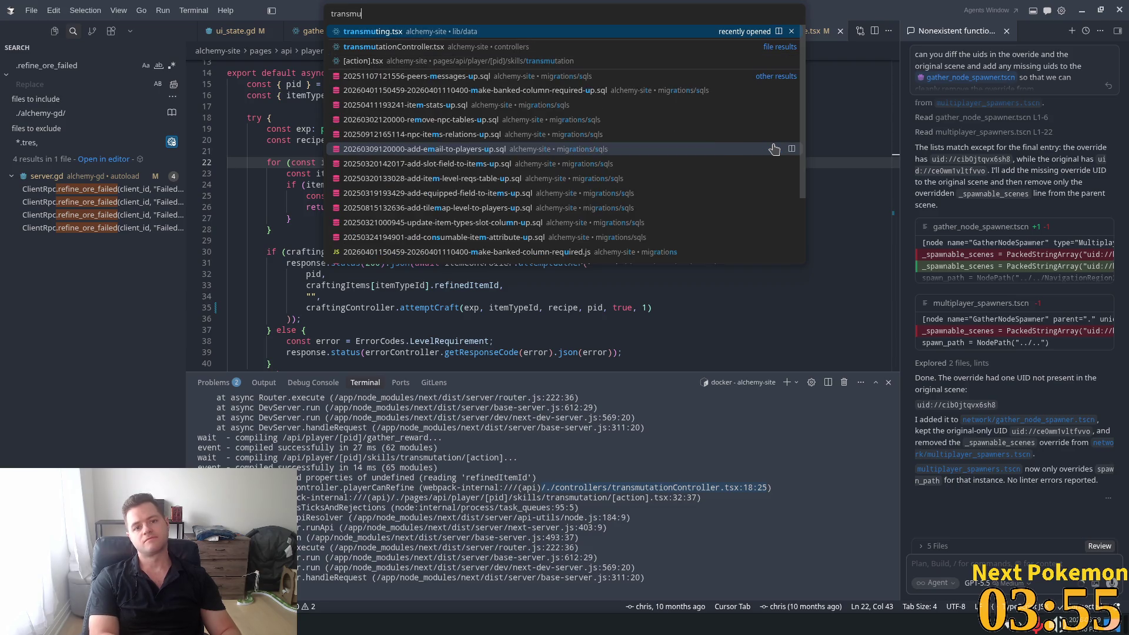
{"action": "key", "text": "Return"}
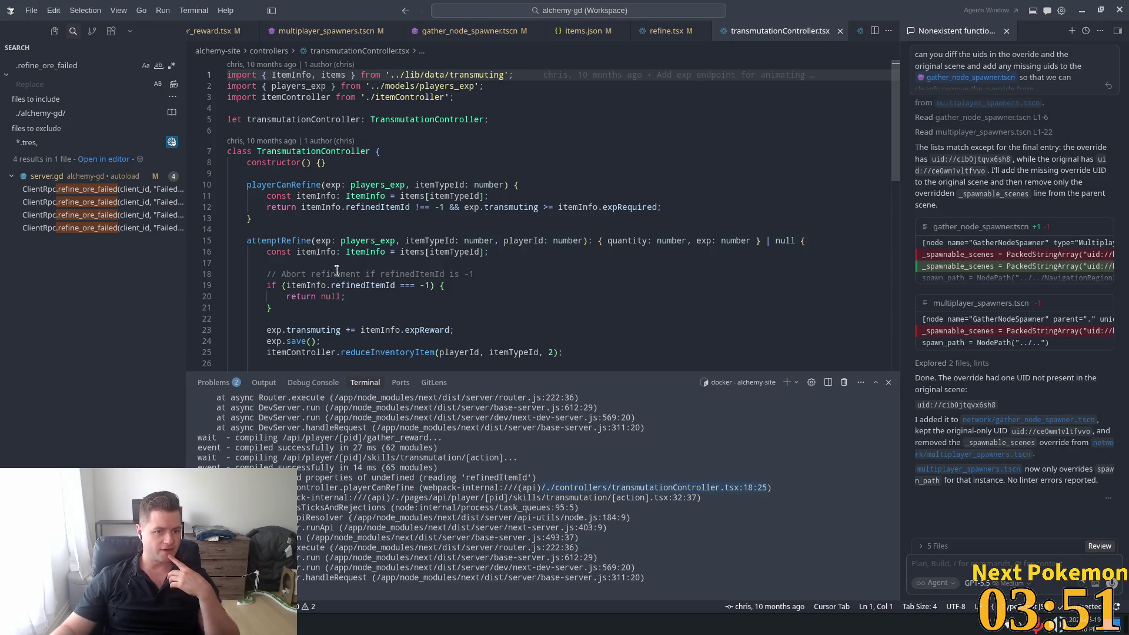
{"action": "double_click", "coordinate": [320, 286]}
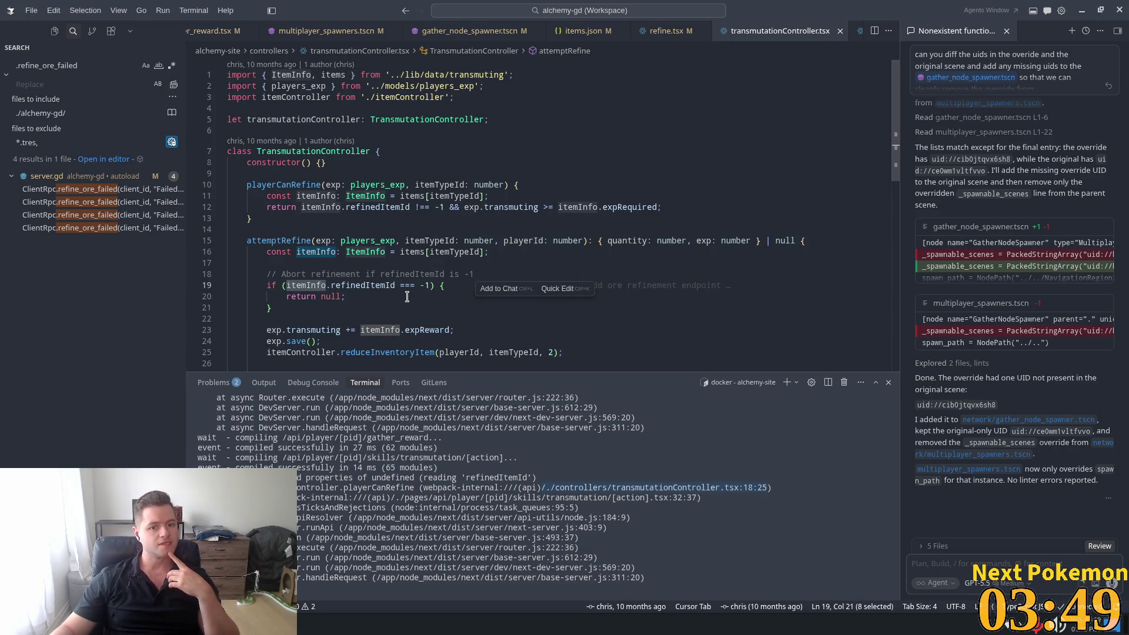
{"action": "double_click", "coordinate": [363, 285]}
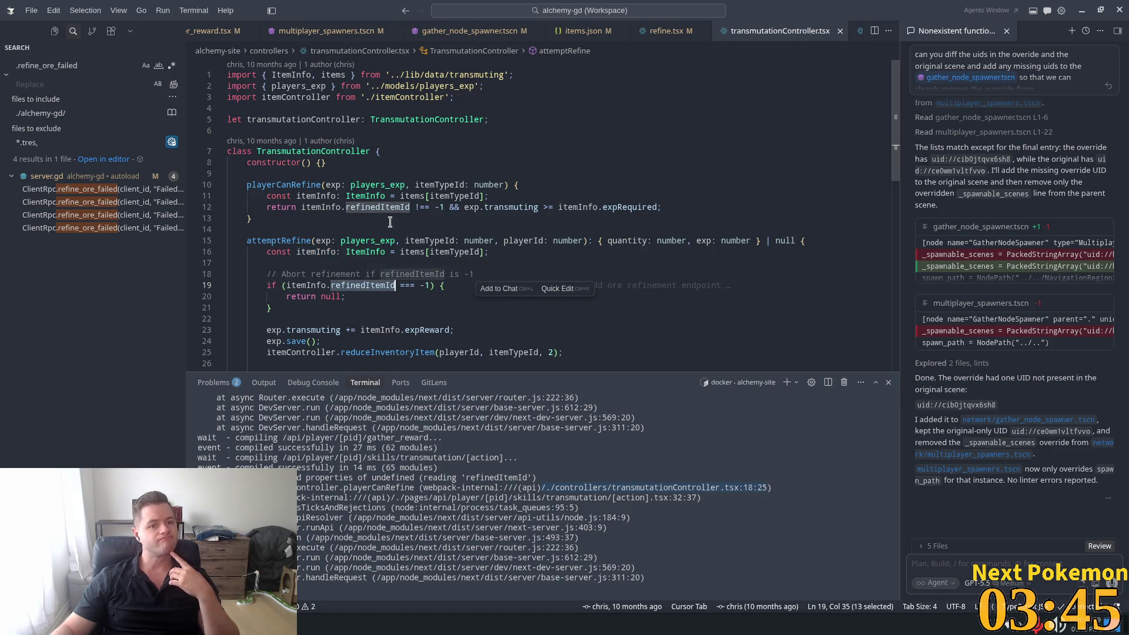
{"action": "double_click", "coordinate": [410, 196]}
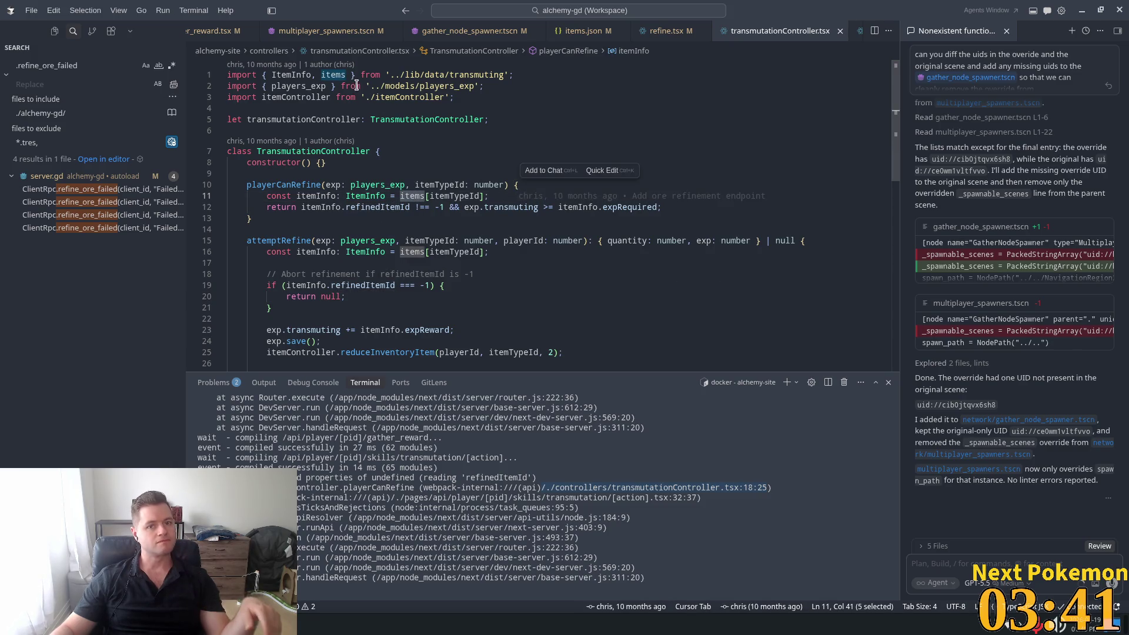
{"action": "mouse_move", "coordinate": [328, 79]}
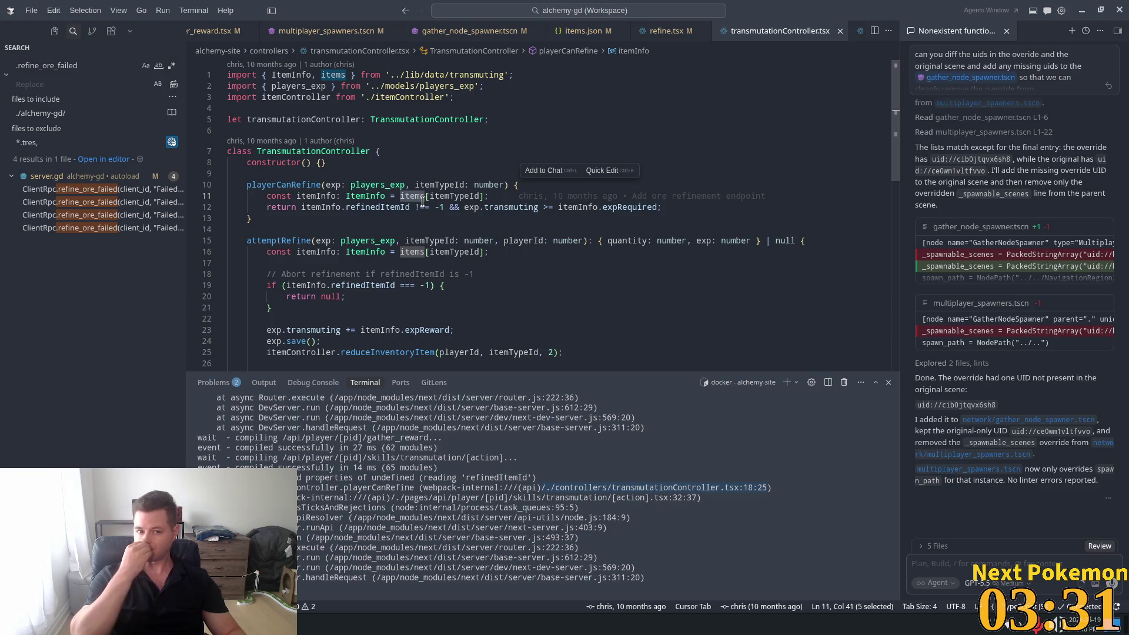
- Go to the items table definition in transmuting.tsx and review its last entries
{"action": "left_click", "coordinate": [318, 252]}
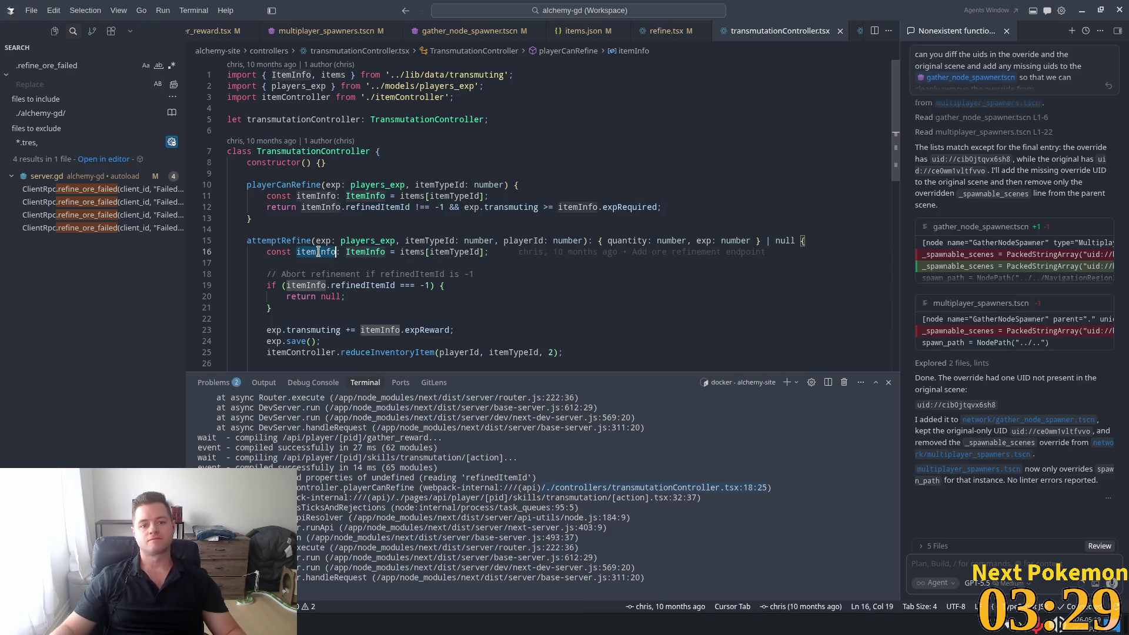
{"action": "double_click", "coordinate": [319, 251]}
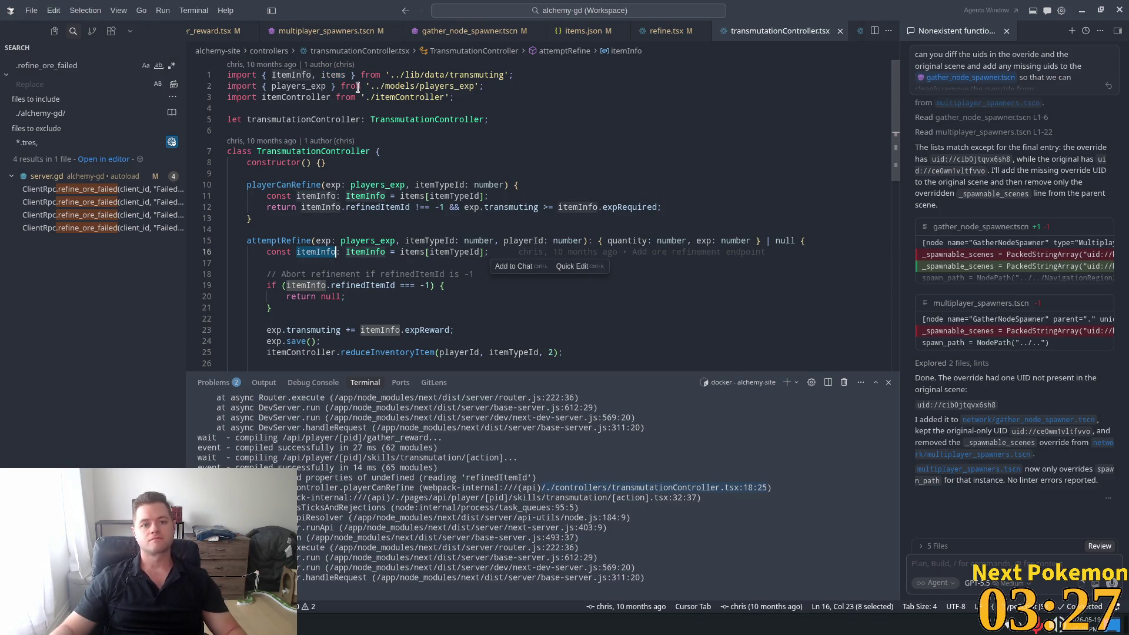
{"action": "left_click", "coordinate": [334, 75], "text": "ctrl"}
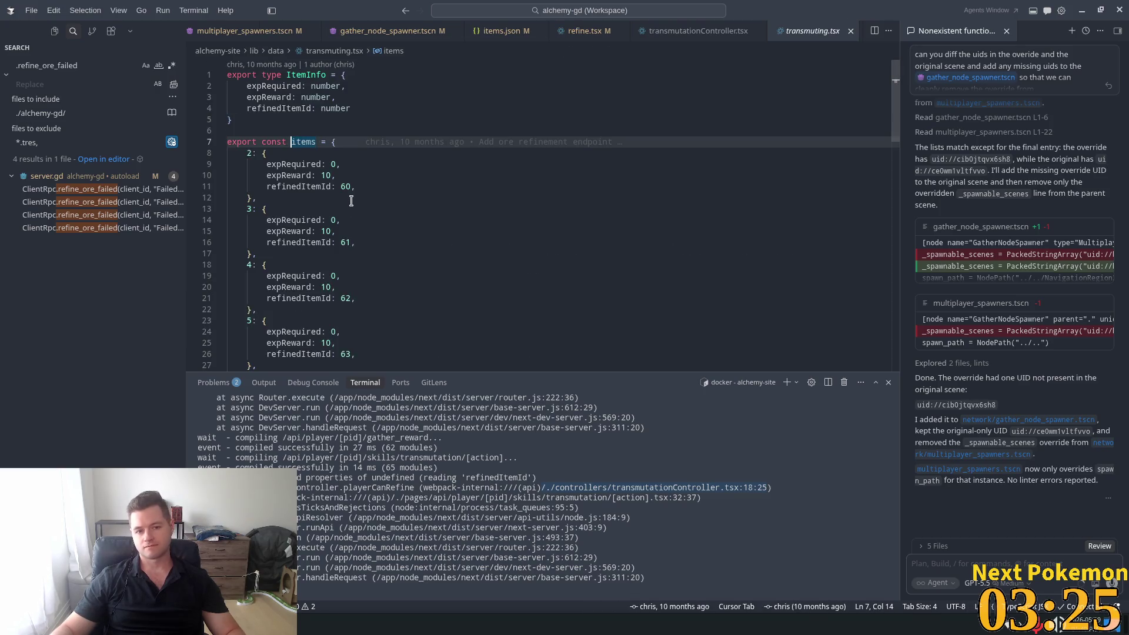
{"action": "scroll", "coordinate": [329, 208], "scroll_direction": "down", "scroll_amount": 5}
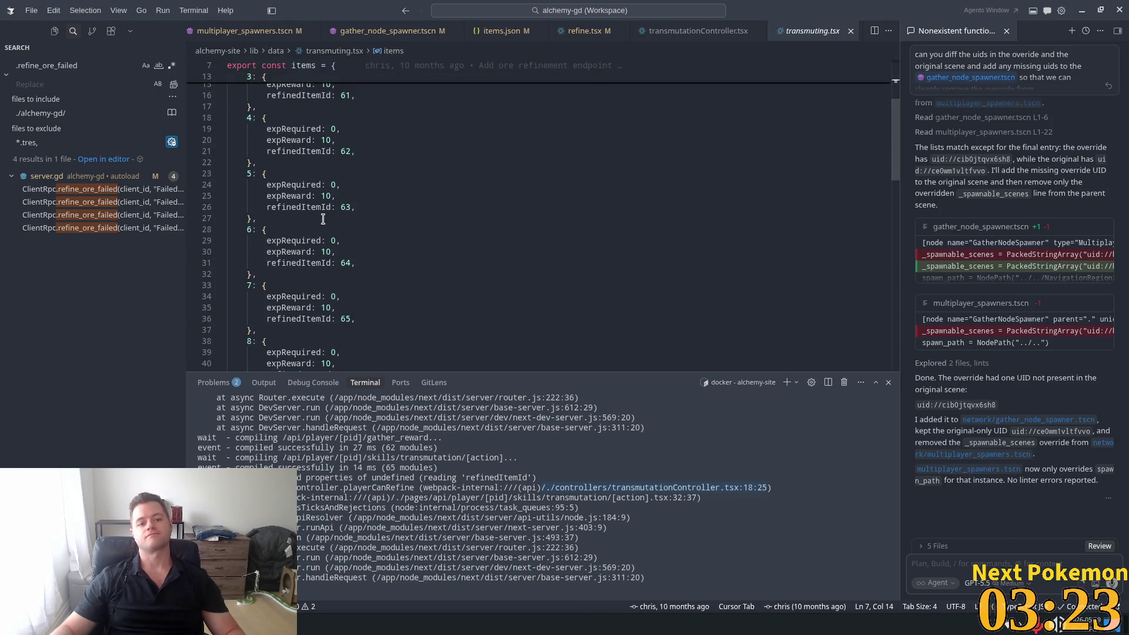
{"action": "scroll", "coordinate": [276, 287], "scroll_direction": "down", "scroll_amount": 2}
{"action": "left_click_drag", "start_coordinate": [237, 282], "coordinate": [356, 328]}
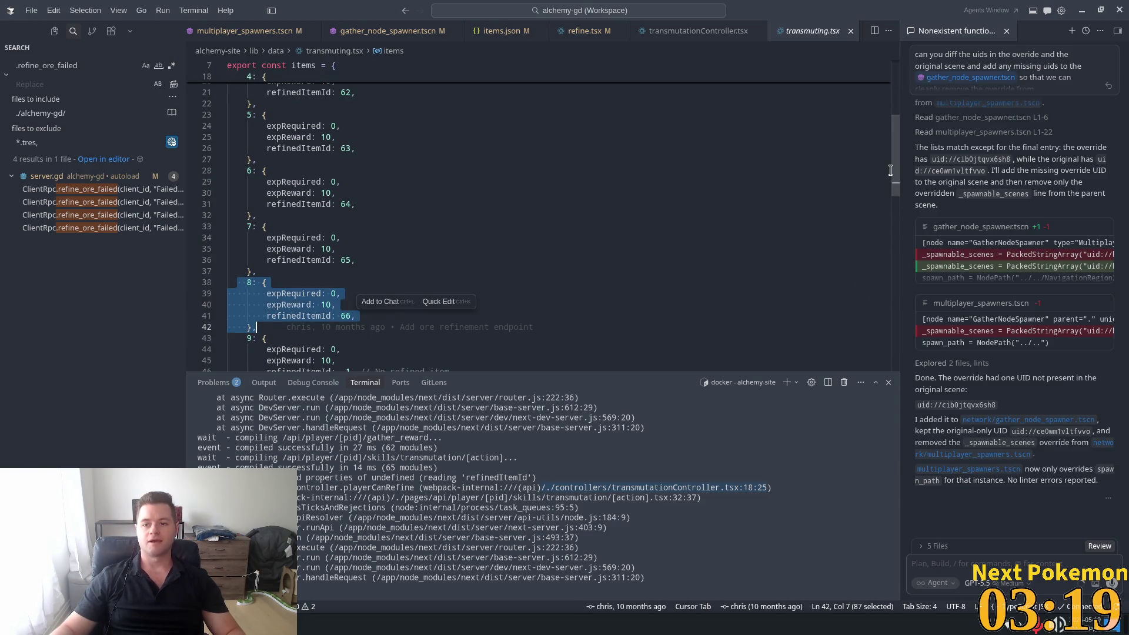
{"action": "mouse_move", "coordinate": [894, 174]}
{"action": "left_mouse_down"}
{"action": "mouse_move", "coordinate": [900, 293]}
{"action": "mouse_move", "coordinate": [894, 129]}
{"action": "mouse_move", "coordinate": [889, 287]}
{"action": "left_mouse_up"}
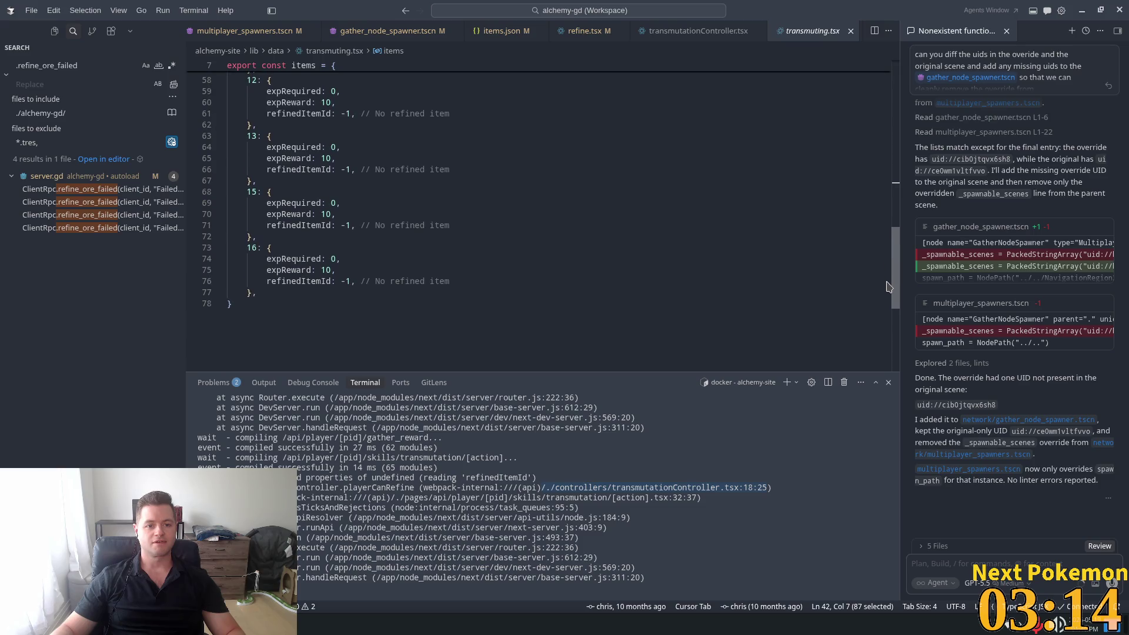
- Add entry 112 after entry 16 from the suggestion, removing its recipe line
{"action": "double_click", "coordinate": [251, 292]}
{"action": "left_click", "coordinate": [372, 271]}
{"action": "left_click", "coordinate": [271, 295]}
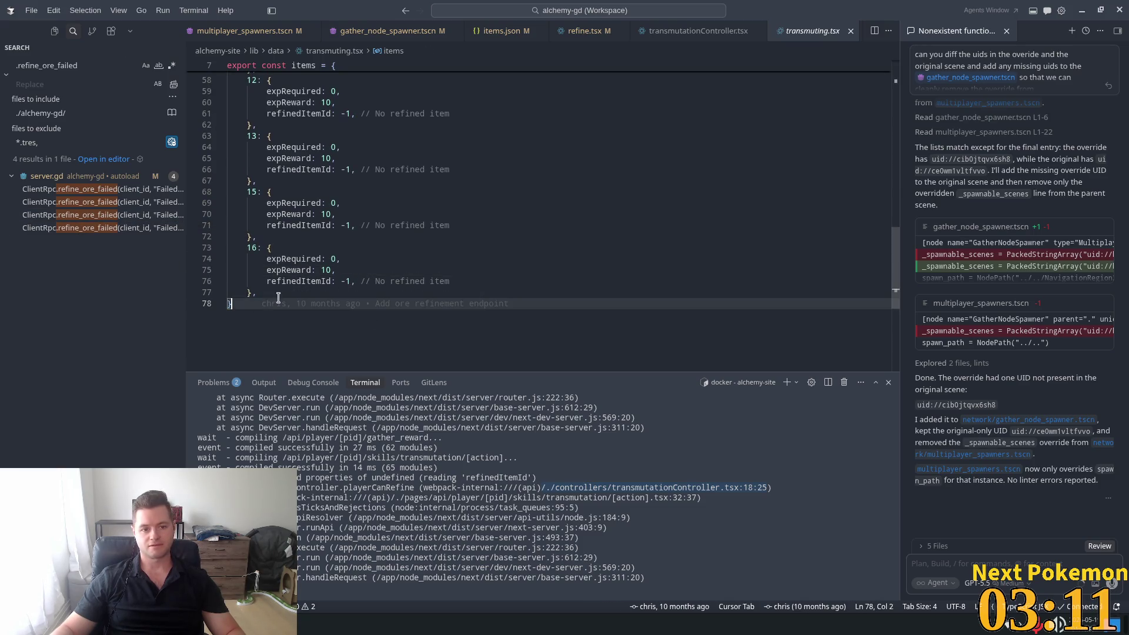
{"action": "mouse_move", "coordinate": [458, 292]}
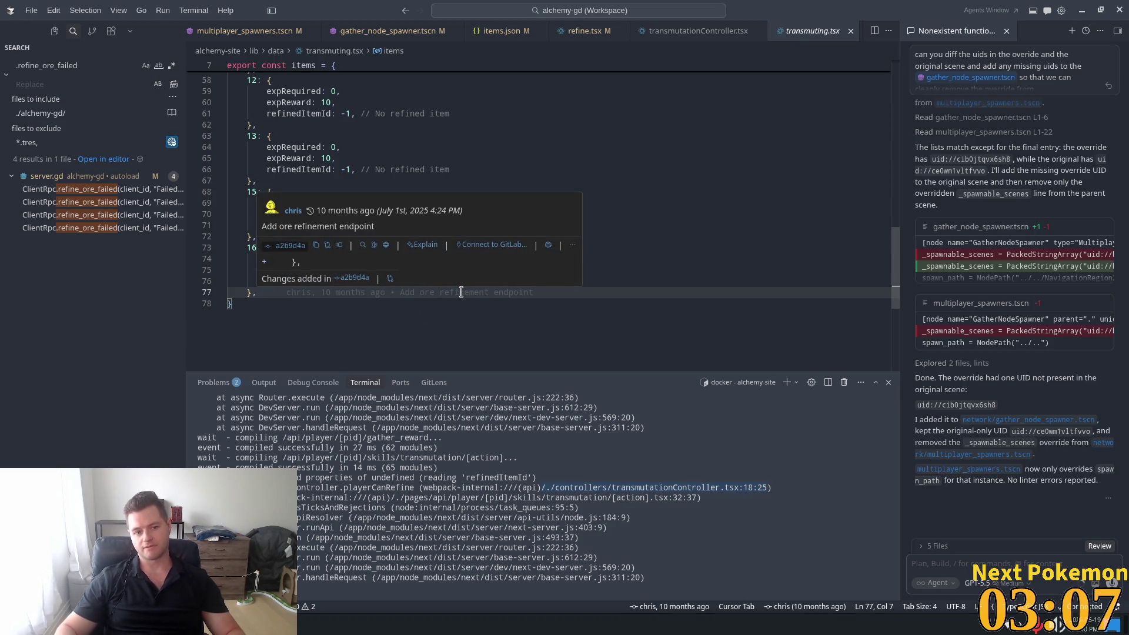
{"action": "key", "text": "Return"}
{"action": "type", "text": "112: {"}
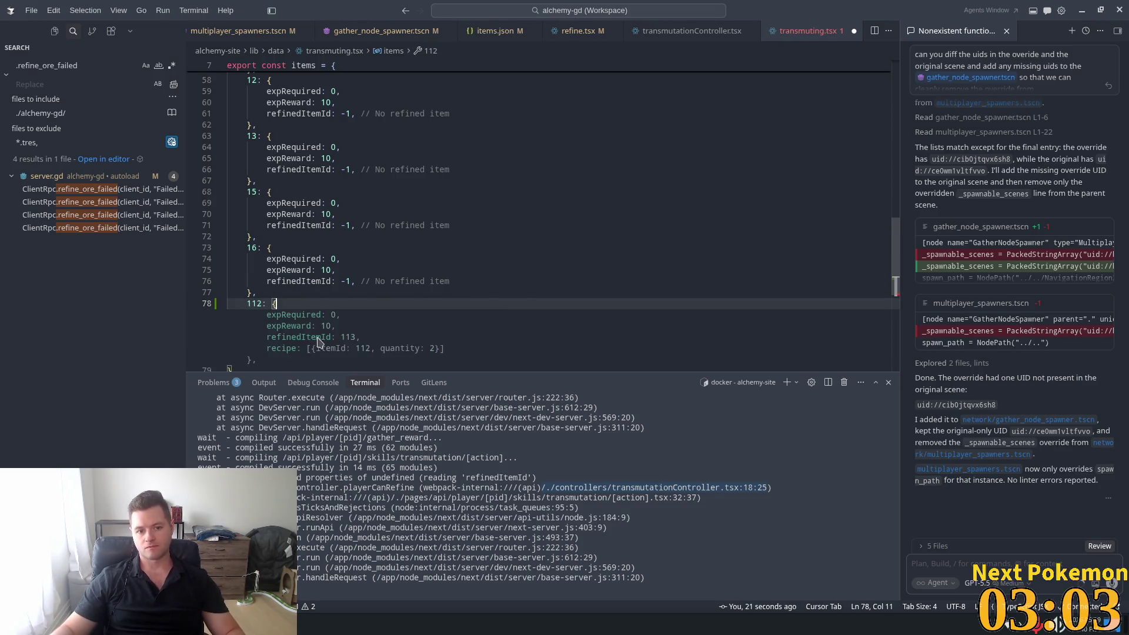
{"action": "key", "text": "Tab"}
{"action": "left_click_drag", "start_coordinate": [445, 348], "coordinate": [163, 345]}
{"action": "key", "text": "BackSpace"}
{"action": "key", "text": "BackSpace"}
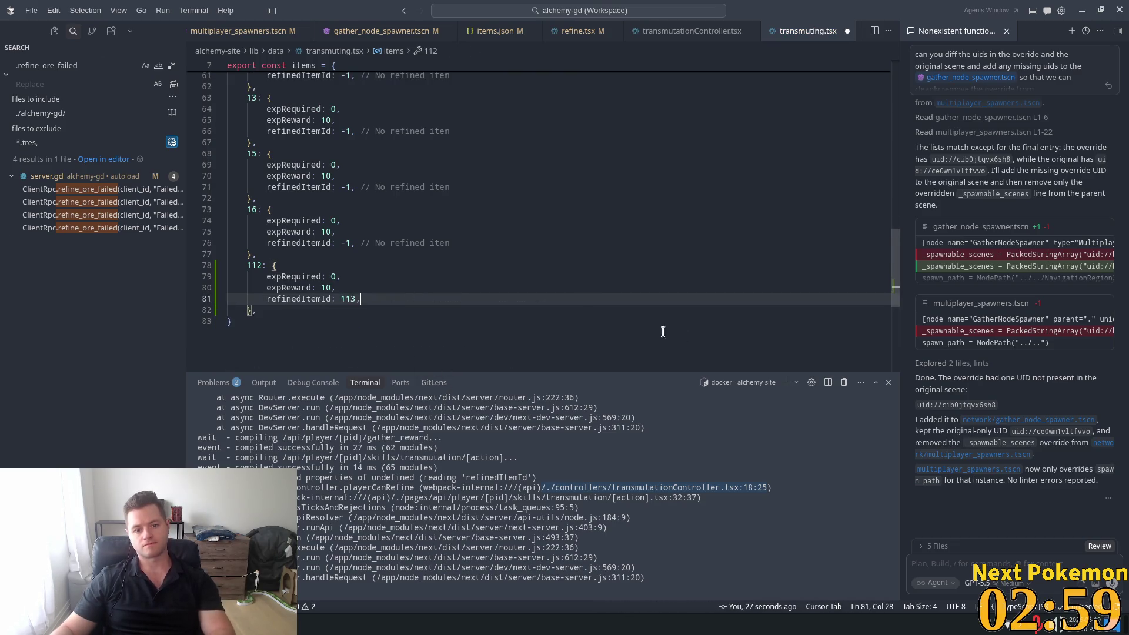
- Save transmuting.tsx and review the new entry 112 refining into item 113
{"action": "scroll", "coordinate": [504, 269], "scroll_direction": "up", "scroll_amount": 7}
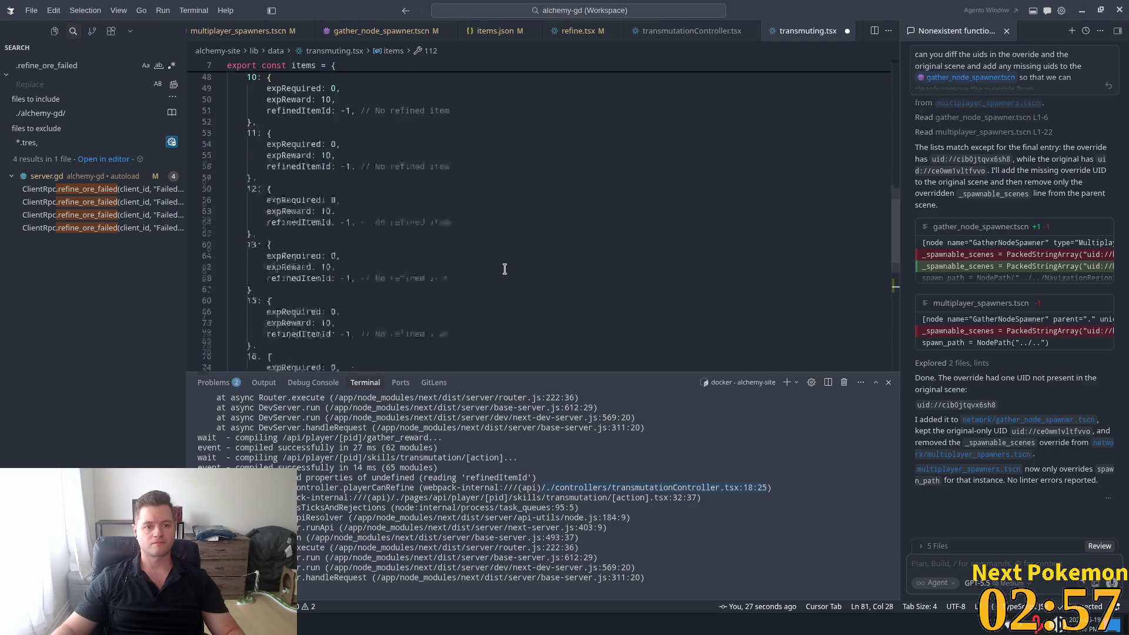
{"action": "scroll", "coordinate": [505, 269], "scroll_direction": "up", "scroll_amount": 5}
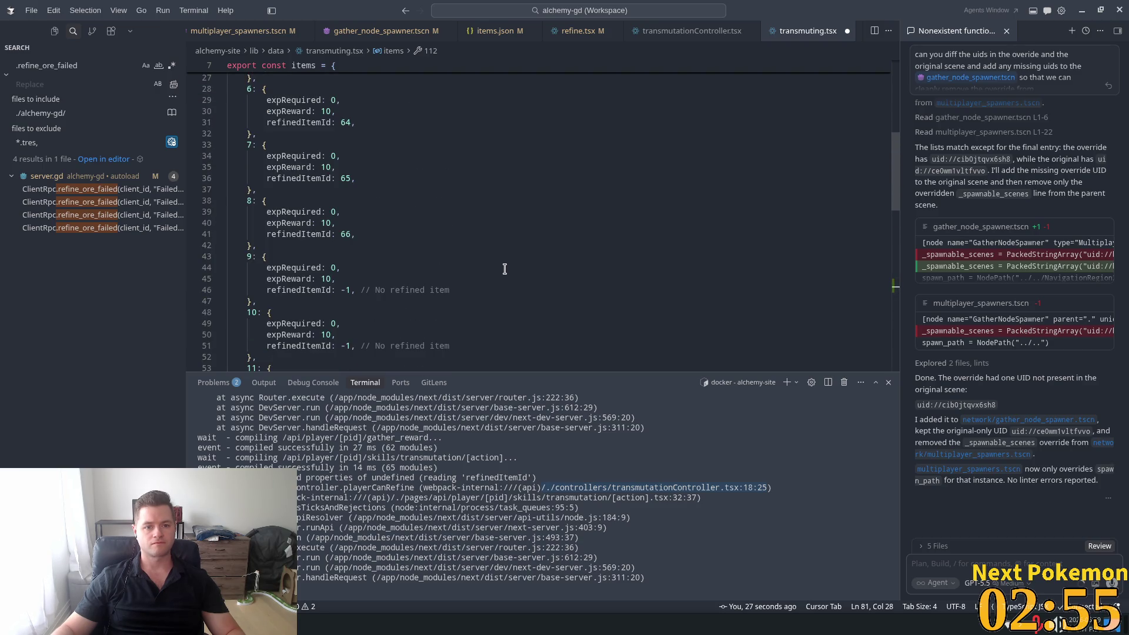
{"action": "scroll", "coordinate": [505, 269], "scroll_direction": "up", "scroll_amount": 8}
{"action": "key", "text": "ctrl+s"}
{"action": "scroll", "coordinate": [505, 269], "scroll_direction": "up", "scroll_amount": 1}
{"action": "scroll", "coordinate": [494, 260], "scroll_direction": "down", "scroll_amount": 3}
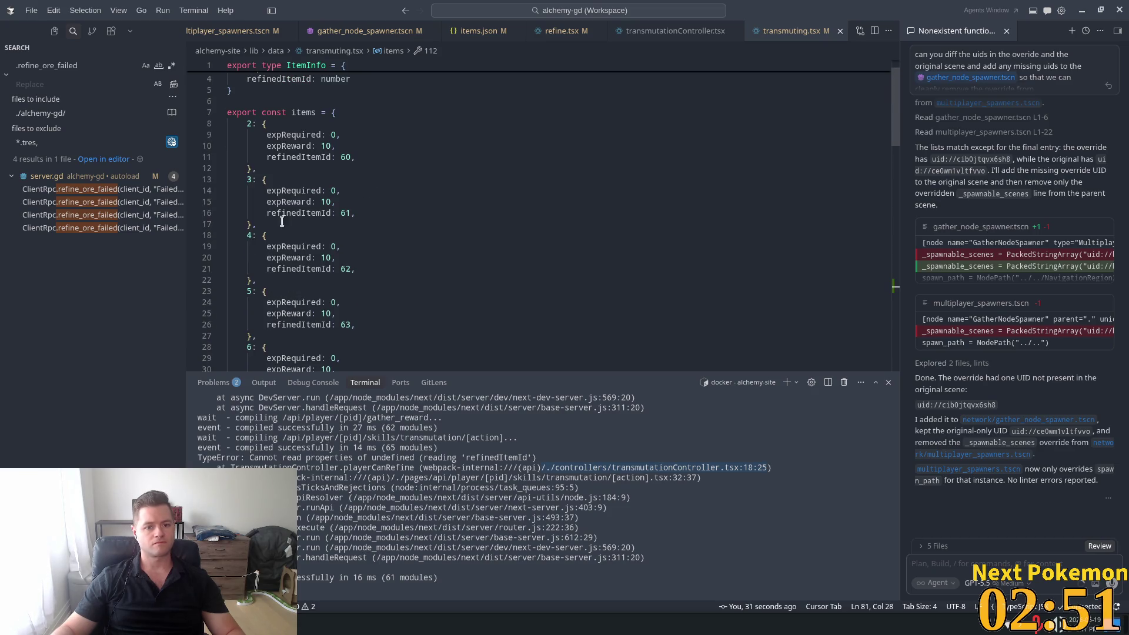
{"action": "scroll", "coordinate": [480, 264], "scroll_direction": "down", "scroll_amount": 2}
{"action": "scroll", "coordinate": [480, 264], "scroll_direction": "down", "scroll_amount": 1}
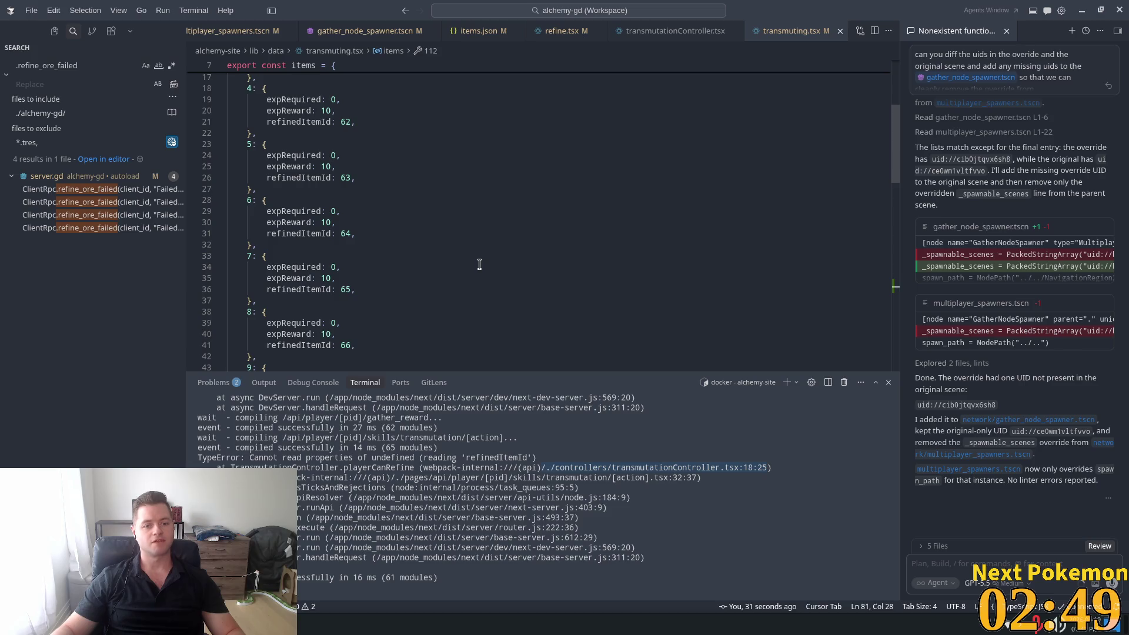
{"action": "scroll", "coordinate": [480, 264], "scroll_direction": "down", "scroll_amount": 10}
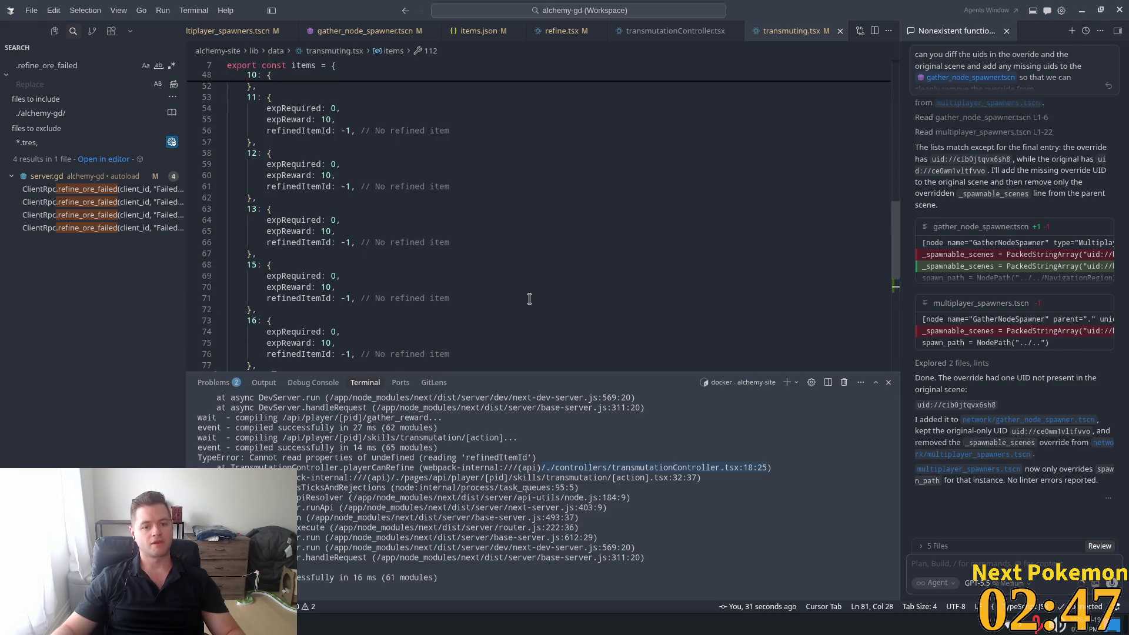
{"action": "scroll", "coordinate": [529, 299], "scroll_direction": "down", "scroll_amount": 3}
{"action": "left_click", "coordinate": [401, 229]}
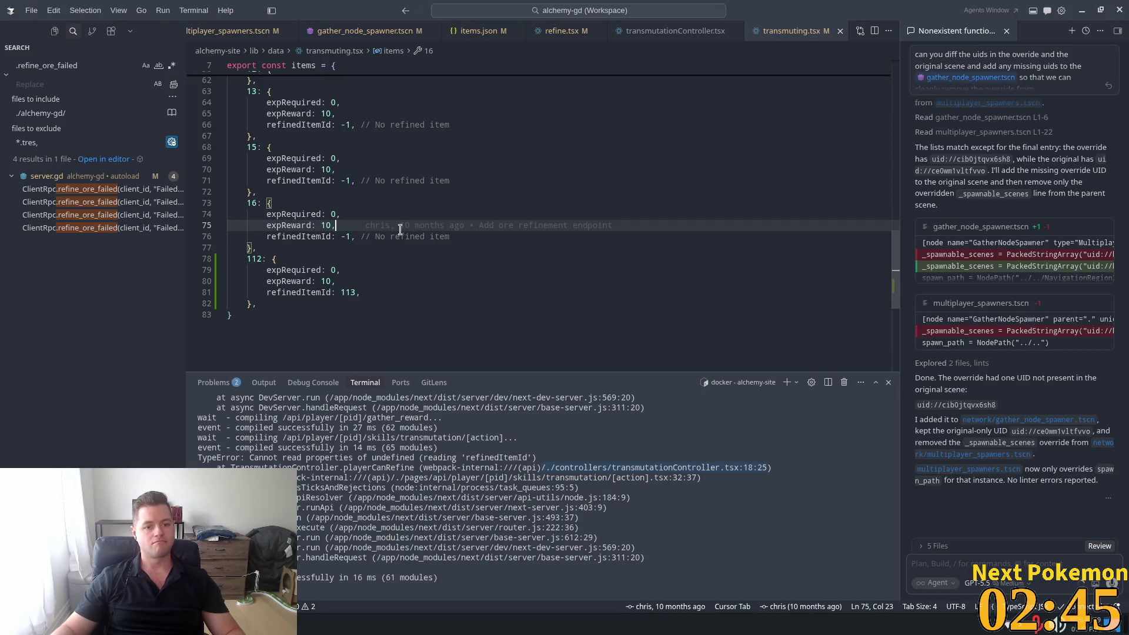
{"action": "mouse_move", "coordinate": [412, 226]}
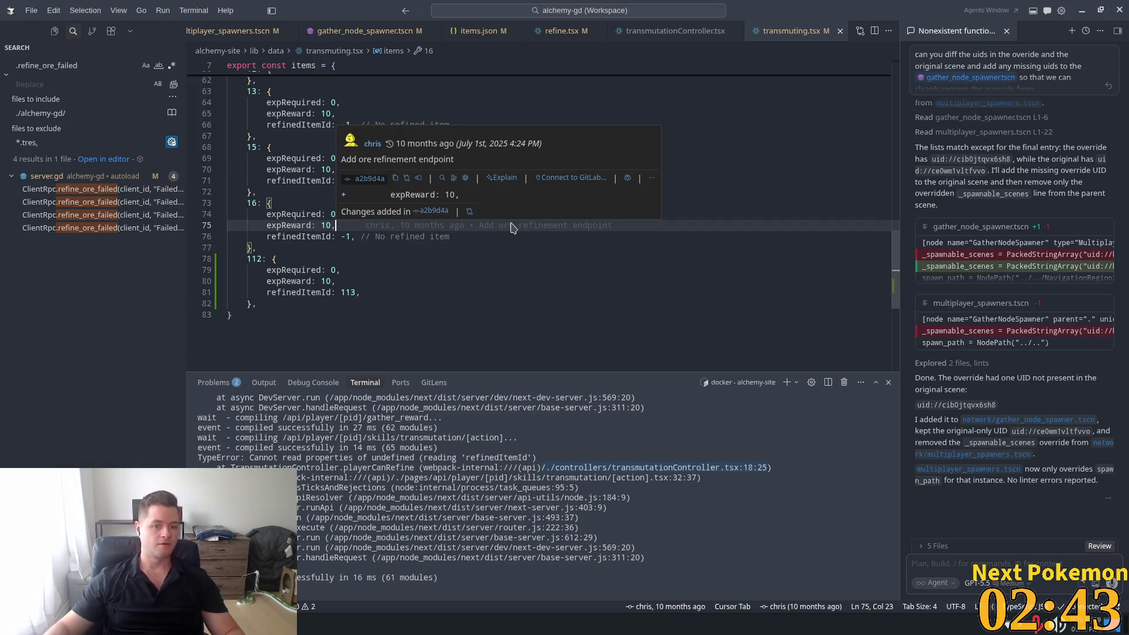
{"action": "left_click", "coordinate": [380, 269]}
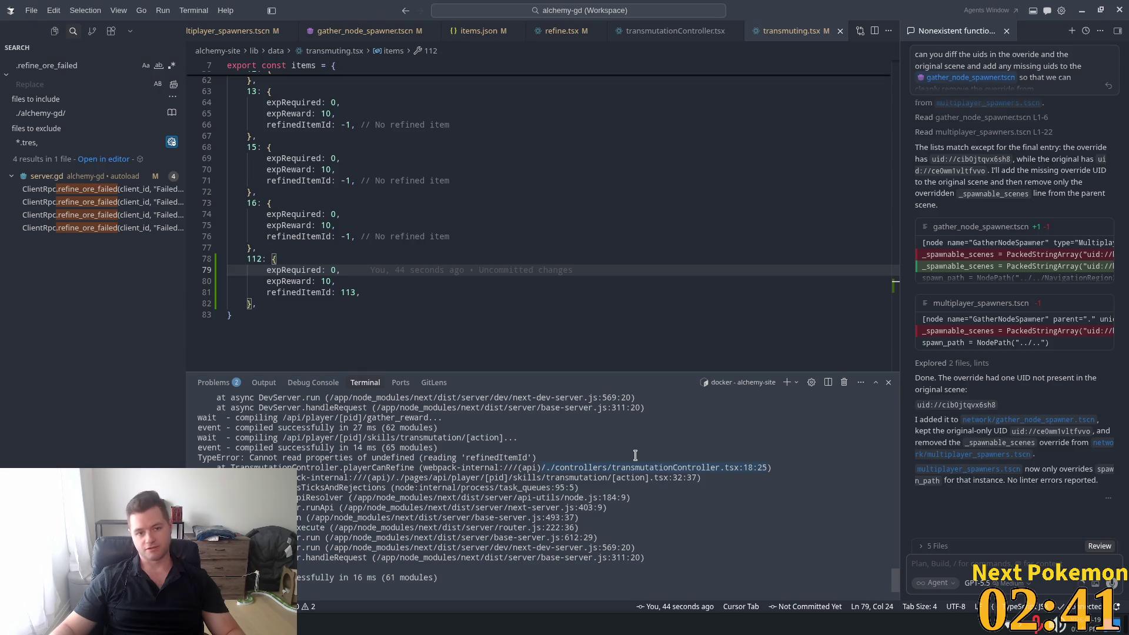
- Stop the log output and restart the alchemy-site Docker container from the terminal, then switch to Godot
{"action": "left_click", "coordinate": [495, 440]}
{"action": "key", "text": "ctrl+c"}
{"action": "type", "text": "history | grep log"}
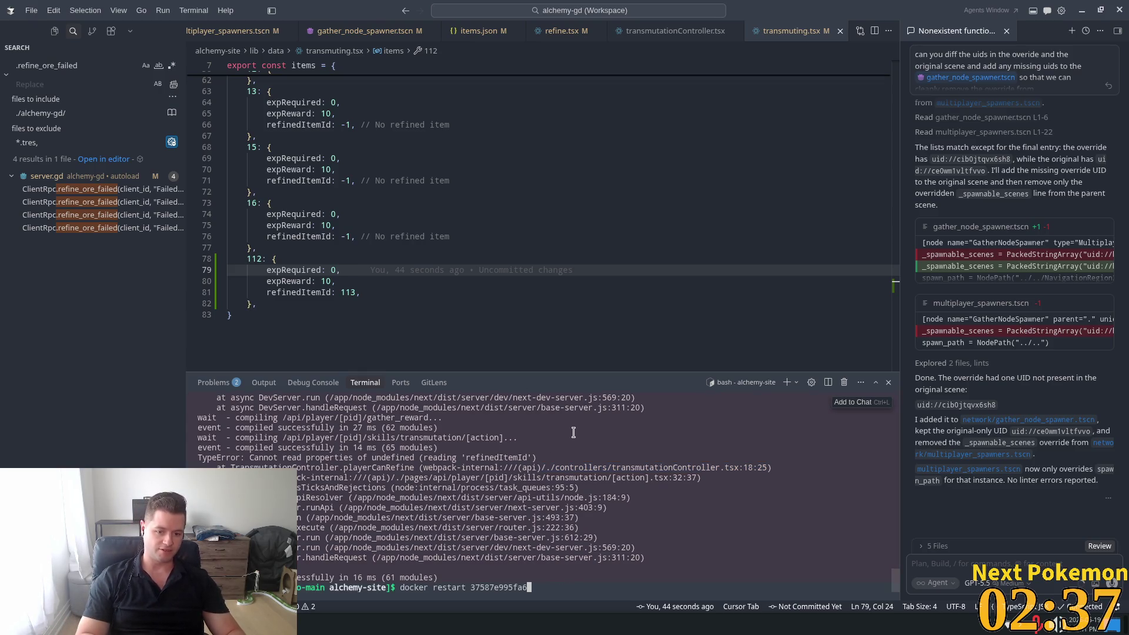
{"action": "key", "text": "Return"}
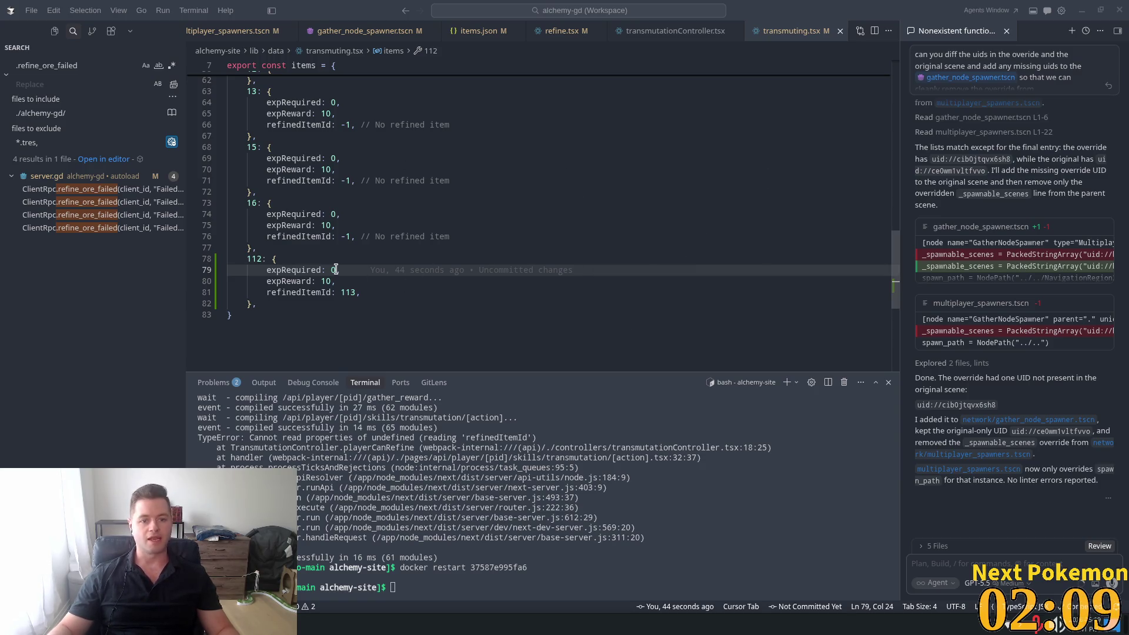
{"action": "scroll", "coordinate": [403, 242], "scroll_direction": "up", "scroll_amount": 10}
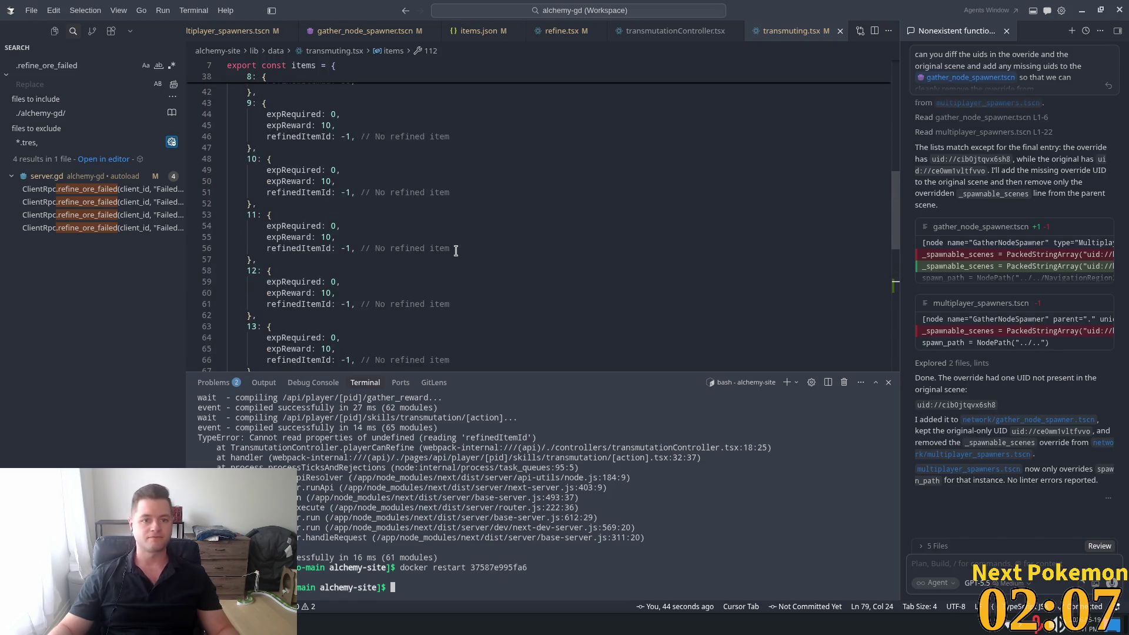
{"action": "scroll", "coordinate": [454, 250], "scroll_direction": "up", "scroll_amount": 9}
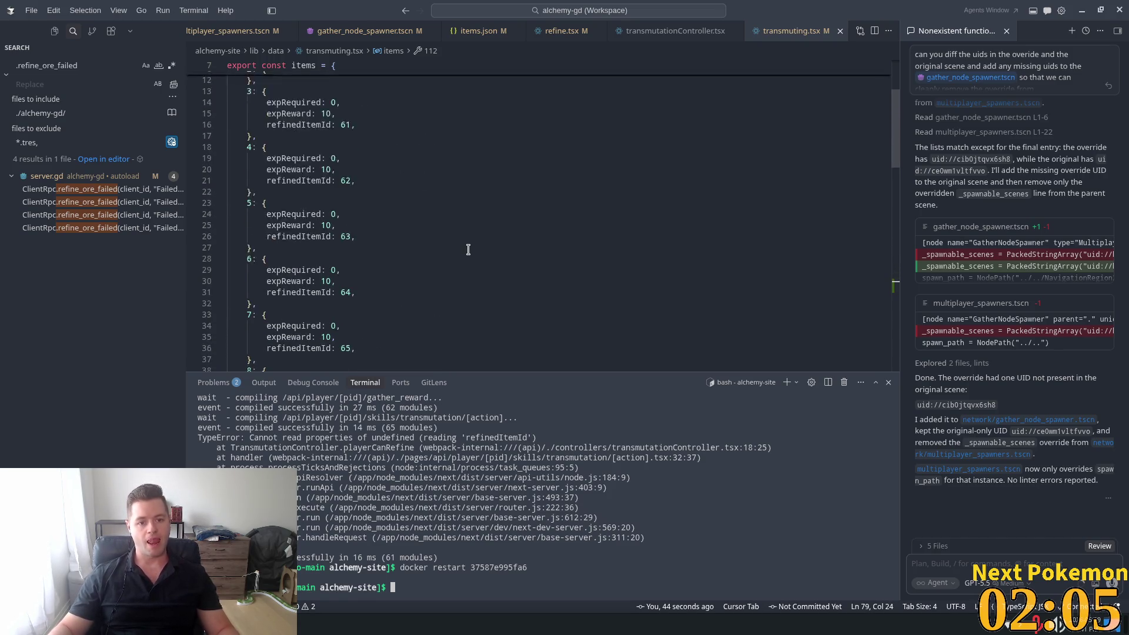
{"action": "key", "text": "alt+Tab"}
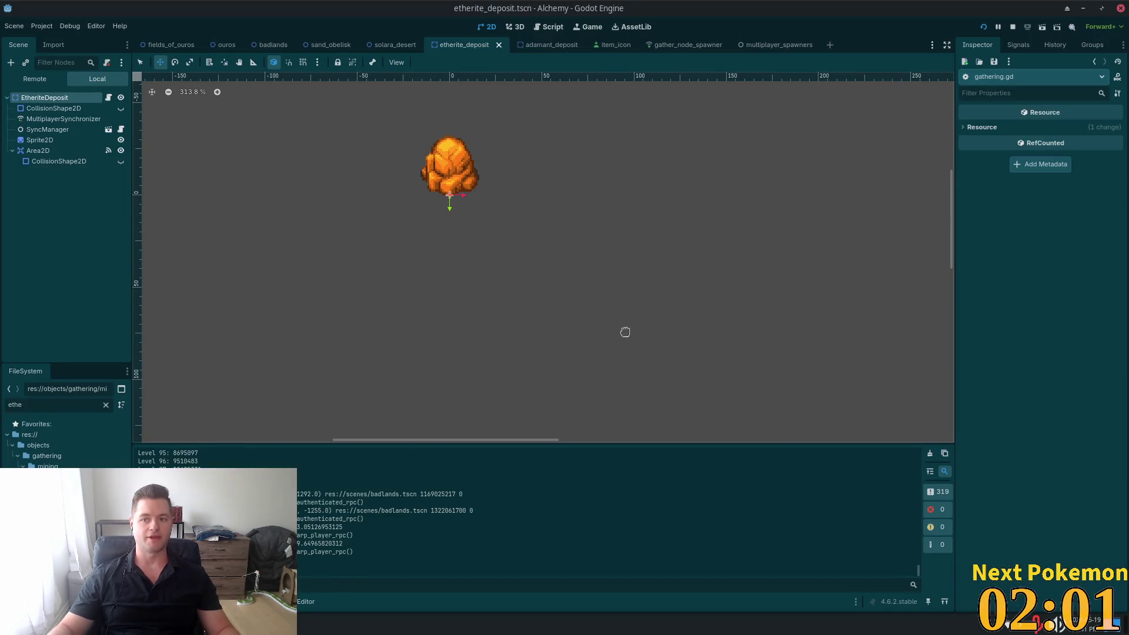
- Refine the Etherite Ore with the Refine Ore skill and confirm the Etherite Bar in the inventory
{"action": "left_click", "coordinate": [329, 577]}
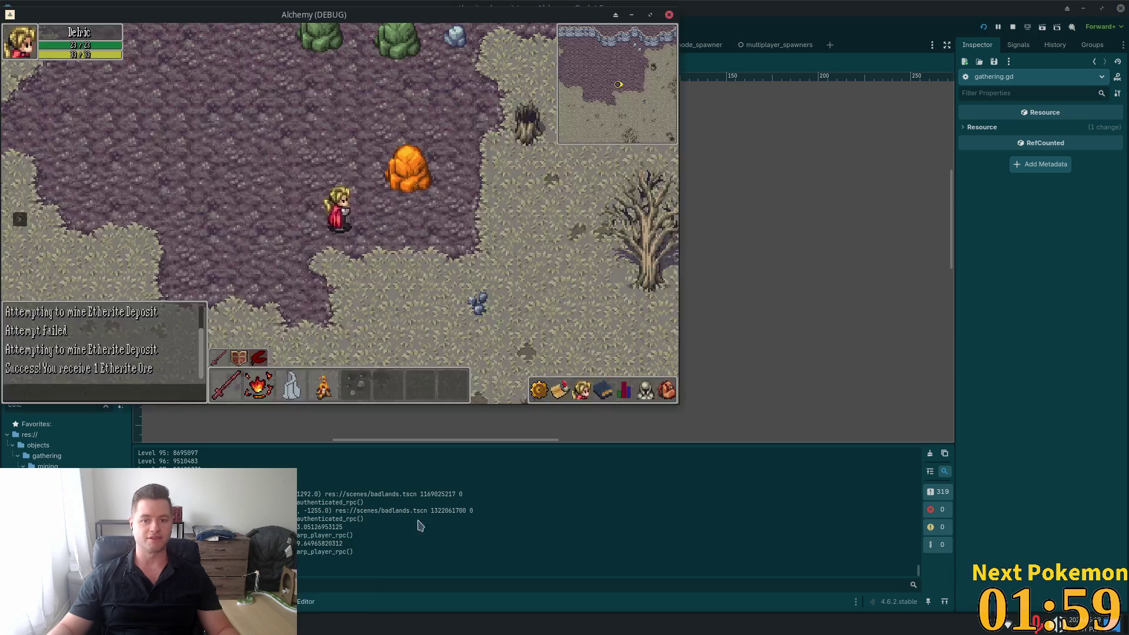
{"action": "left_click", "coordinate": [609, 393]}
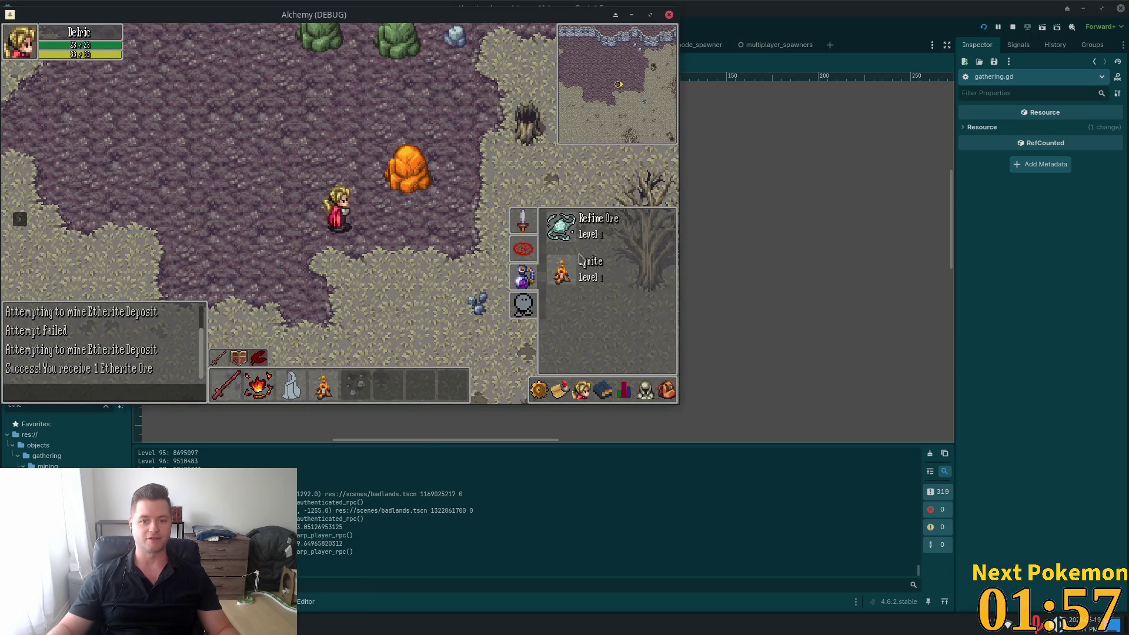
{"action": "left_click", "coordinate": [560, 228]}
{"action": "left_click", "coordinate": [623, 321]}
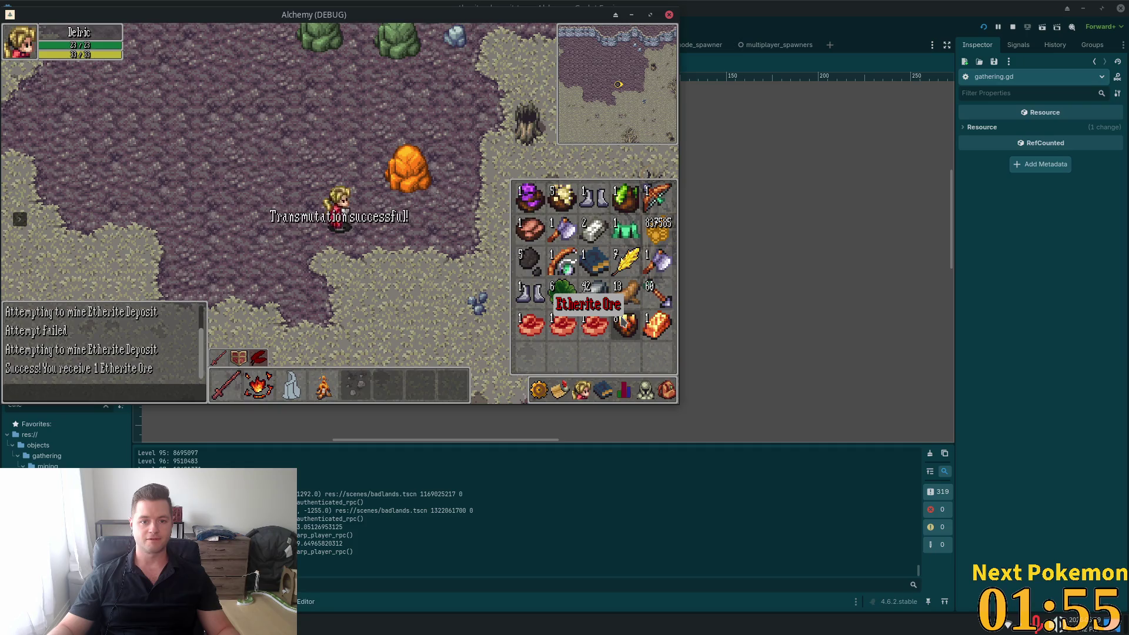
{"action": "key", "text": "Escape"}
{"action": "left_click", "coordinate": [670, 391]}
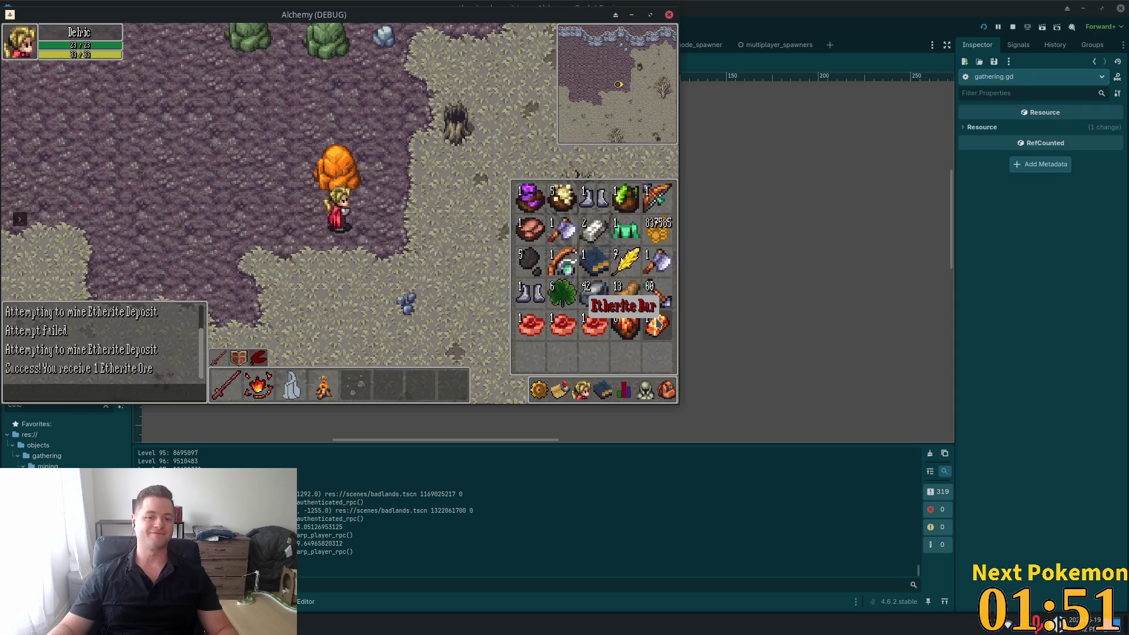
{"action": "key", "text": "Left"}
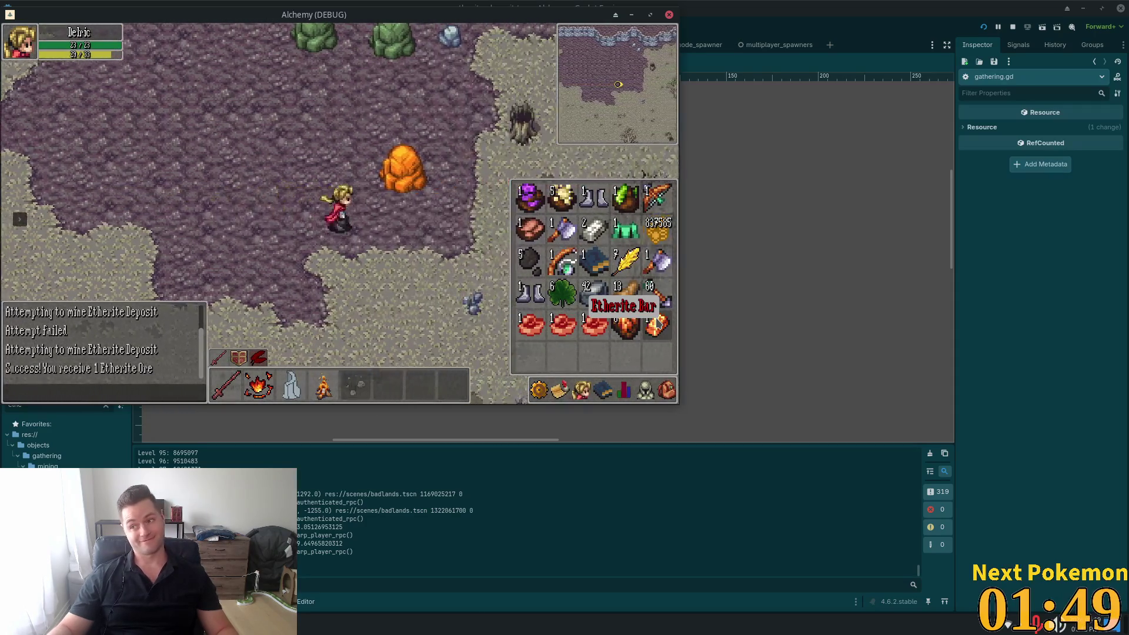
- Walk the character back and forth around the badlands near the cliff edge
{"action": "key", "text": "Right"}
{"action": "key", "text": "Left"}
{"action": "key", "text": "Down"}
{"action": "key", "text": "Up"}
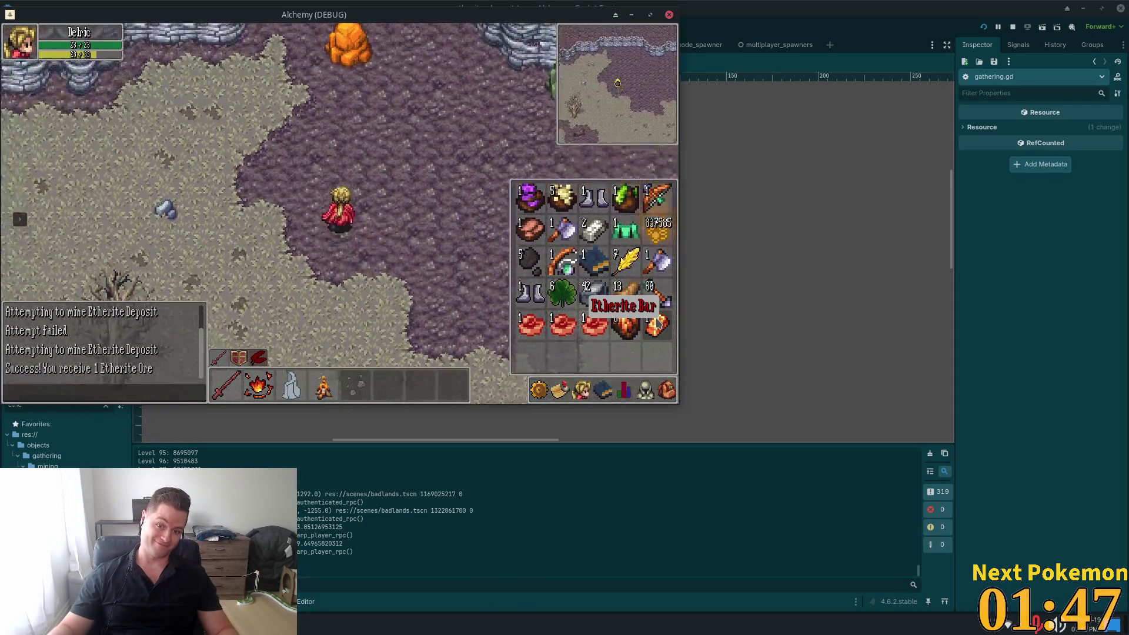
{"action": "key", "text": "Up"}
{"action": "key", "text": "Down"}
{"action": "key", "text": "Up"}
{"action": "key", "text": "Right"}
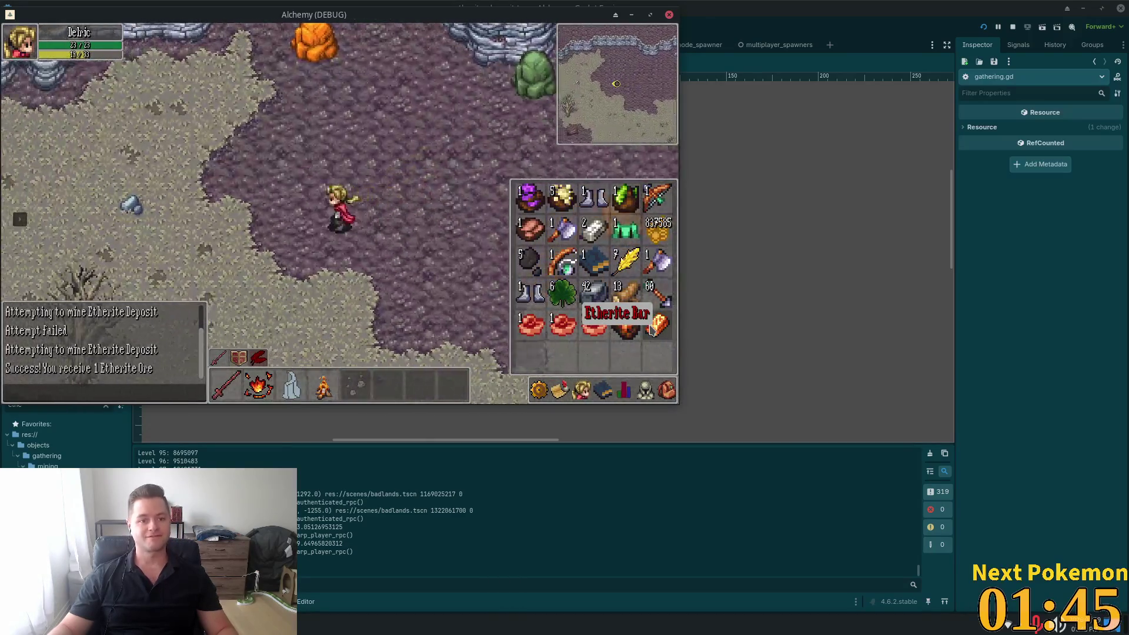
{"action": "key", "text": "Up"}
{"action": "key", "text": "Right"}
{"action": "key", "text": "Left"}
{"action": "key", "text": "Down"}
{"action": "key", "text": "i"}
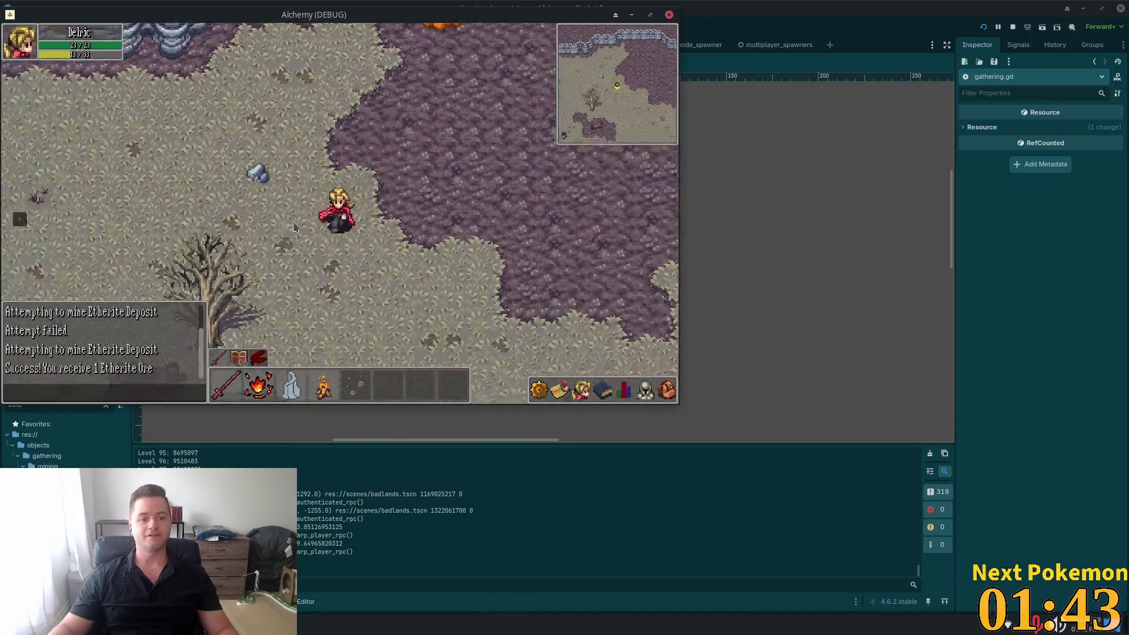
{"action": "key", "text": "Left"}
{"action": "key", "text": "Down"}
{"action": "key", "text": "Up"}
{"action": "key", "text": "Down"}
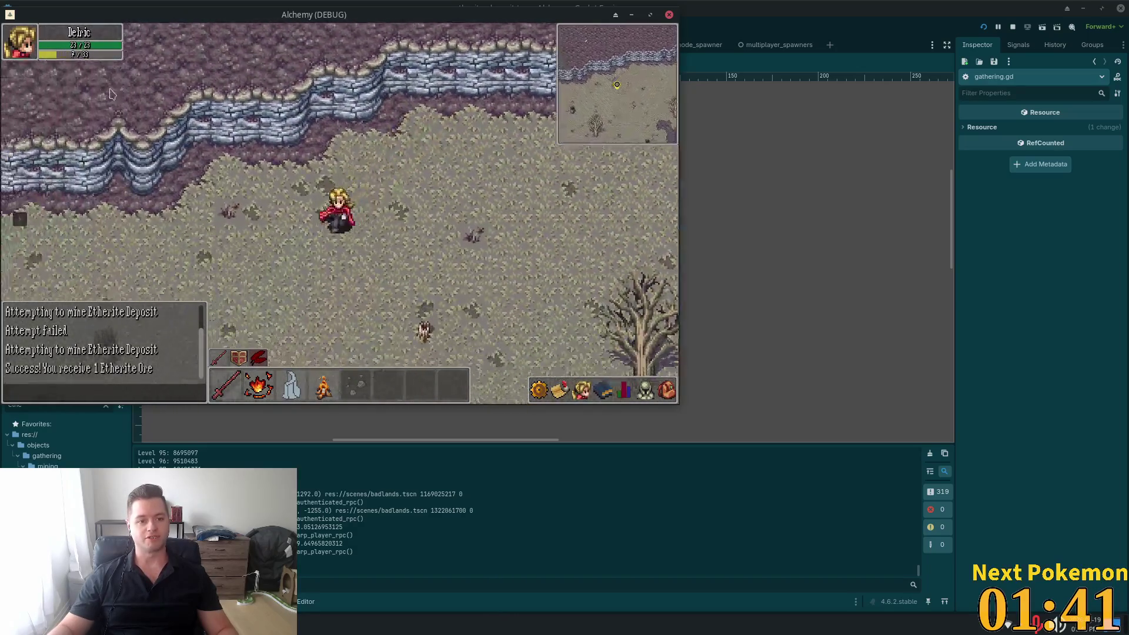
{"action": "key", "text": "Right"}
{"action": "key", "text": "Up"}
{"action": "key", "text": "Left"}
{"action": "key", "text": "Down"}
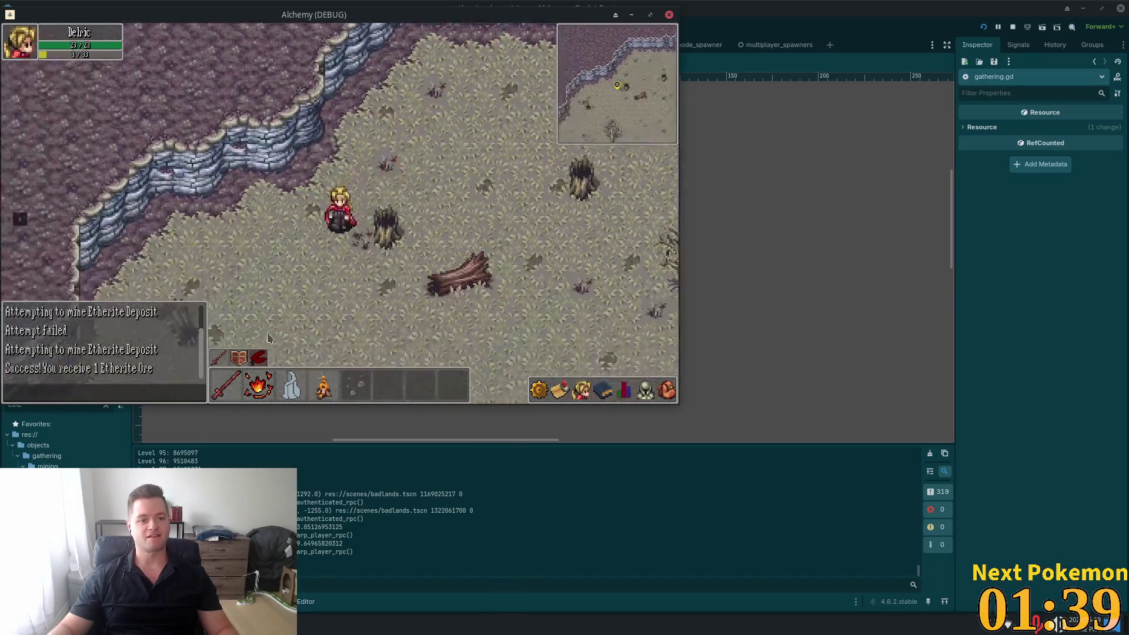
{"action": "key", "text": "Down"}
{"action": "key", "text": "Left"}
{"action": "key", "text": "Up"}
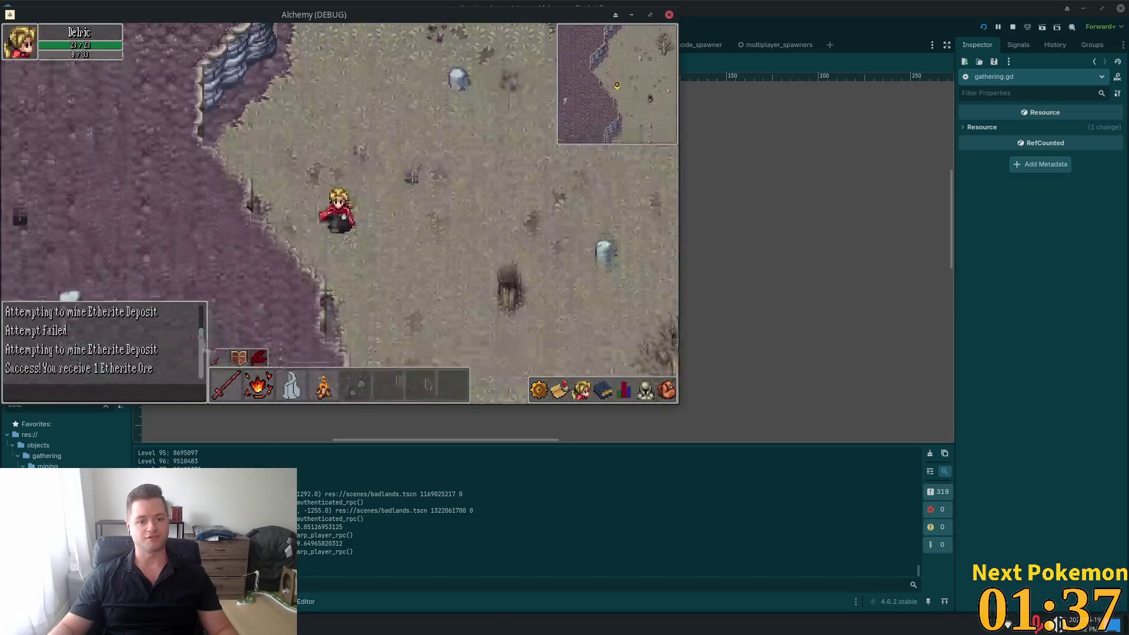
{"action": "key", "text": "Up"}
- Head up-right past the dead trees and stop beside the orange Etherite deposit
{"action": "key", "text": "Right"}
{"action": "key", "text": "Up"}
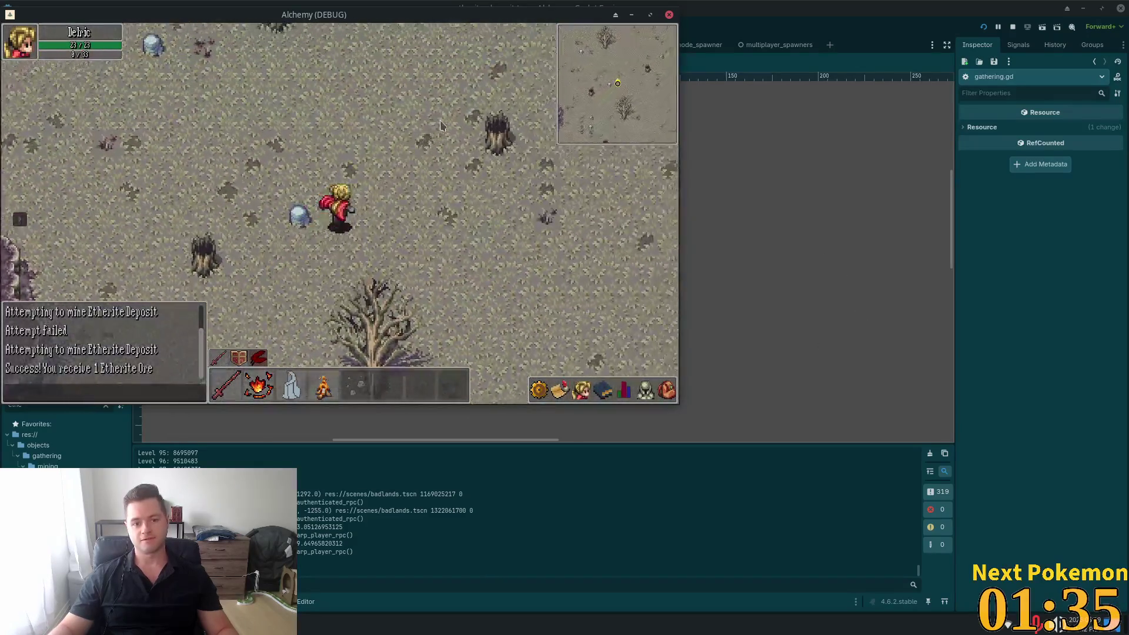
{"action": "key", "text": "Up"}
{"action": "key", "text": "Right"}
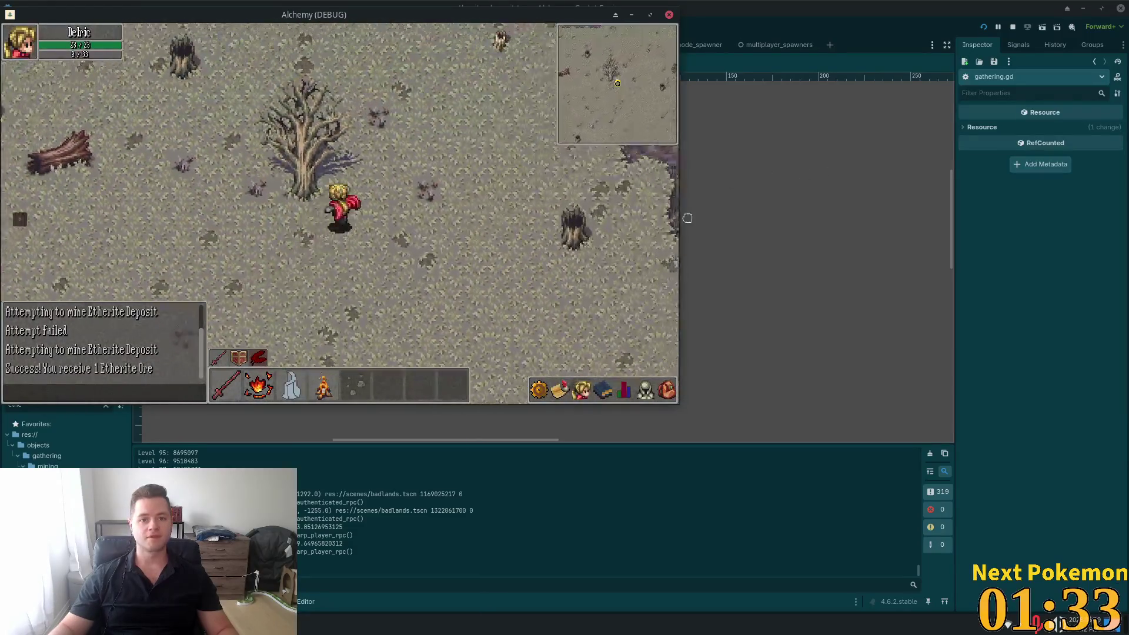
{"action": "key", "text": "Up"}
{"action": "key", "text": "Right"}
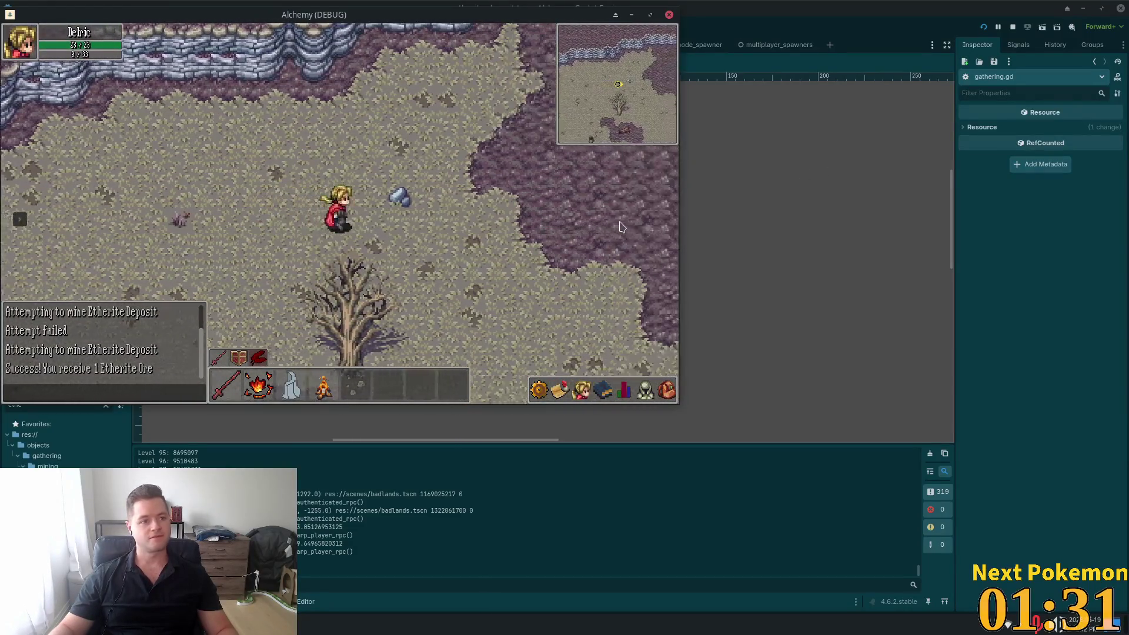
{"action": "key", "text": "Right"}
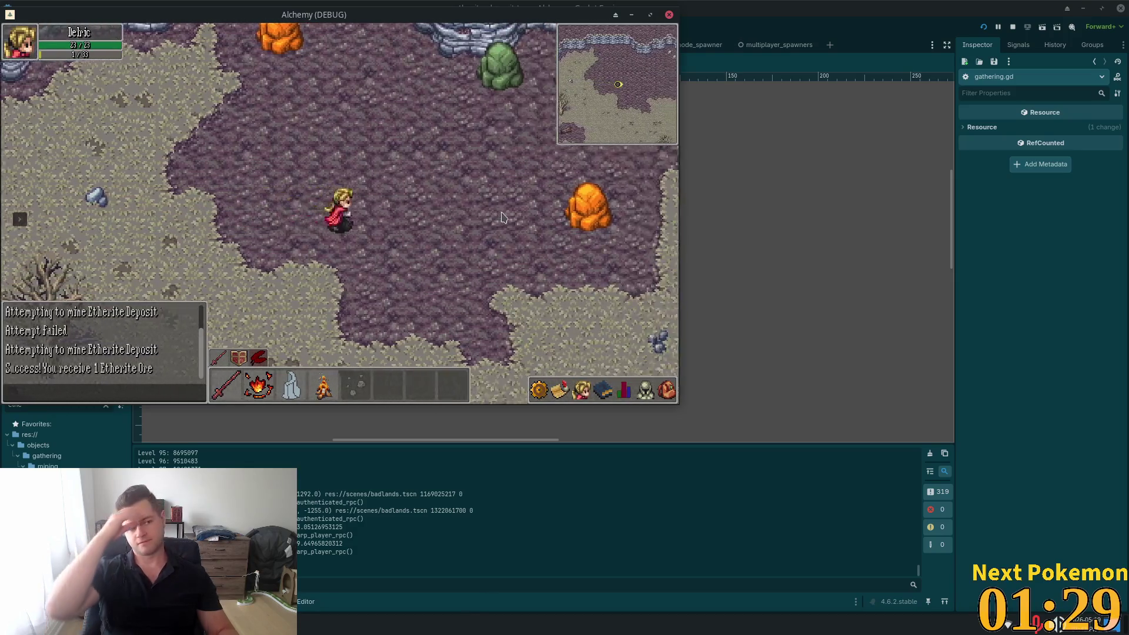
{"action": "key", "text": "Right"}
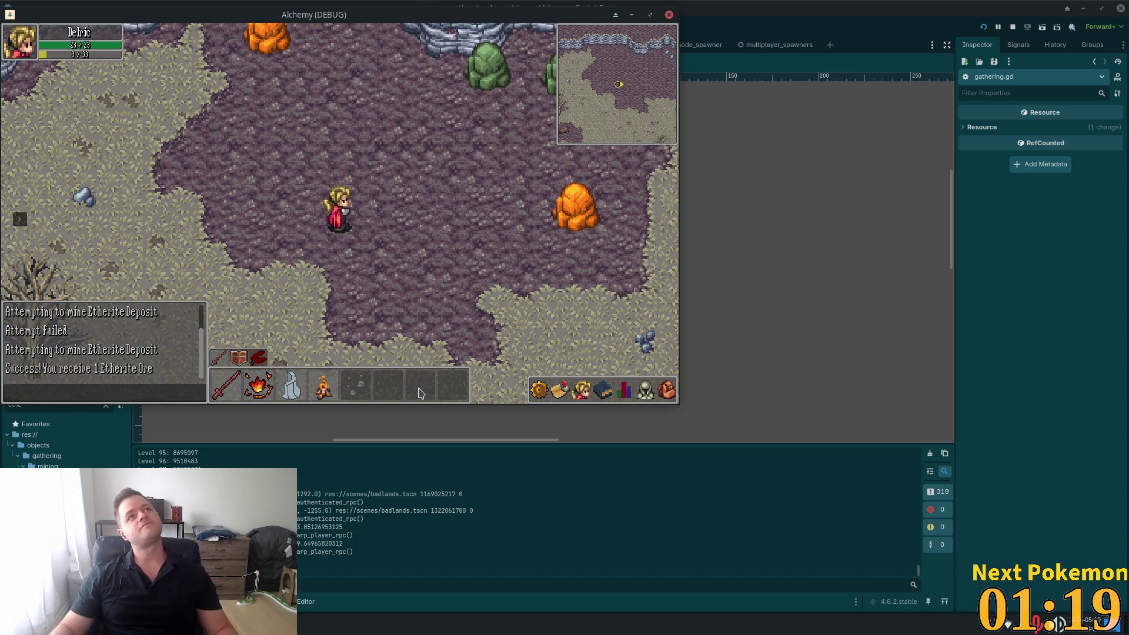
{"action": "key", "text": "Up"}
{"action": "key", "text": "Right"}
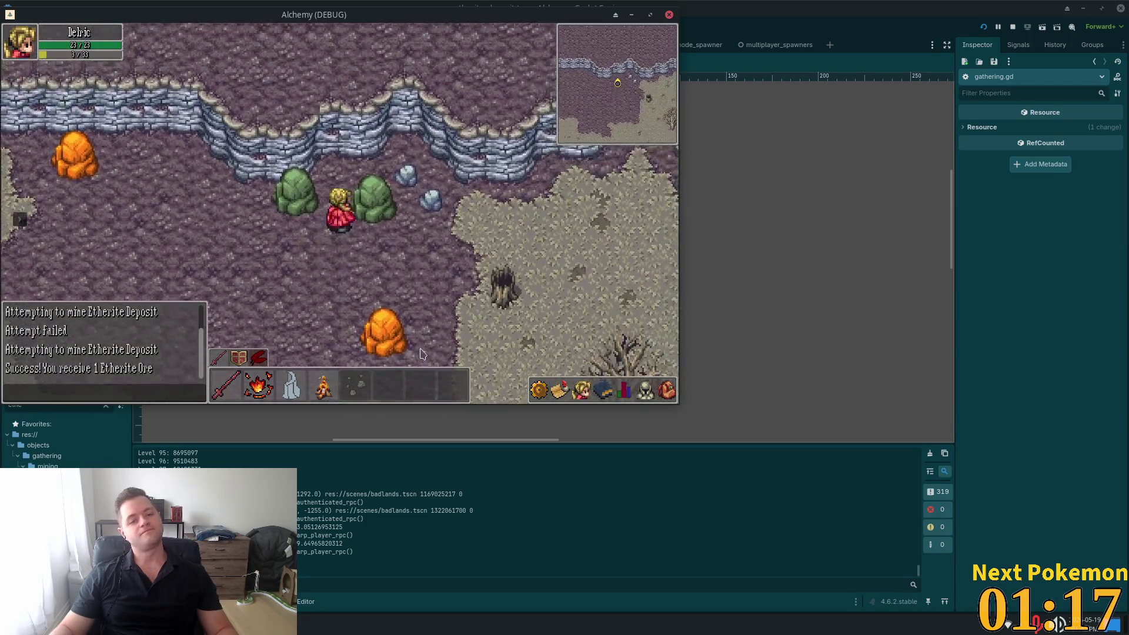
{"action": "key", "text": "Down"}
{"action": "key", "text": "Right"}
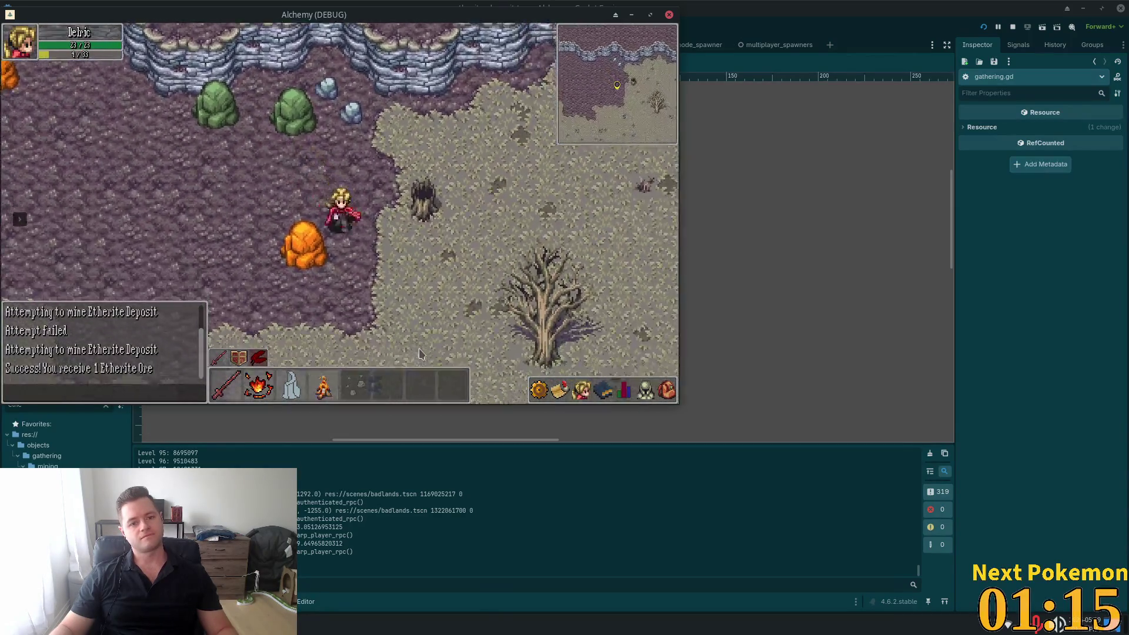
{"action": "key", "text": "Down"}
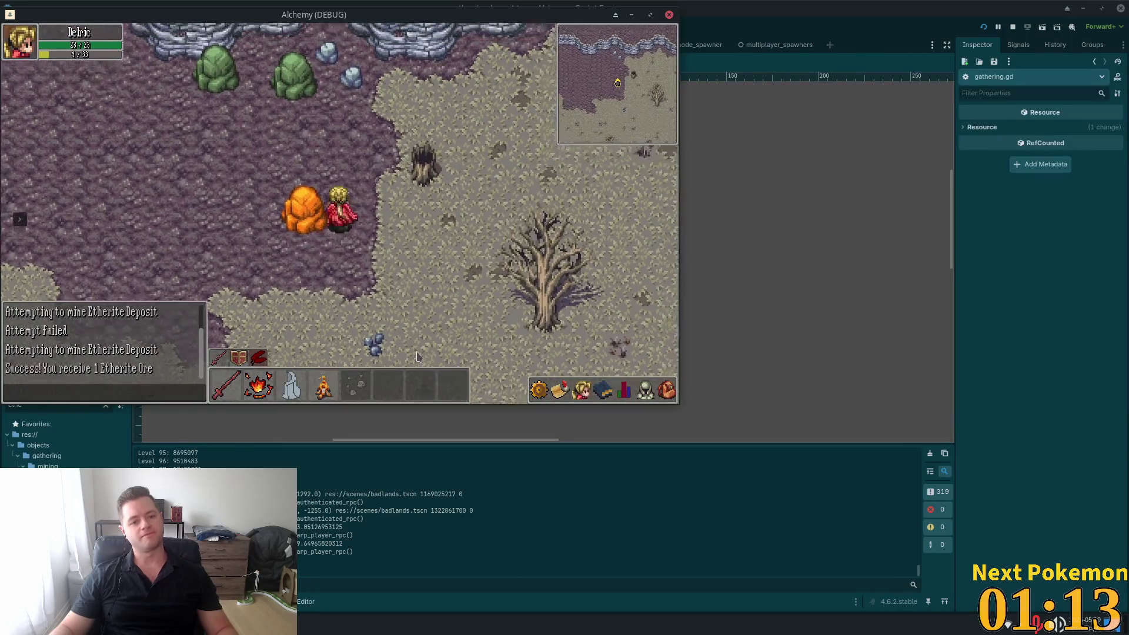
{"action": "key", "text": "Up"}
{"action": "key", "text": "Left"}
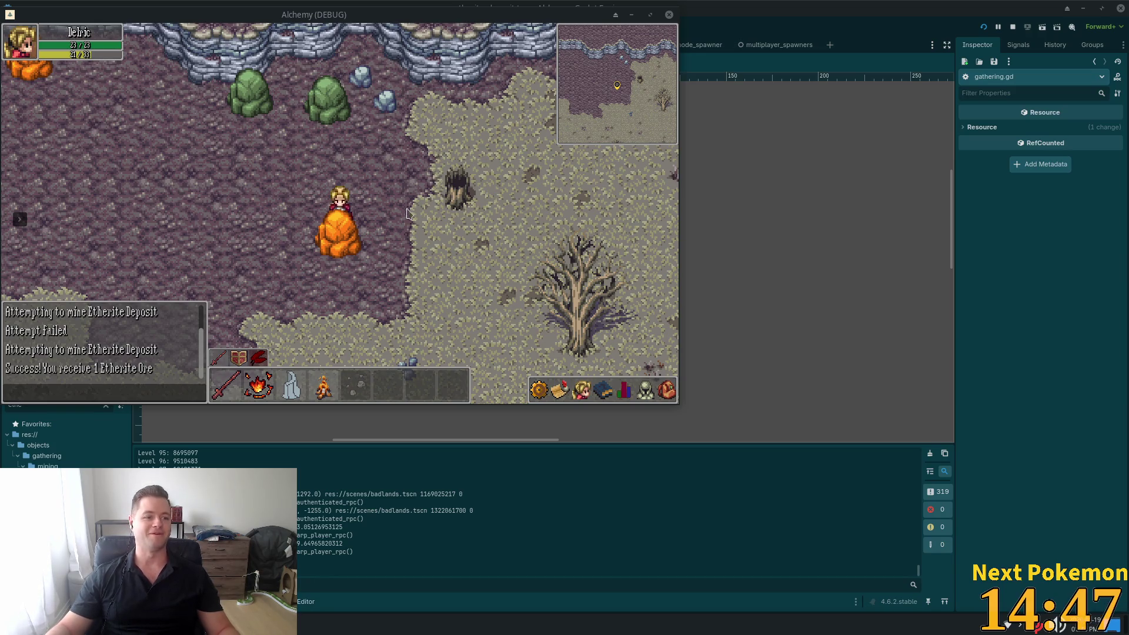
- Walk the character away from the ore deposit, past the orange rock
{"action": "key", "text": "Left"}
{"action": "key", "text": "Down"}
{"action": "key", "text": "Right"}
{"action": "key", "text": "Up"}
{"action": "key", "text": "Left"}
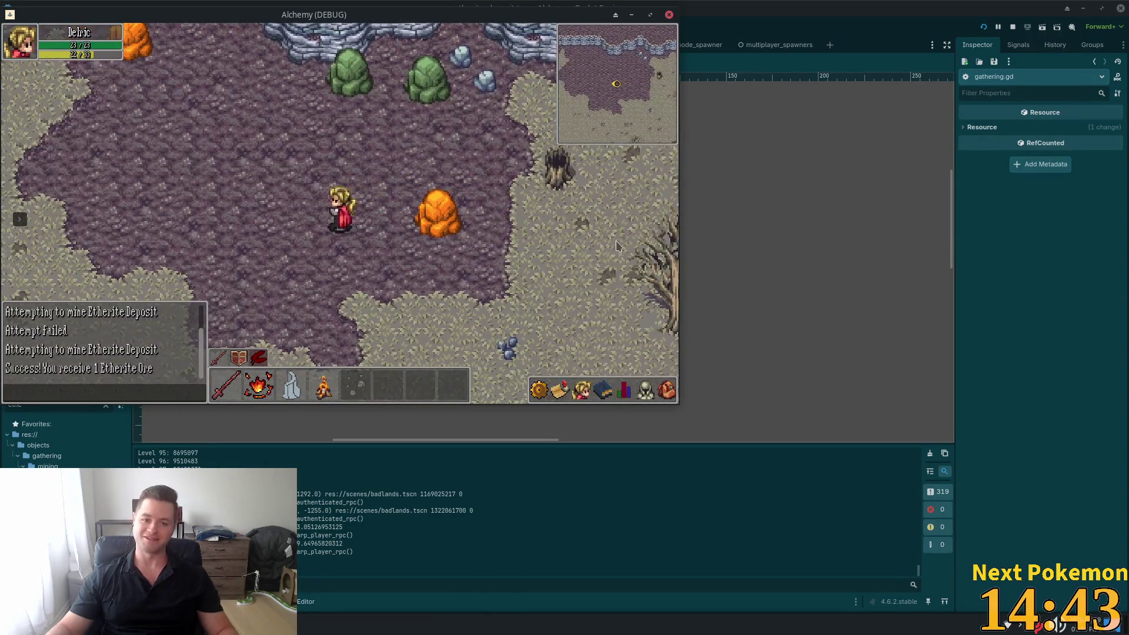
{"action": "key", "text": "Right"}
{"action": "key", "text": "Up"}
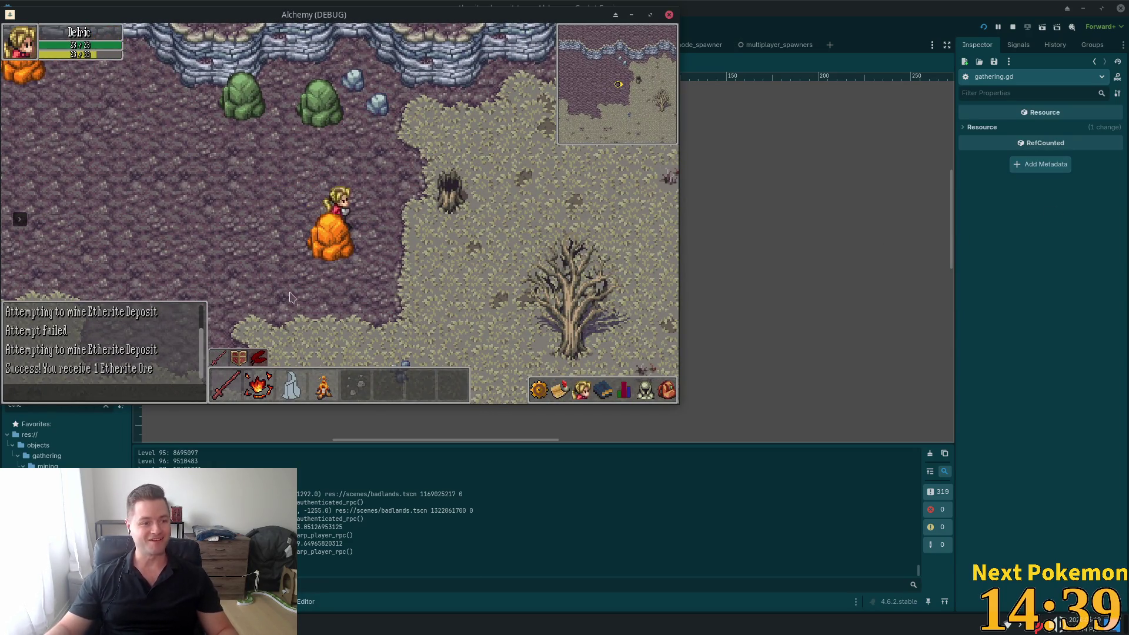
{"action": "key", "text": "Left"}
{"action": "key", "text": "Down"}
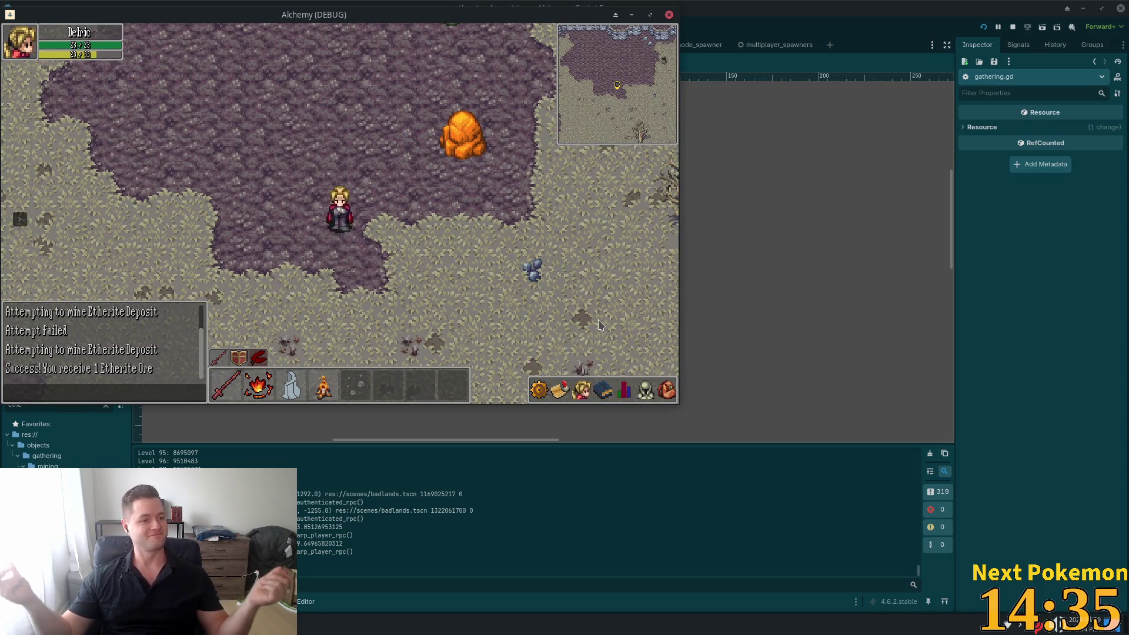
- Browse the Friends and Quests panels on the bottom bar, then close them
{"action": "left_click", "coordinate": [598, 405]}
{"action": "left_click", "coordinate": [607, 400]}
{"action": "left_click", "coordinate": [579, 398]}
{"action": "left_click", "coordinate": [585, 395]}
{"action": "left_click", "coordinate": [581, 392]}
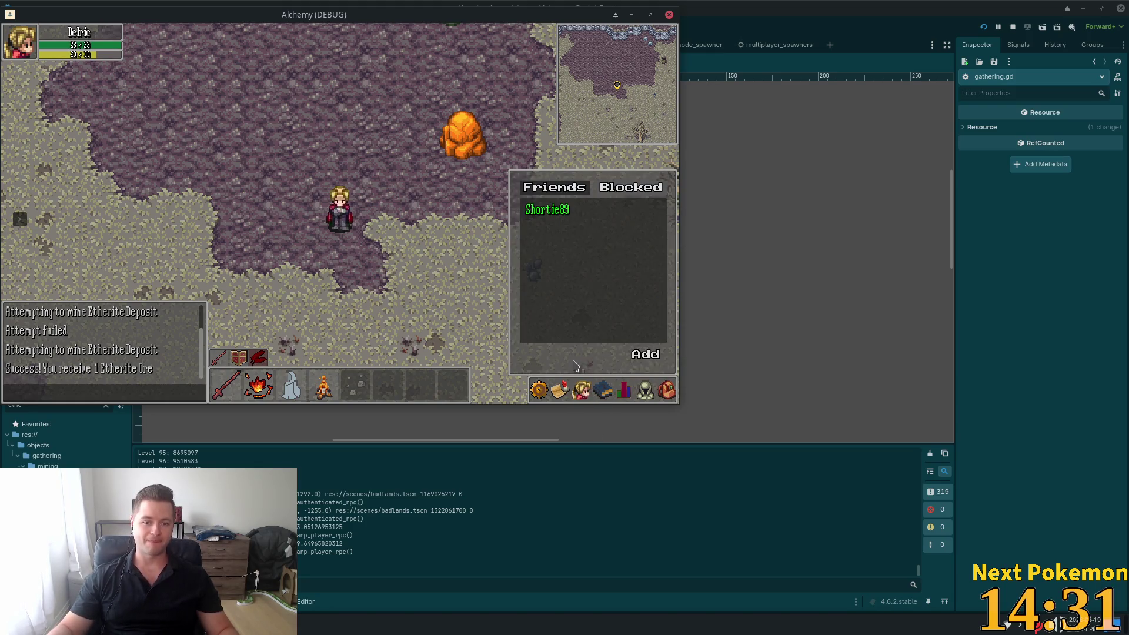
{"action": "left_click", "coordinate": [582, 392]}
- Walk down-left and choose Ouros town from the teleport destinations
{"action": "key", "text": "Down"}
{"action": "key", "text": "Left"}
{"action": "mouse_move", "coordinate": [18, 220]}
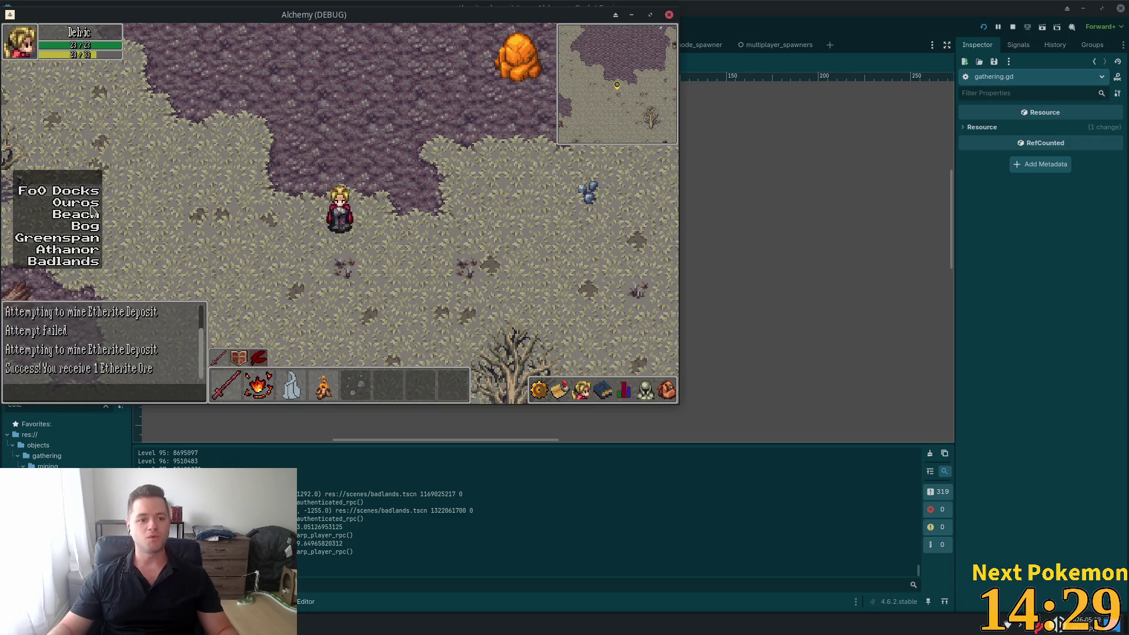
{"action": "left_click", "coordinate": [75, 202]}
- Enter the smithy and check the Ether Helmet's Etherite Bar requirement at the anvil
{"action": "key", "text": "Up"}
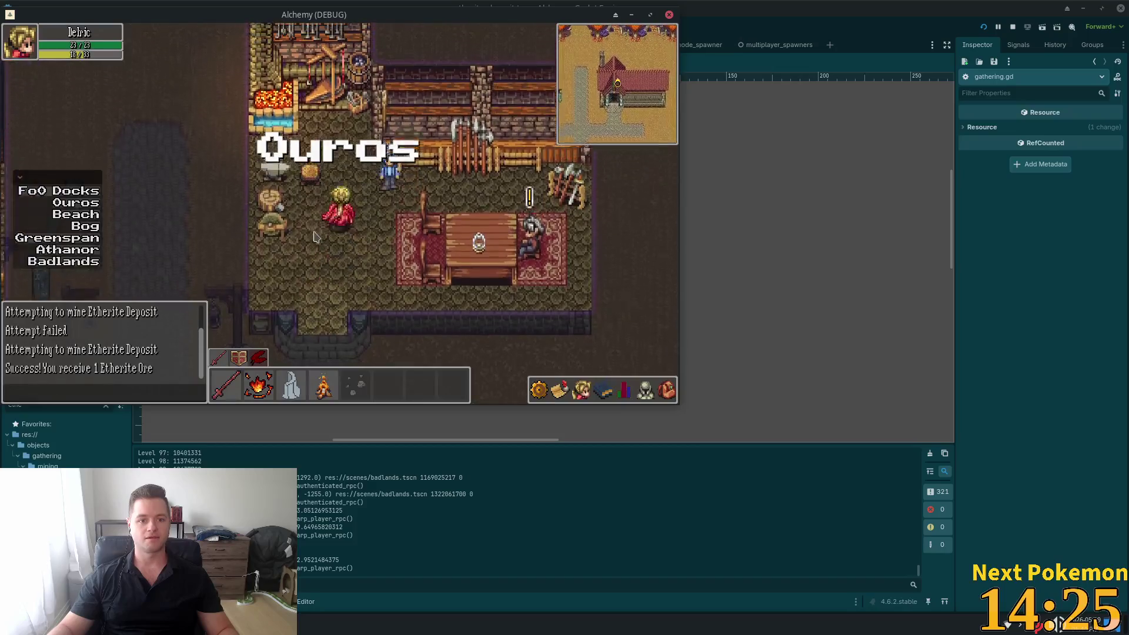
{"action": "left_click", "coordinate": [321, 215]}
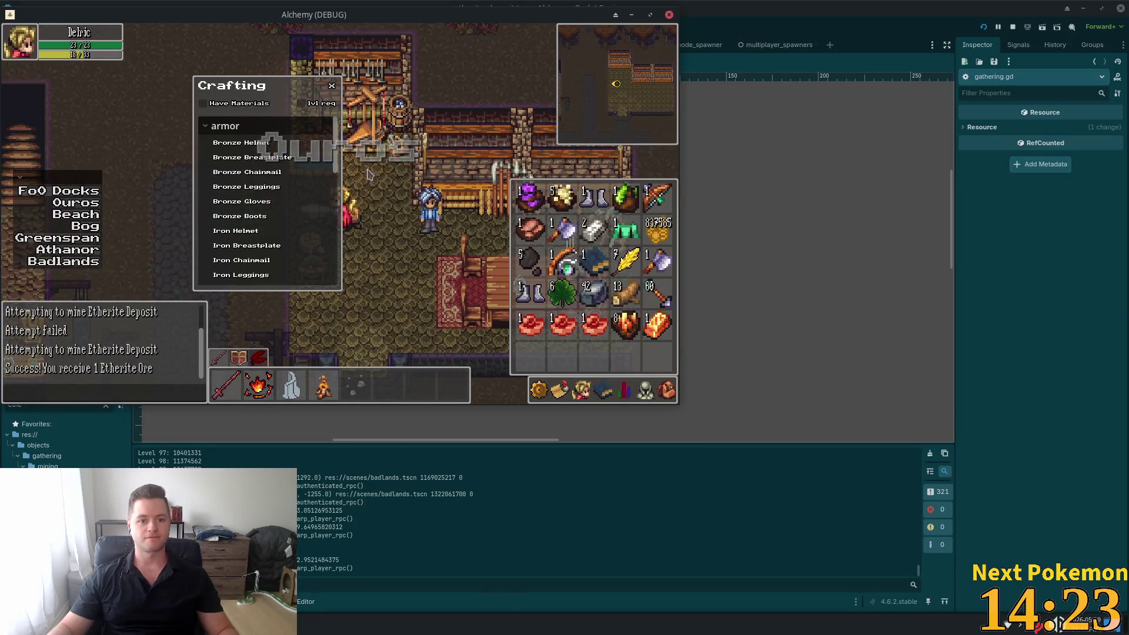
{"action": "scroll", "coordinate": [327, 261], "scroll_direction": "down", "scroll_amount": 10}
{"action": "scroll", "coordinate": [328, 261], "scroll_direction": "down", "scroll_amount": 1}
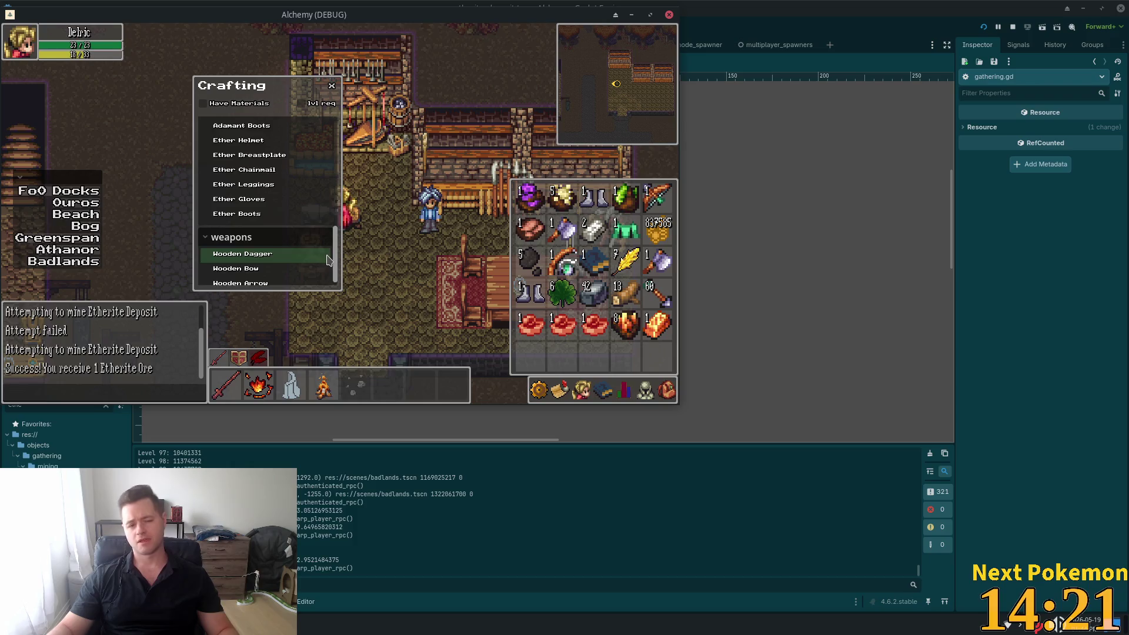
{"action": "scroll", "coordinate": [324, 253], "scroll_direction": "up", "scroll_amount": 3}
{"action": "left_click", "coordinate": [245, 209]}
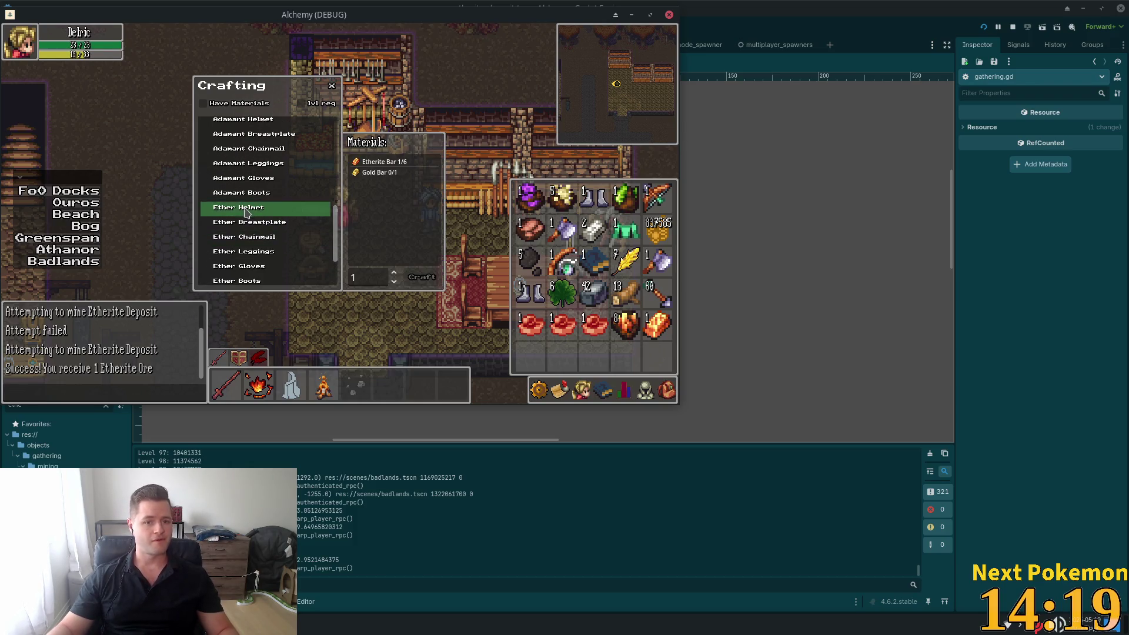
- Close the crafting panels, walk to the furnace and smelt the Etherite Ore
{"action": "key", "text": "Escape"}
{"action": "key", "text": "Escape"}
{"action": "key", "text": "w"}
{"action": "key", "text": "e"}
{"action": "key", "text": "e"}
{"action": "key", "text": "i"}
{"action": "left_click", "coordinate": [634, 333]}
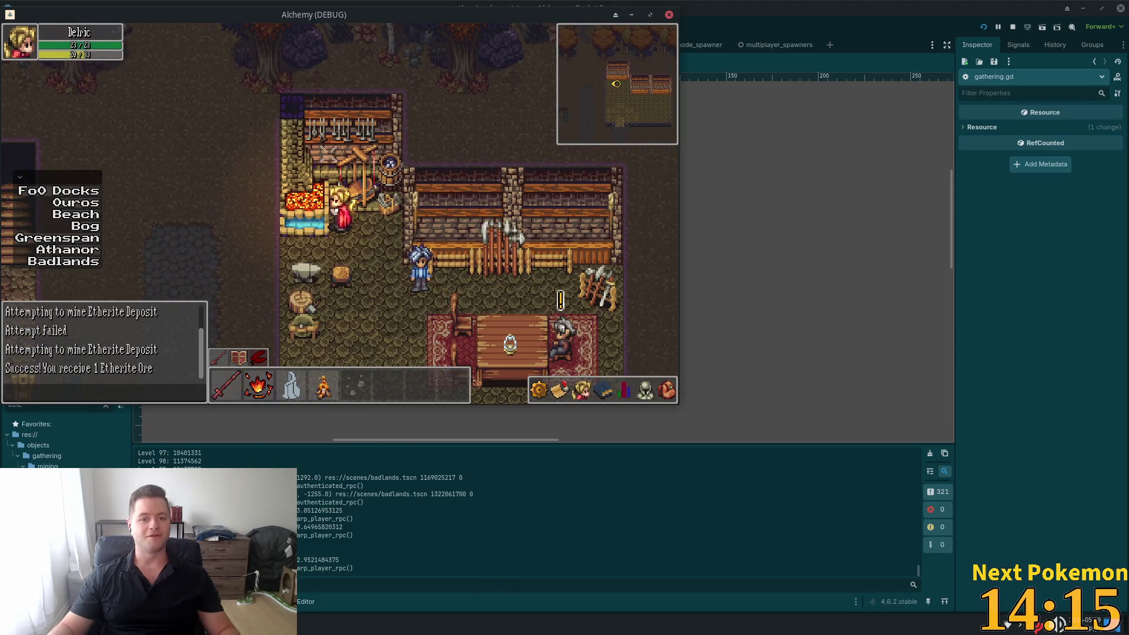